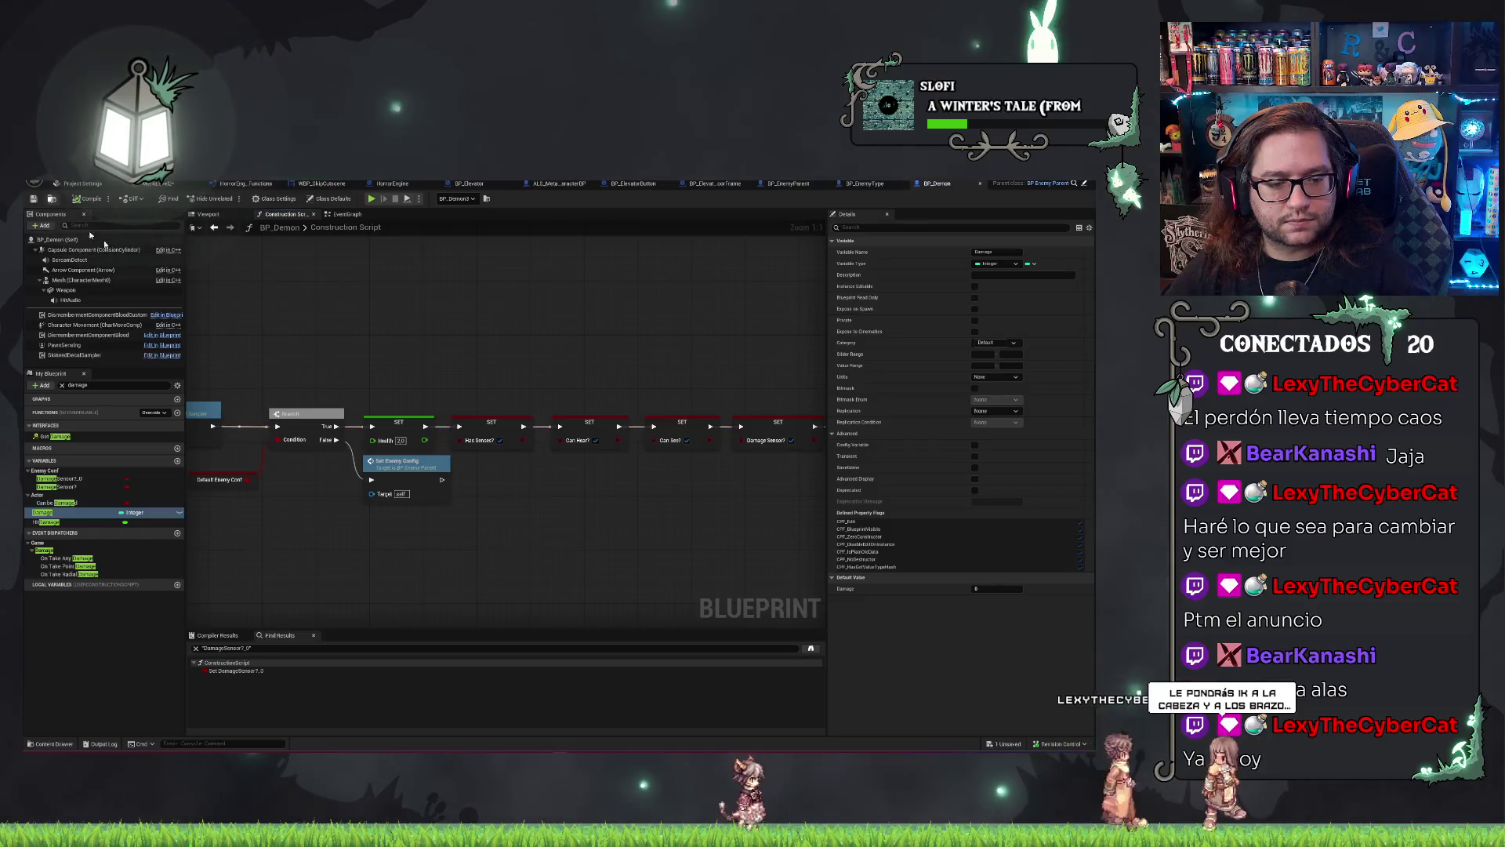
Filter the My Blueprint variables by '0' and find references to the Health variable.
left_click(72, 385)
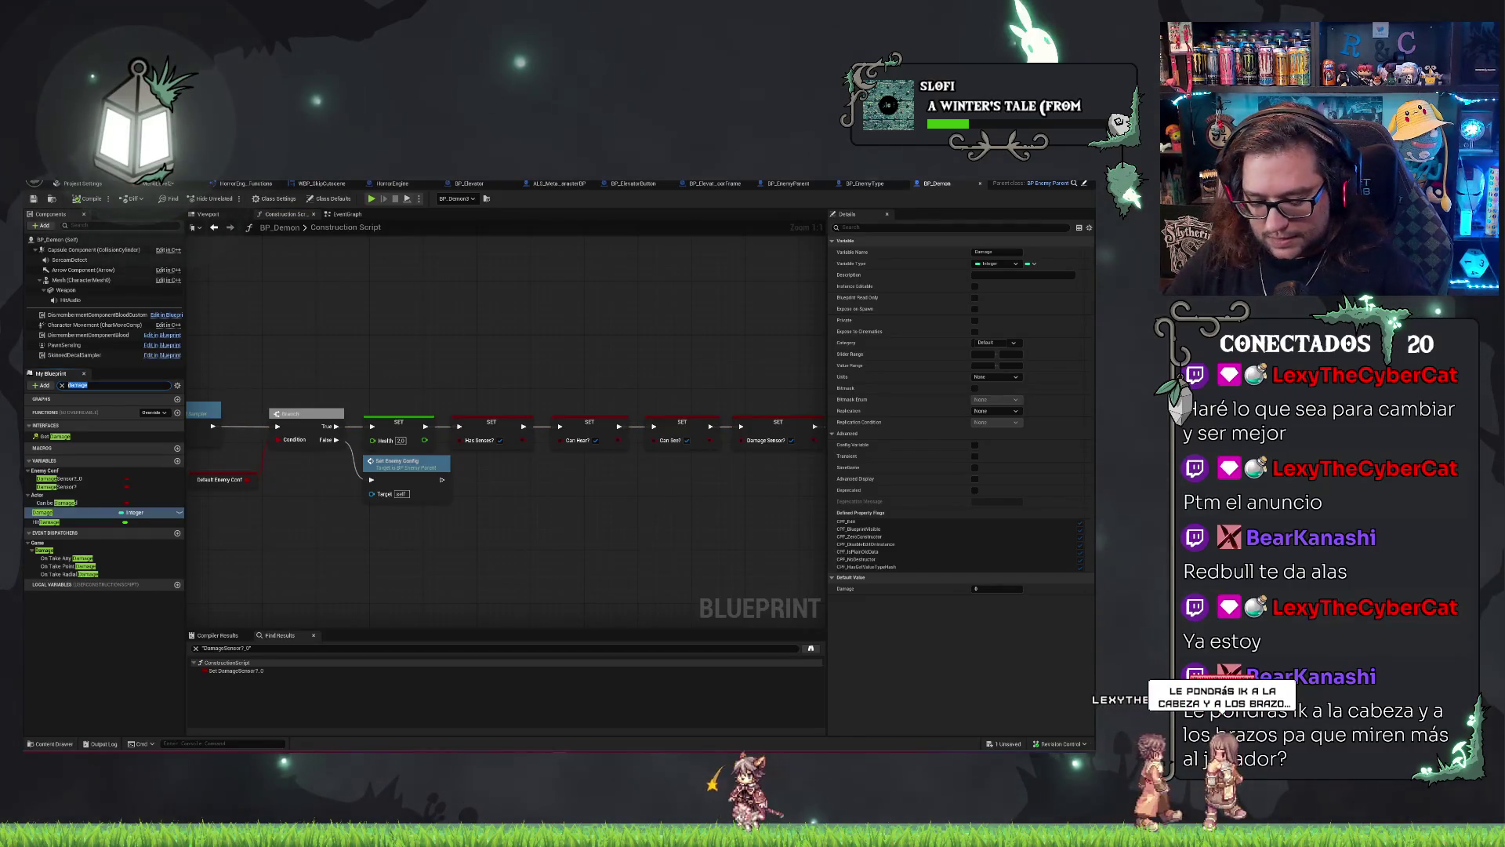
type("_0")
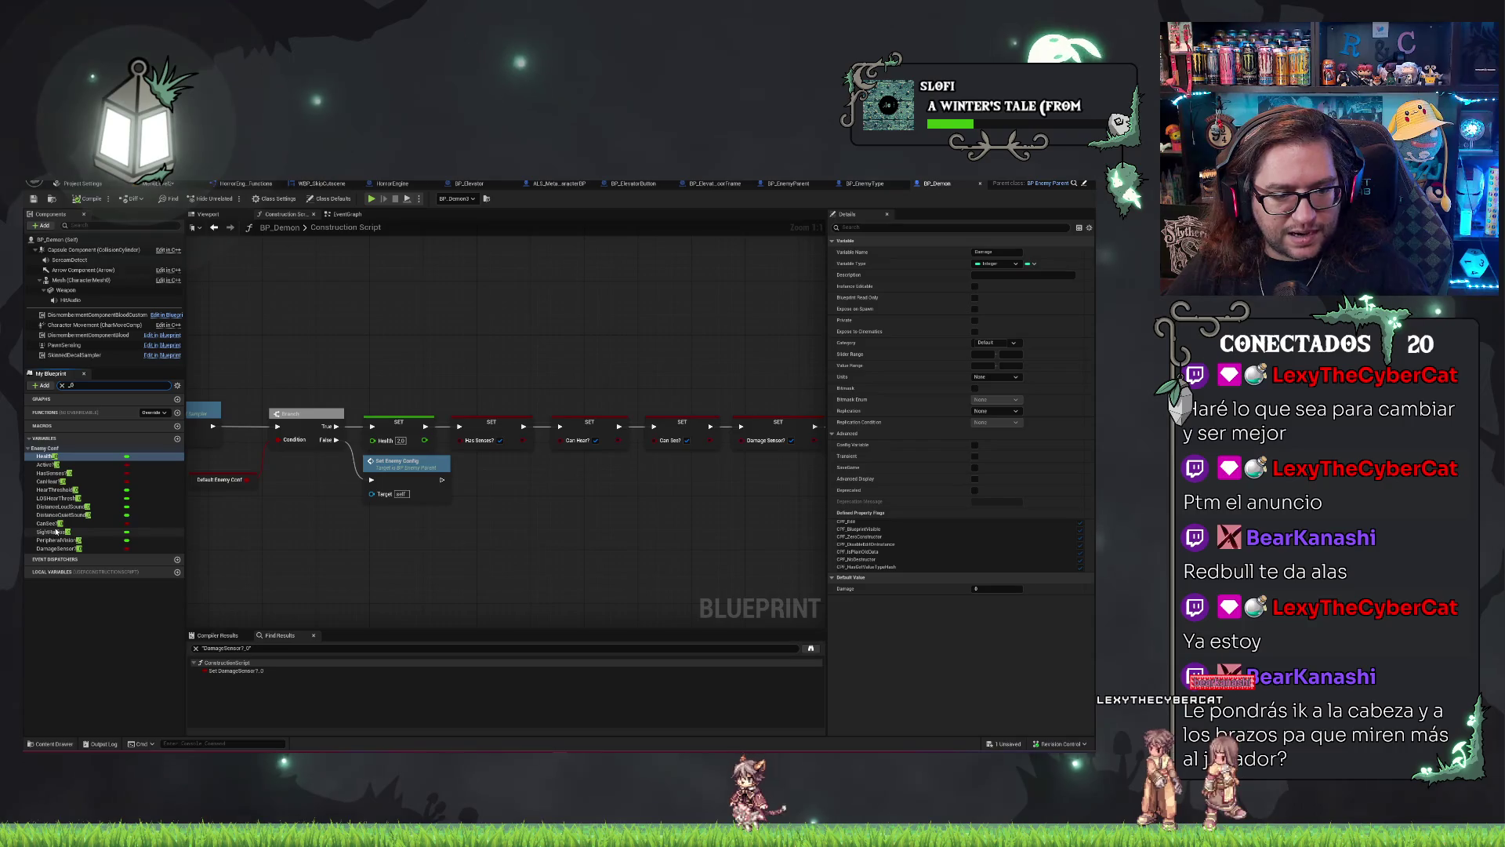
right_click(49, 457)
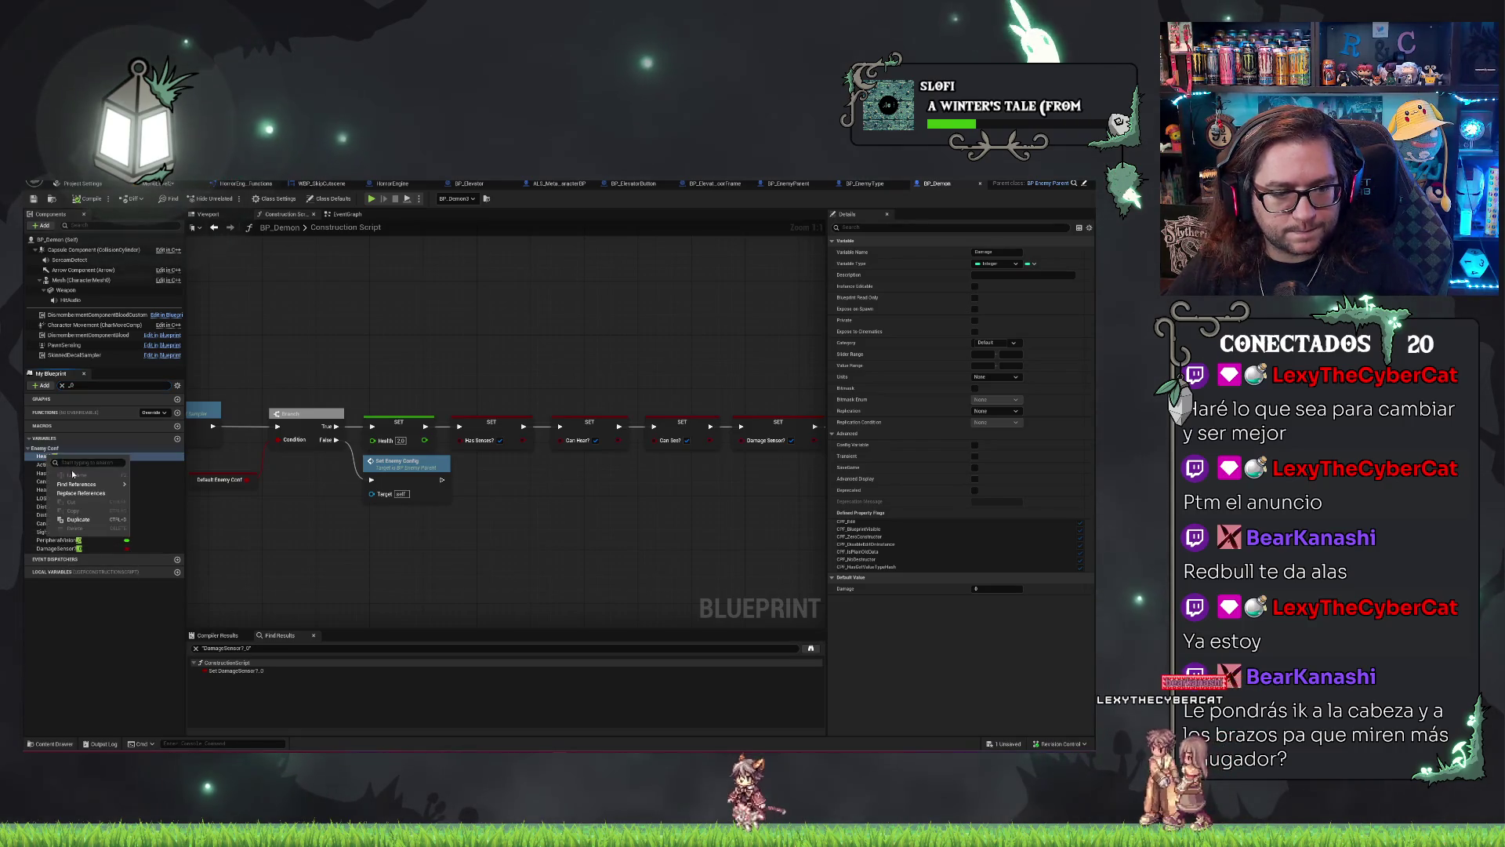
left_click(152, 490)
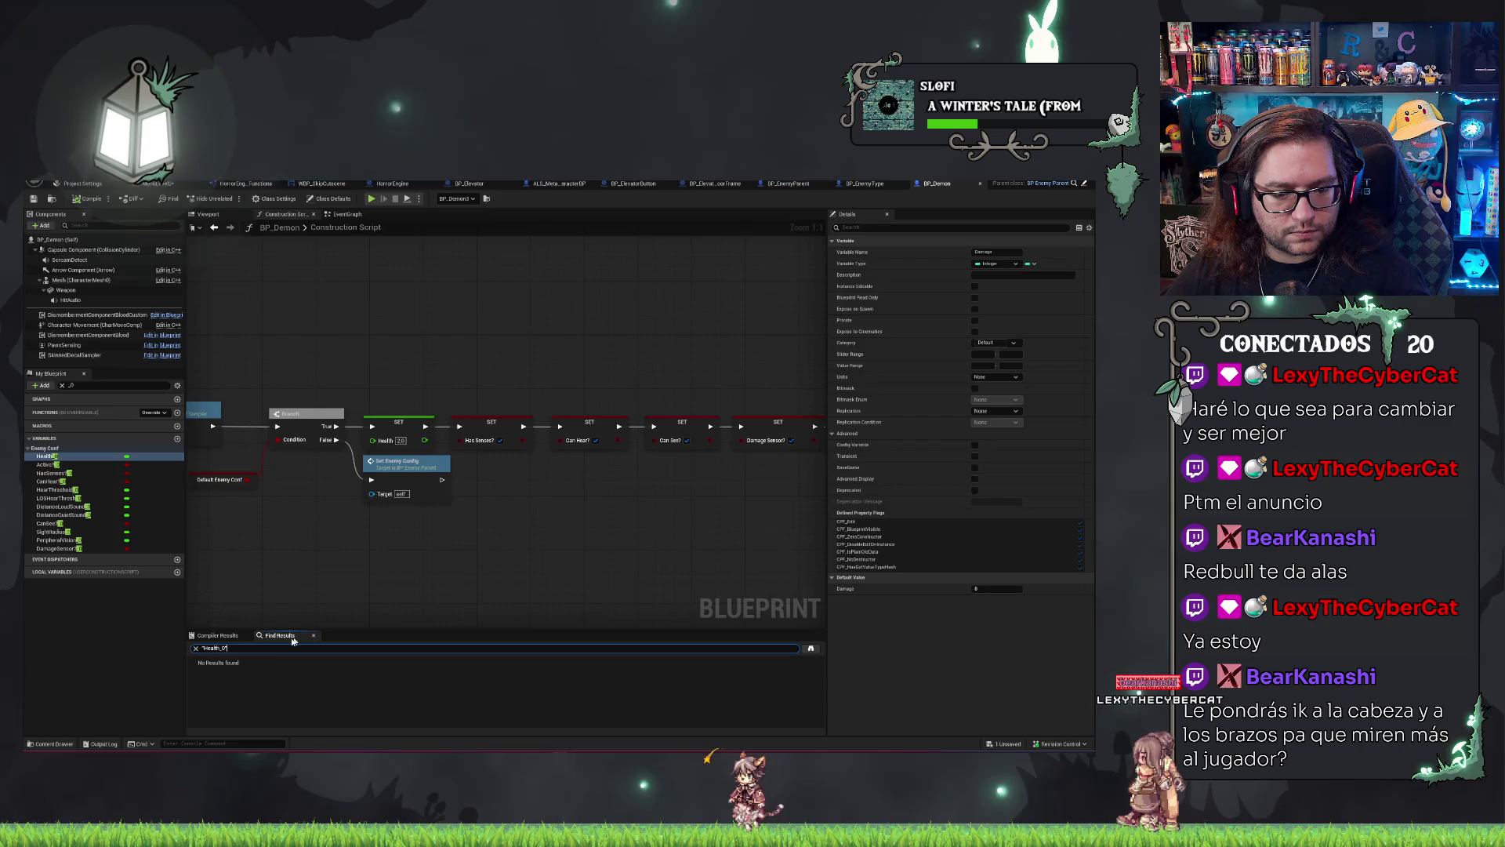
Inspect the Health, Active? and HasSenses? variables in the Enemy Conf category.
left_click(55, 451)
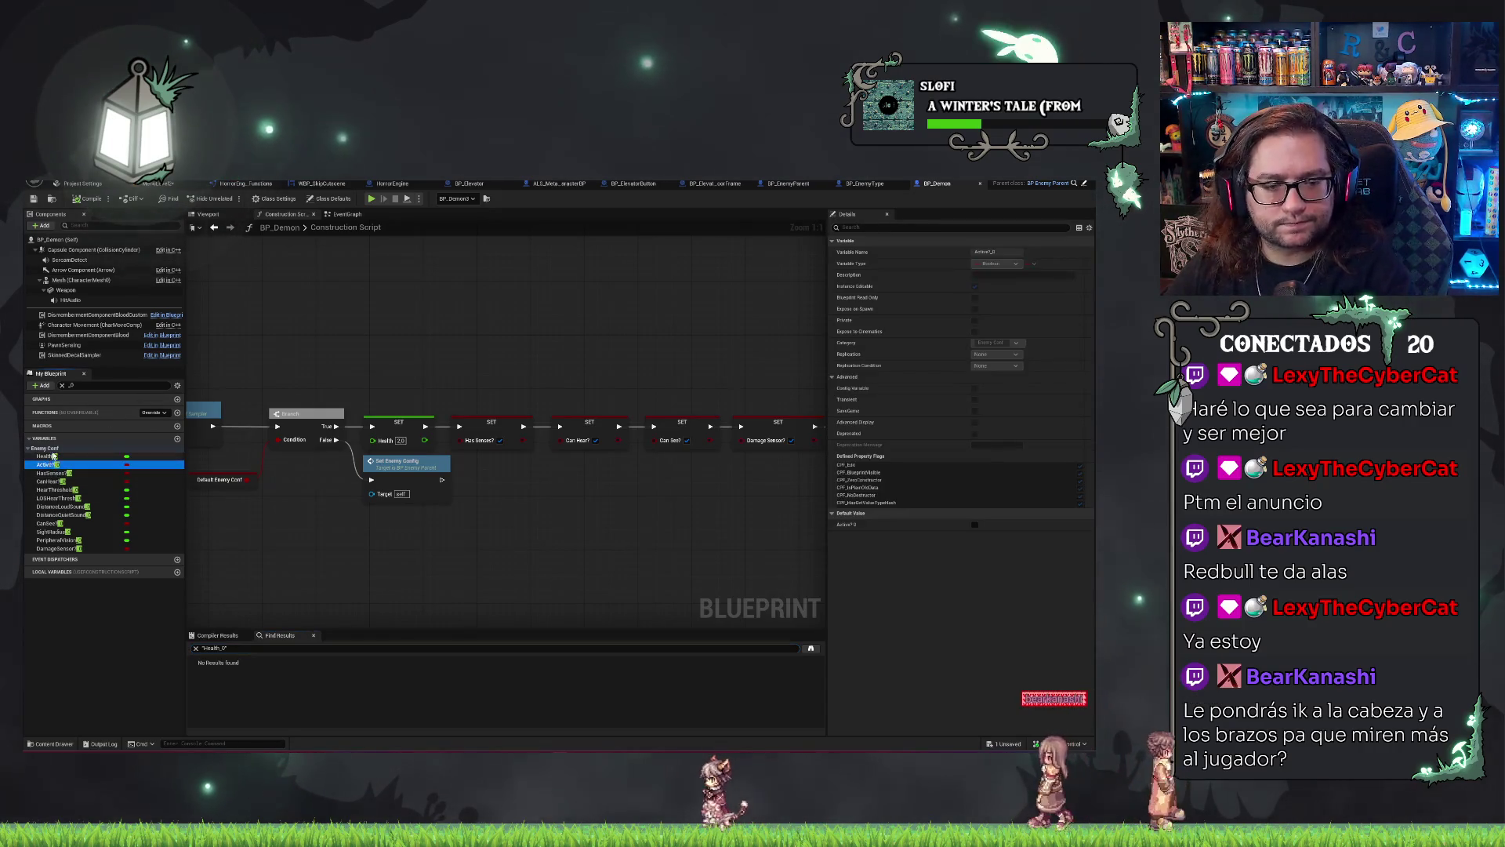
left_click(57, 456)
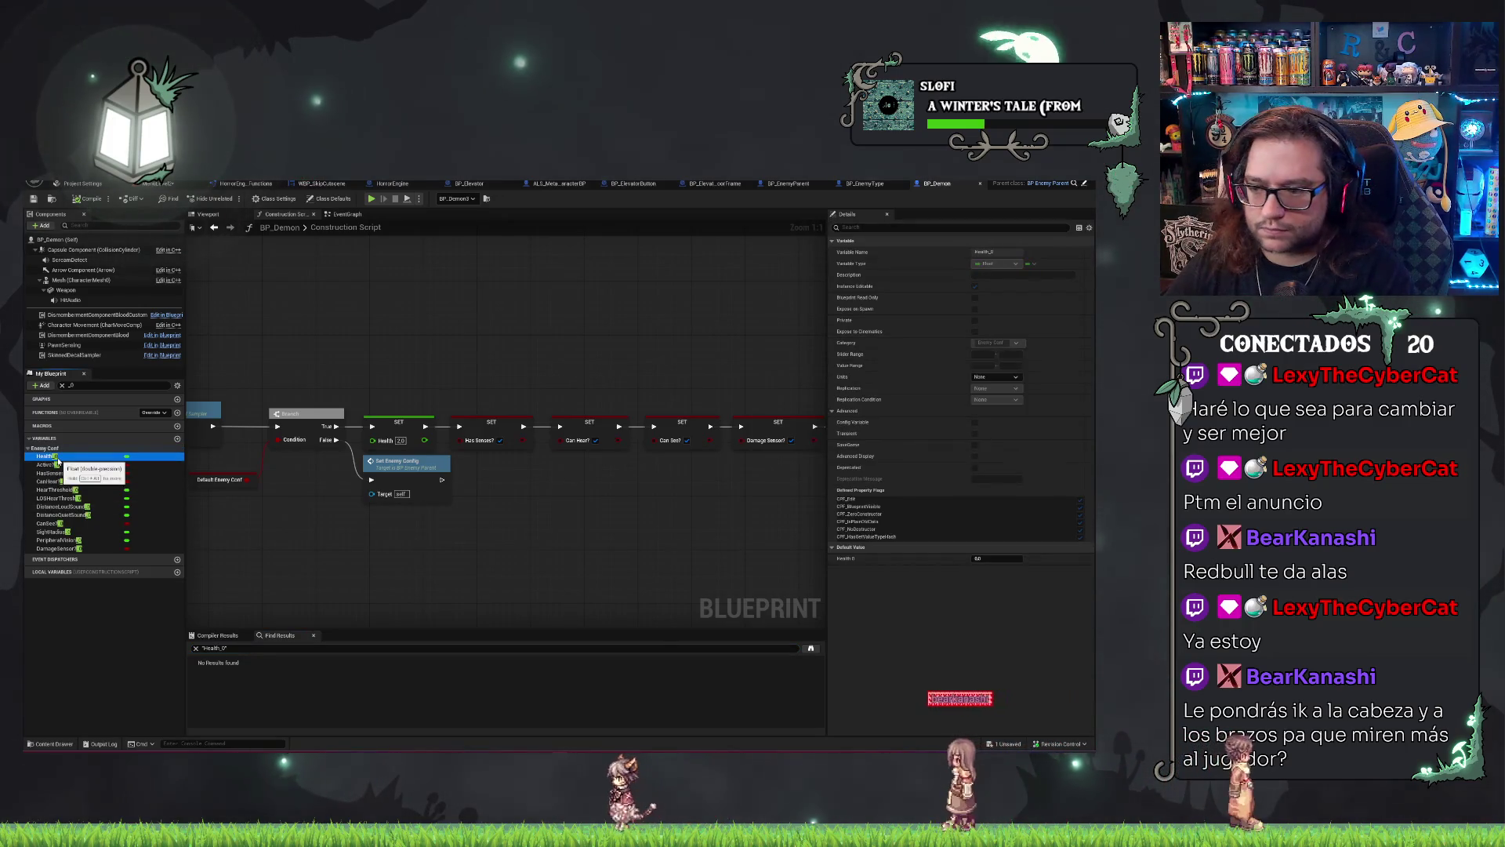
left_click(41, 465)
left_click(53, 473)
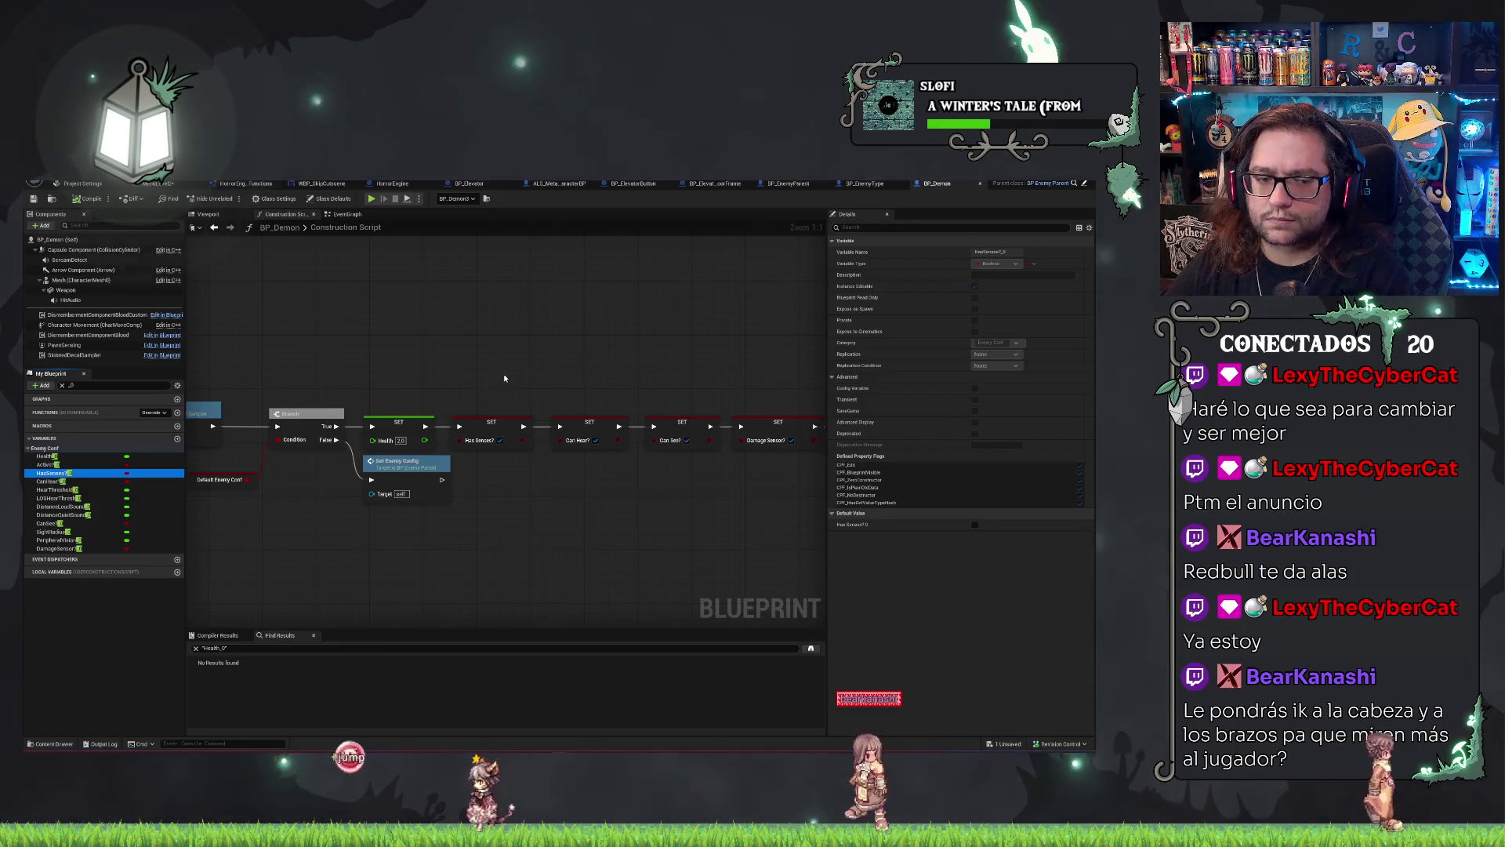
Compile the BP_EnemyType blueprint, pressing F7 to compile it a second time.
key("ctrl+Tab")
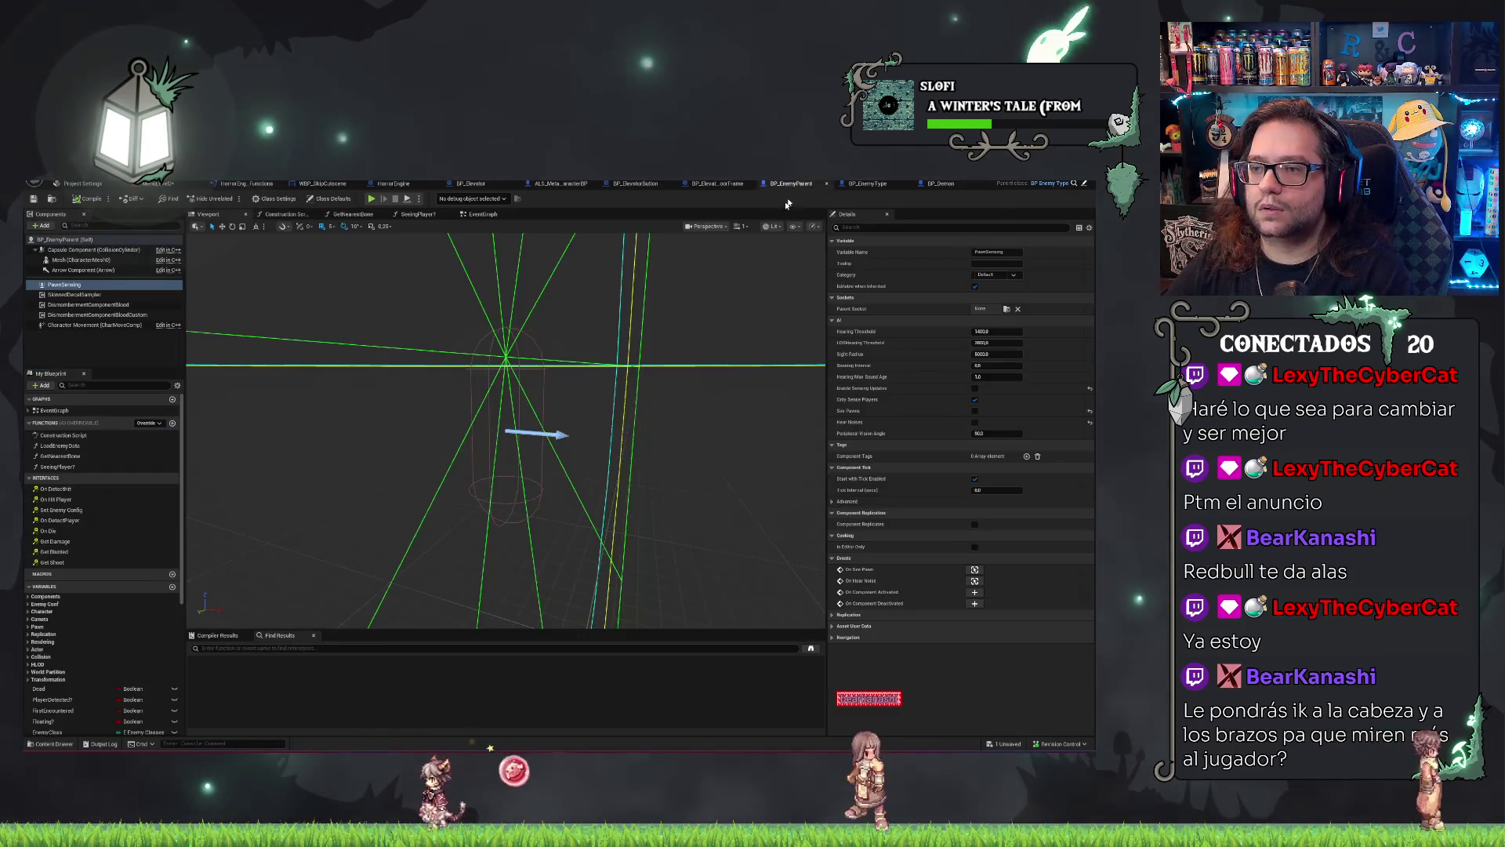
scroll(77, 708, "down", 5)
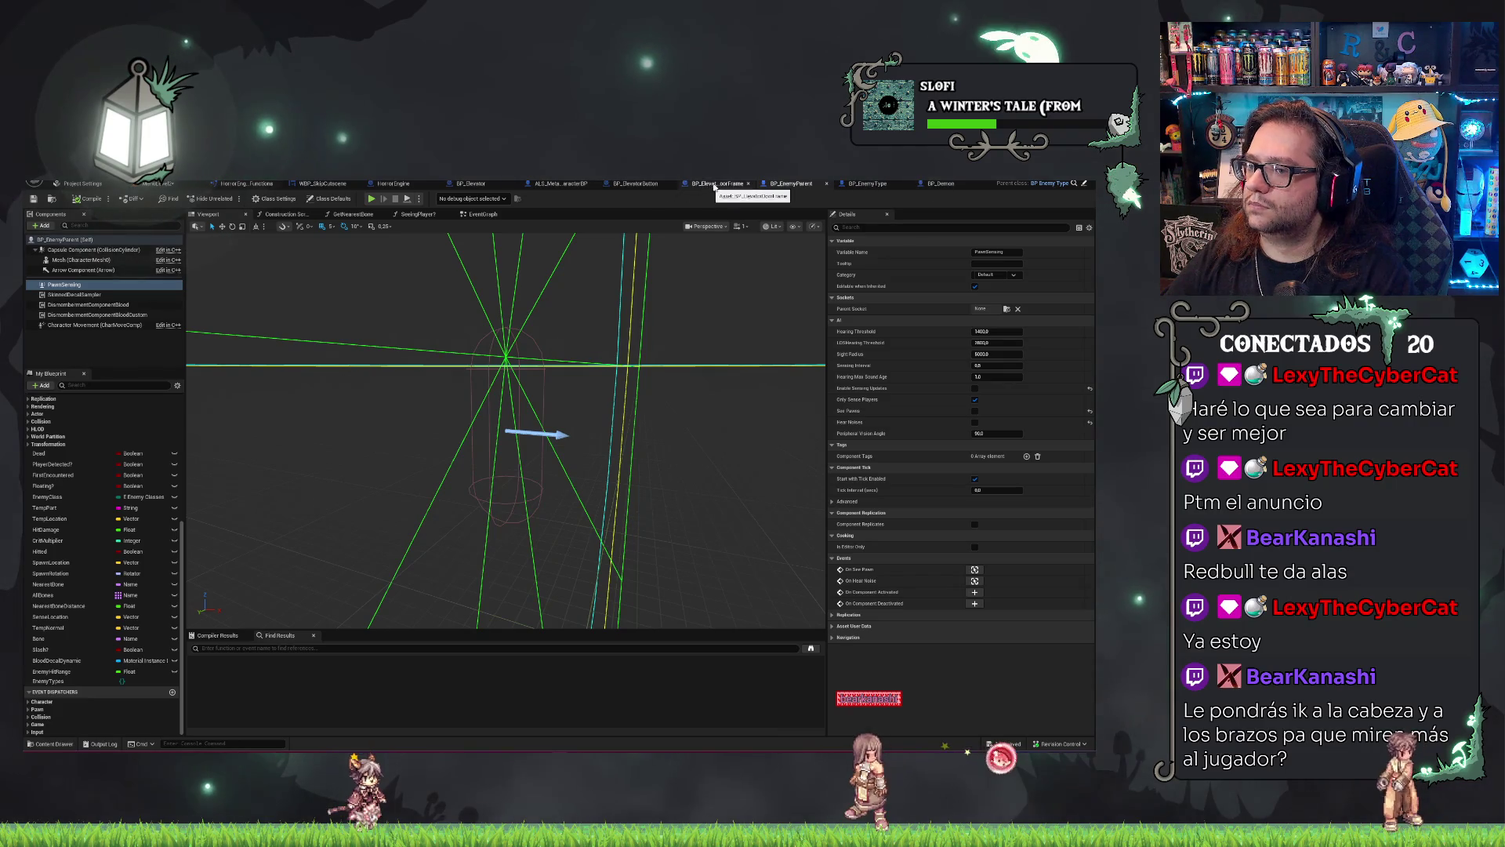
left_click(880, 184)
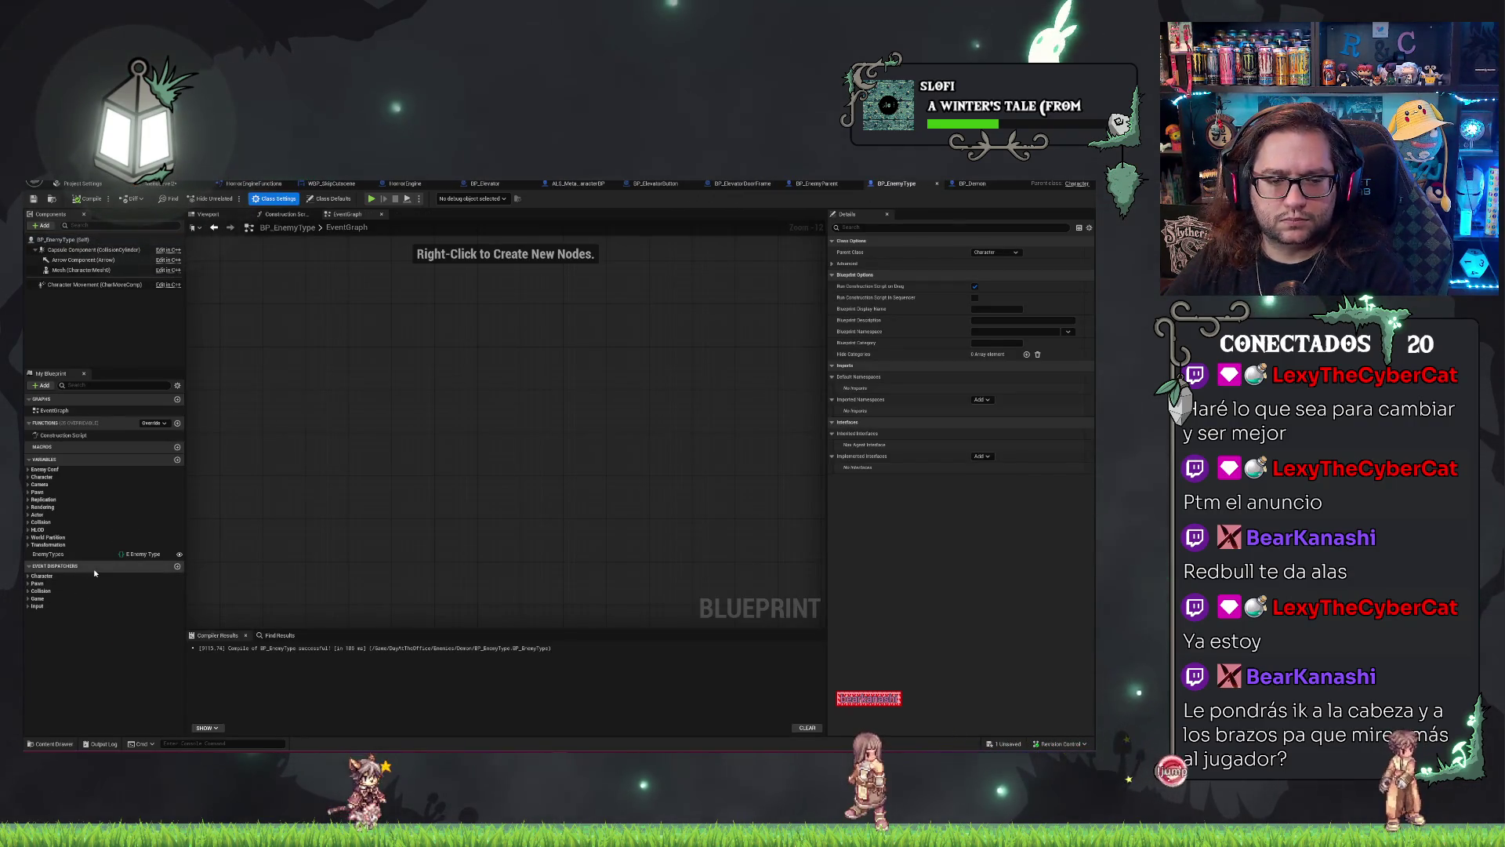
left_click(89, 198)
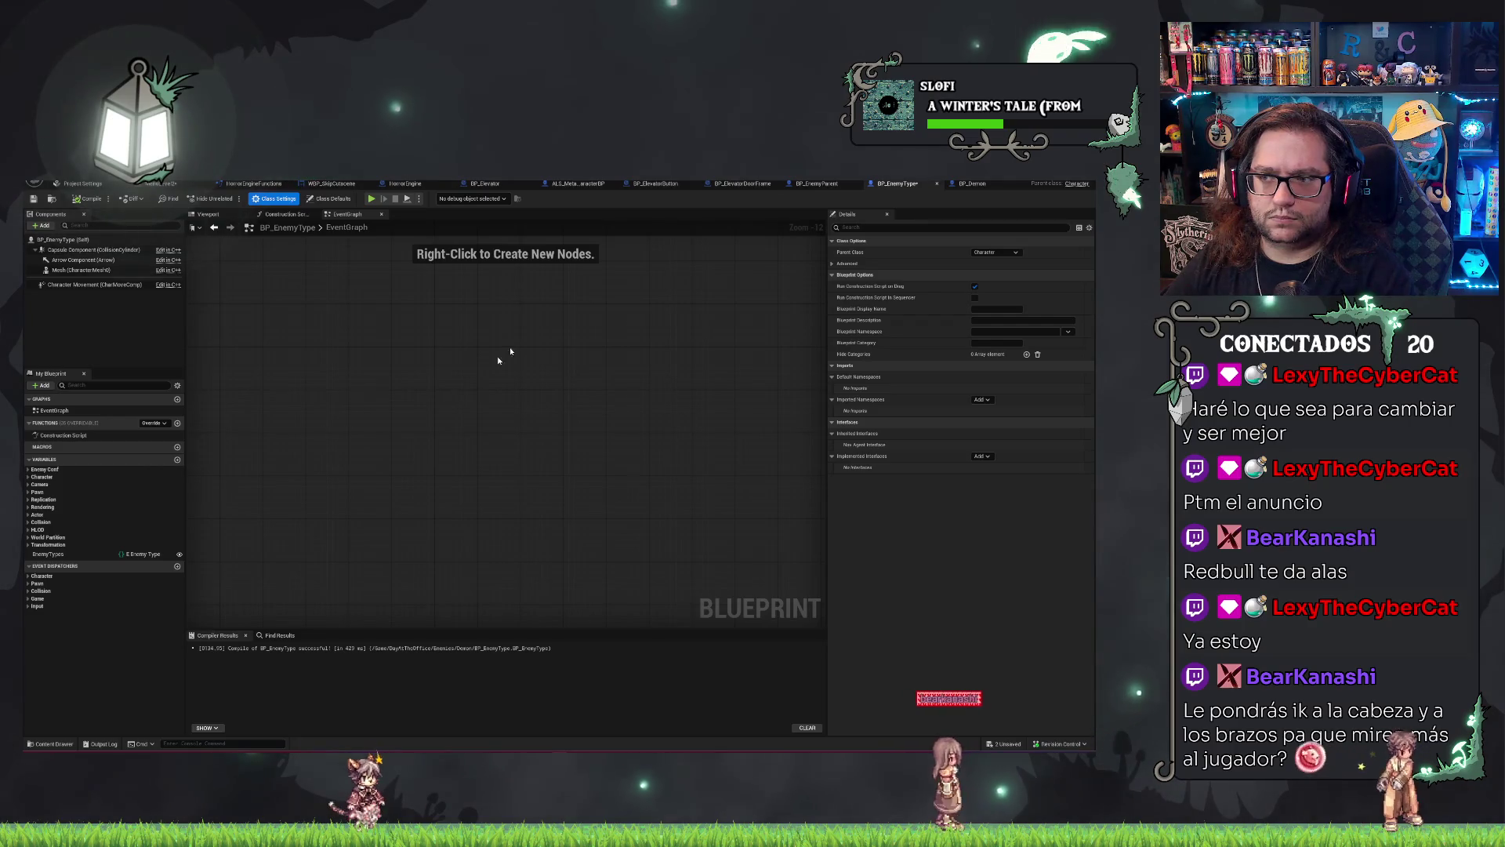
key("F7")
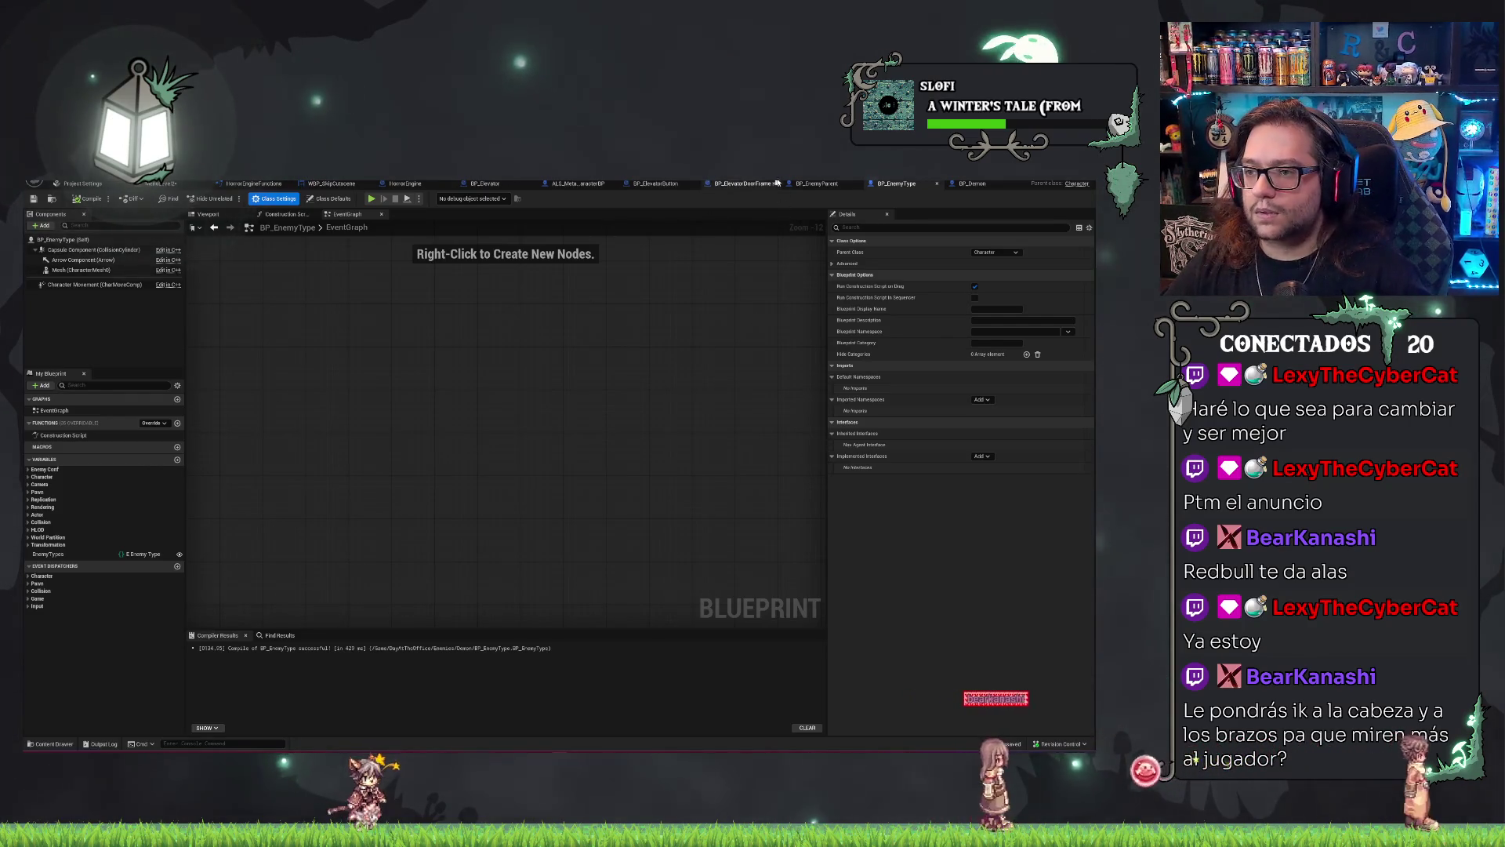
Back in BP_EnemyParent, run File > Refresh All Nodes.
left_click(815, 183)
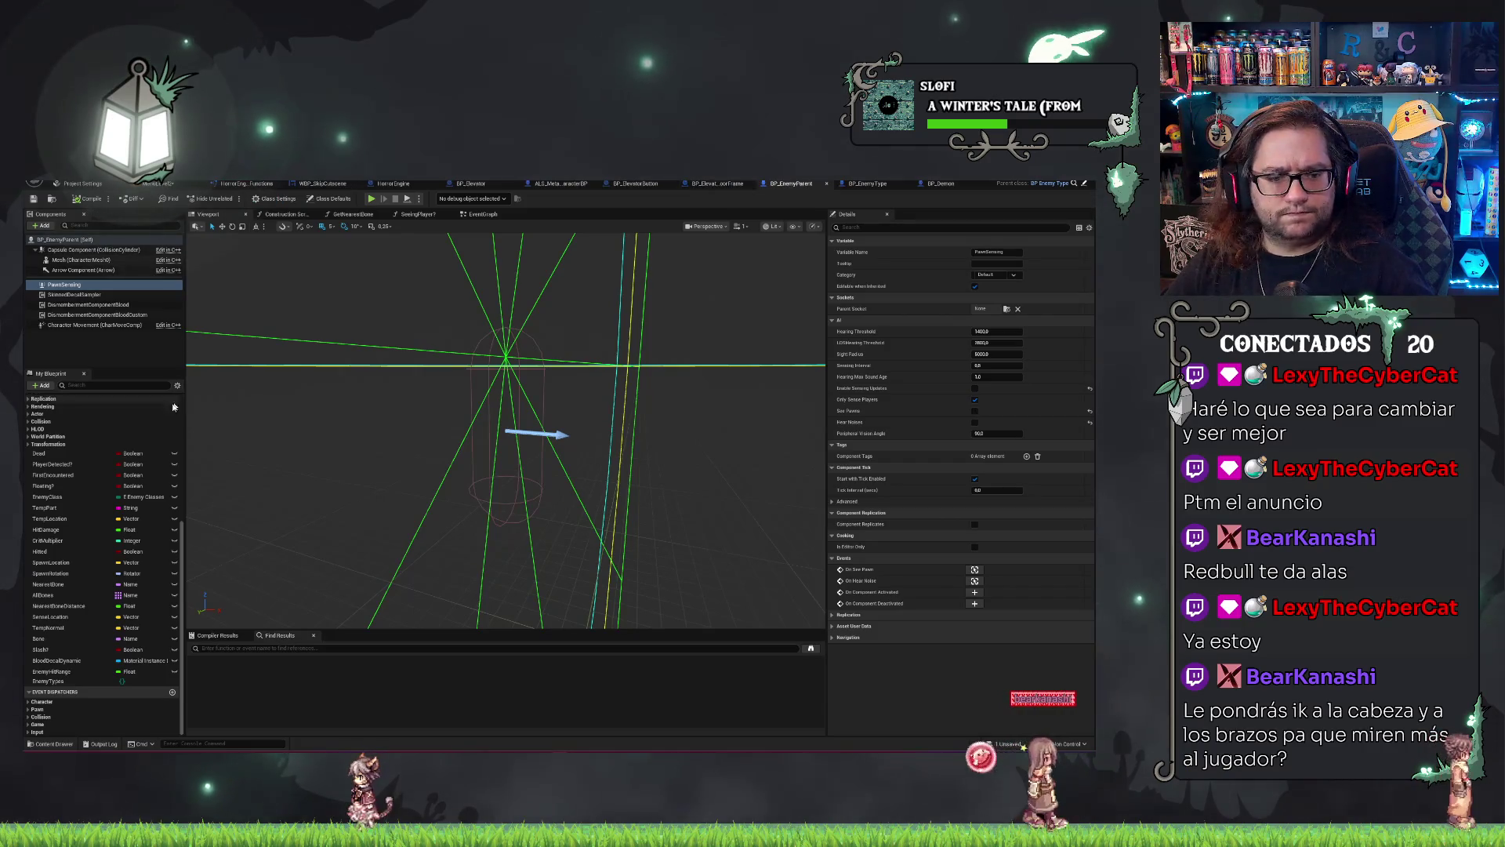
left_click(57, 172)
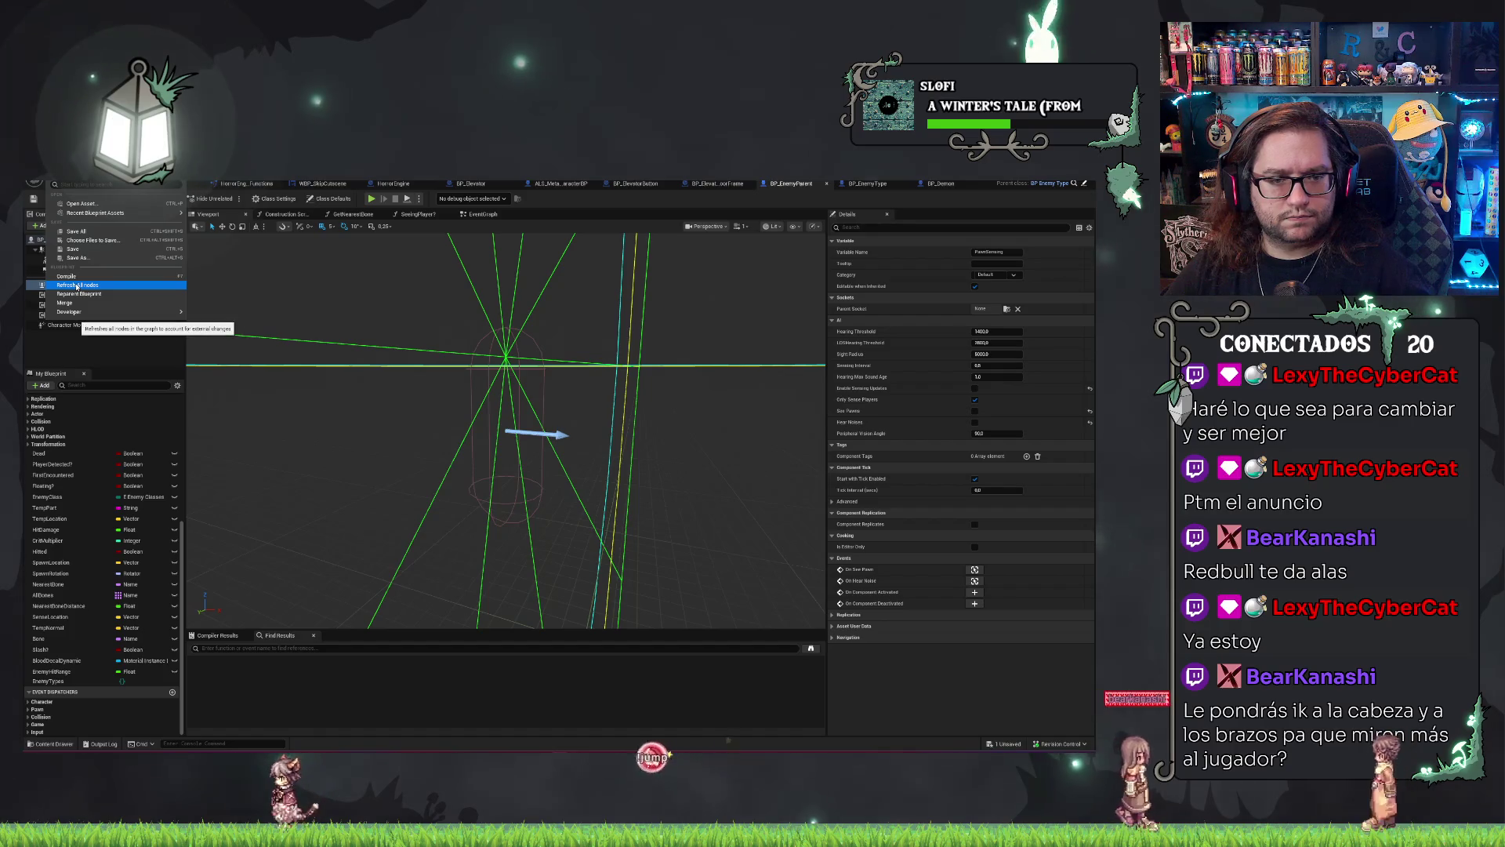
left_click(80, 287)
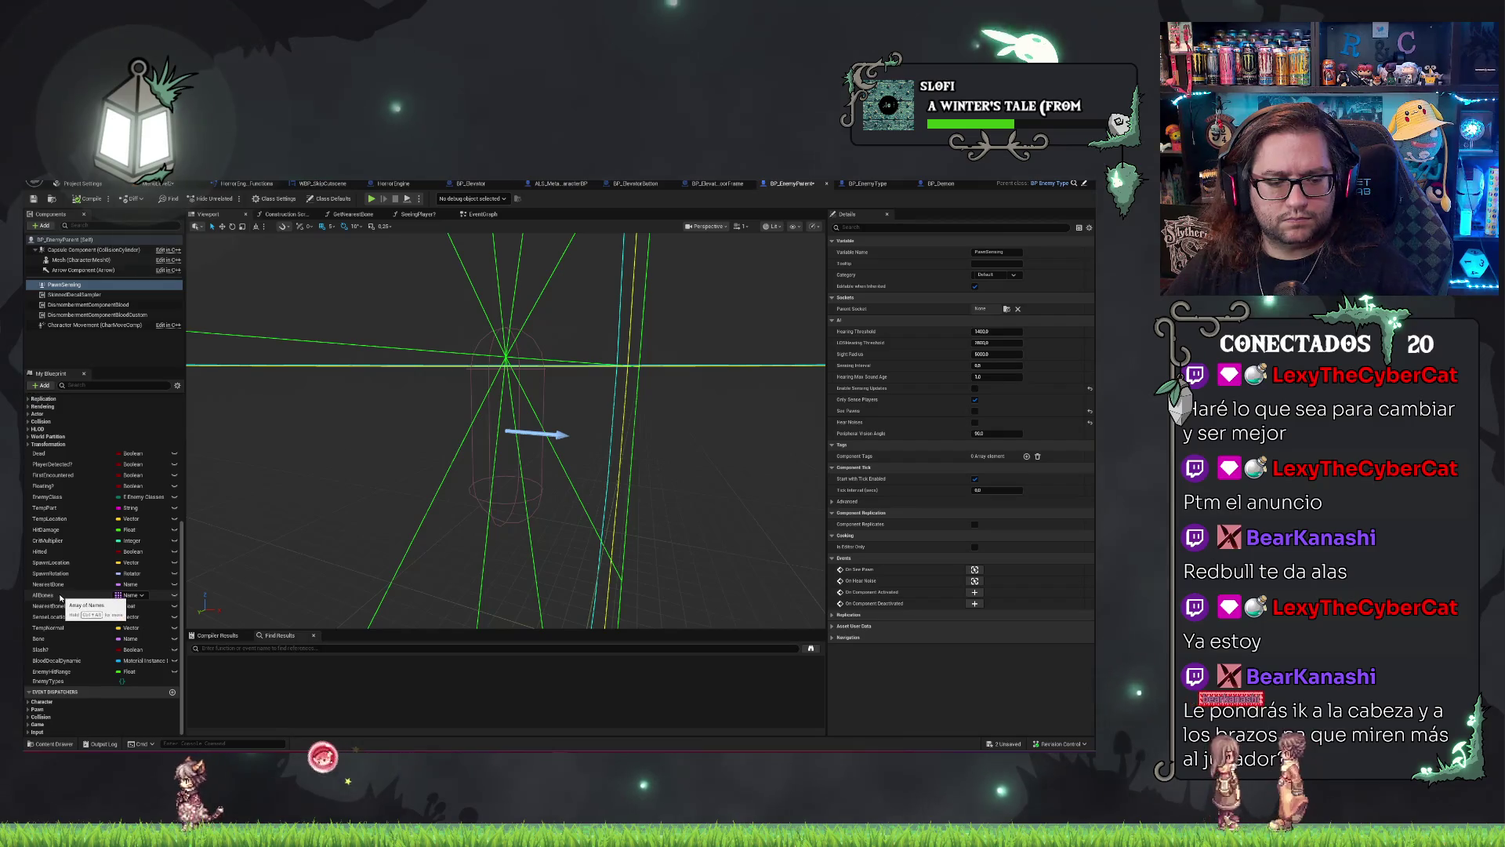
scroll(60, 598, "up", 2)
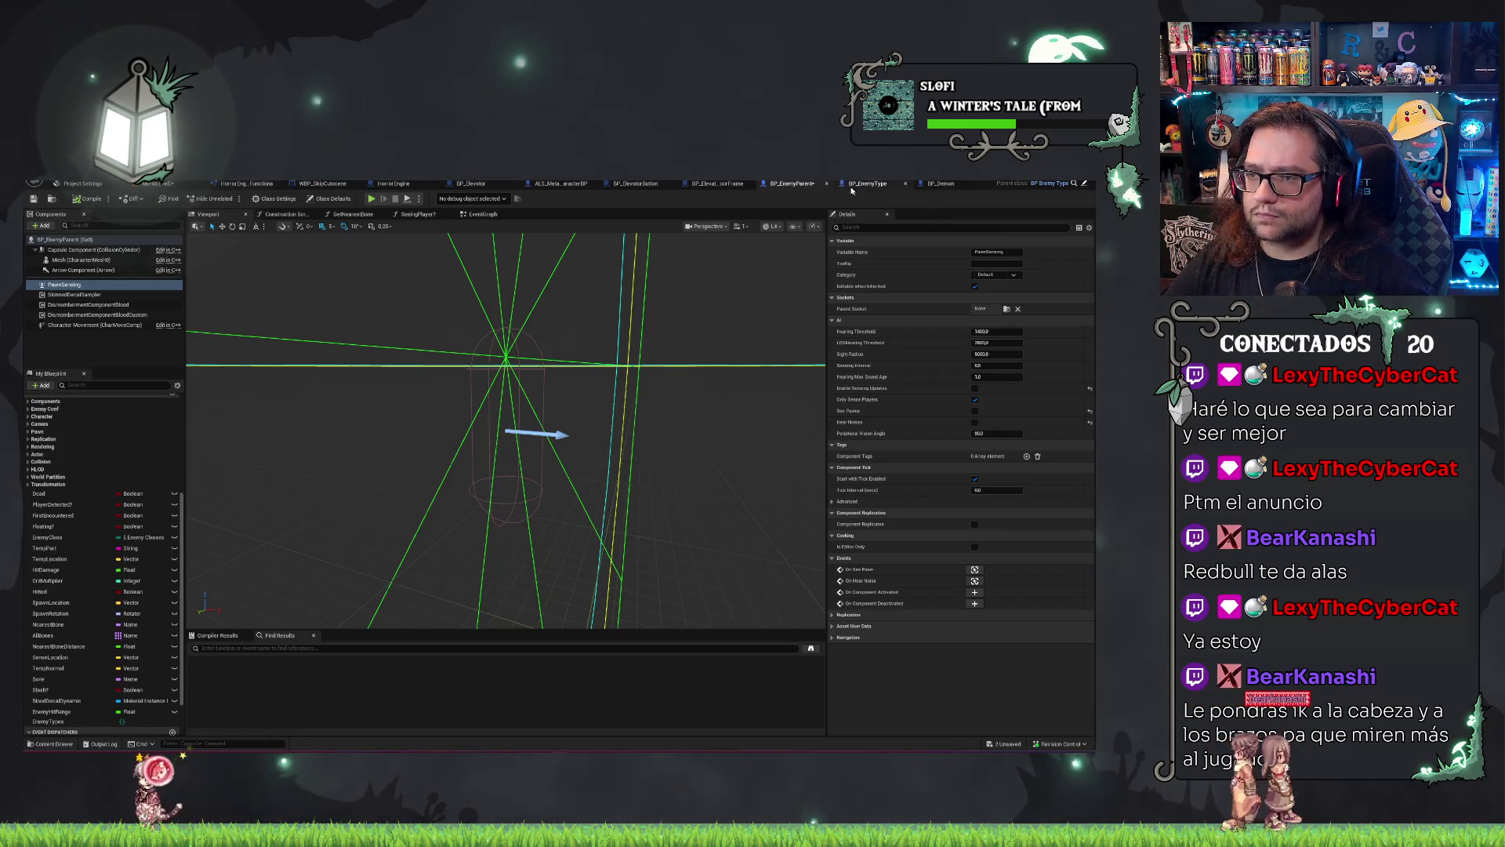
In BP_Demon, run File > Refresh All Nodes.
left_click(936, 184)
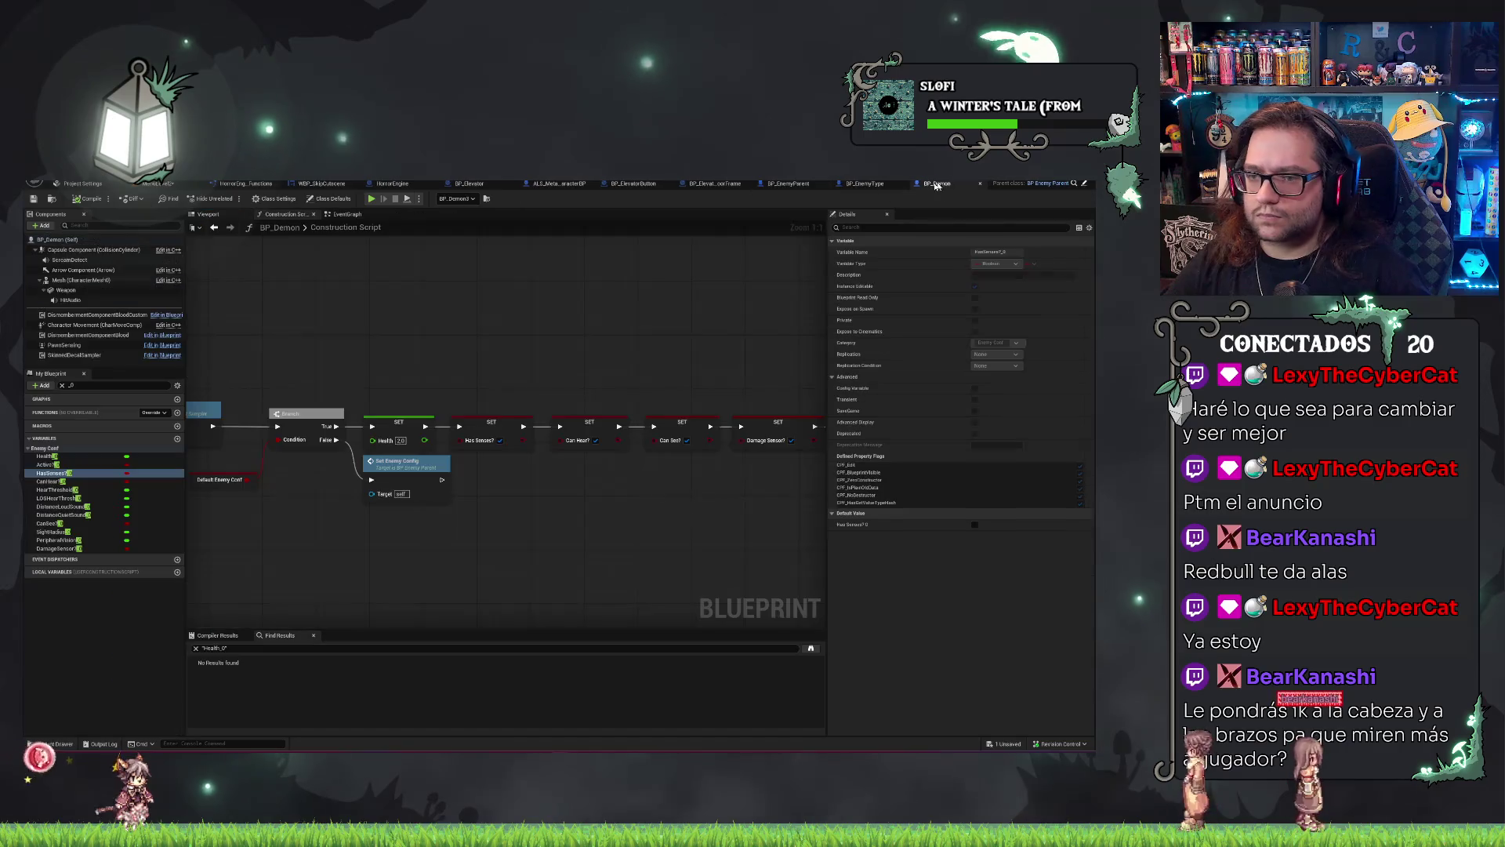
left_click(35, 183)
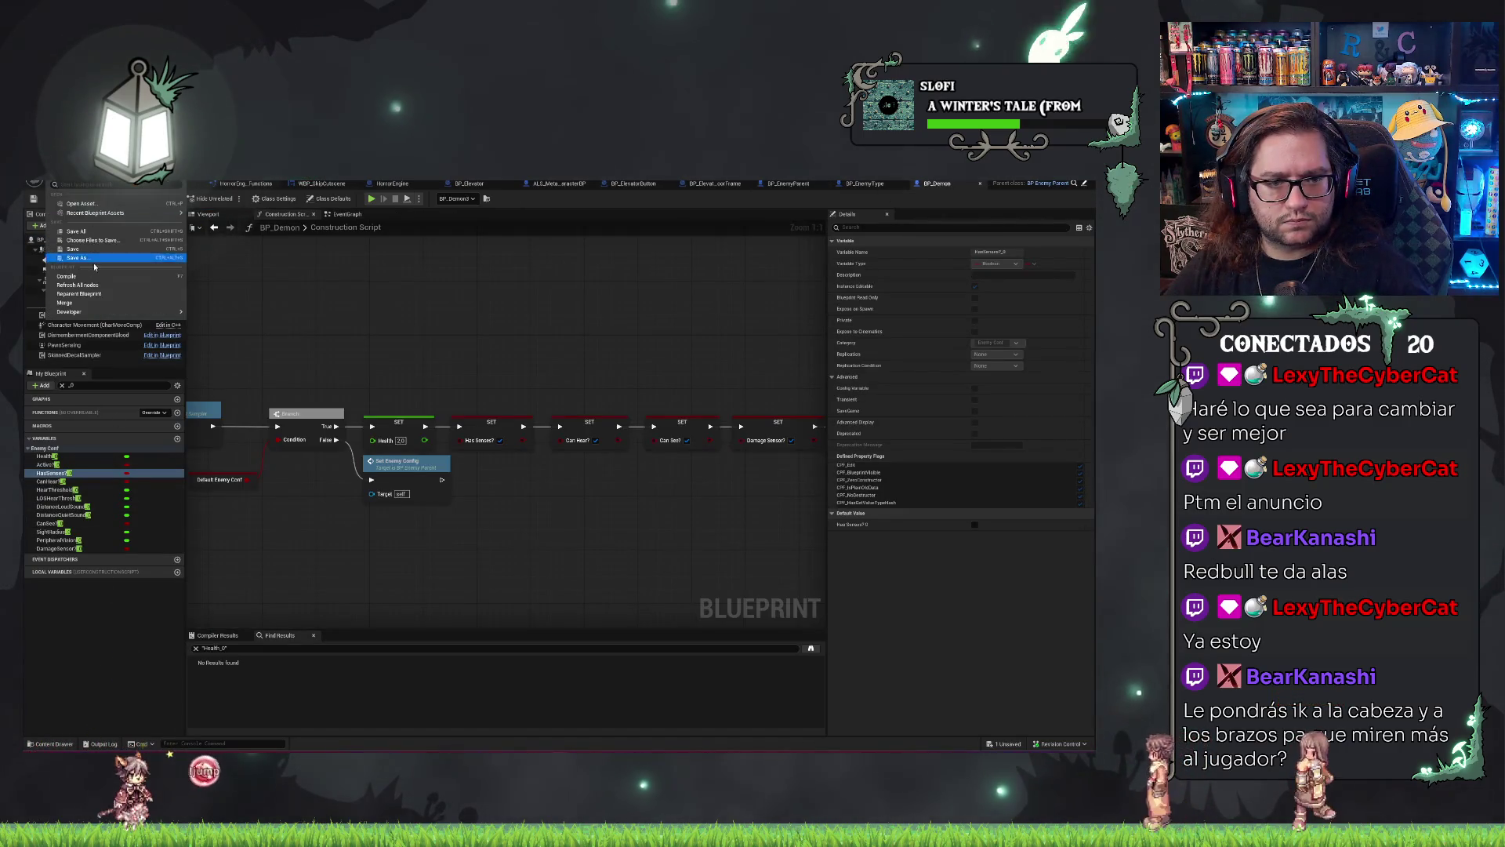
left_click(89, 286)
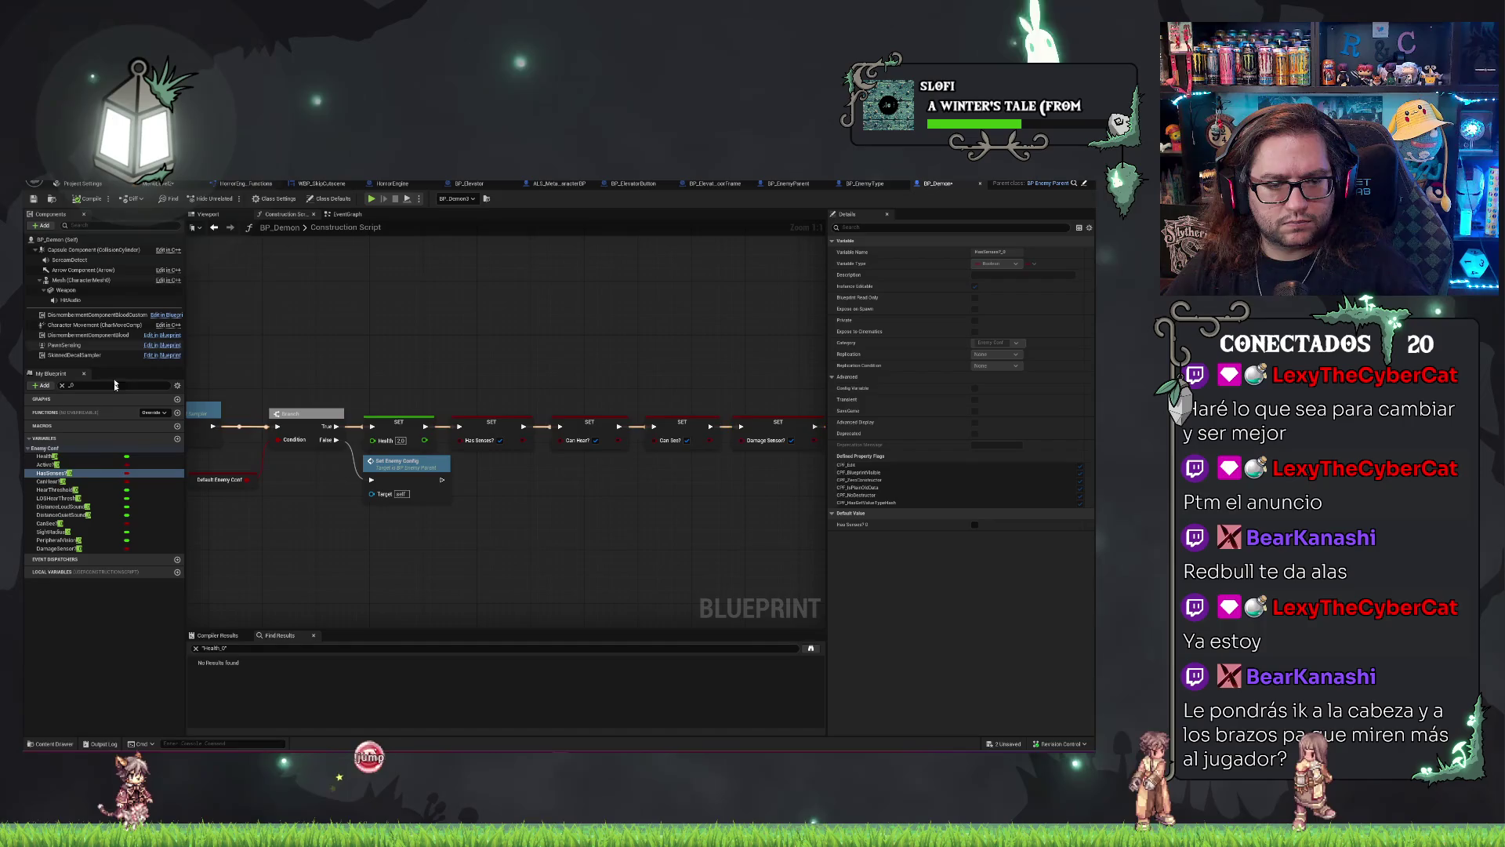
Untick Show Inherited Variables after checking CanHear?, then select the PawnSensing component.
left_click(57, 481)
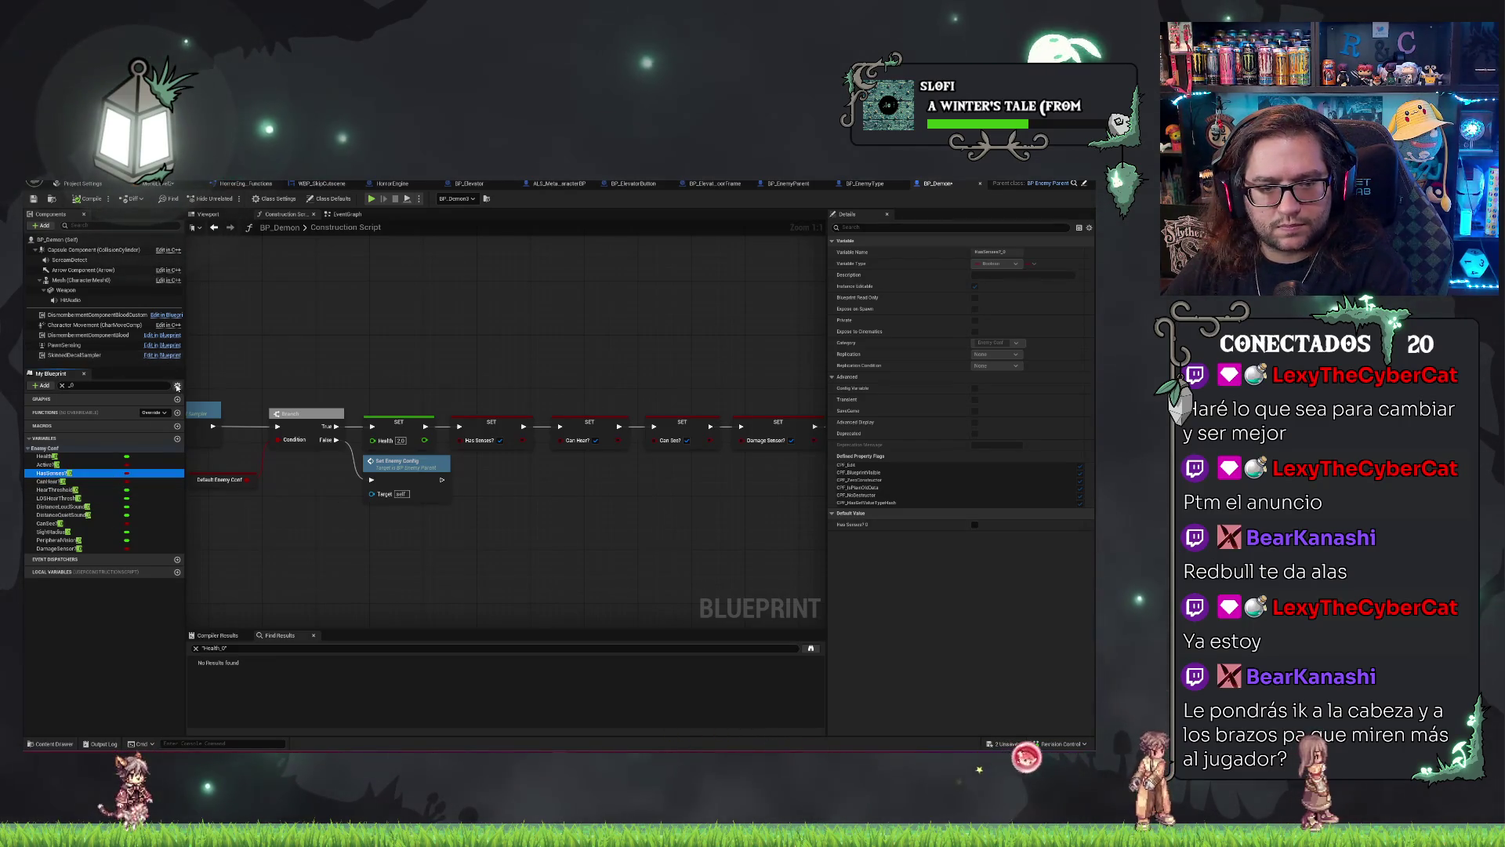
left_click(177, 387)
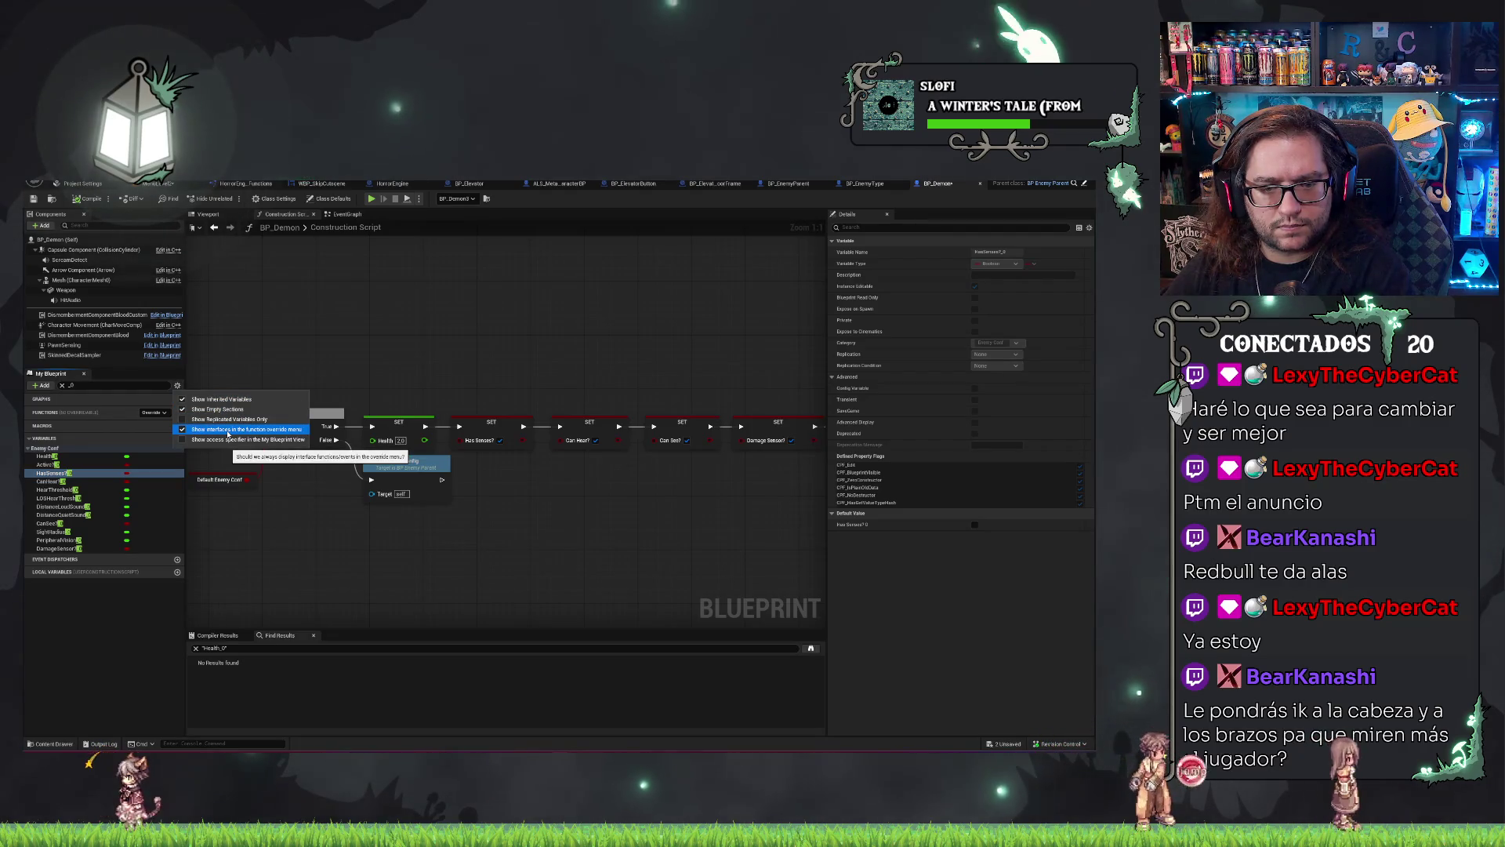
left_click(223, 400)
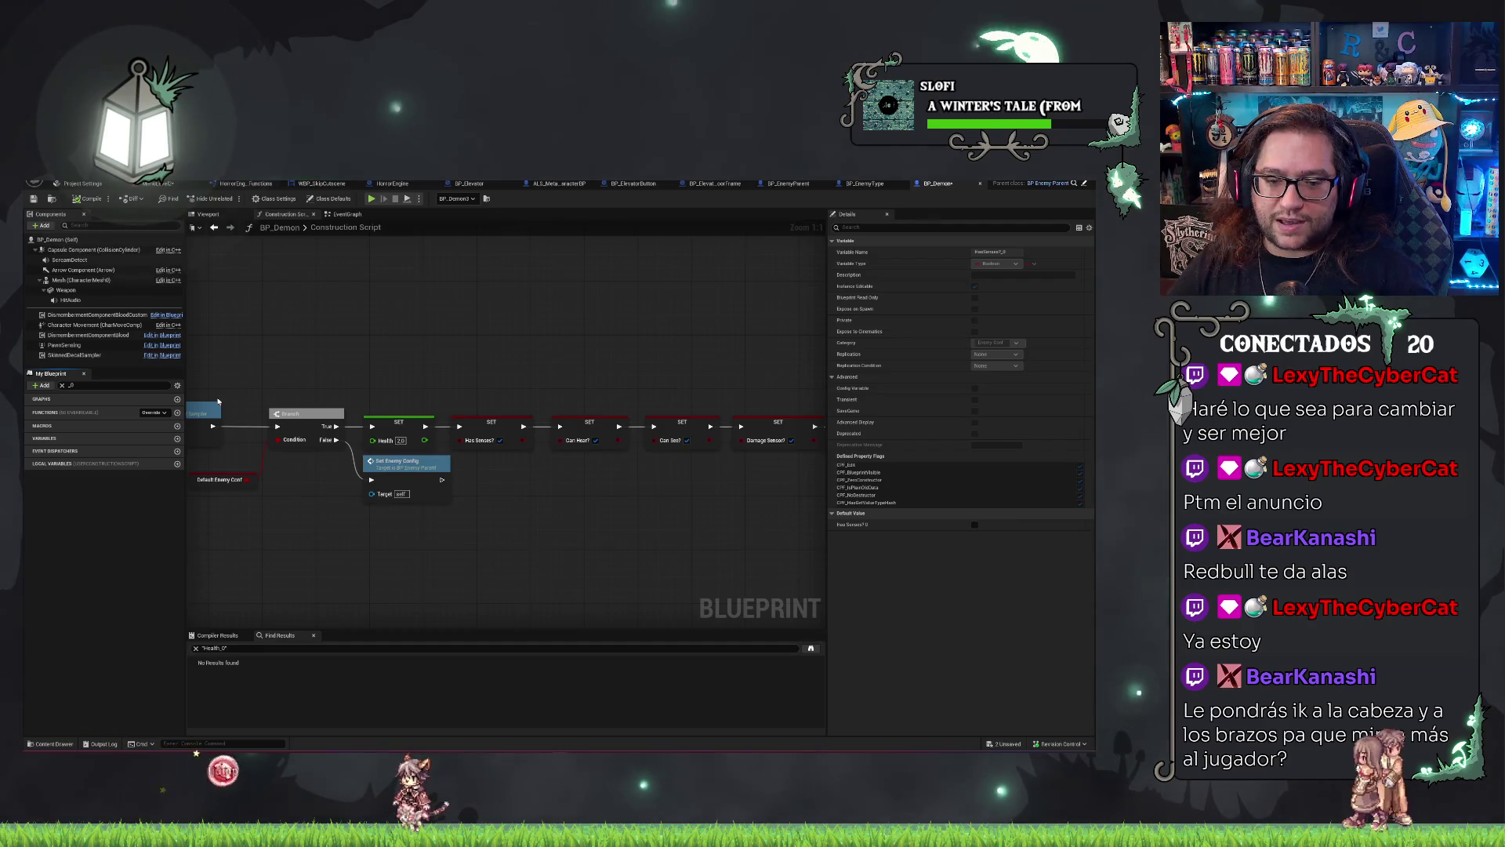
mouse_move(391, 356)
left_mouse_down()
mouse_move(368, 329)
mouse_move(380, 322)
left_mouse_up()
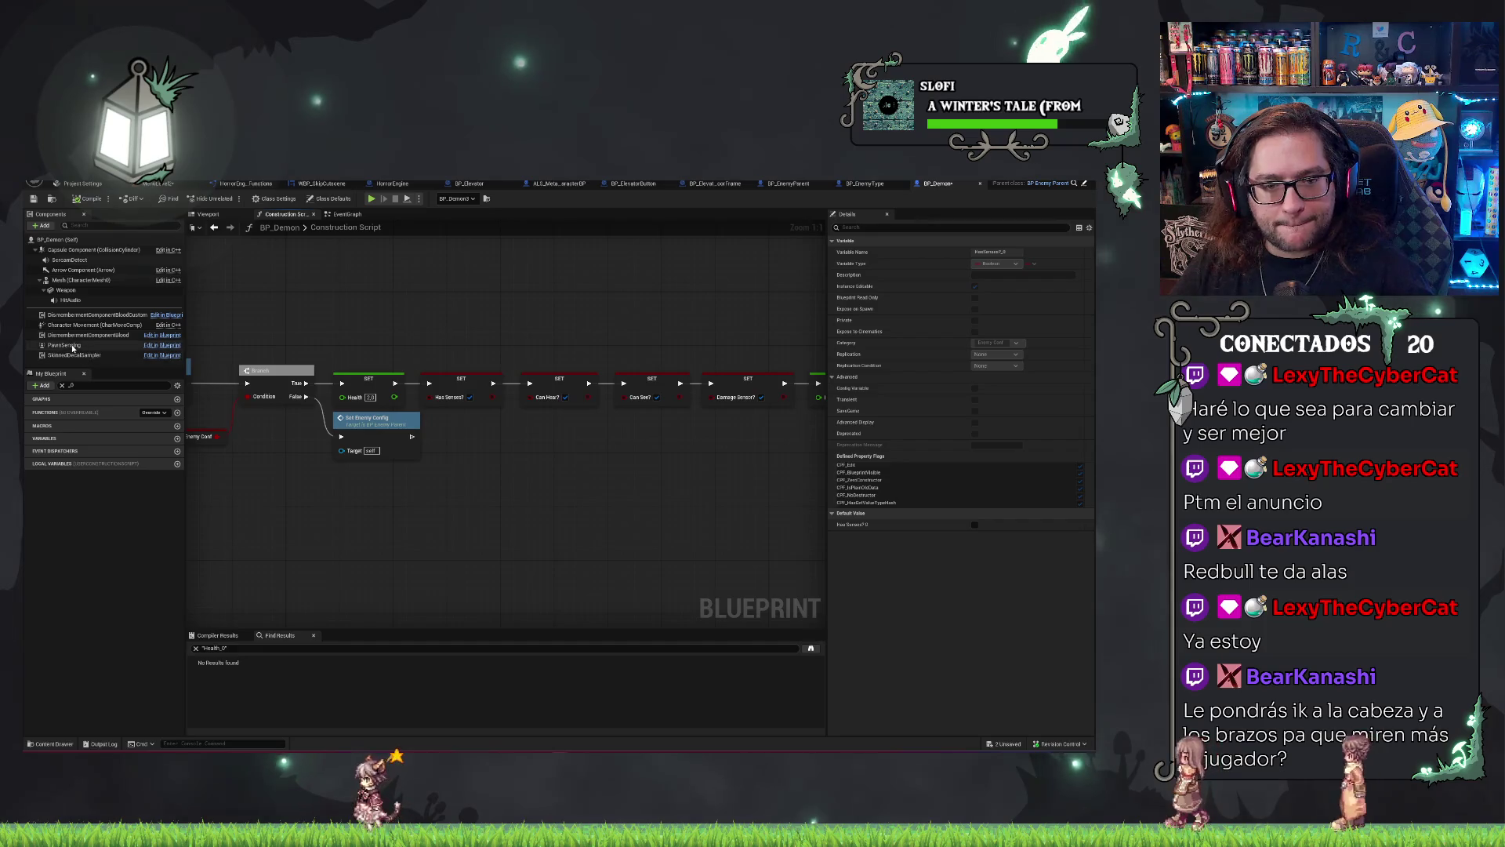
left_click(70, 346)
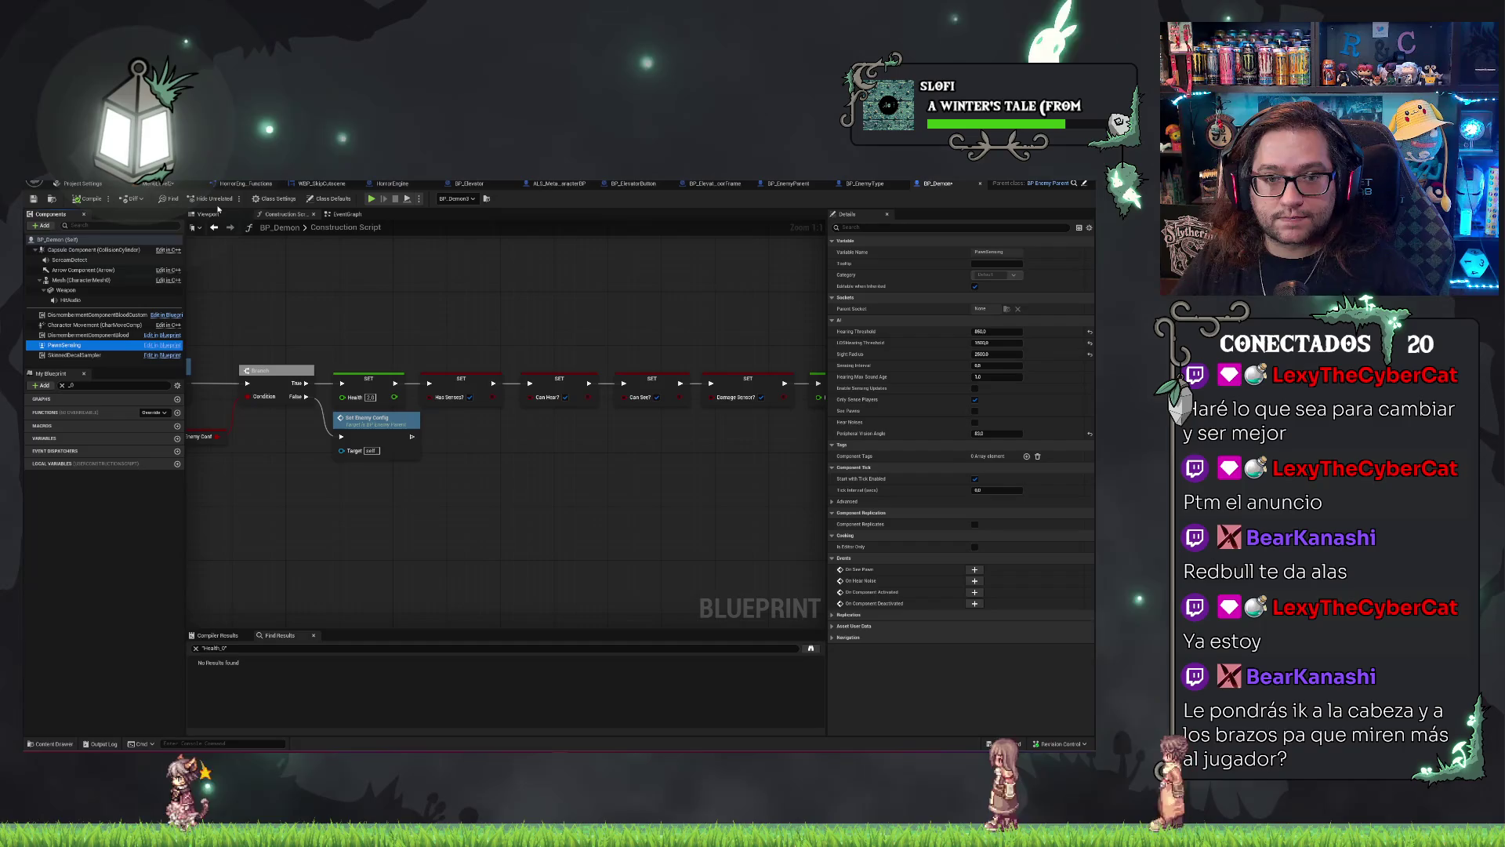
Switch to BP_Demon's viewport and orbit and zoom around the character.
key("ctrl+Tab")
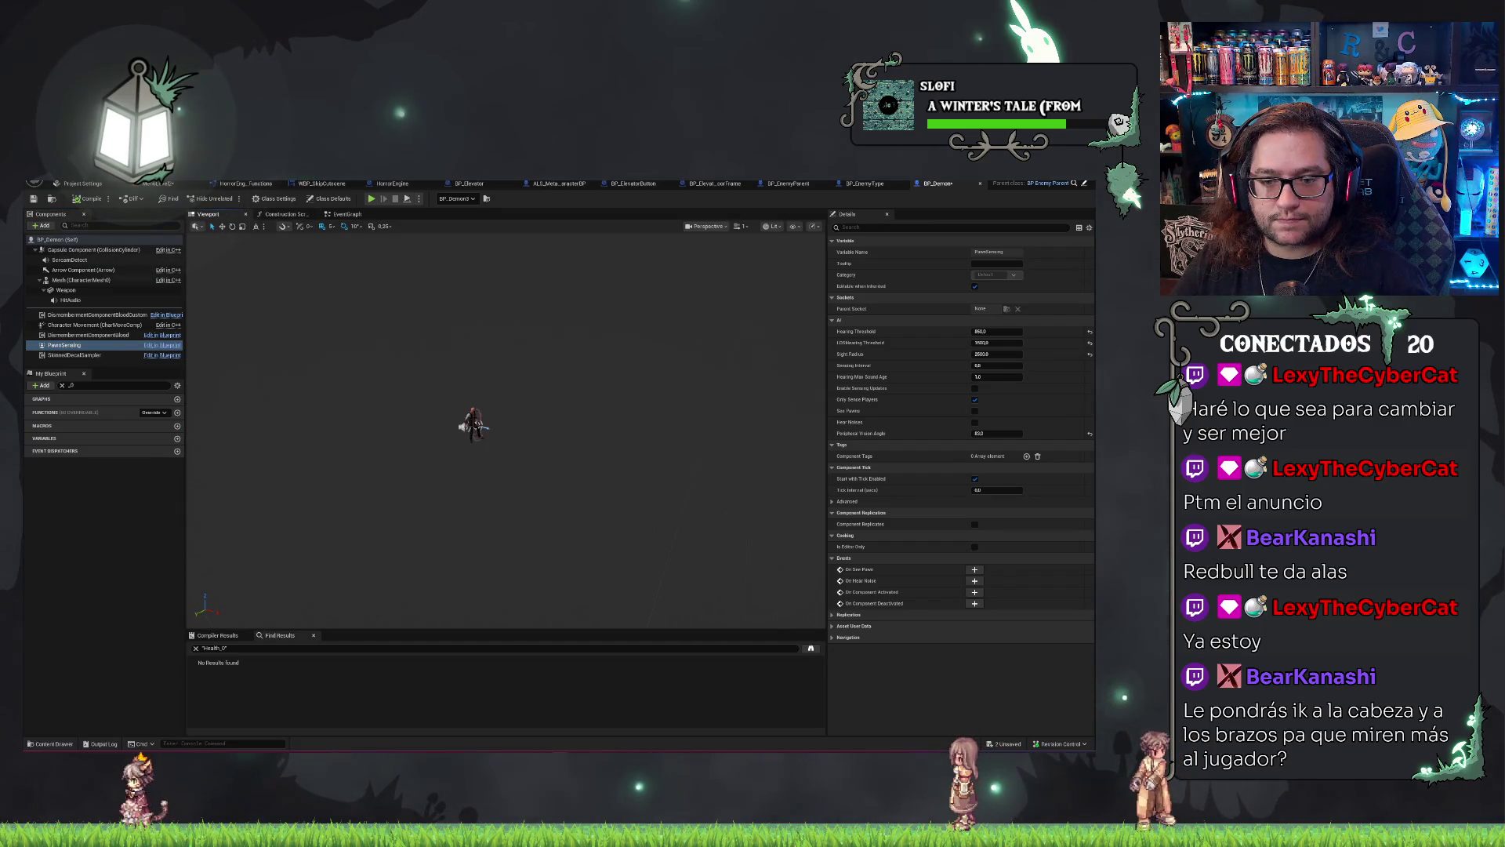
left_click_drag(417, 303, 376, 303)
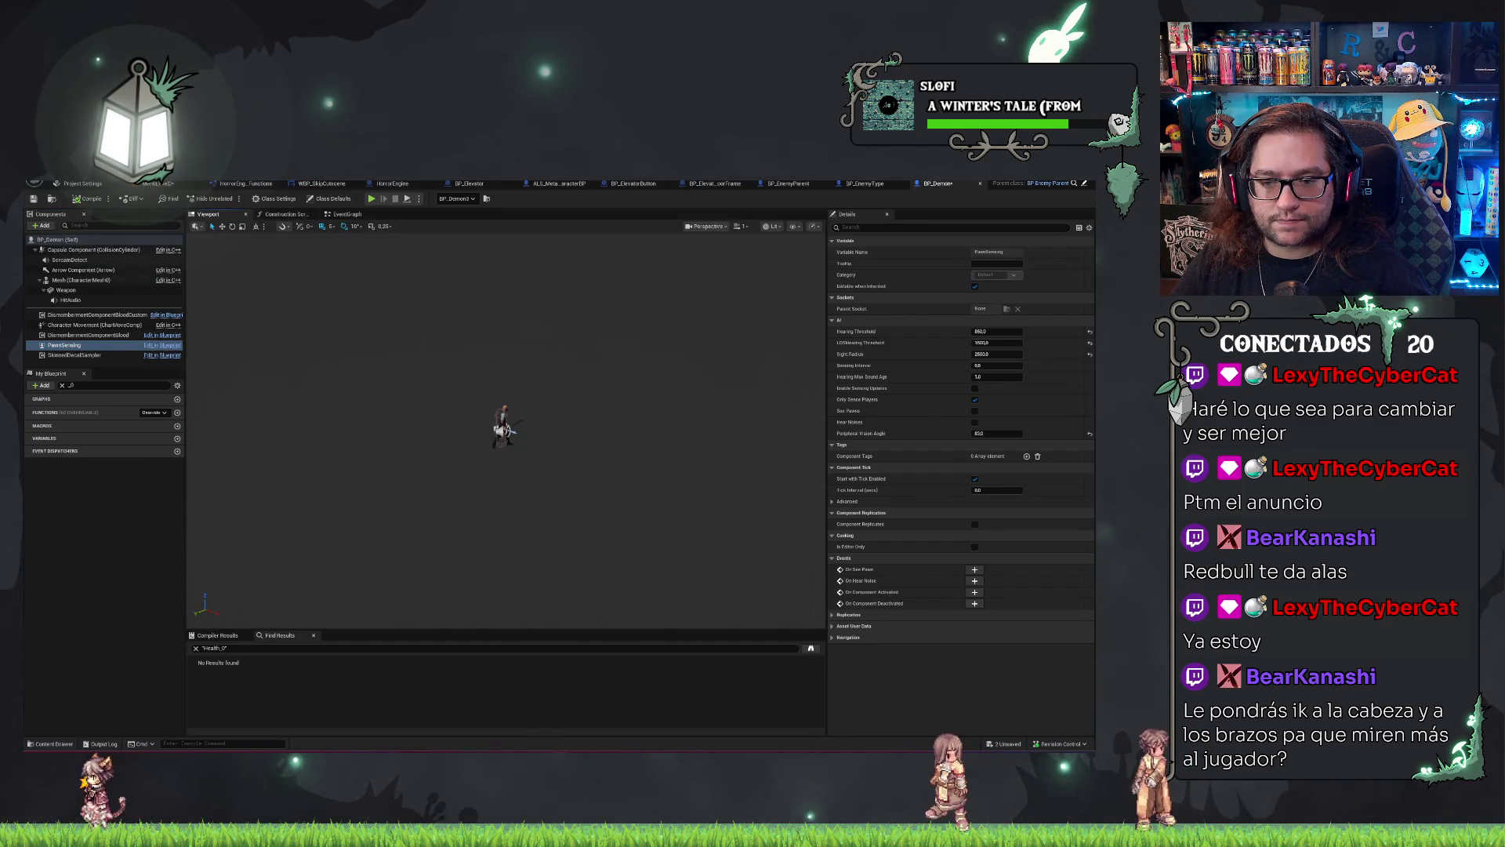
scroll(506, 427, "up", 3)
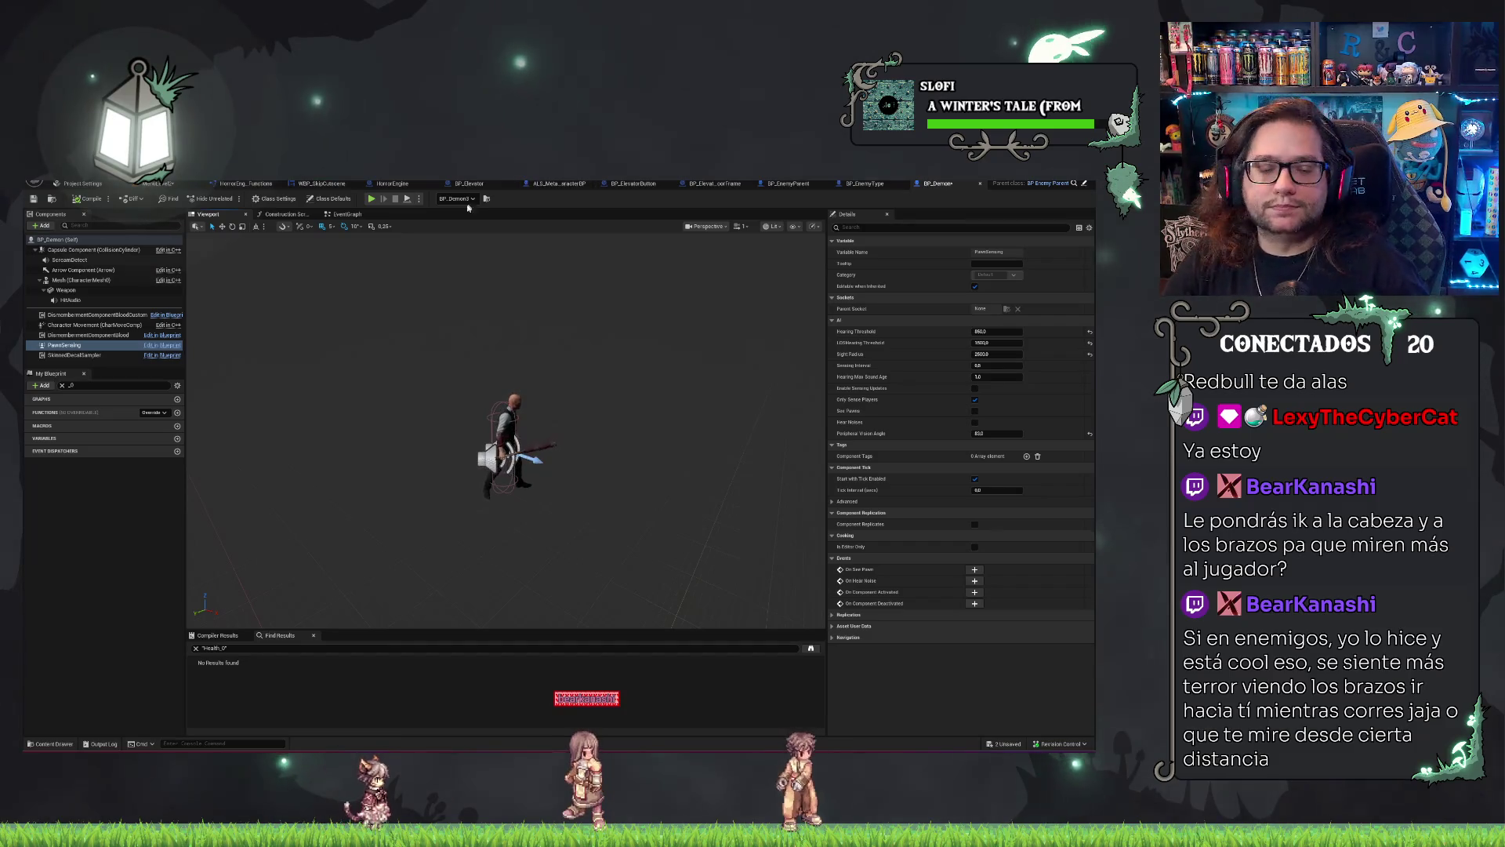
Frame BP_Demon3 in the level viewport, then return to the BP_Demon blueprint.
left_click(159, 184)
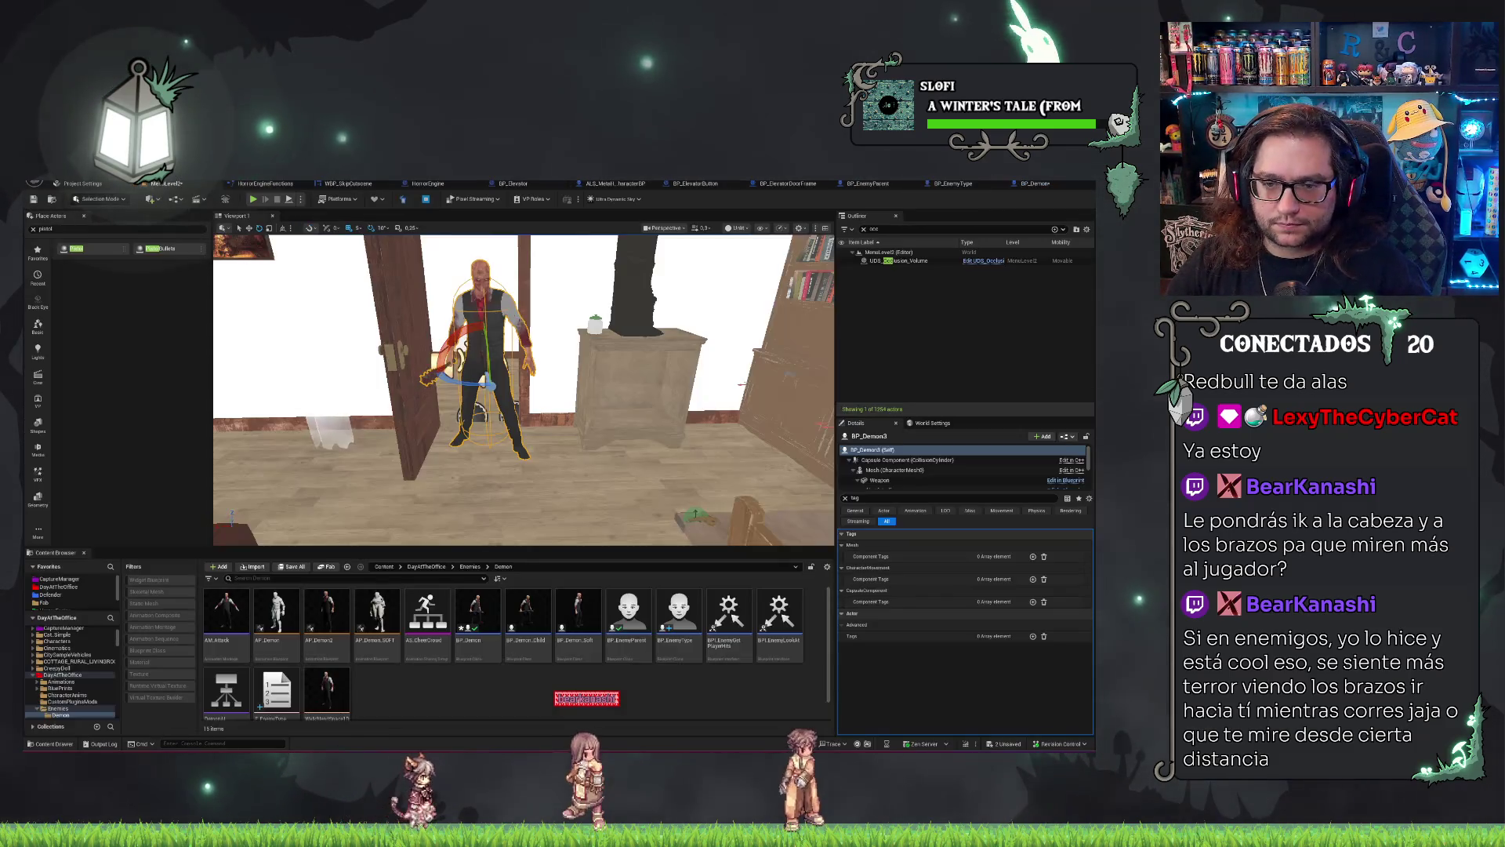
key("f")
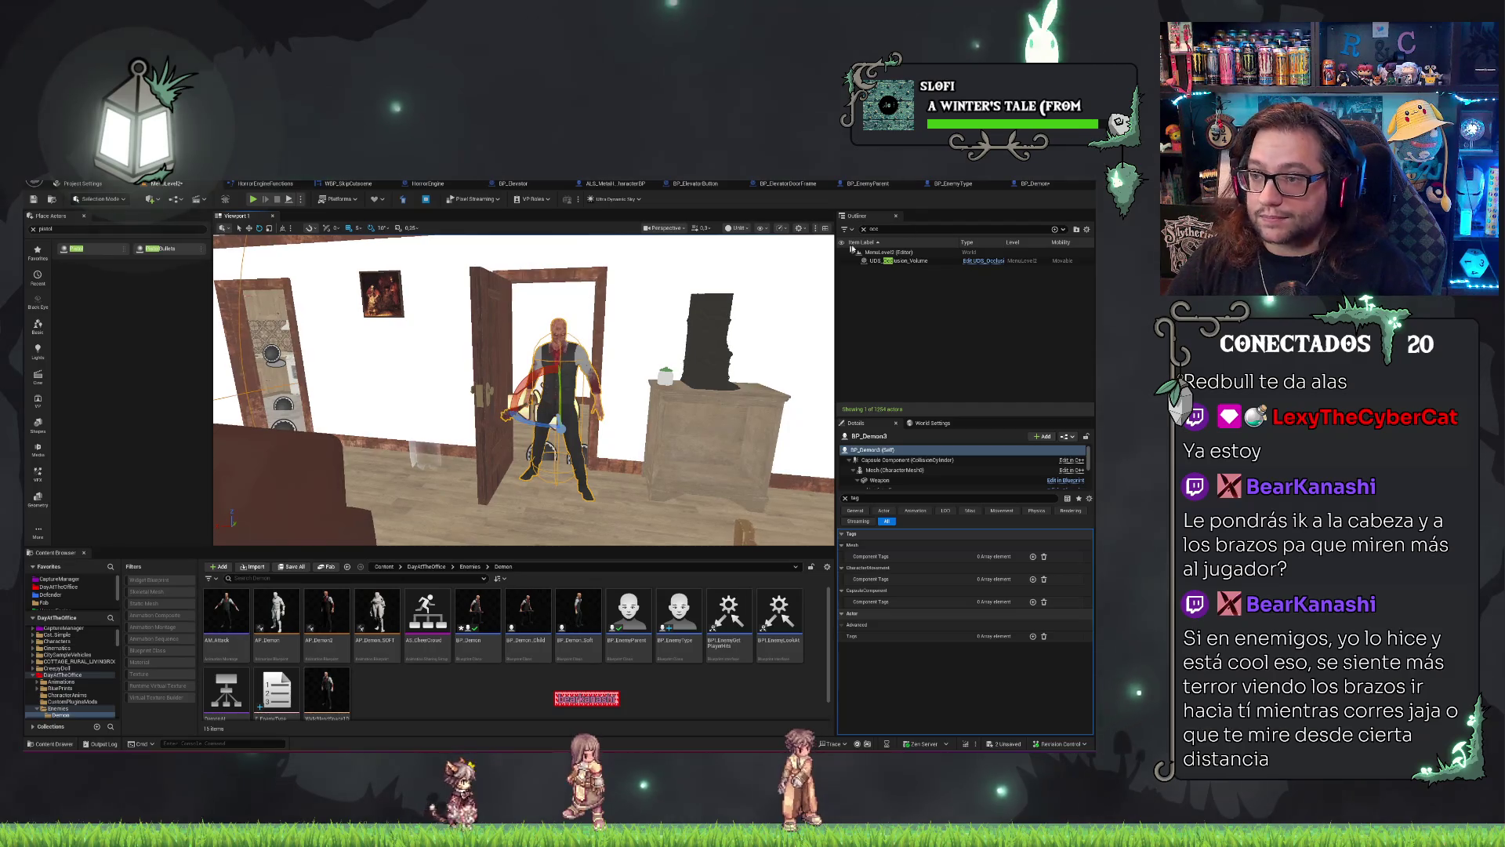
left_click(1036, 186)
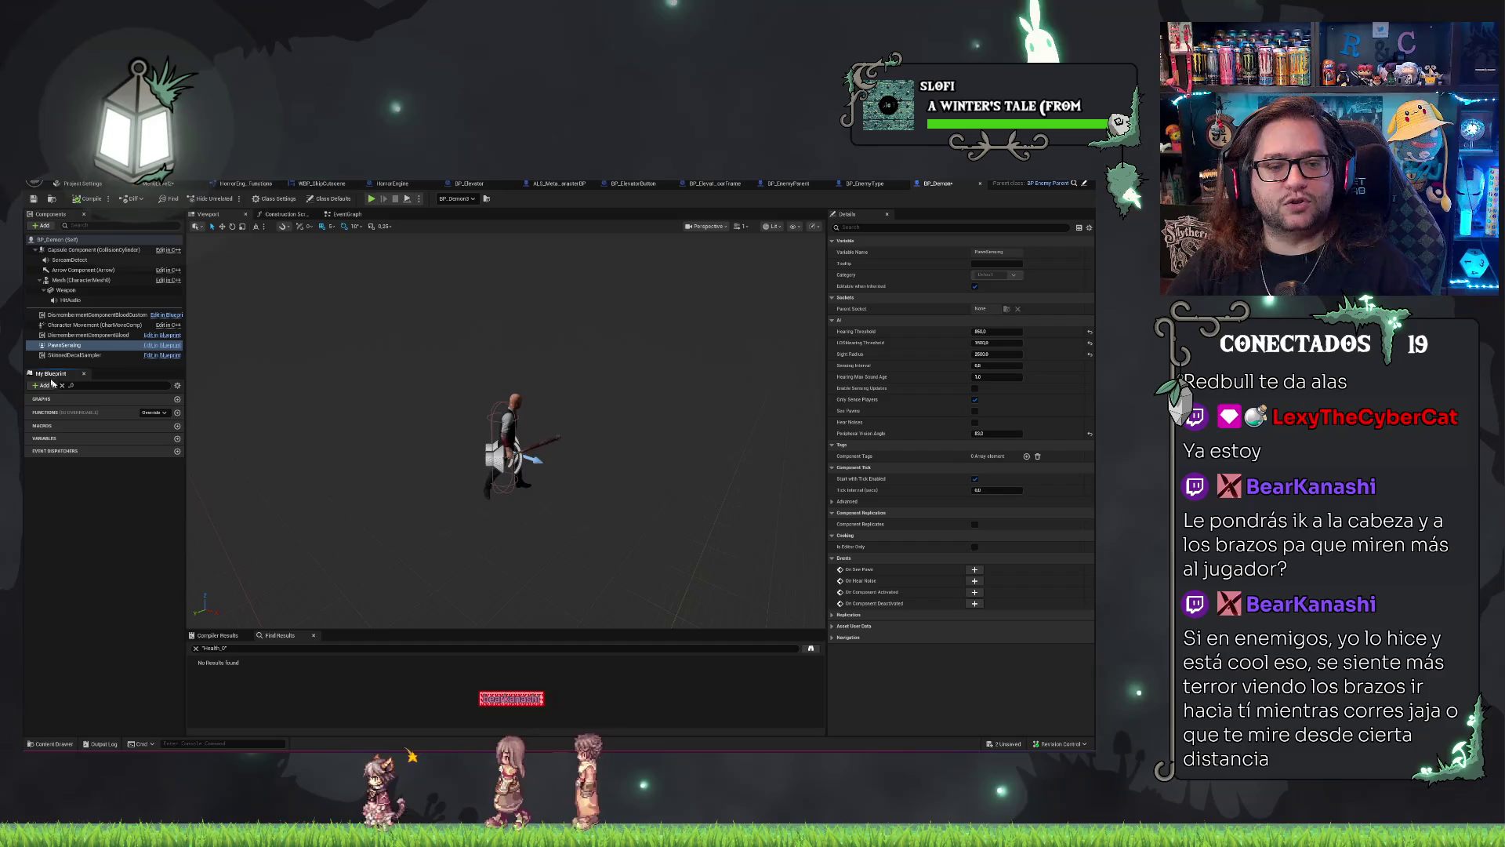
Clear the member search filter and expand the Variables and Components lists.
left_click(62, 386)
key("BackSpace")
key("BackSpace")
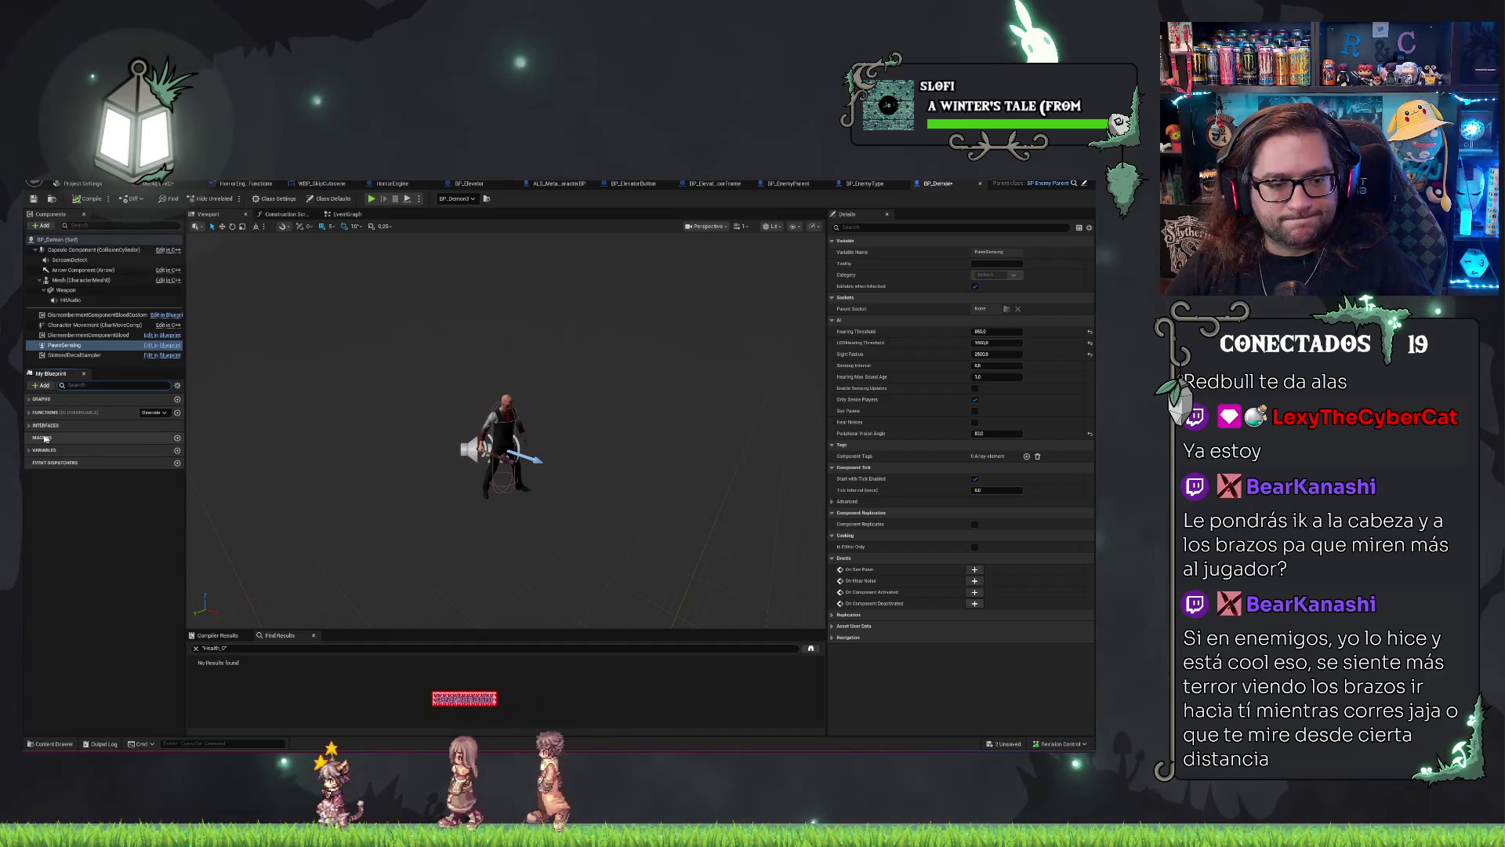
left_click(35, 450)
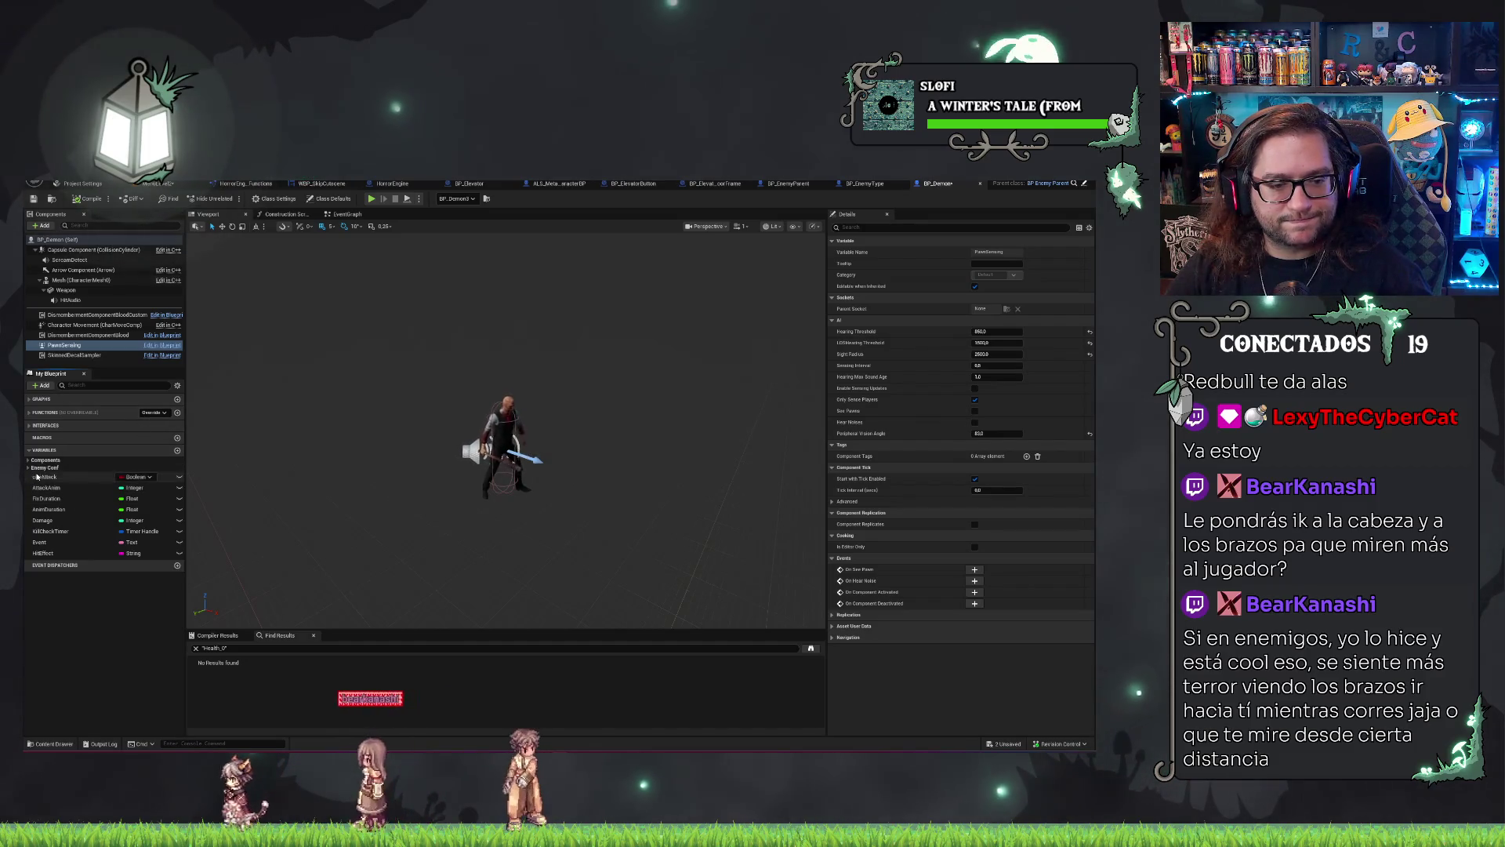
left_click(29, 461)
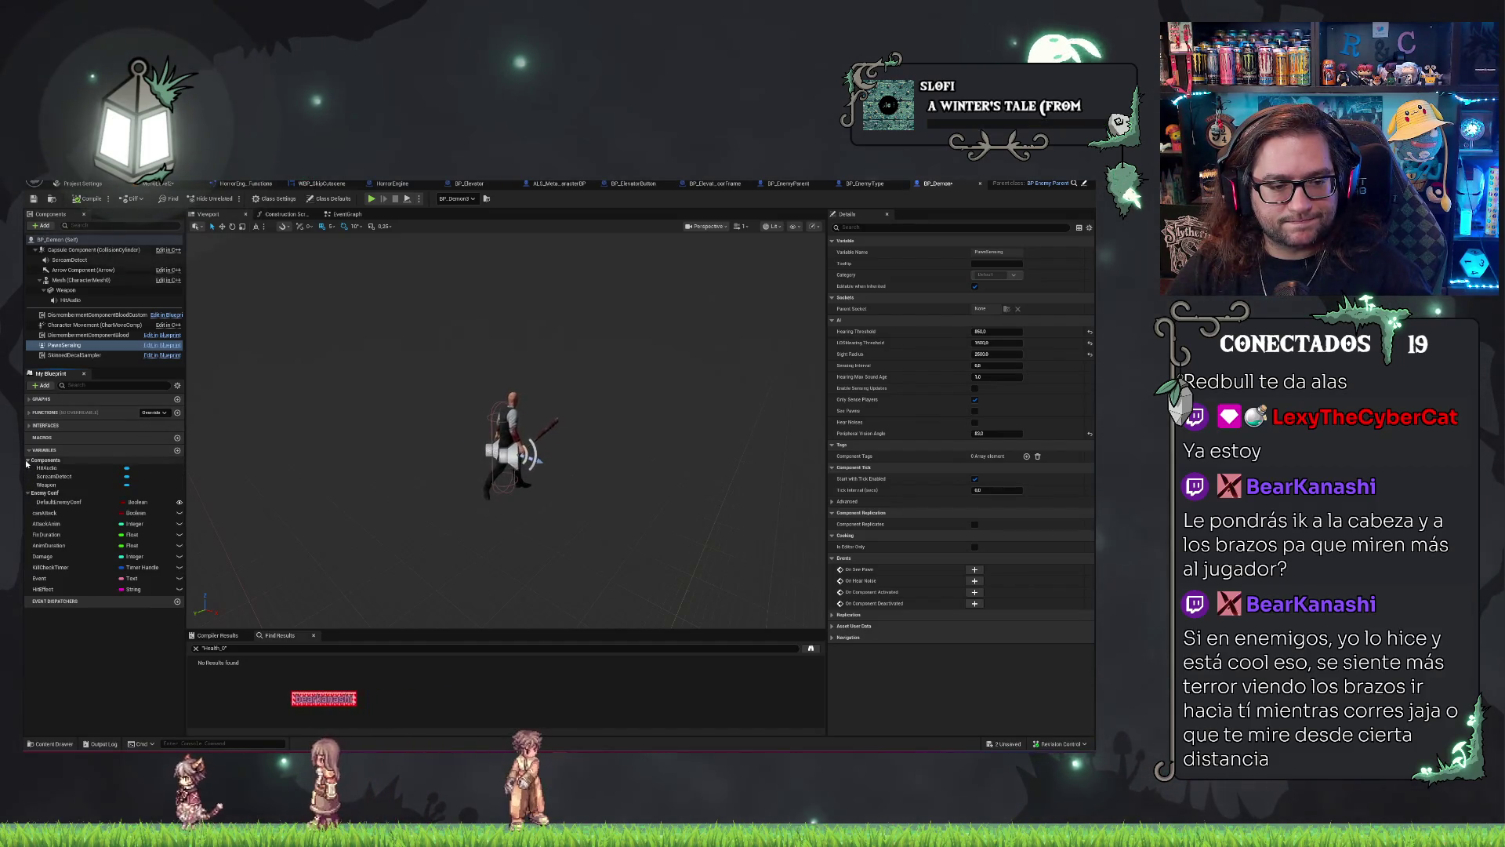
Enable Show Inherited Variables and inspect the inherited CanSee?_0 variable.
left_click(178, 387)
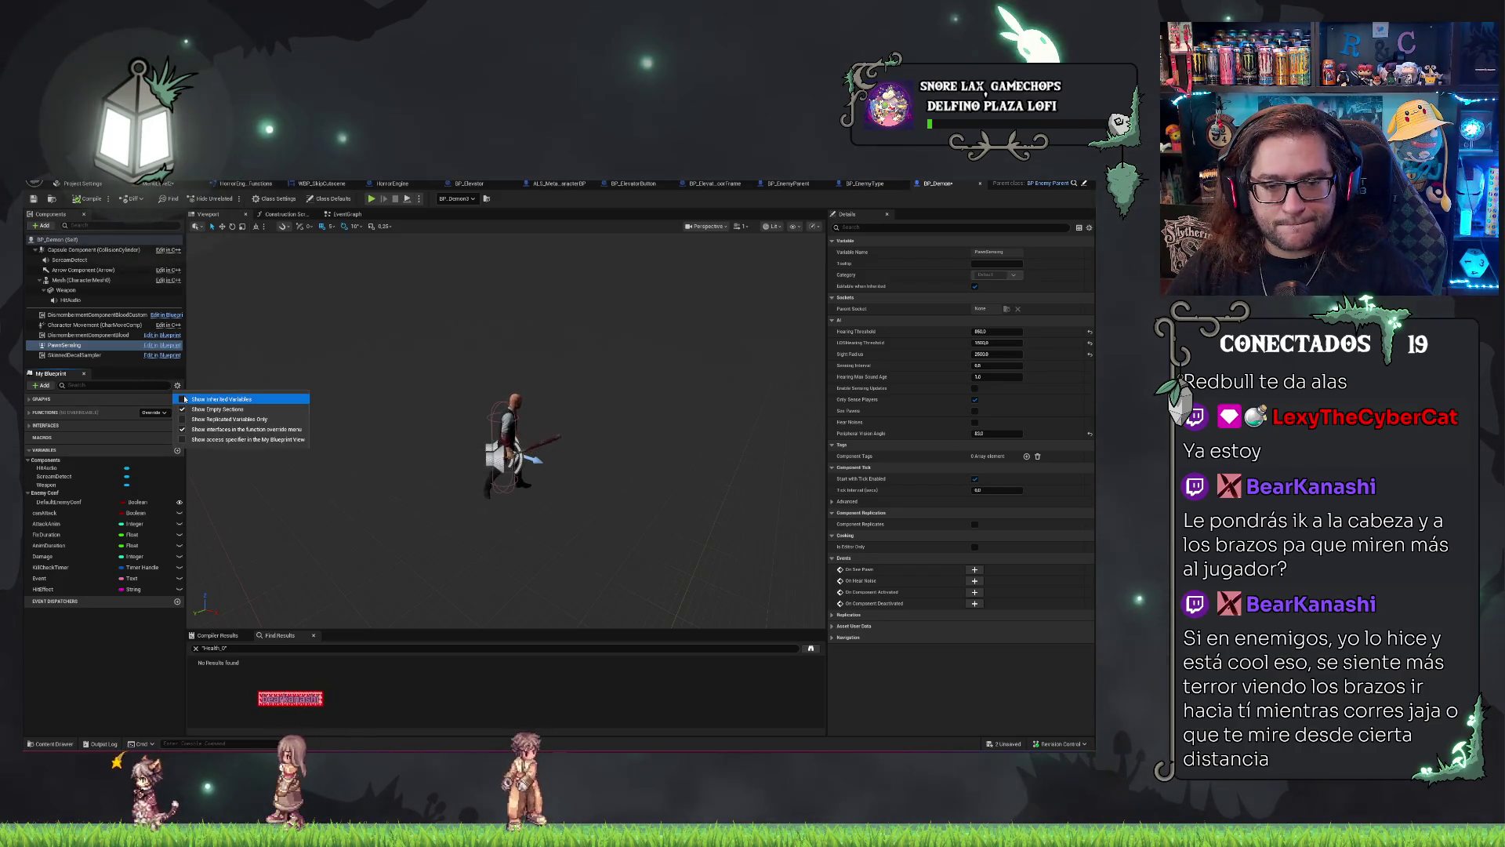
left_click(183, 399)
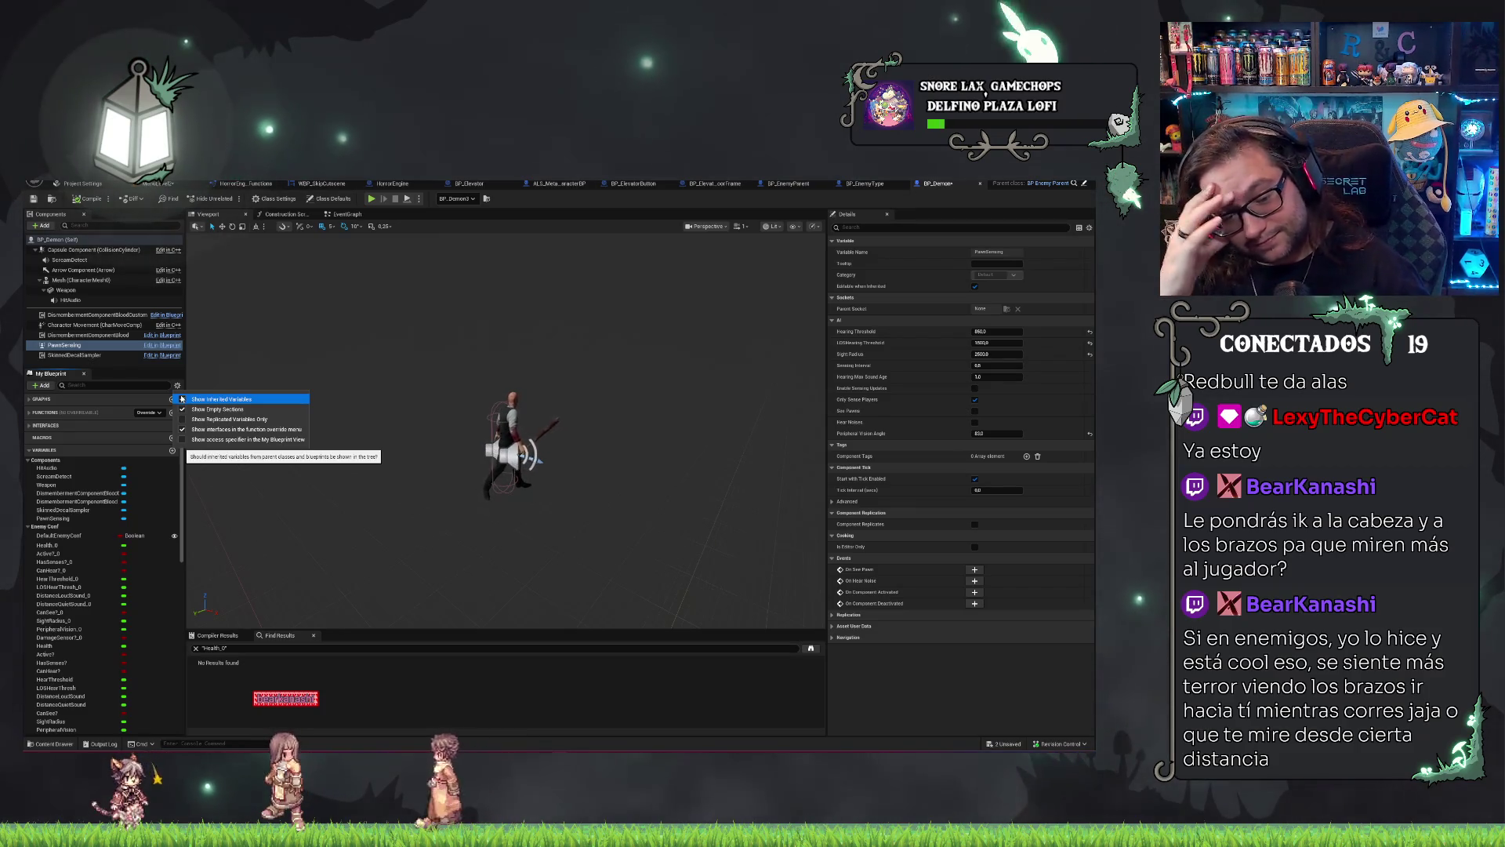
left_click(51, 612)
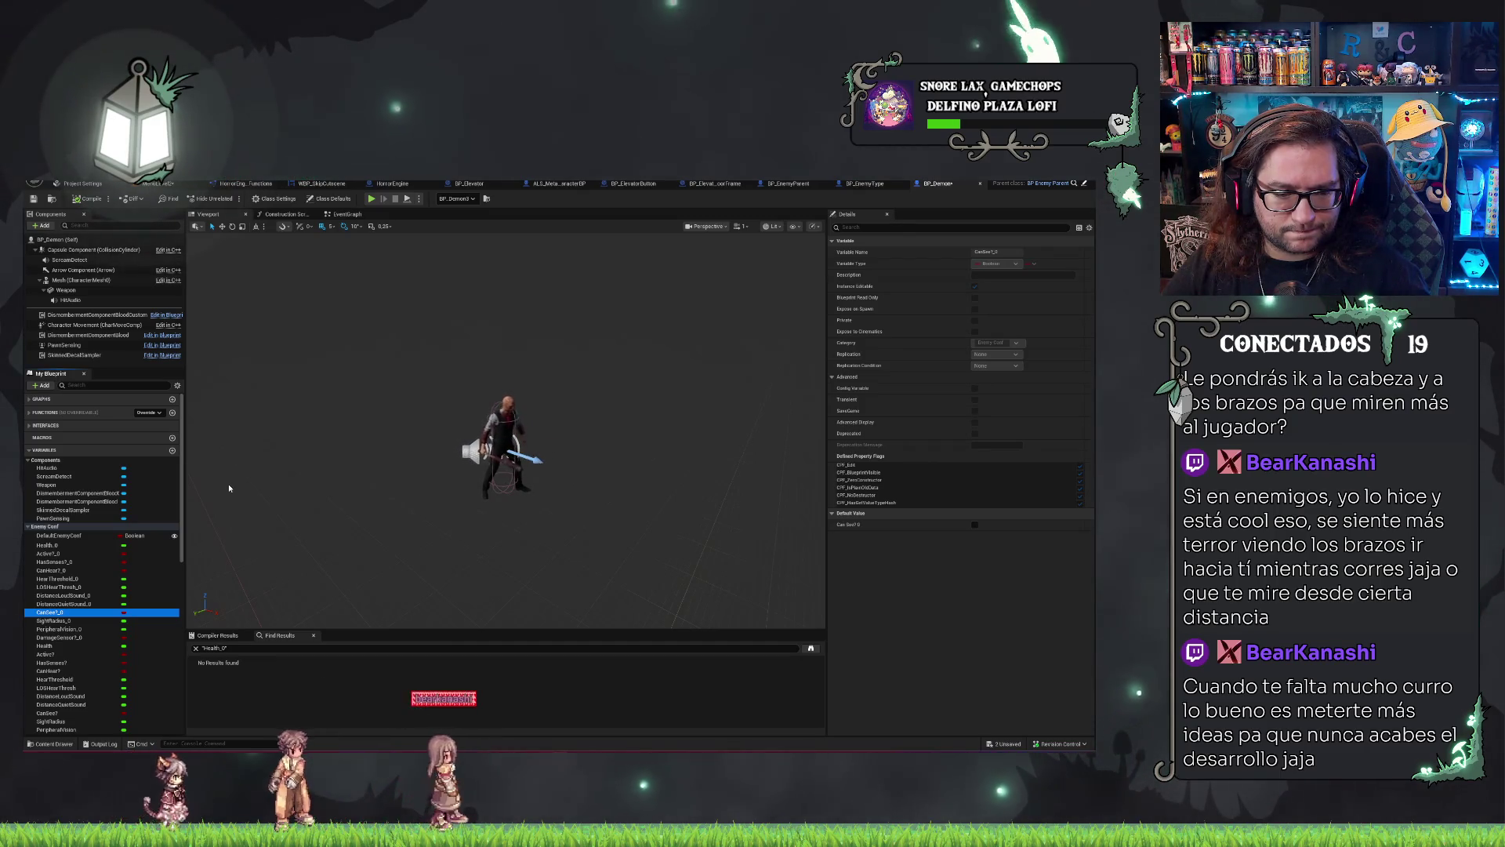
scroll(136, 618, "down", 3)
scroll(155, 600, "up", 3)
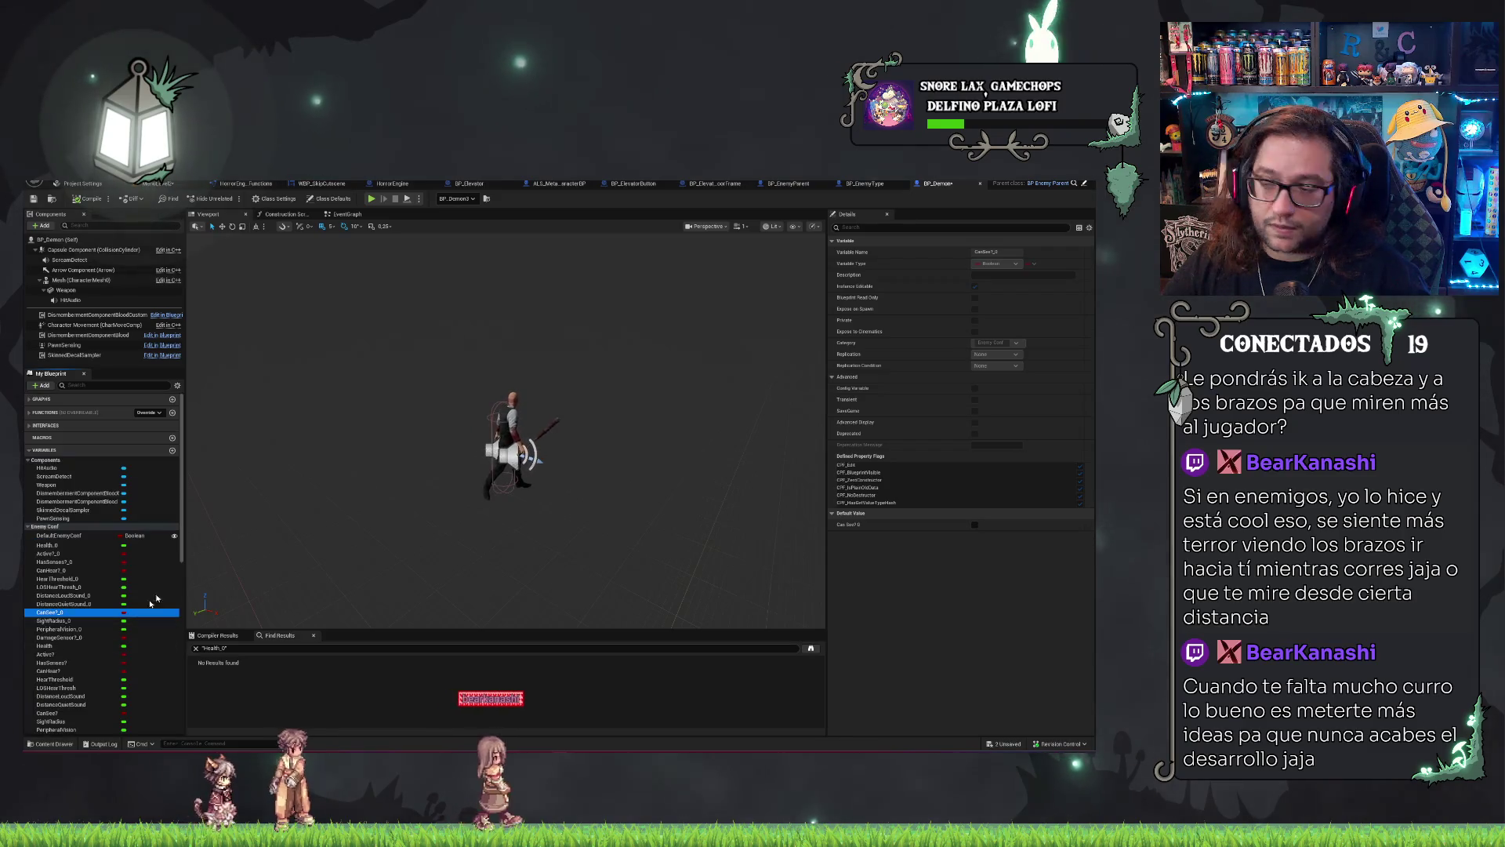
Review PawnSensing in BP_EnemyParent and the EnemyTypes variable settings in BP_EnemyType.
left_click(871, 184)
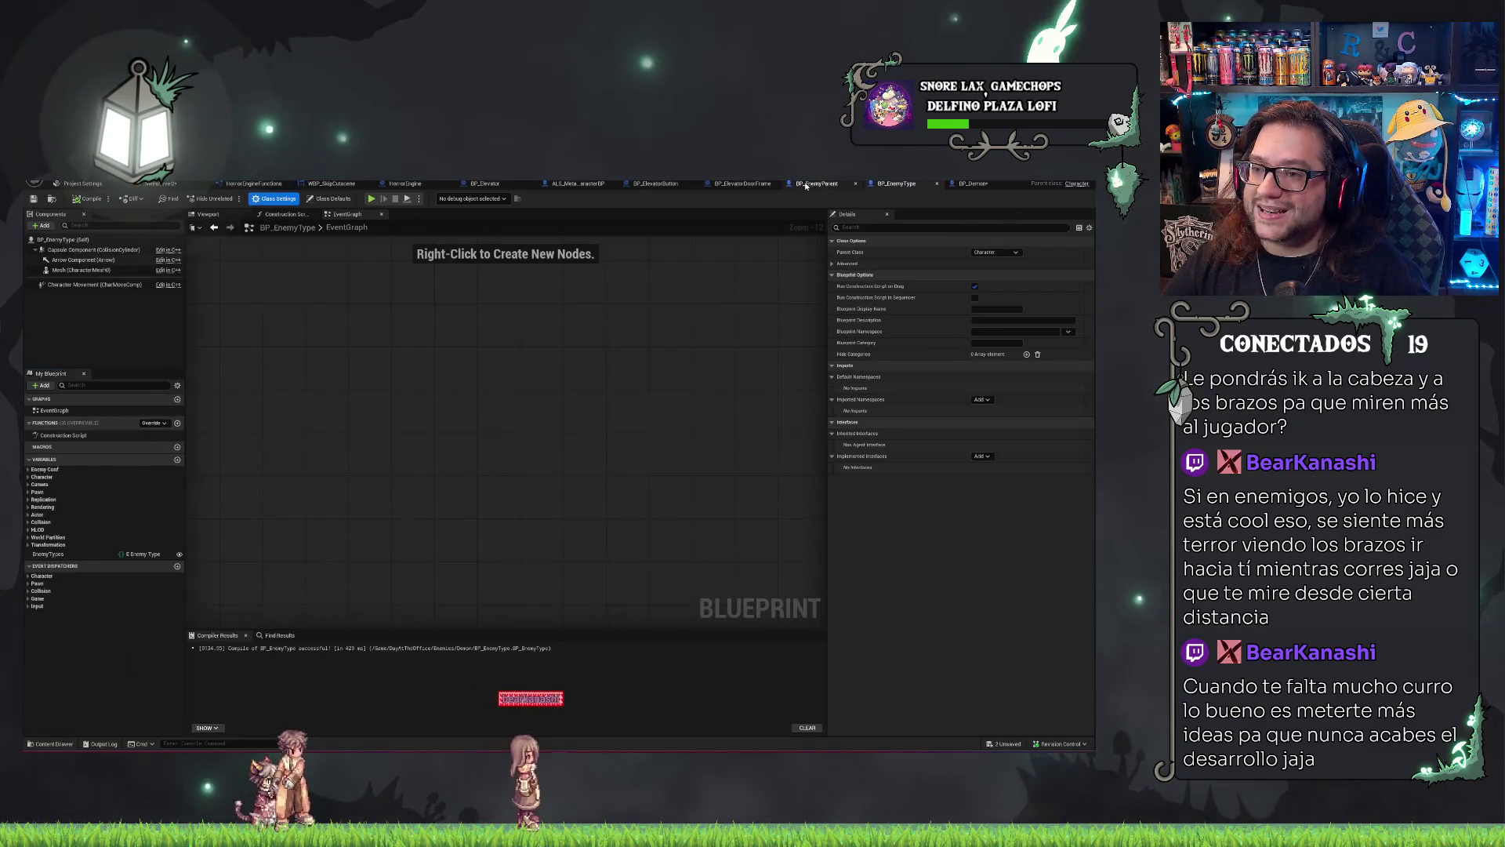
left_click(793, 183)
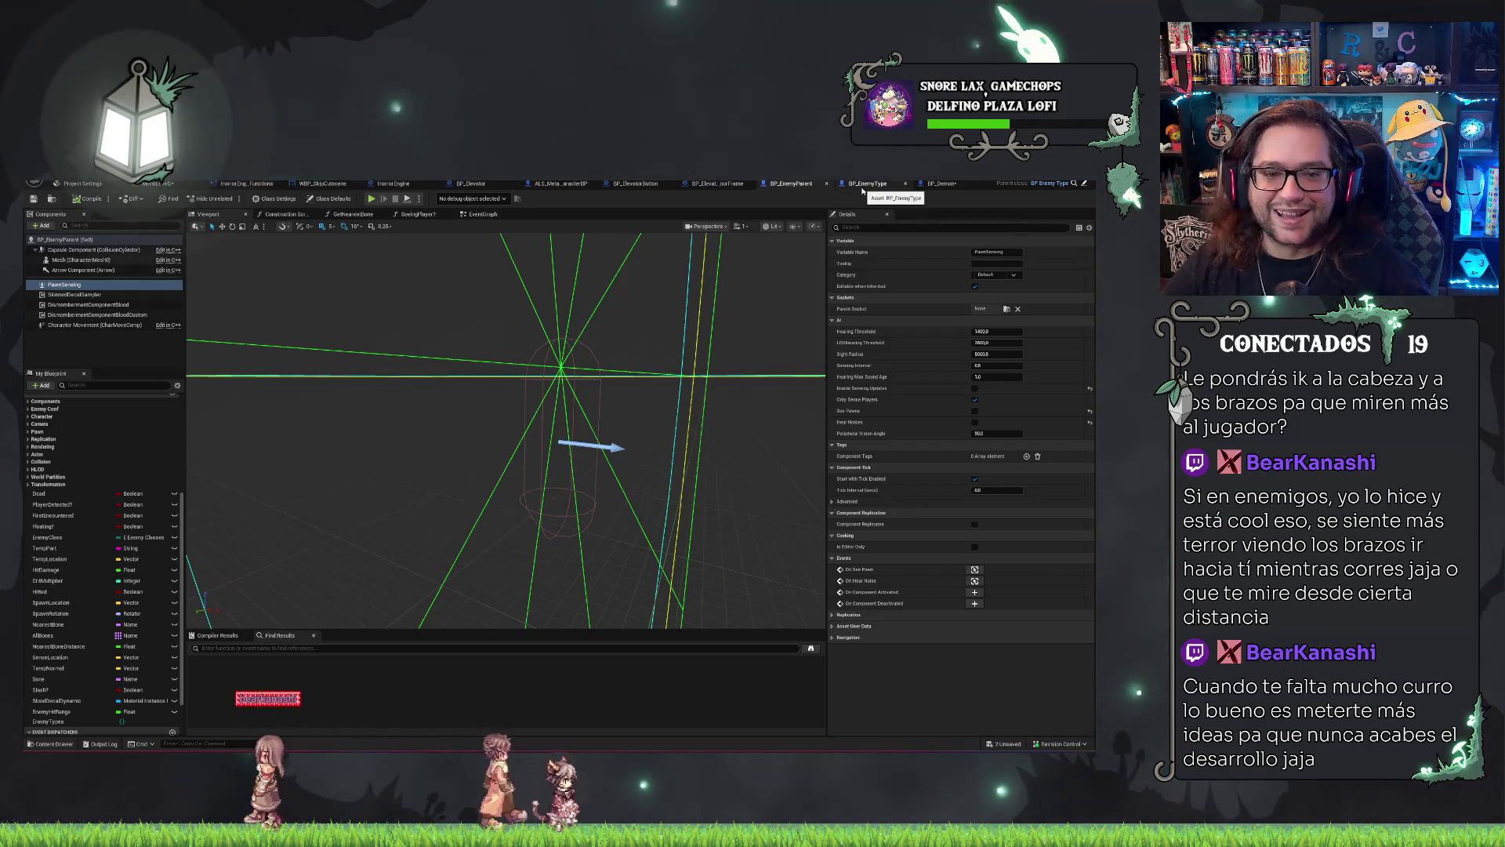
left_click(113, 359)
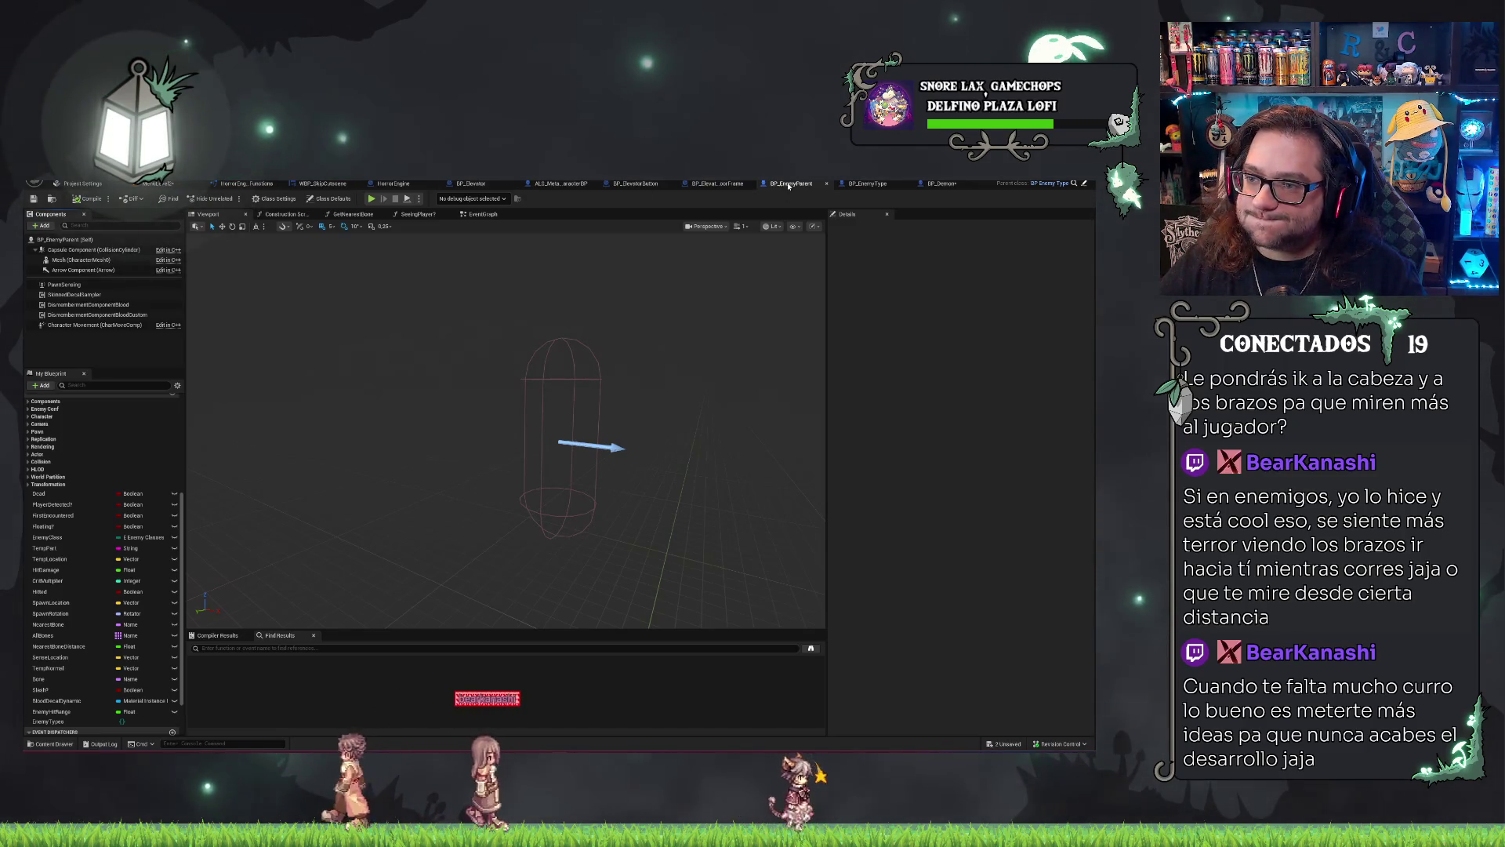
left_click(886, 184)
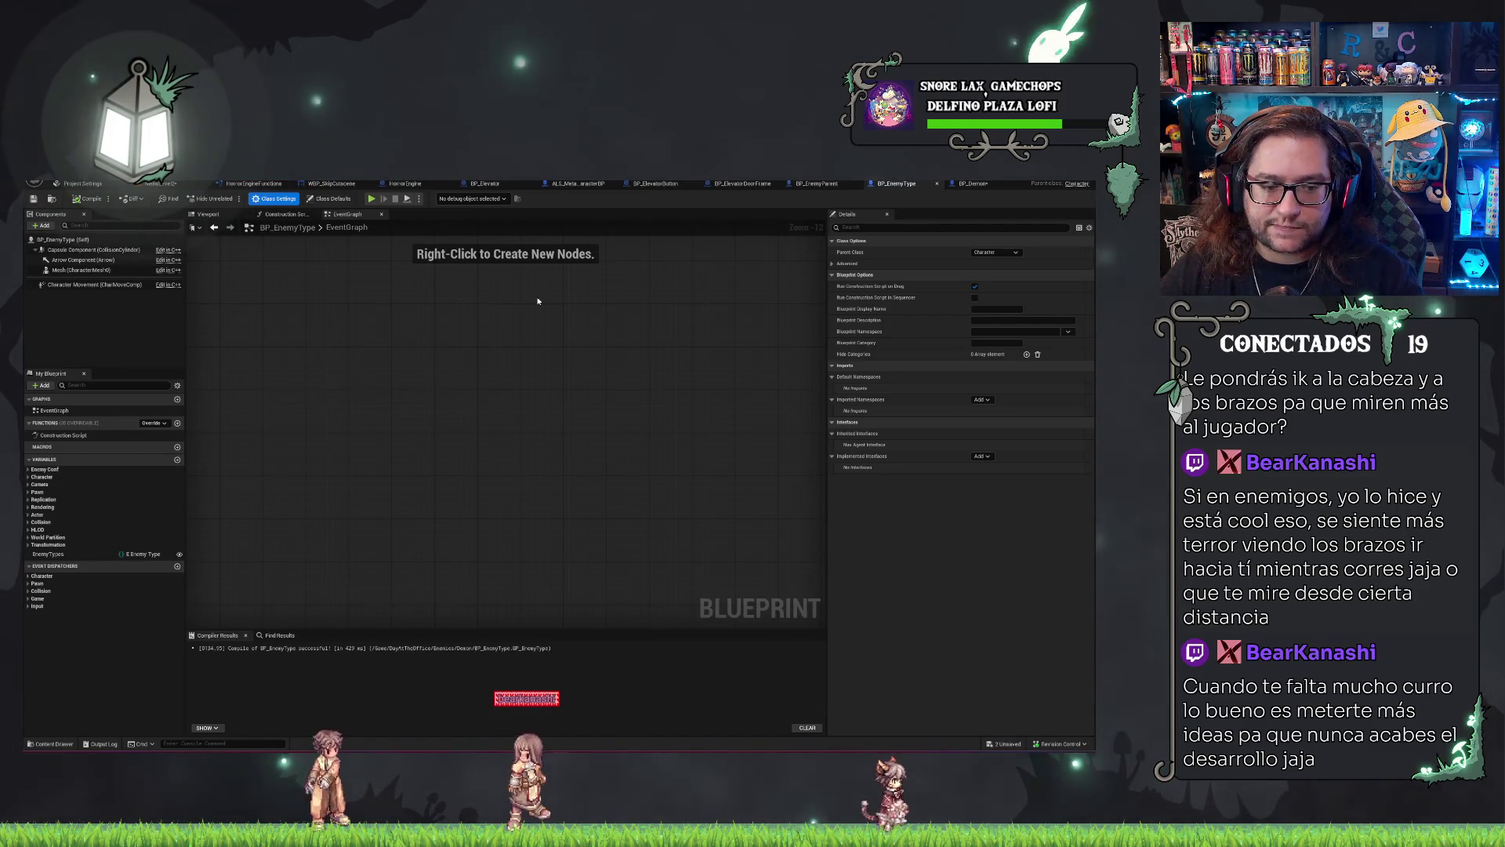
left_click(84, 555)
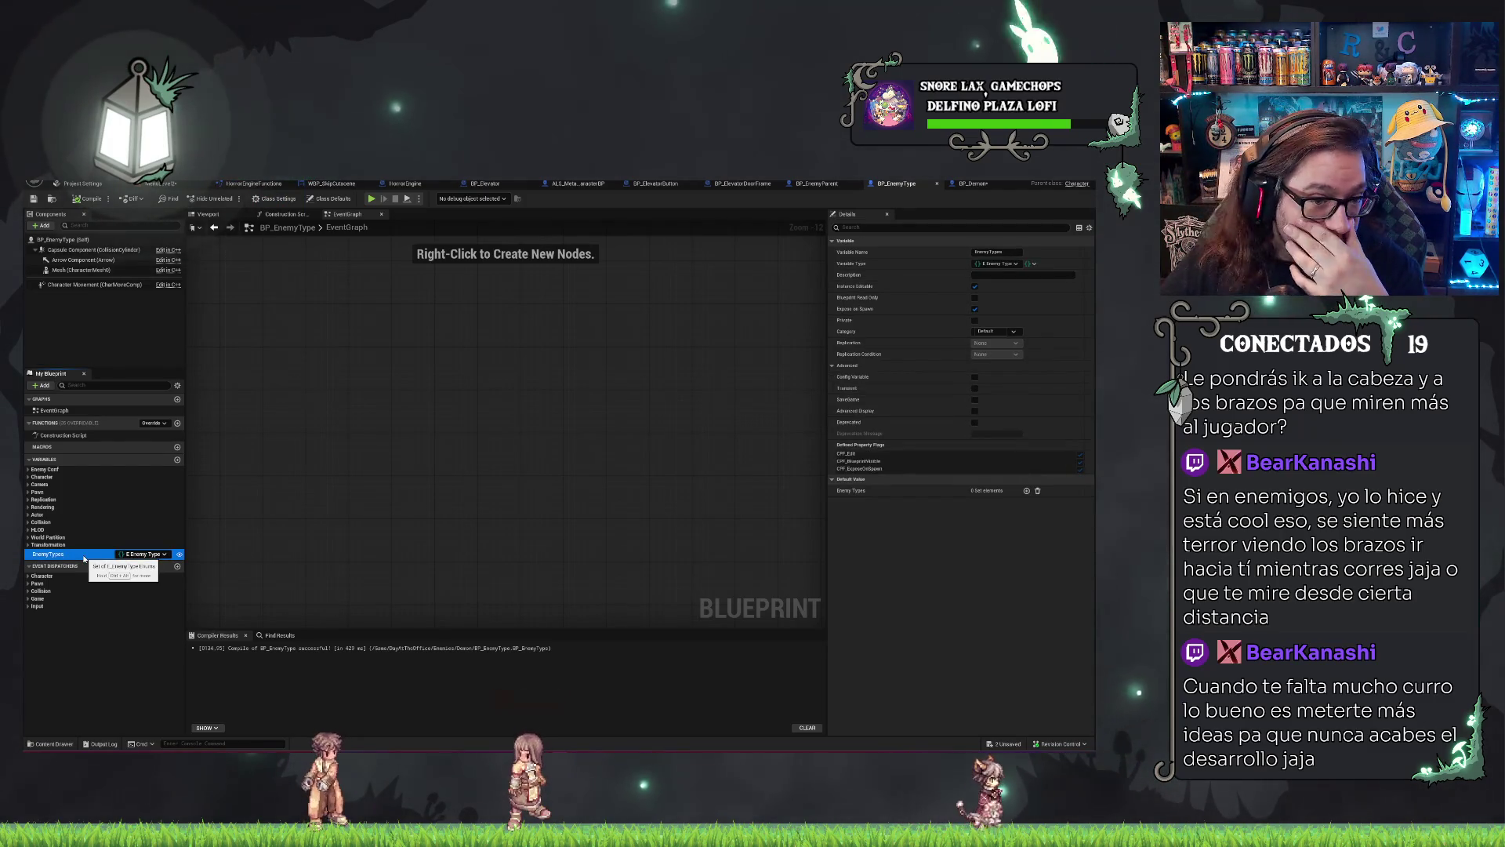
In the Demon folder, create a Character-parented Blueprint Class named BP_TypeOfEnemy.
left_click(171, 187)
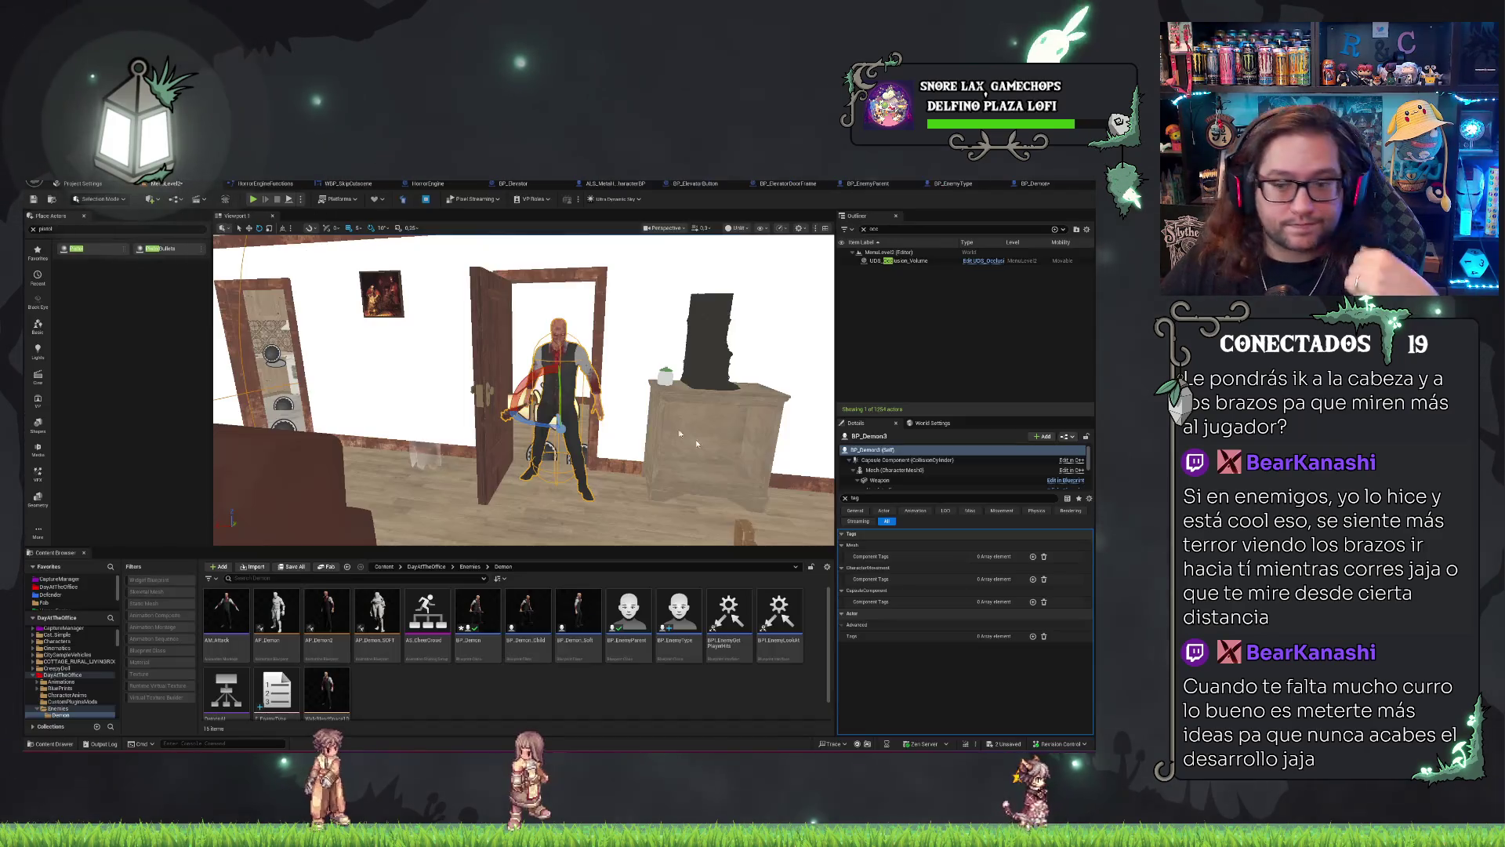
right_click(659, 705)
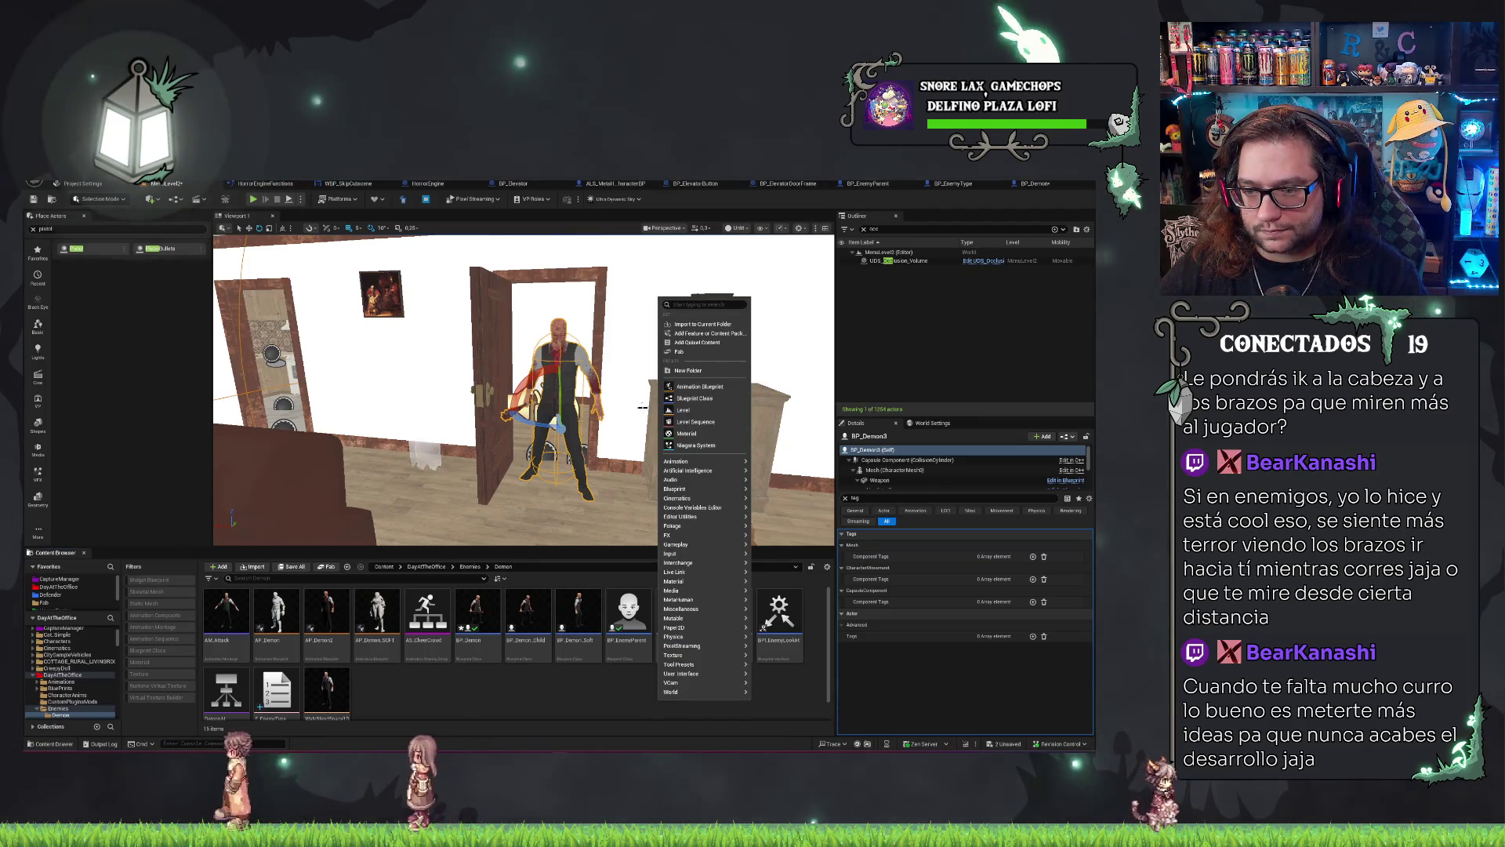
left_click(695, 399)
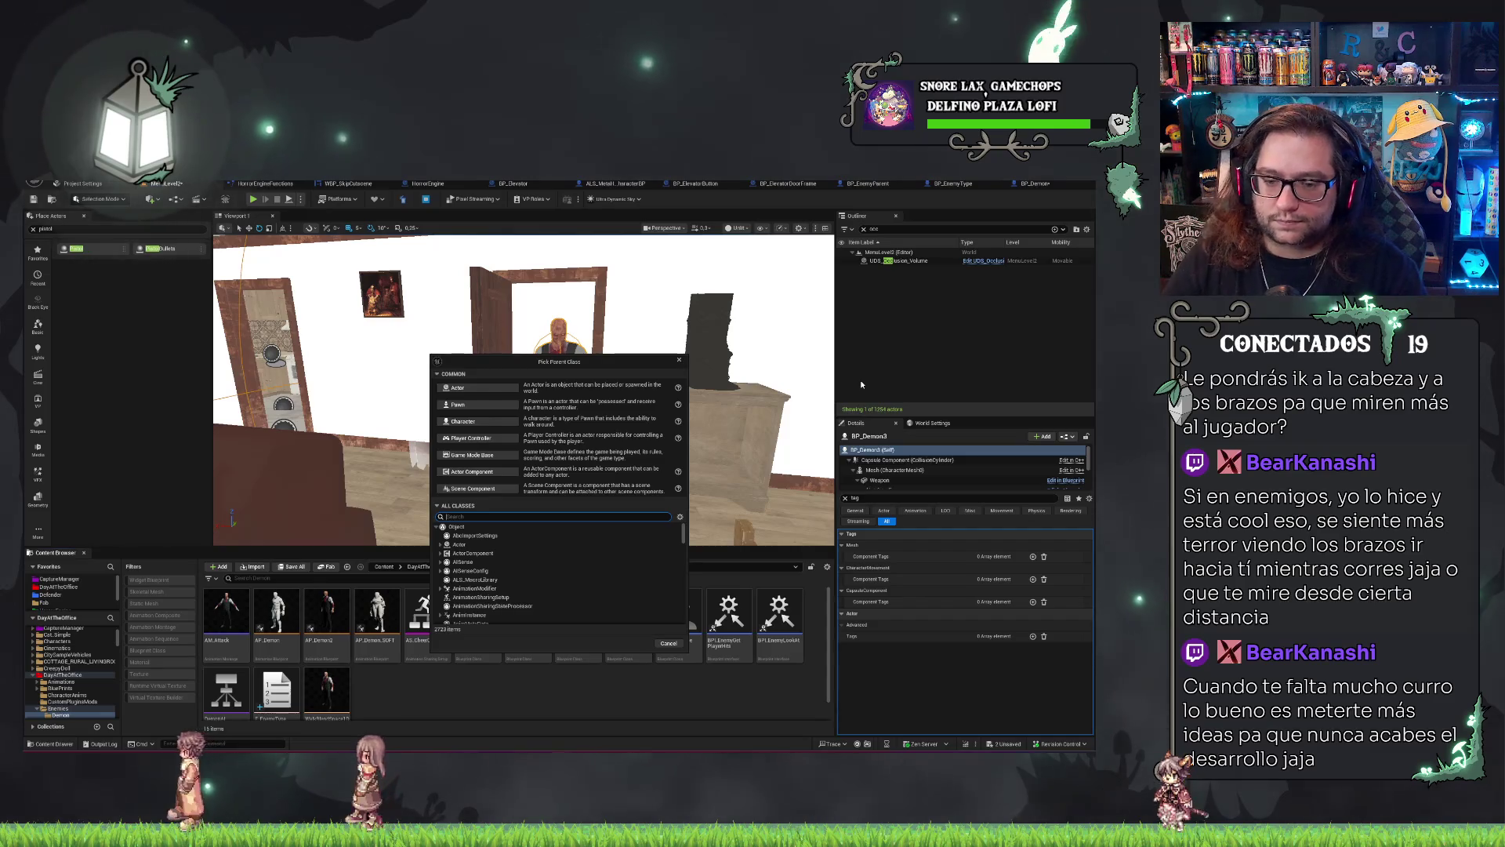
type("chara")
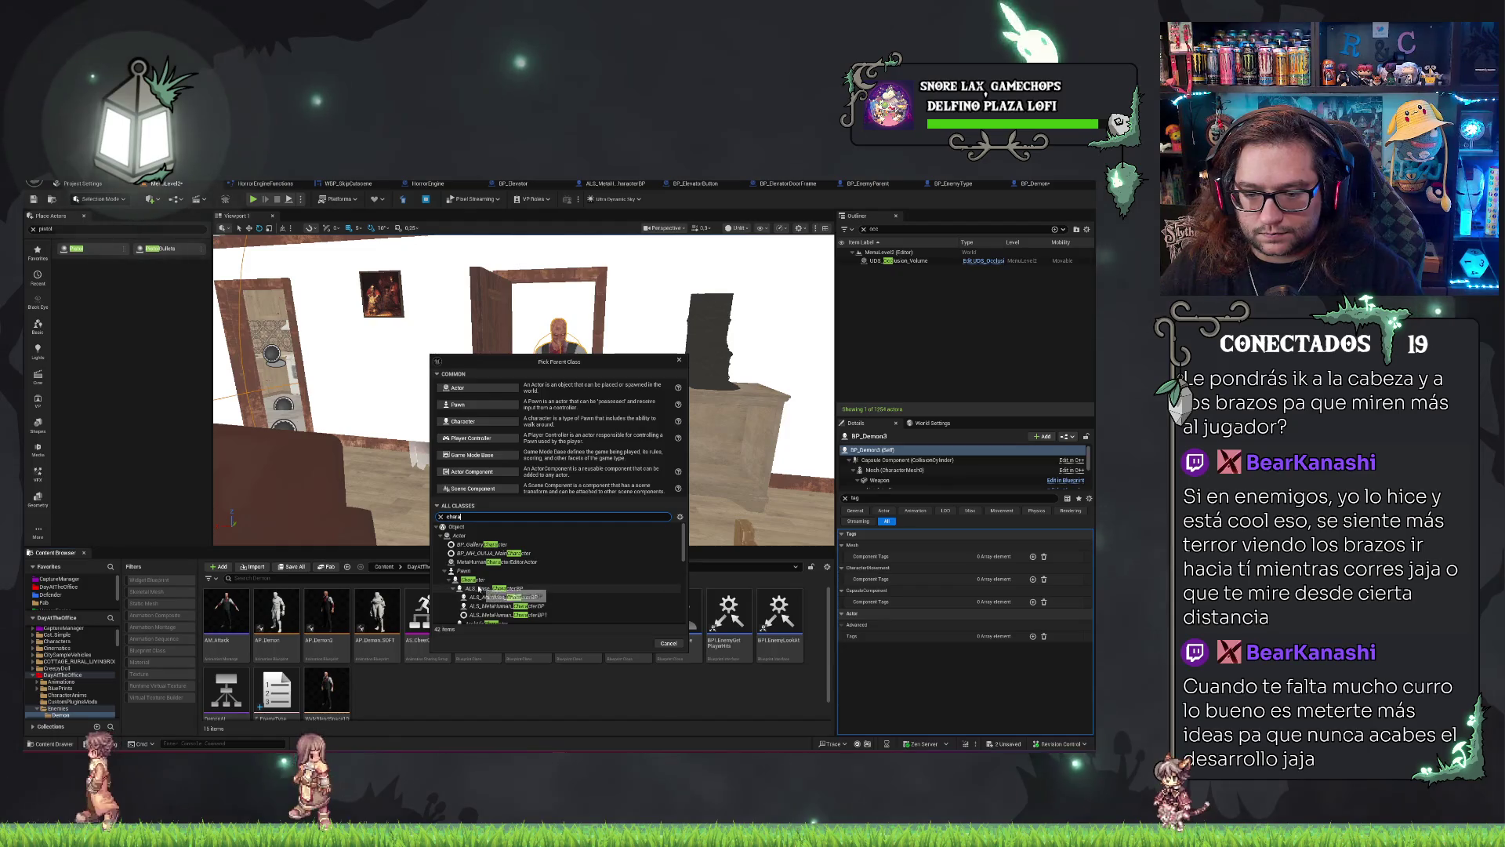
left_click(483, 579)
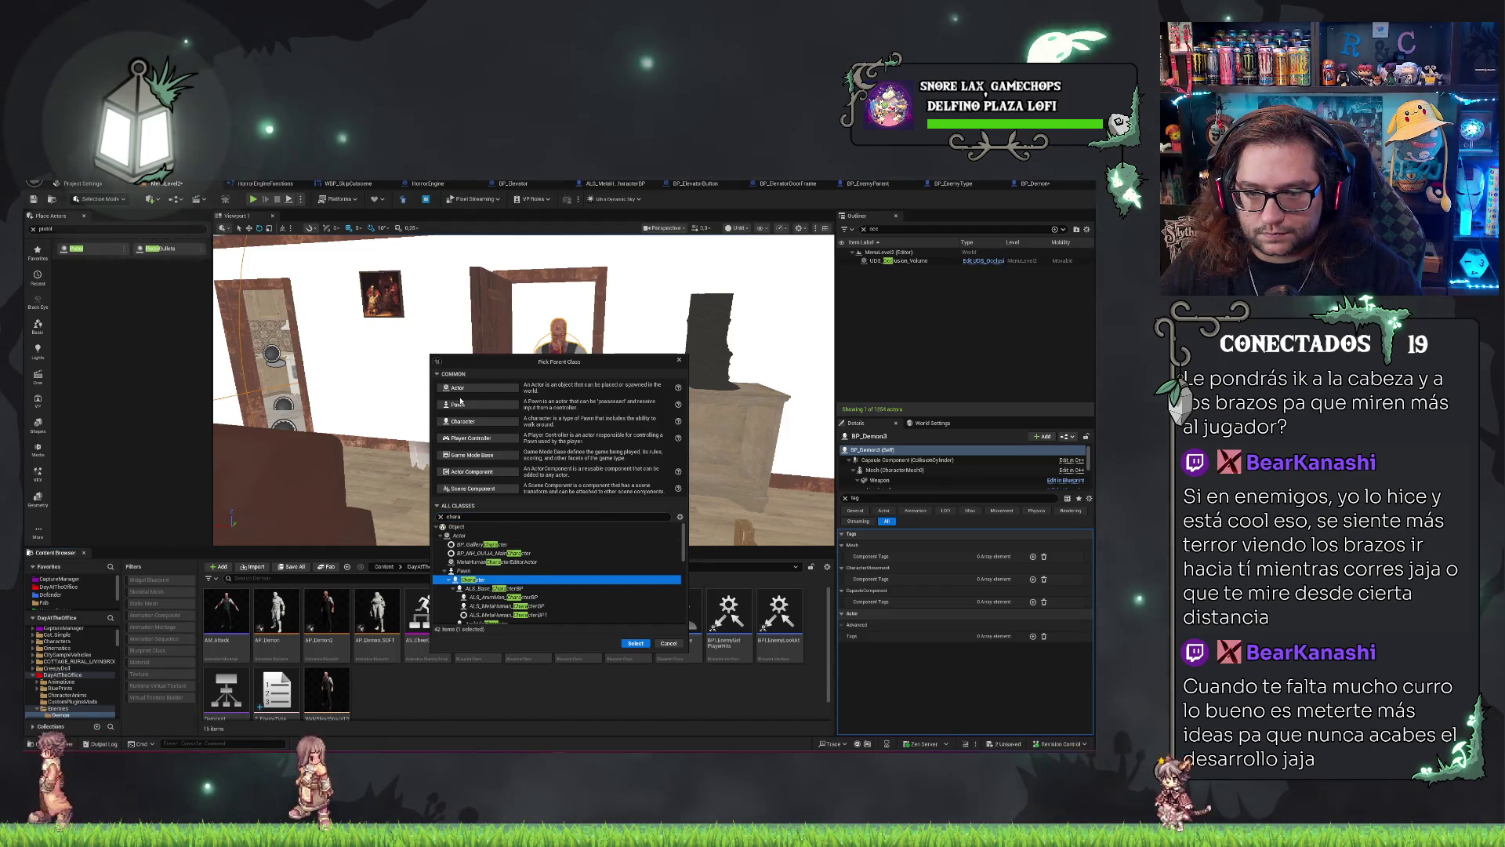
left_click(633, 644)
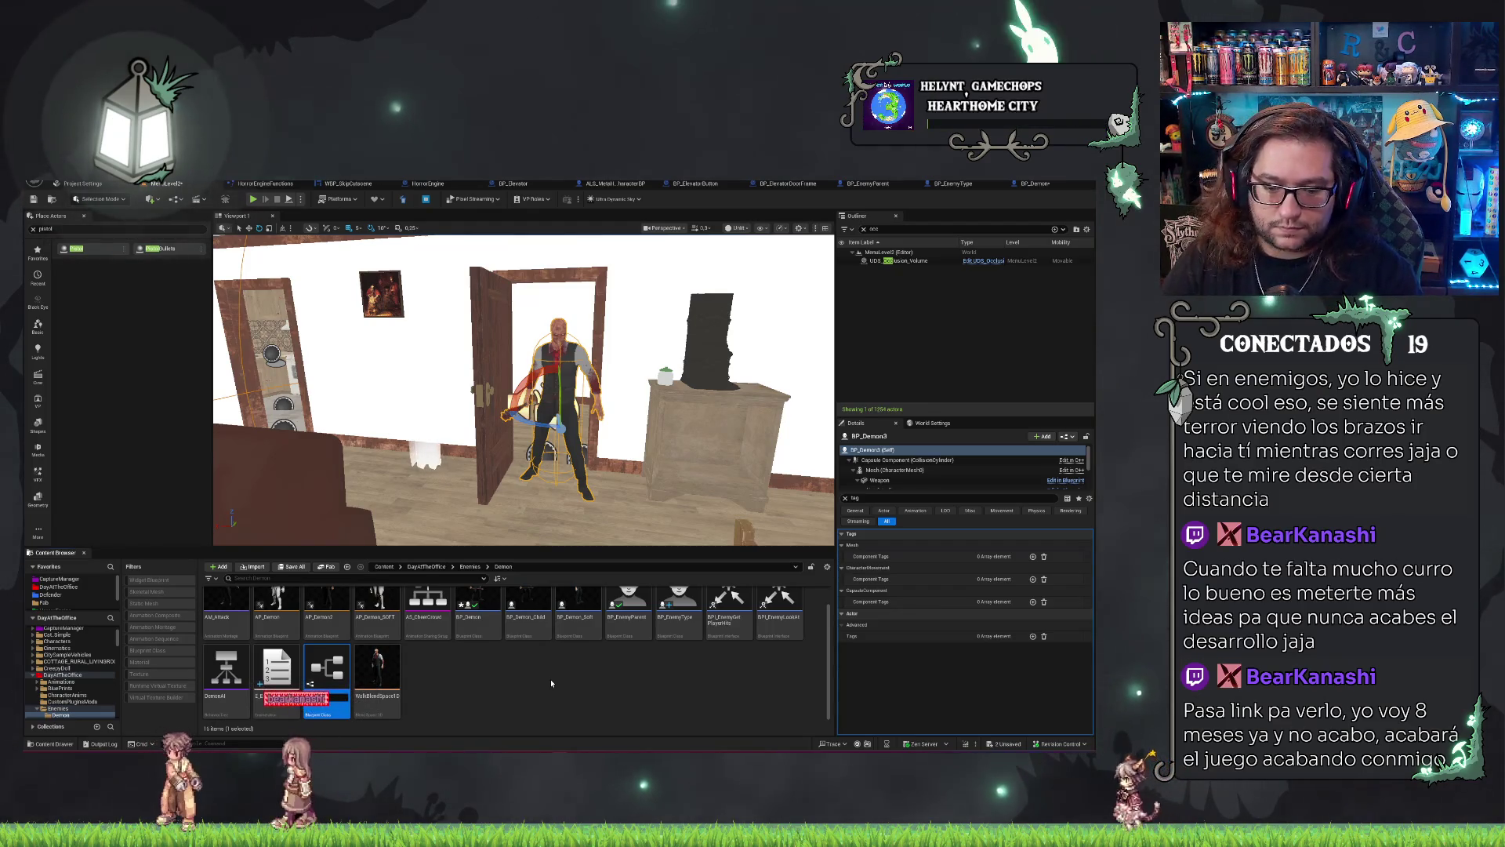
type("BP_T")
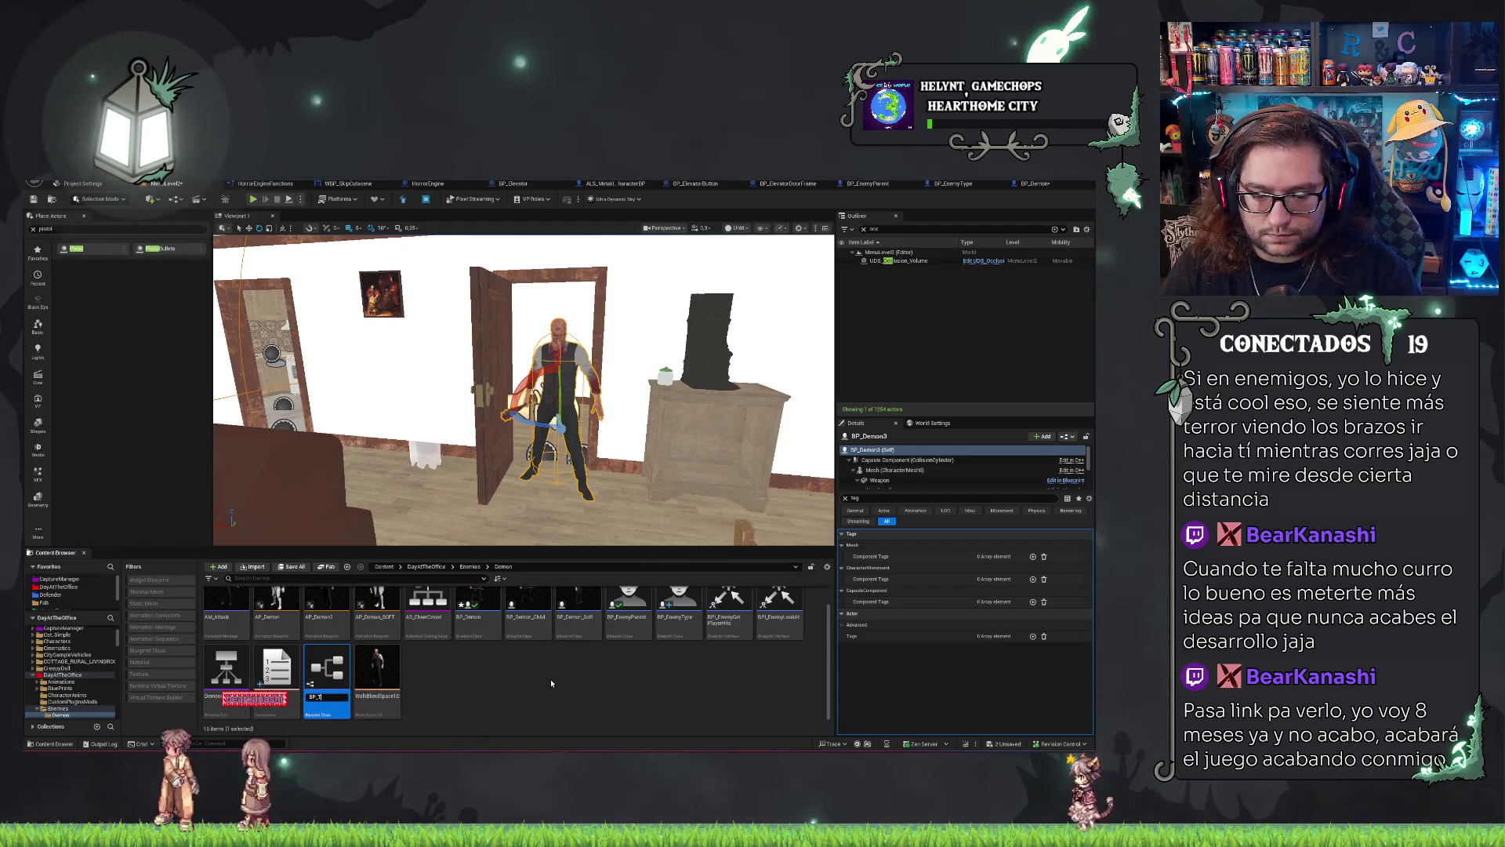
type("ypeOfEnemy")
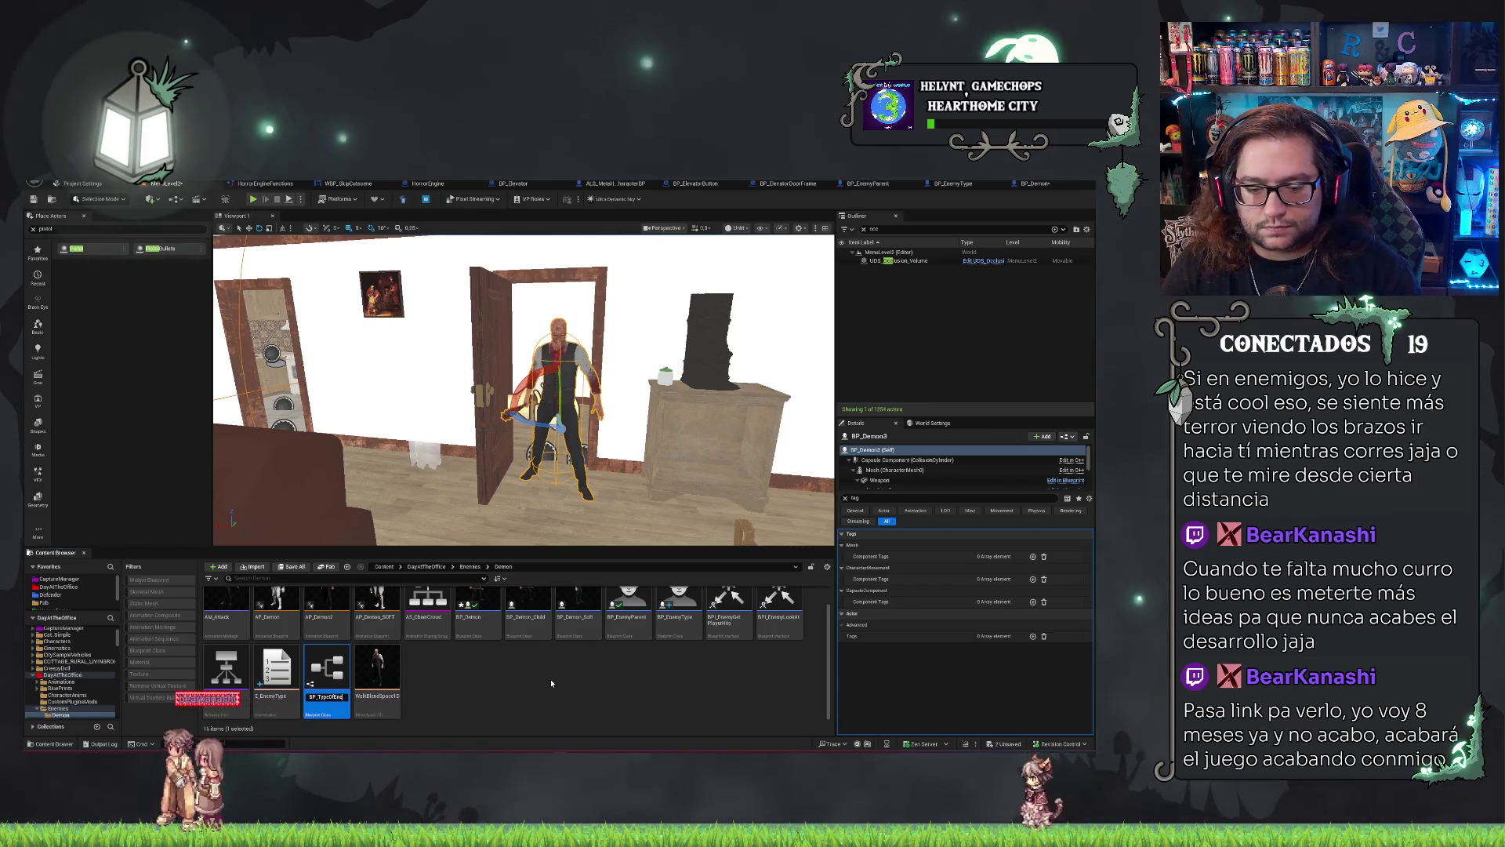
key("Return")
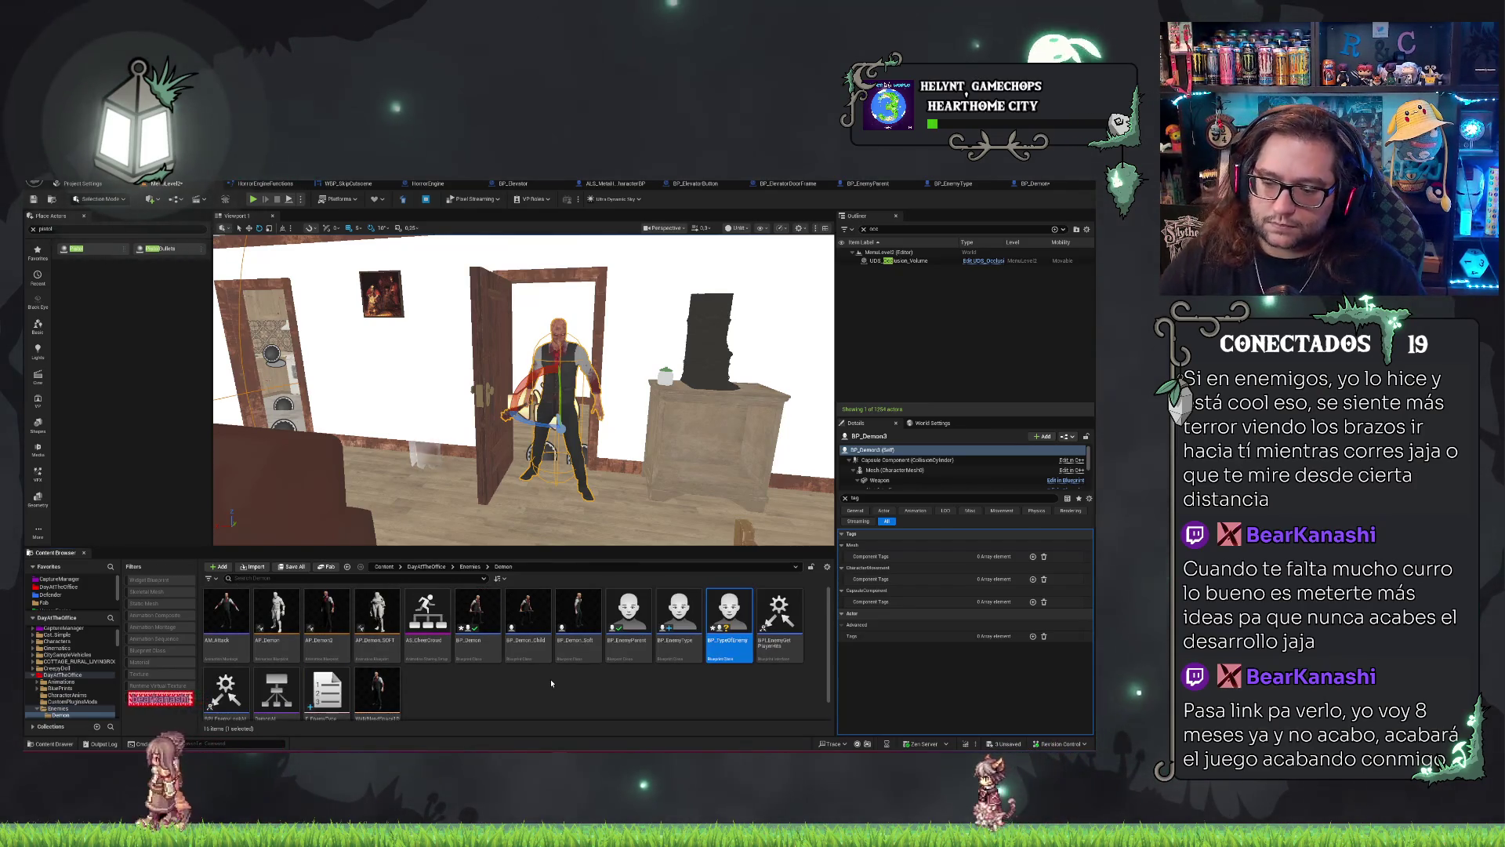
Open BP_TypeOfEnemy, check the EnemyTypes variable's actions in BP_EnemyType, and return.
double_click(729, 615)
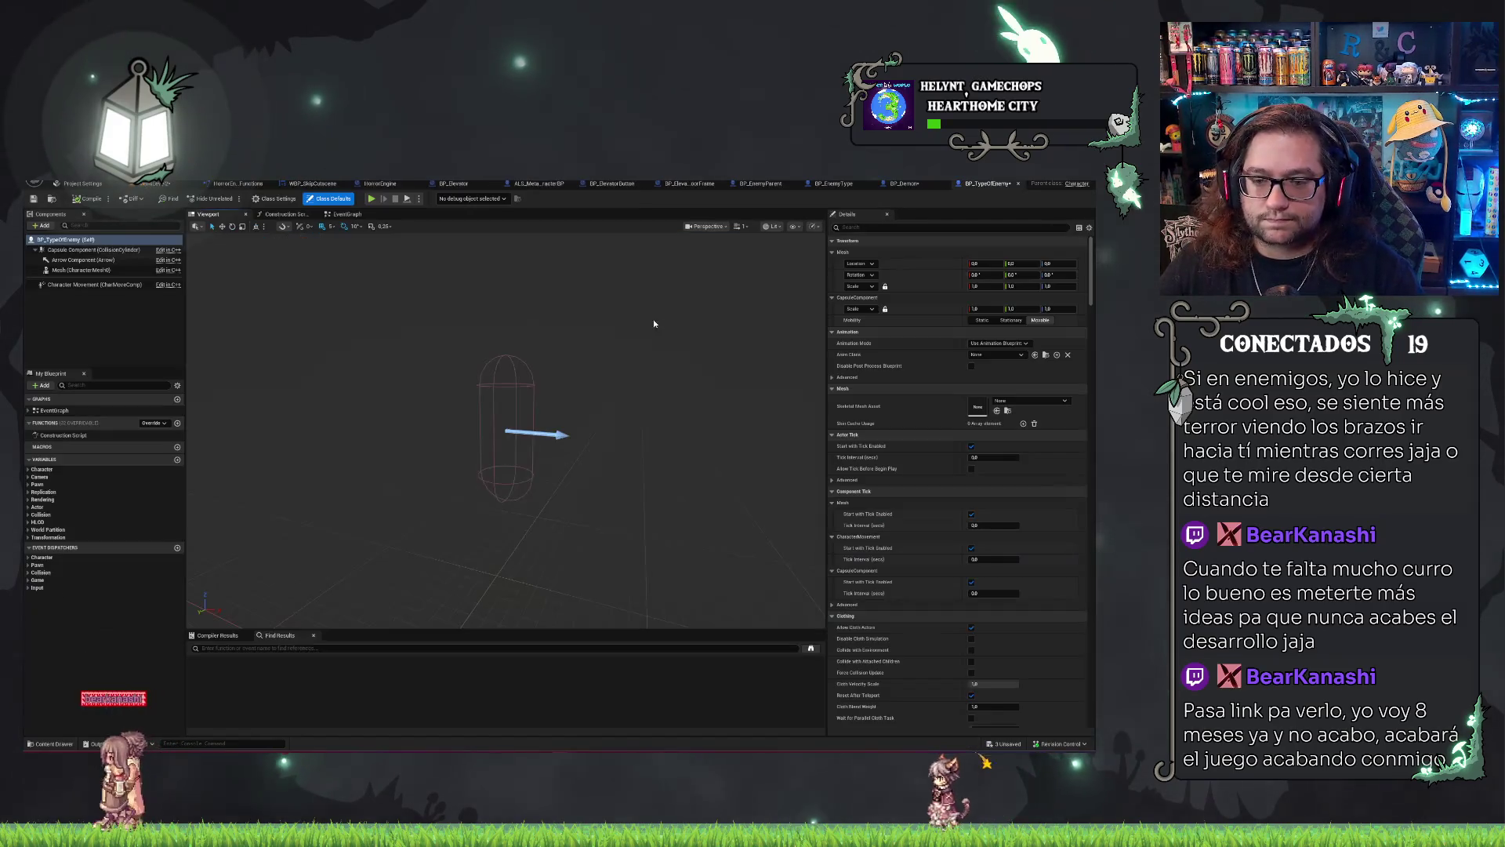
left_click(101, 320)
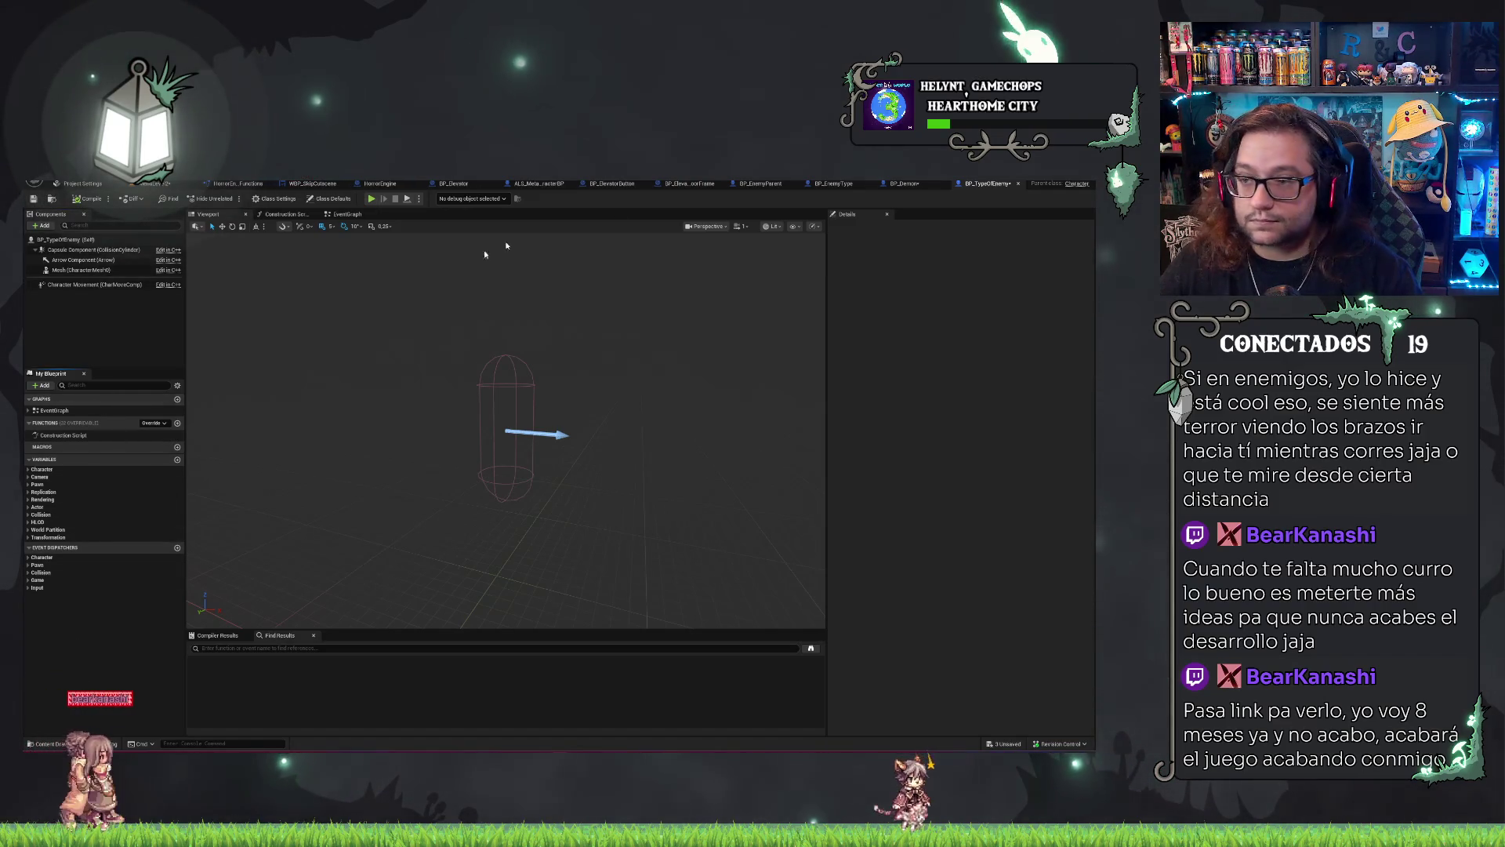
left_click(833, 183)
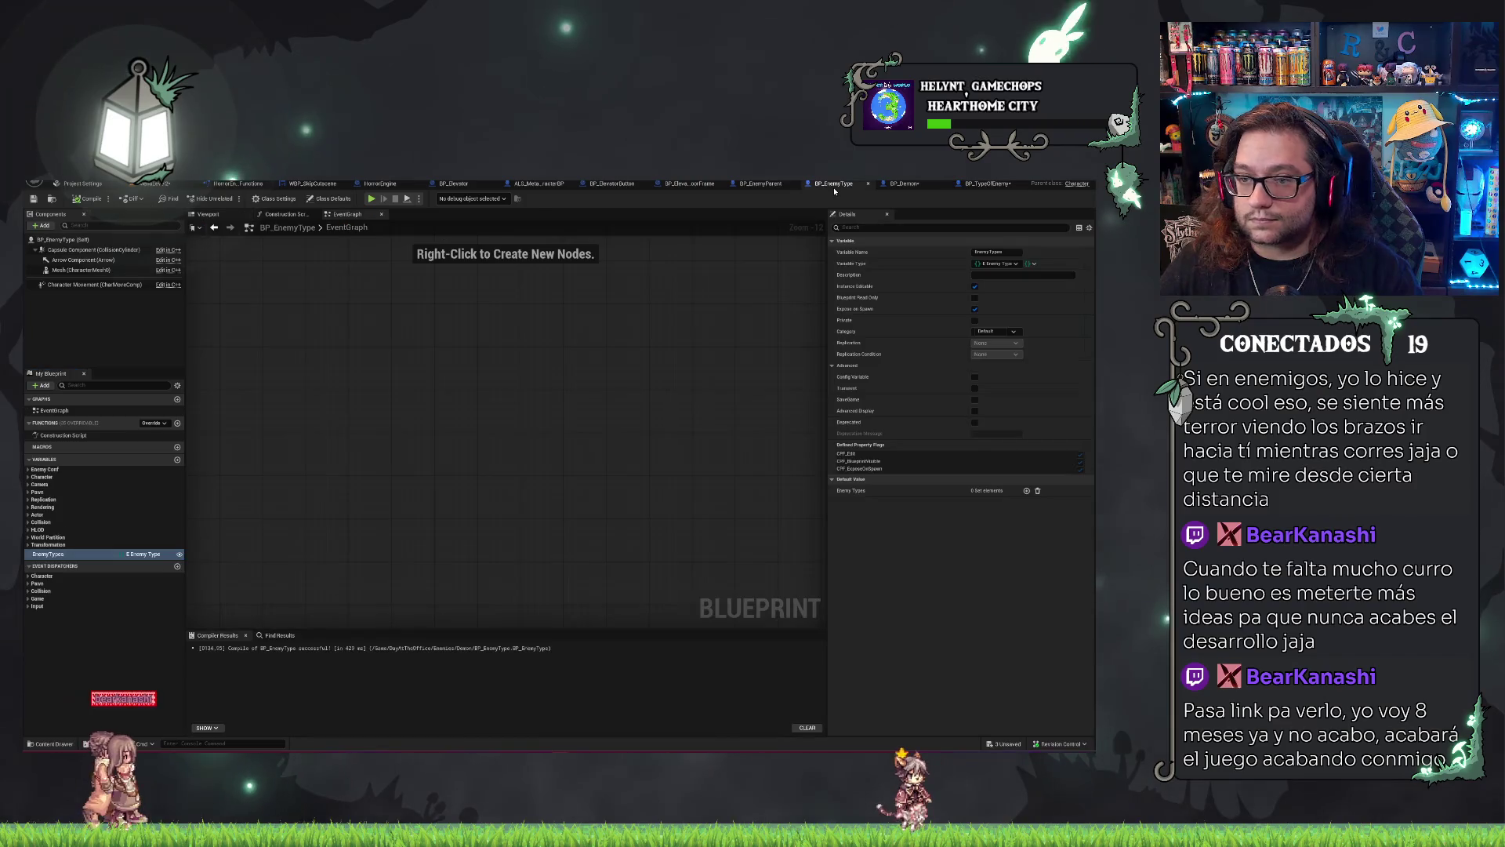
right_click(95, 557)
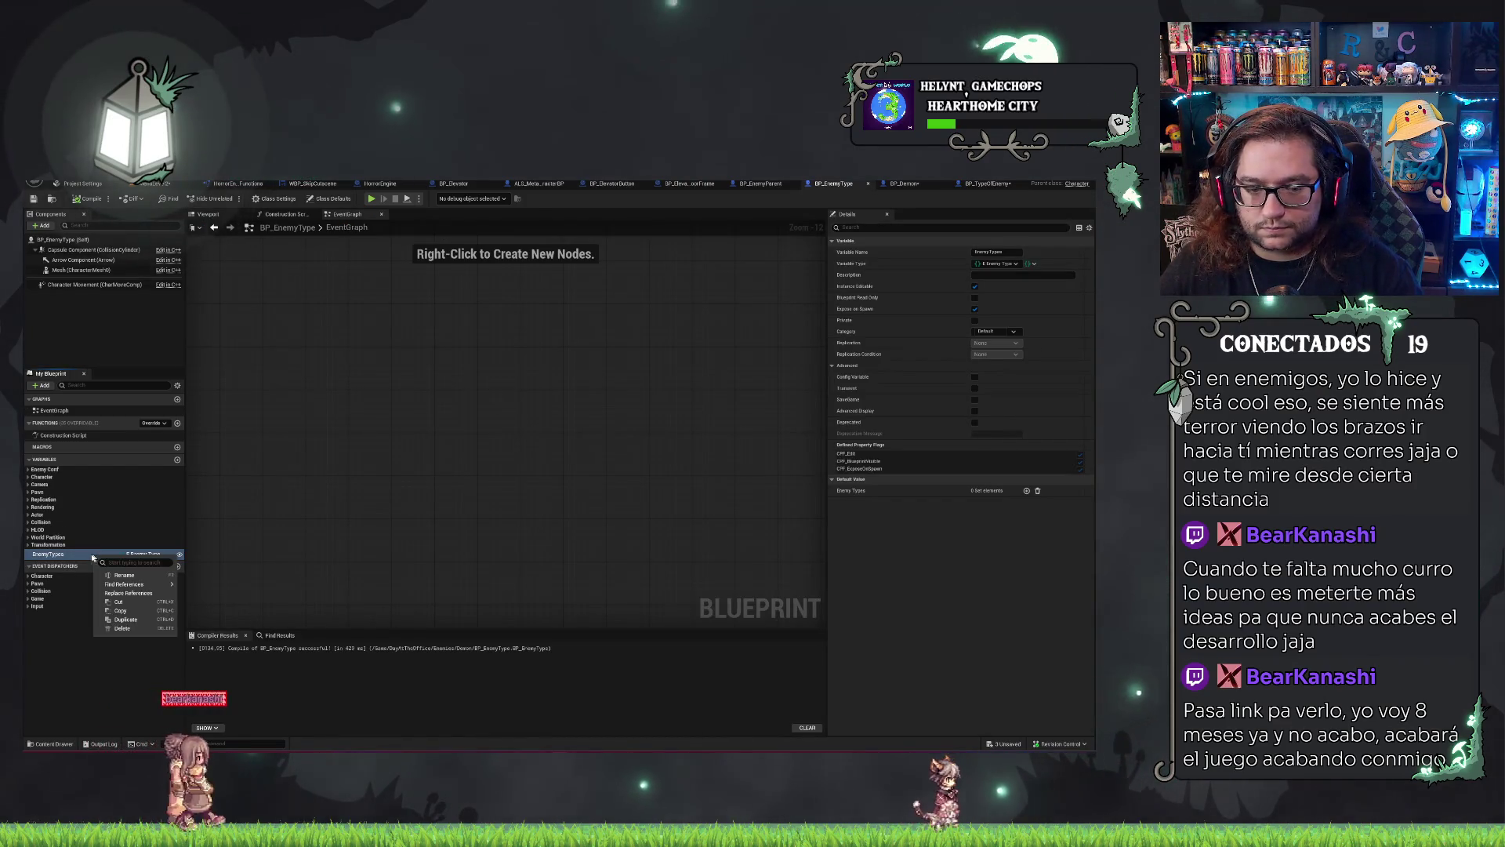
left_click(69, 653)
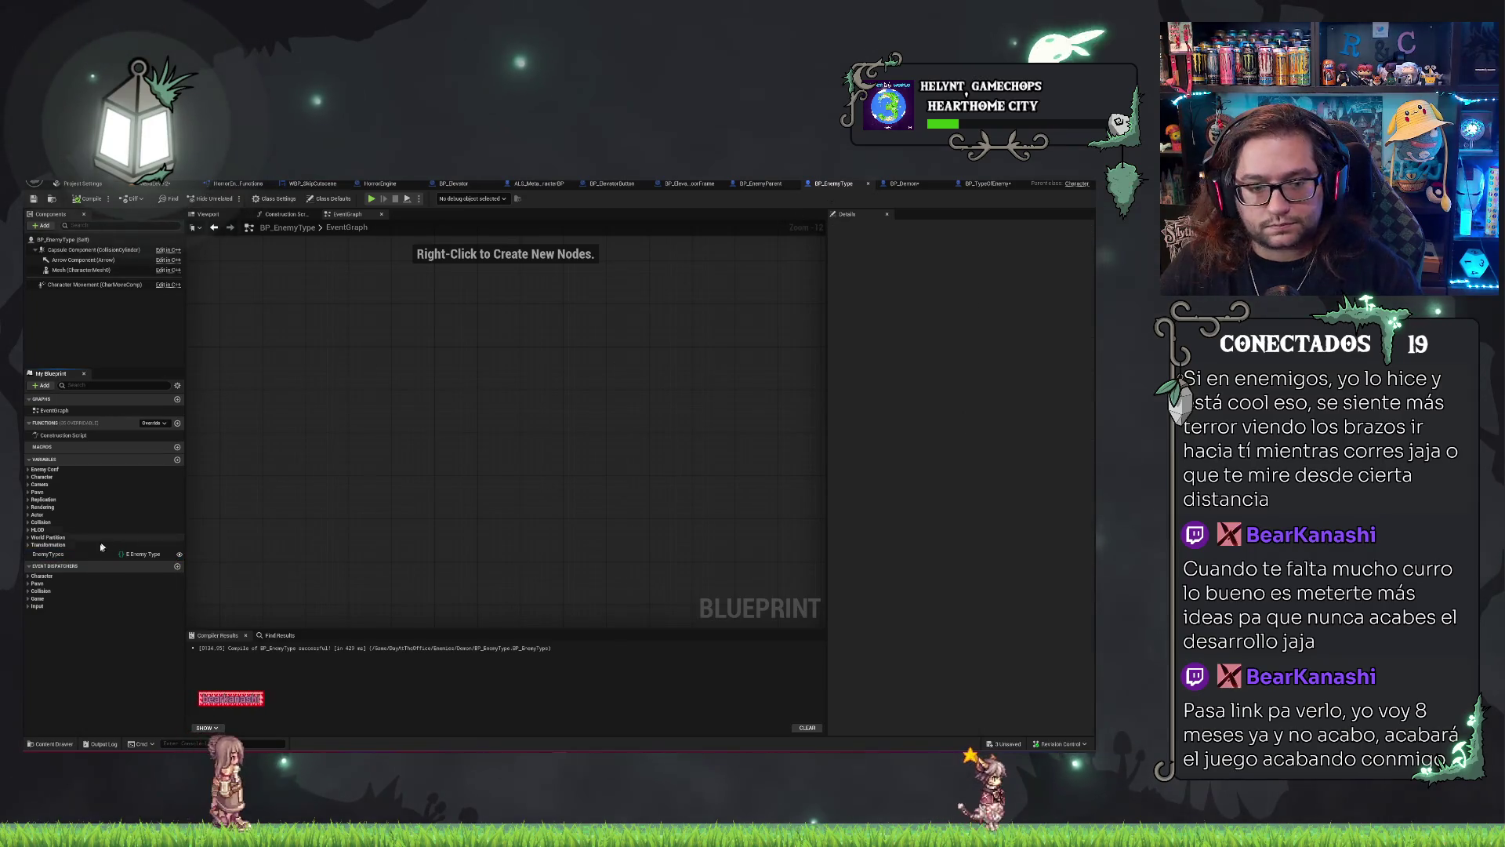
left_click(980, 185)
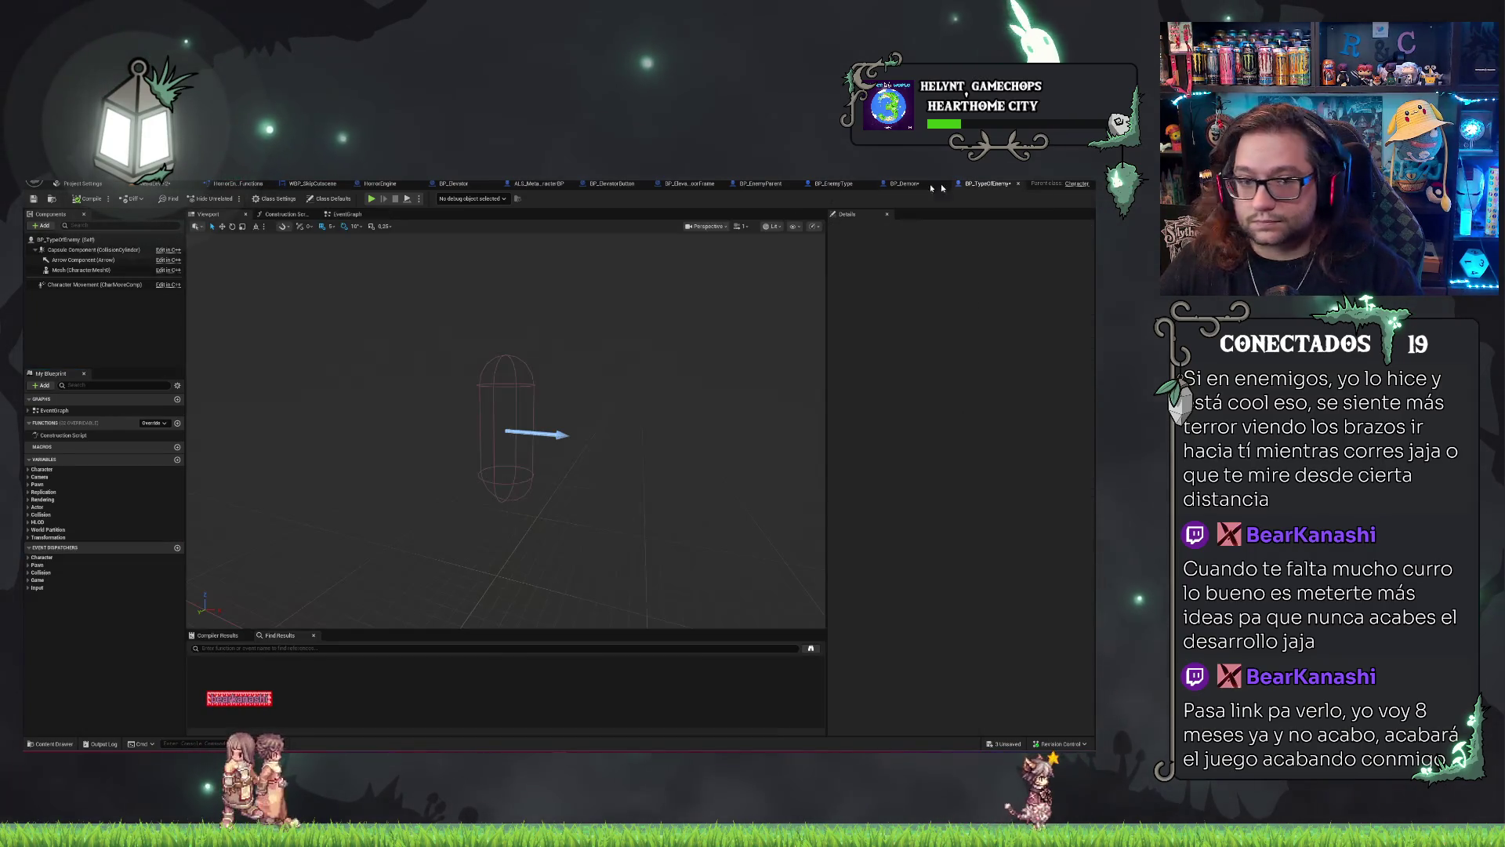
Add an EnemyType variable of type E Enemy Type to BP_TypeOfEnemy.
left_click(176, 460)
type("EnemyTy")
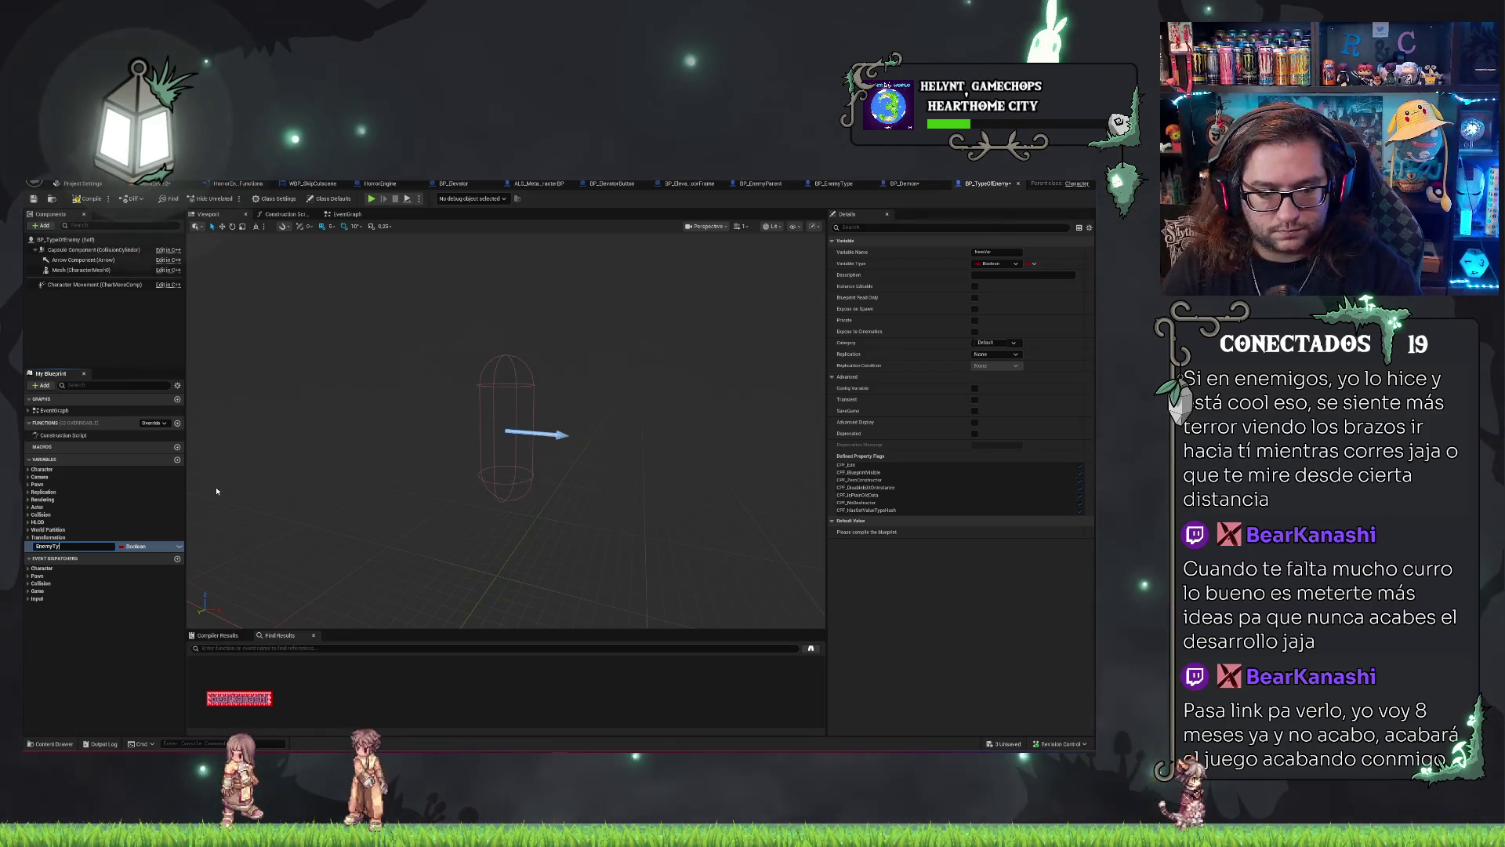
type("pe")
key("Return")
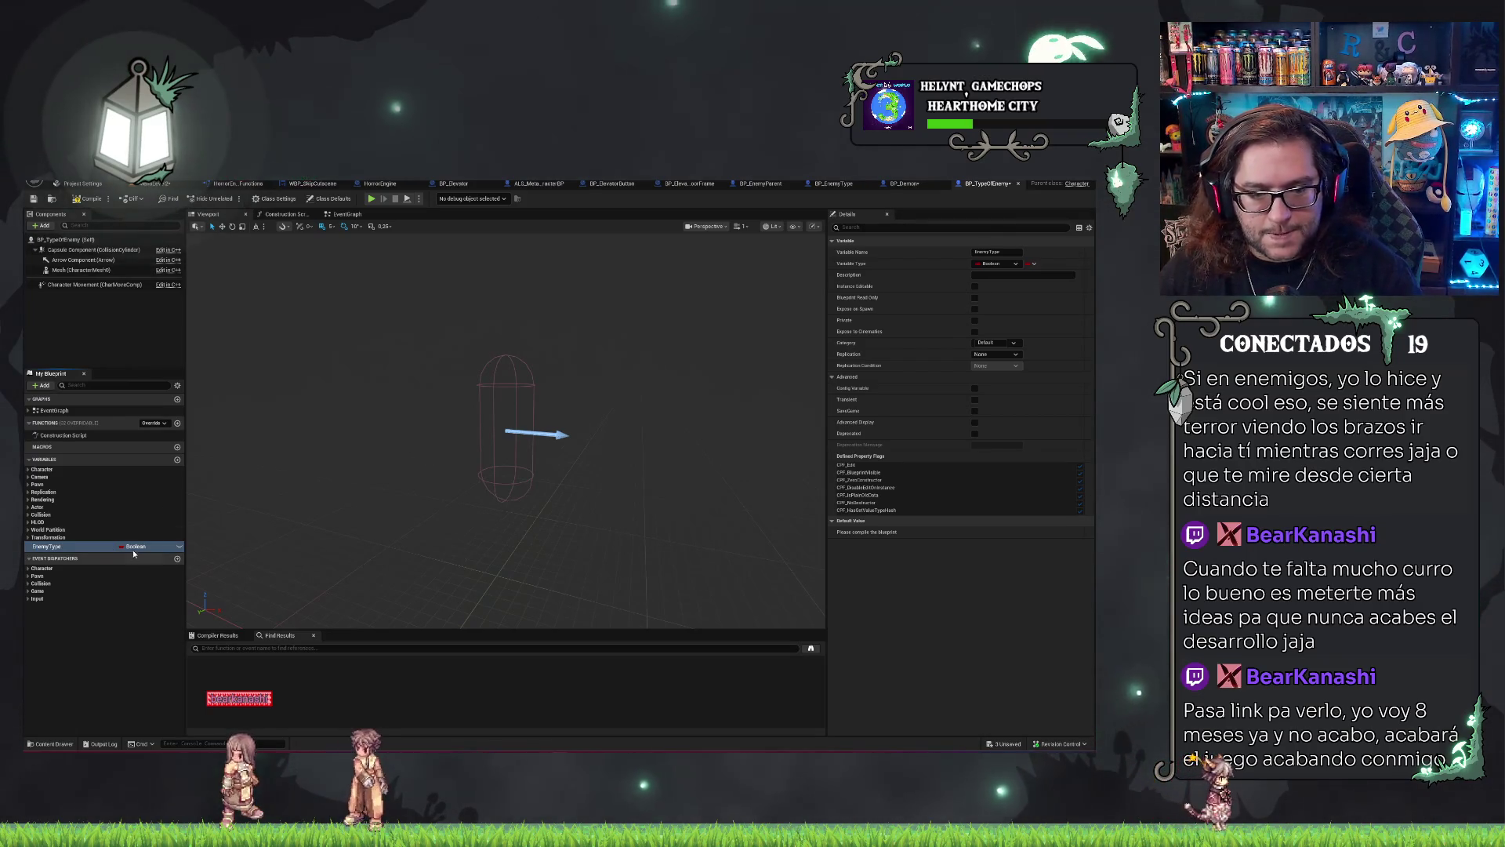
left_click(133, 548)
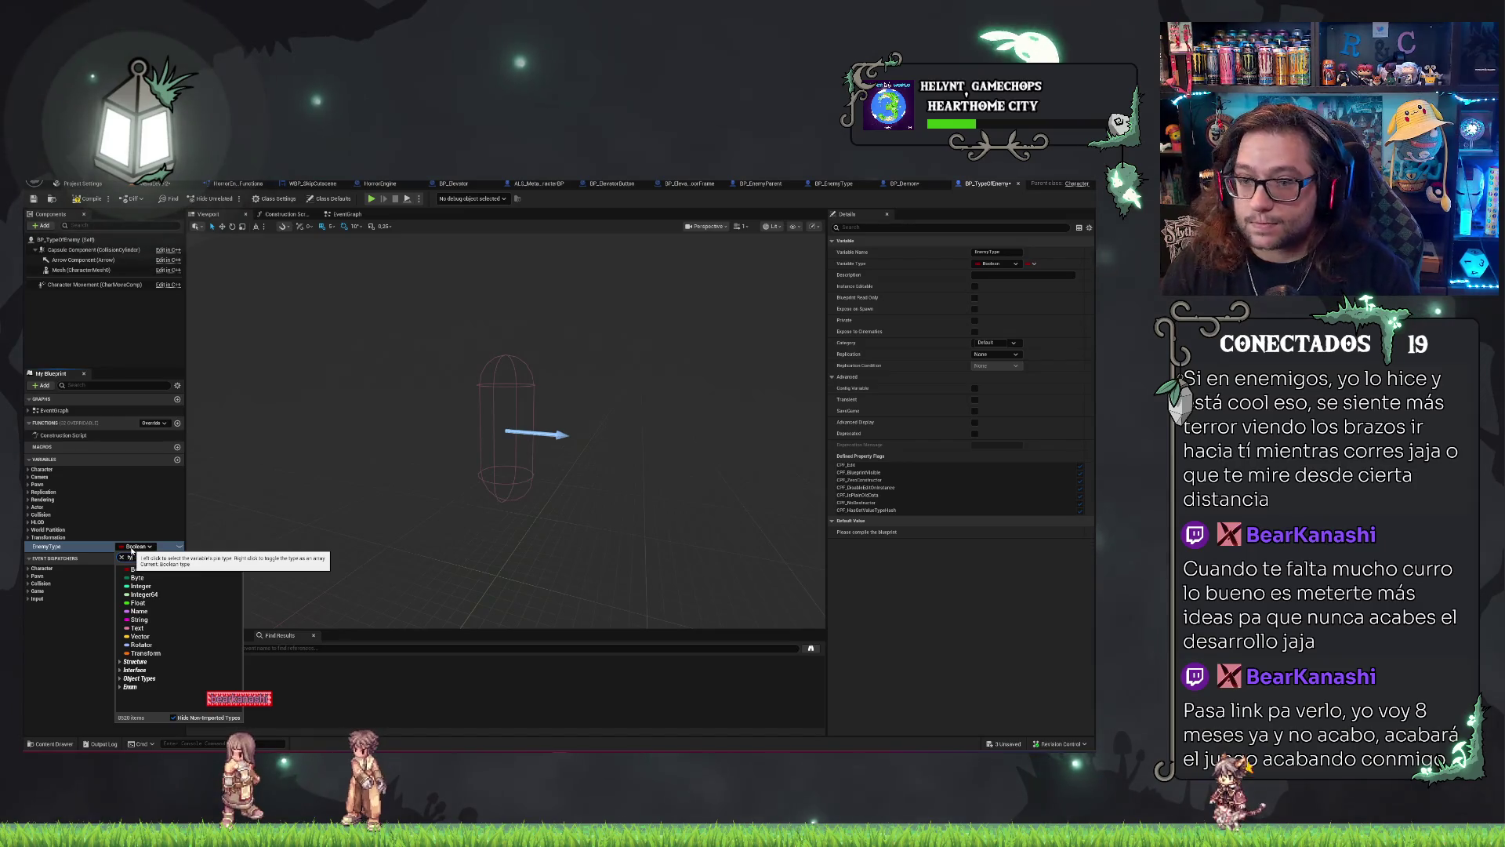
type("pe enemy")
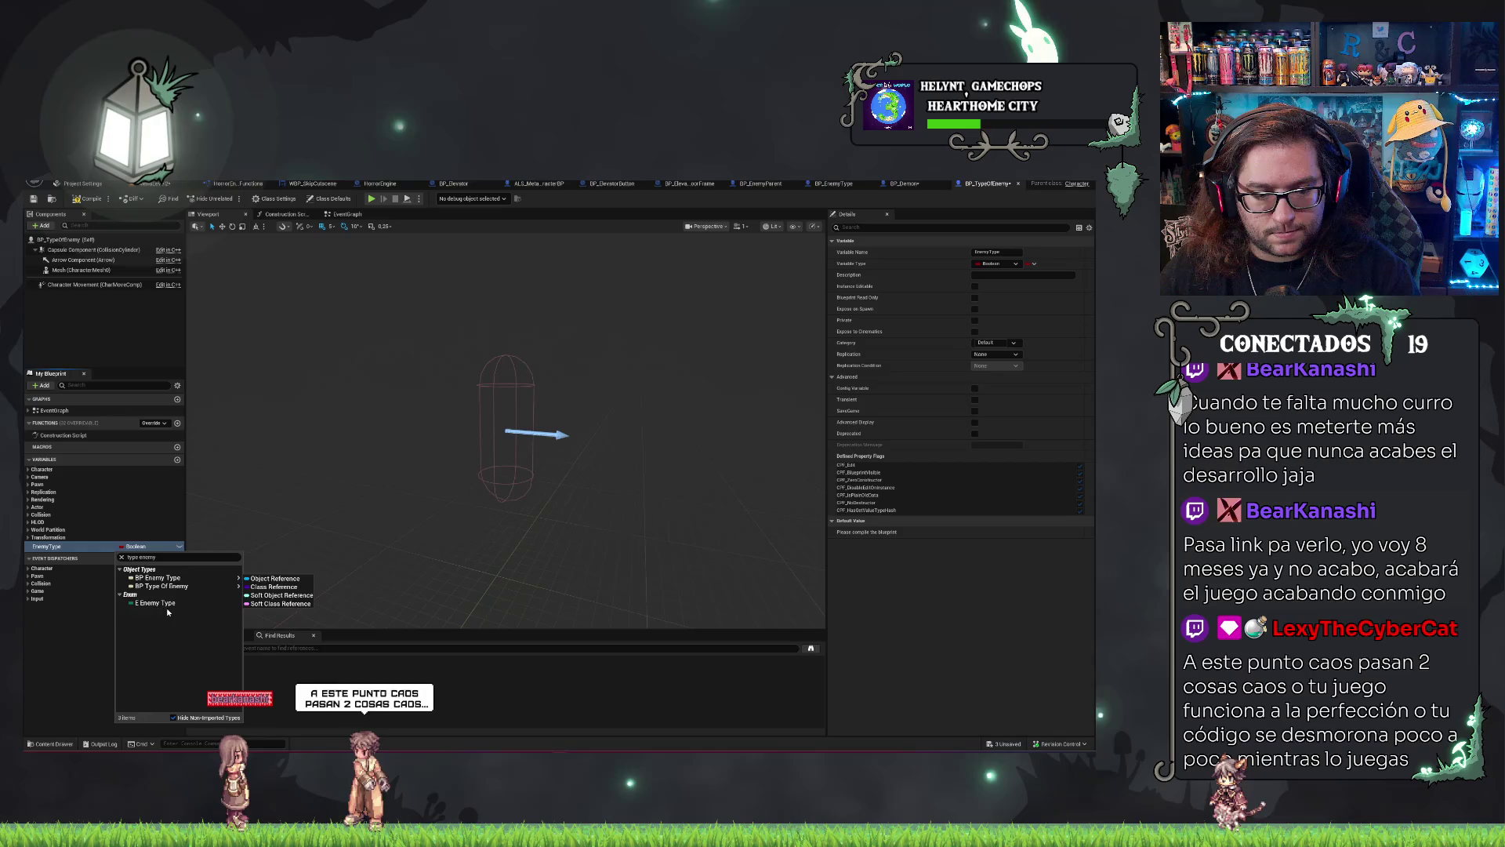
left_click(173, 603)
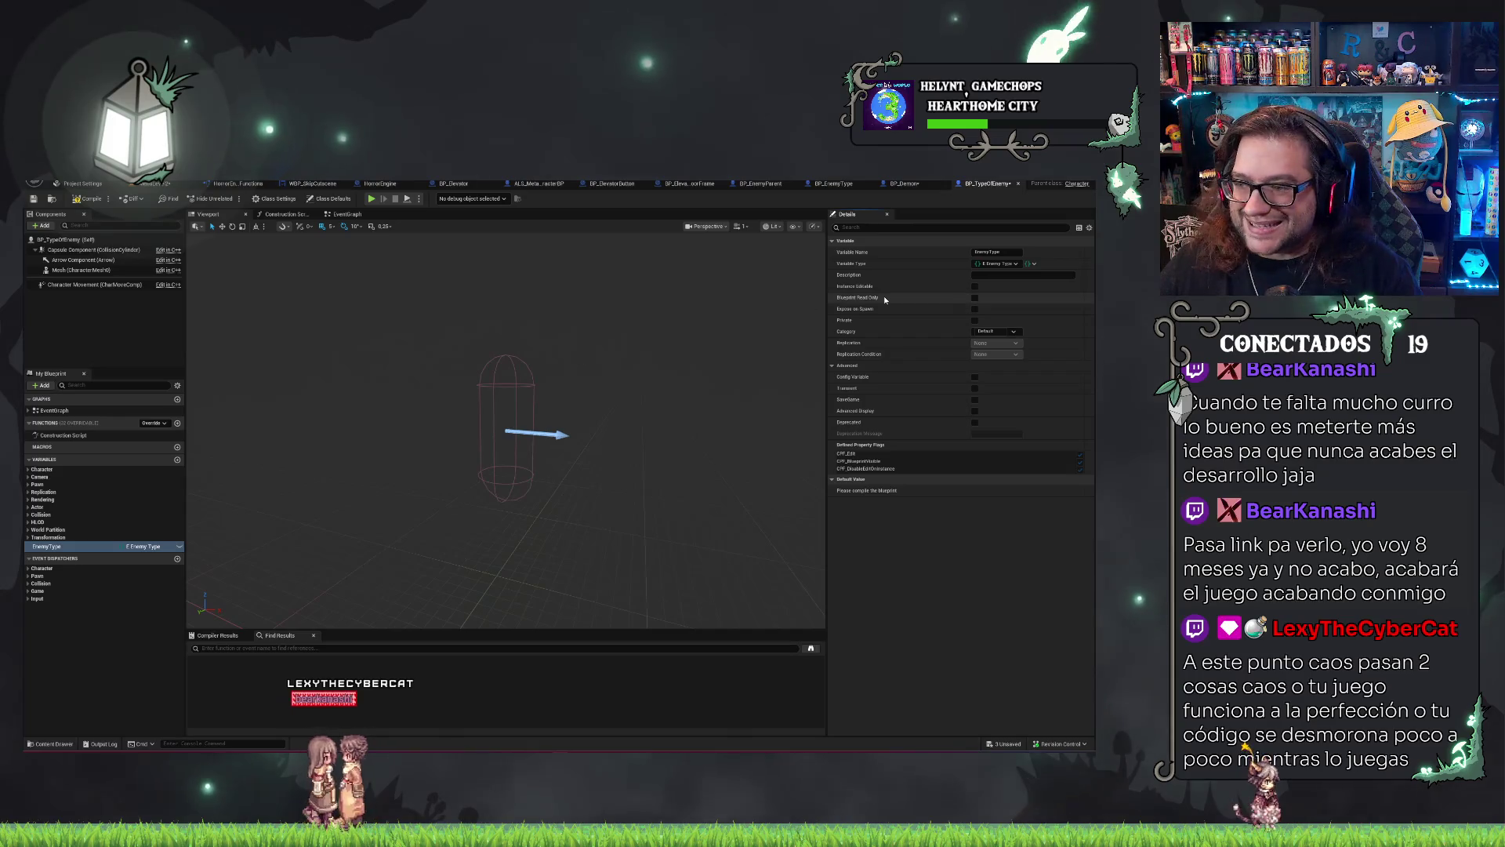
Make EnemyType Instance Editable and Expose on Spawn, then compile.
left_click(975, 286)
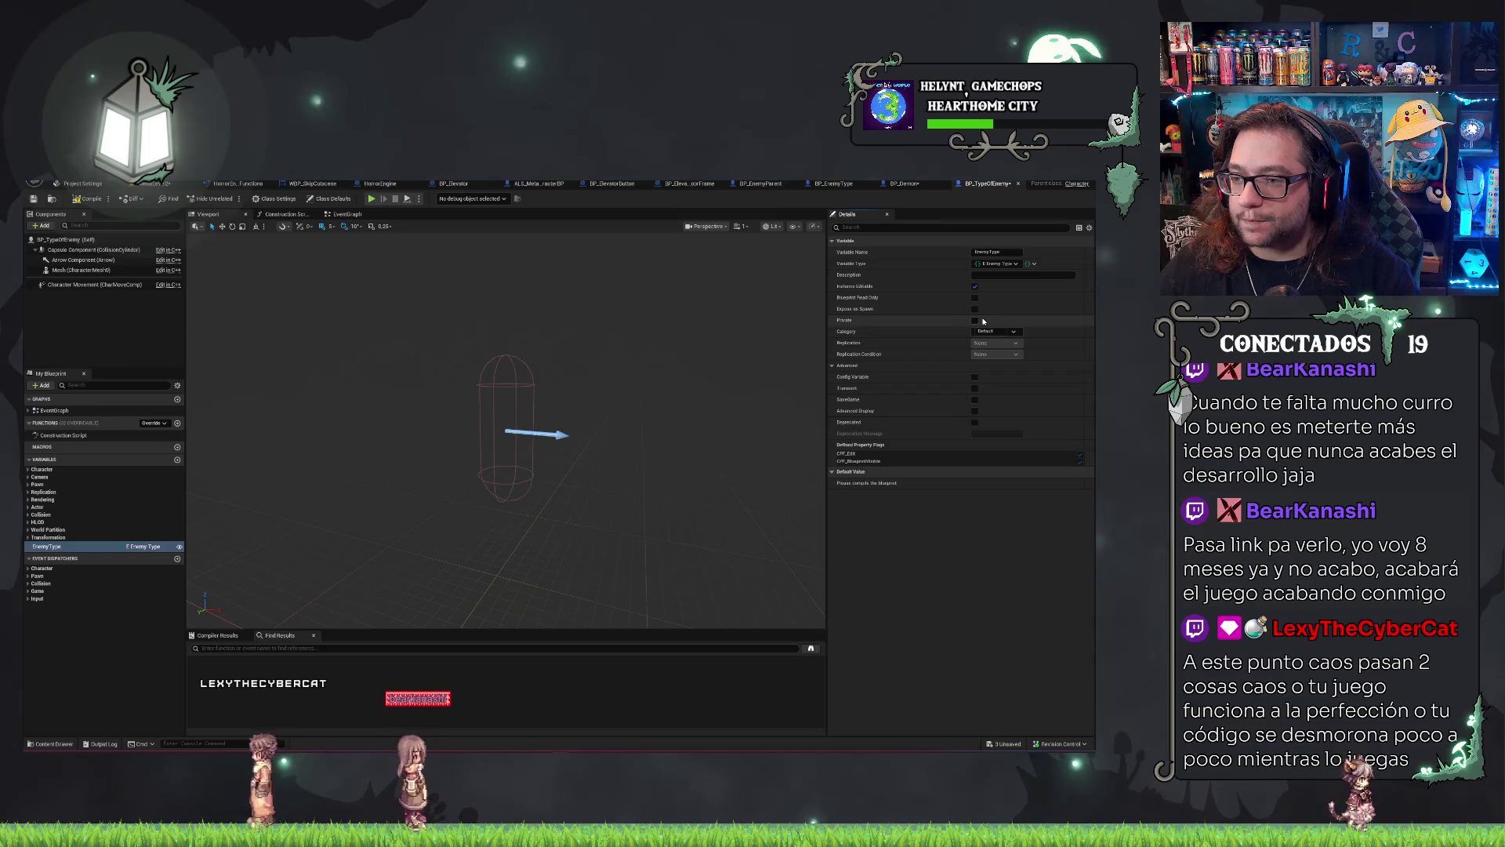
left_click(975, 308)
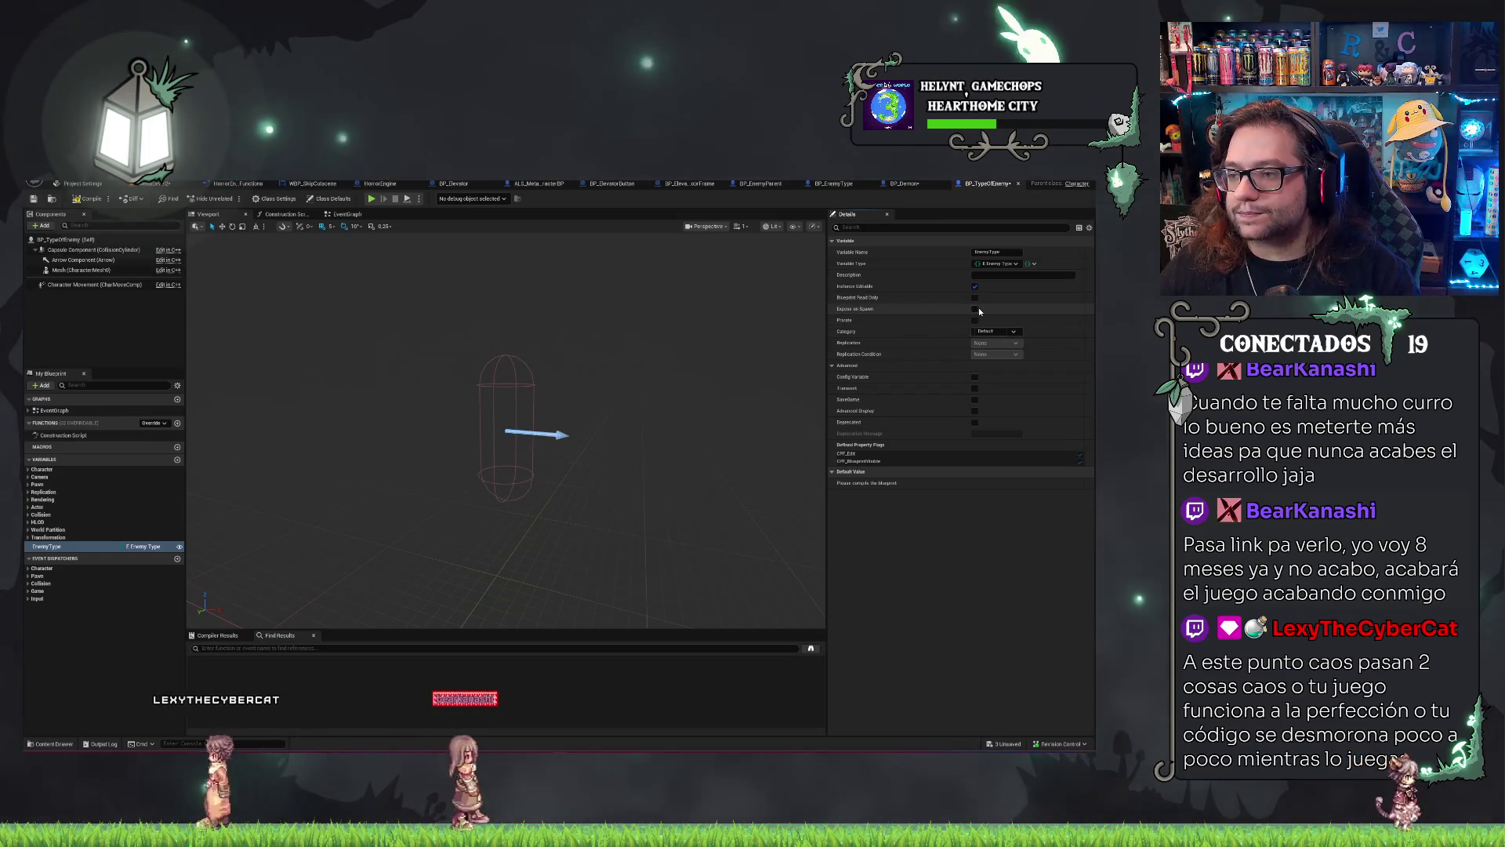
left_click(86, 200)
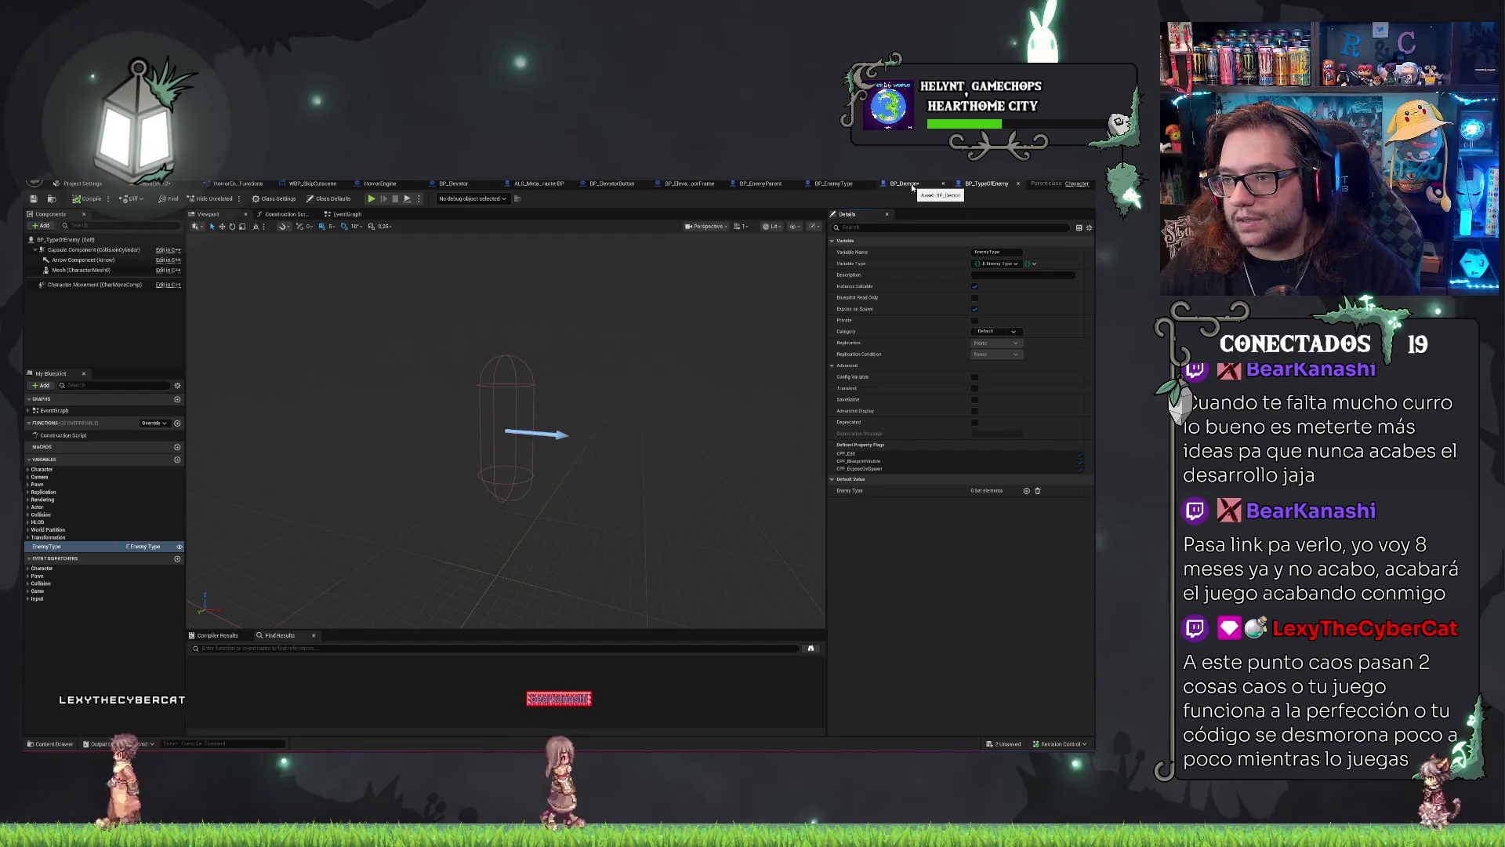
Reparent BP_EnemyParent to BP_TypeOfEnemy, confirming the reparent despite the data-loss warning.
left_click(757, 184)
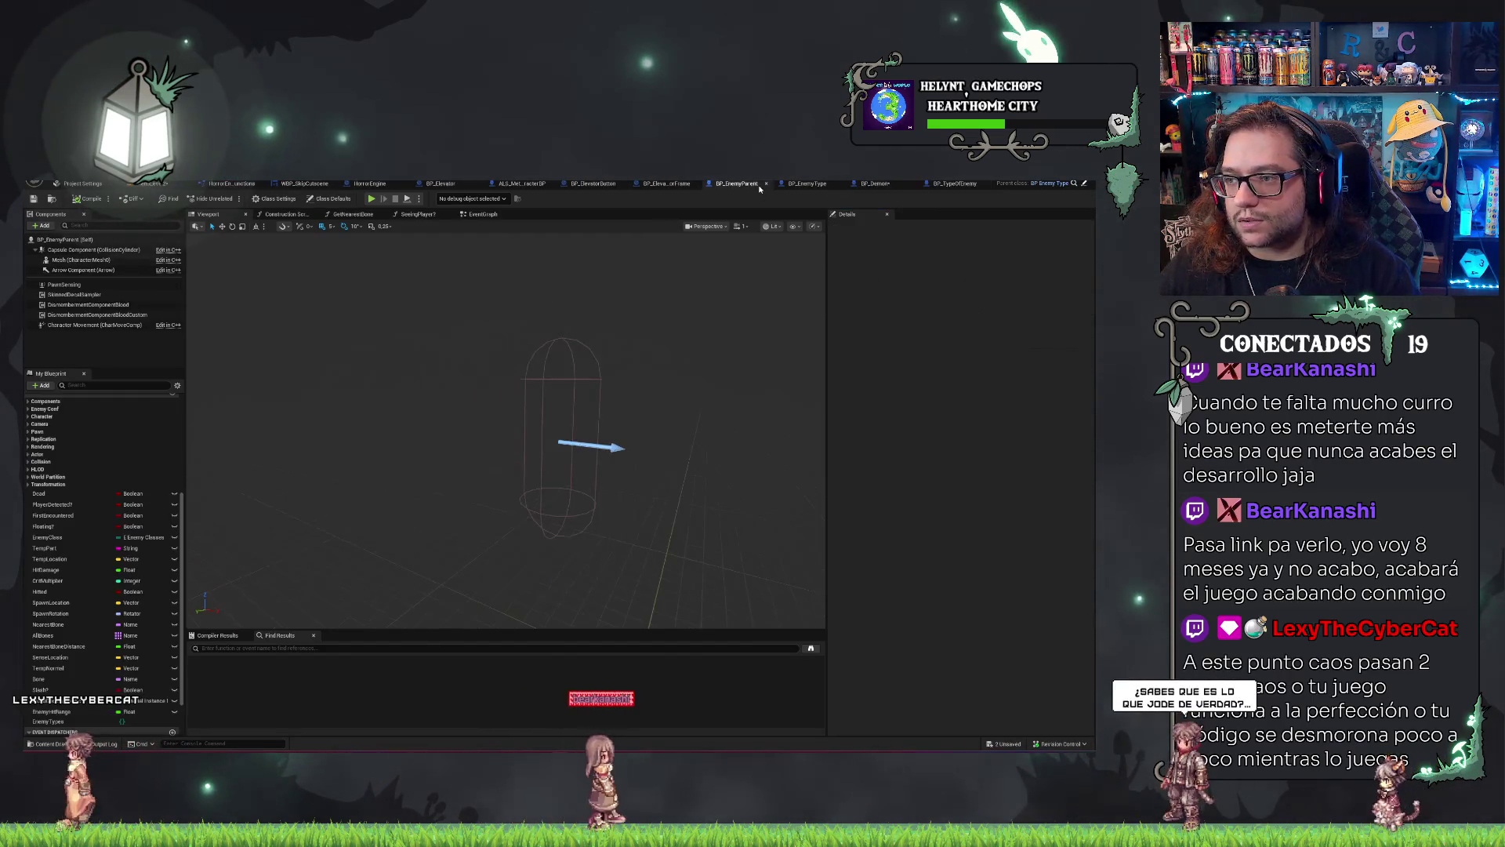
left_click(35, 184)
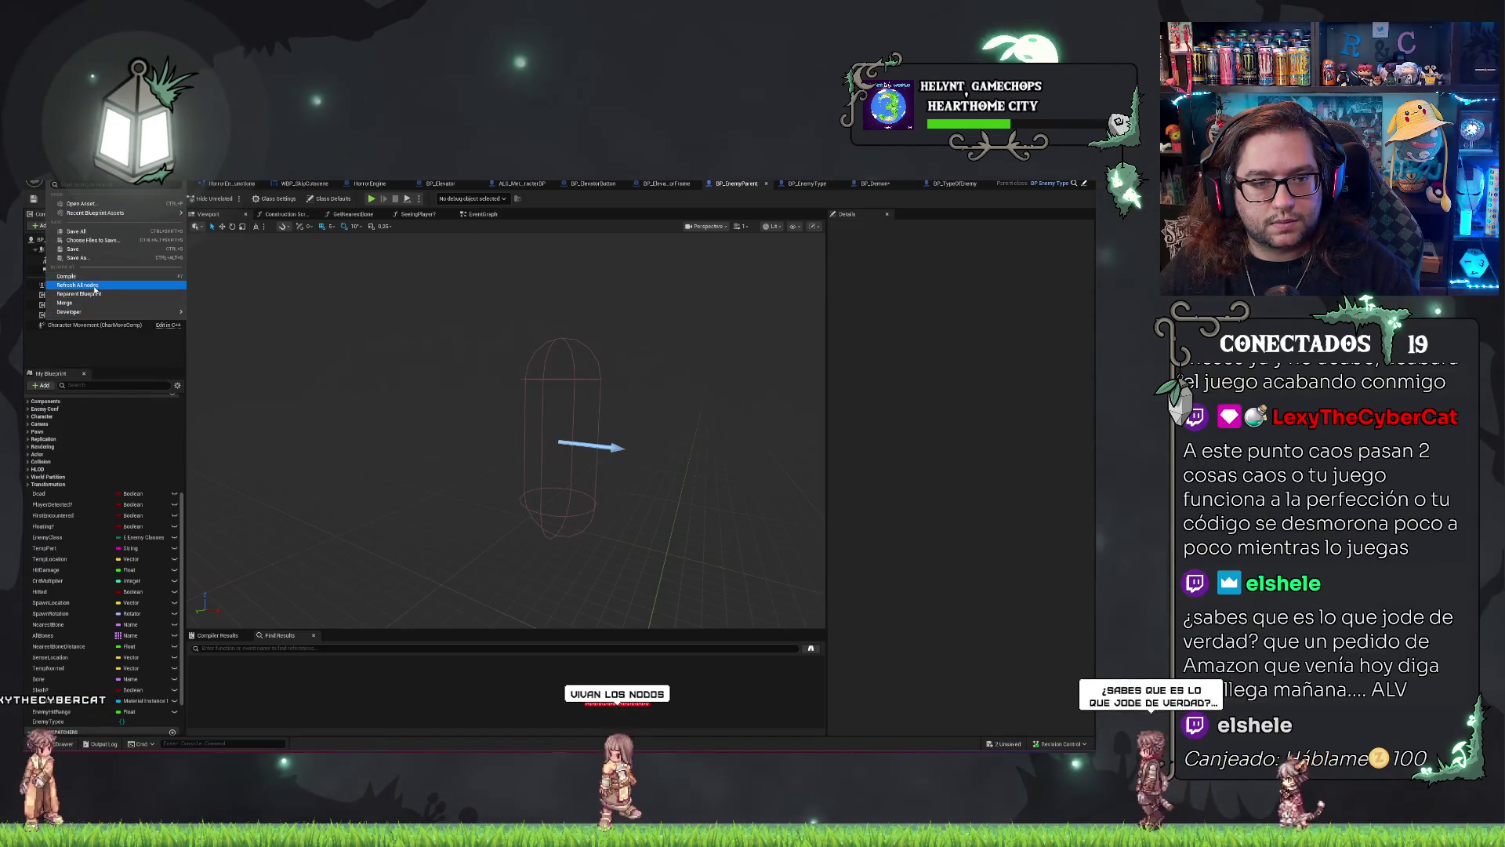
key("Escape")
type("typeofene")
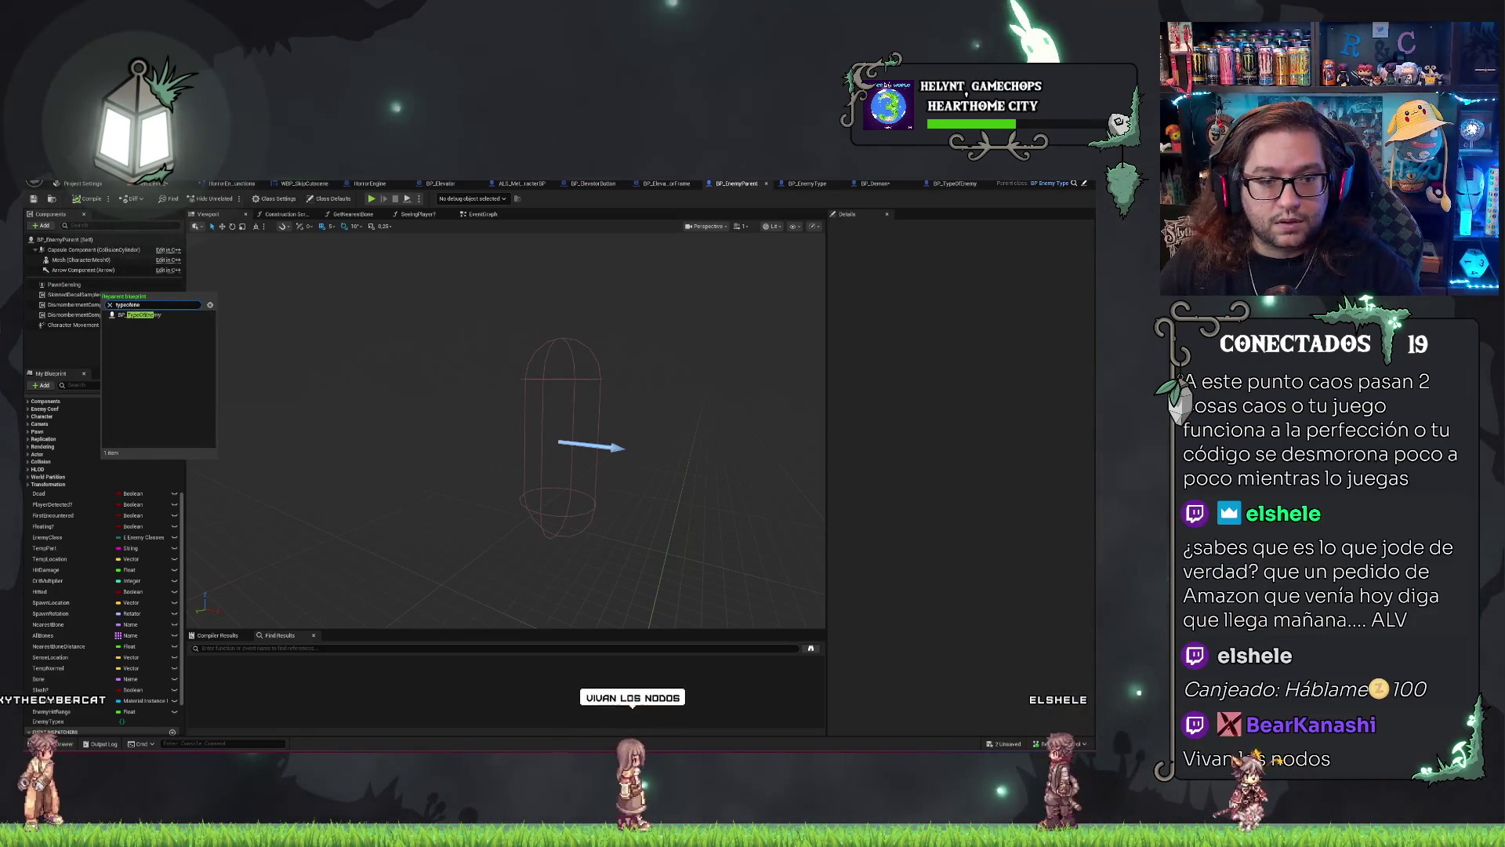
left_click(148, 319)
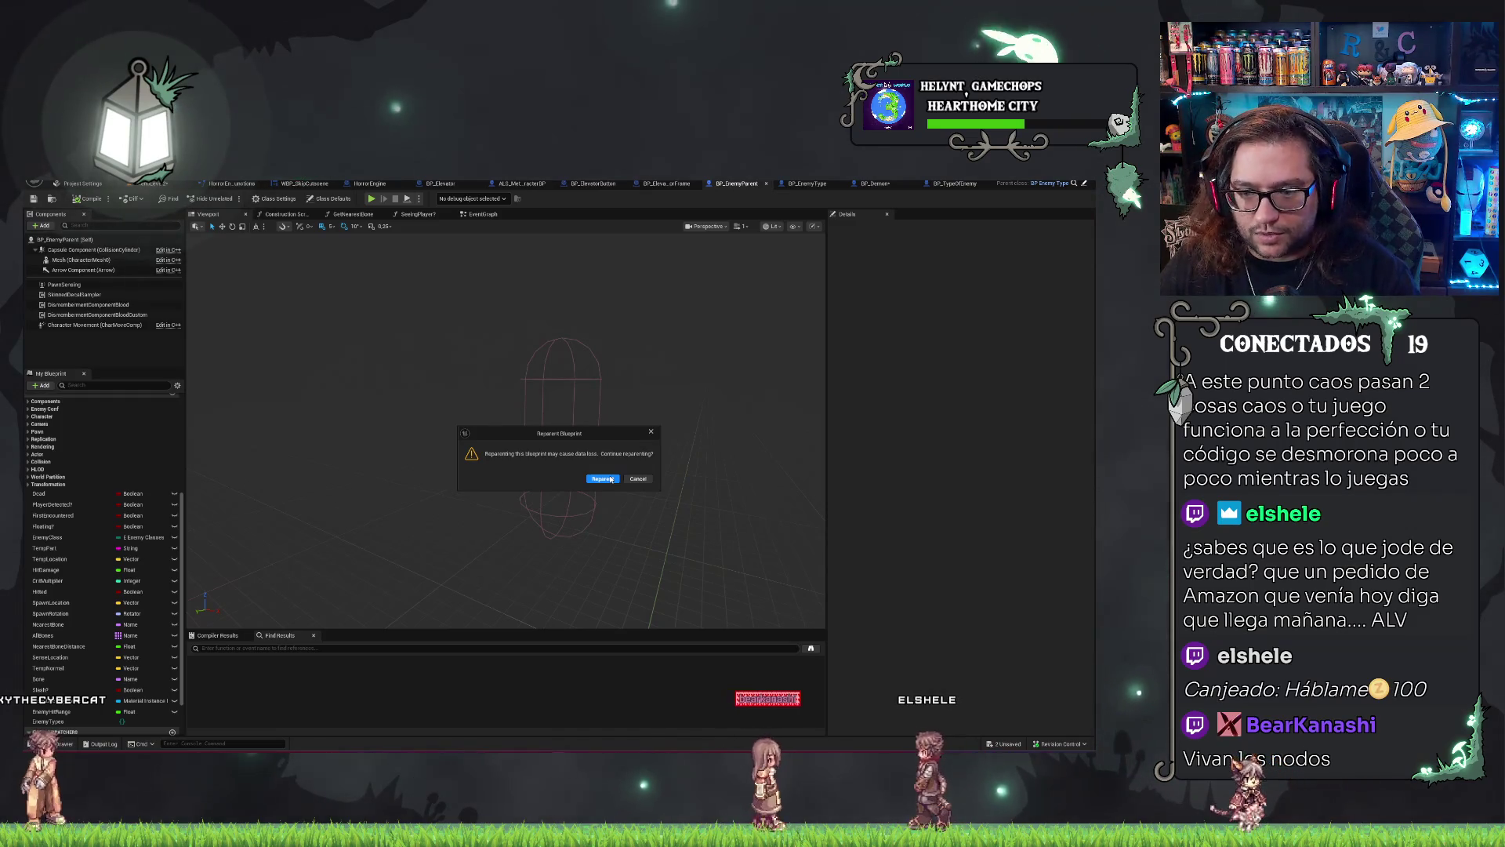
left_click(610, 478)
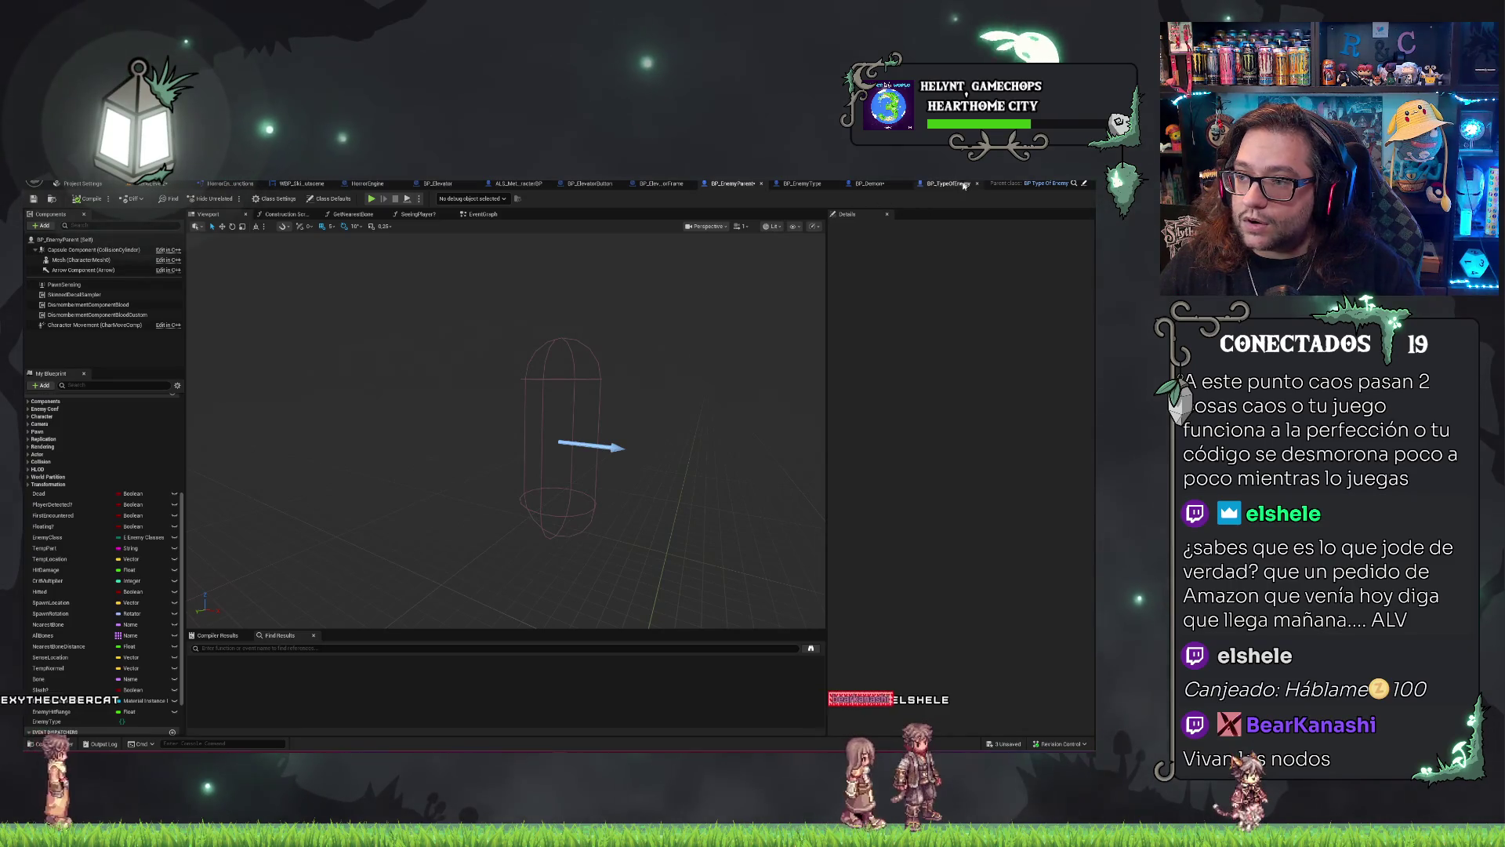
Close the BP_EnemyType blueprint and save all modified assets with Ctrl+Shift+S.
left_click(803, 185)
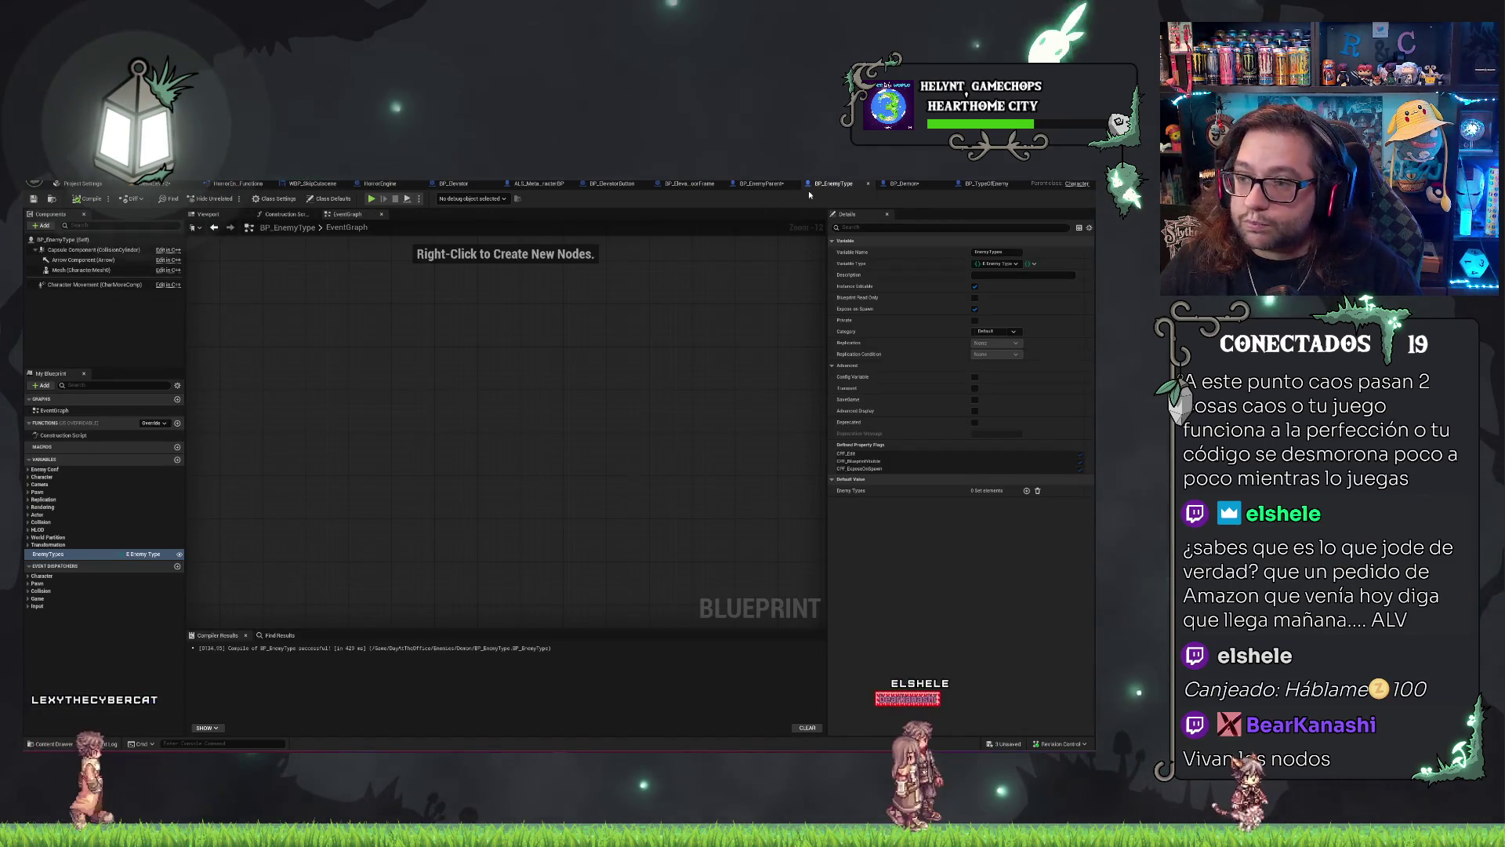
middle_click(830, 186)
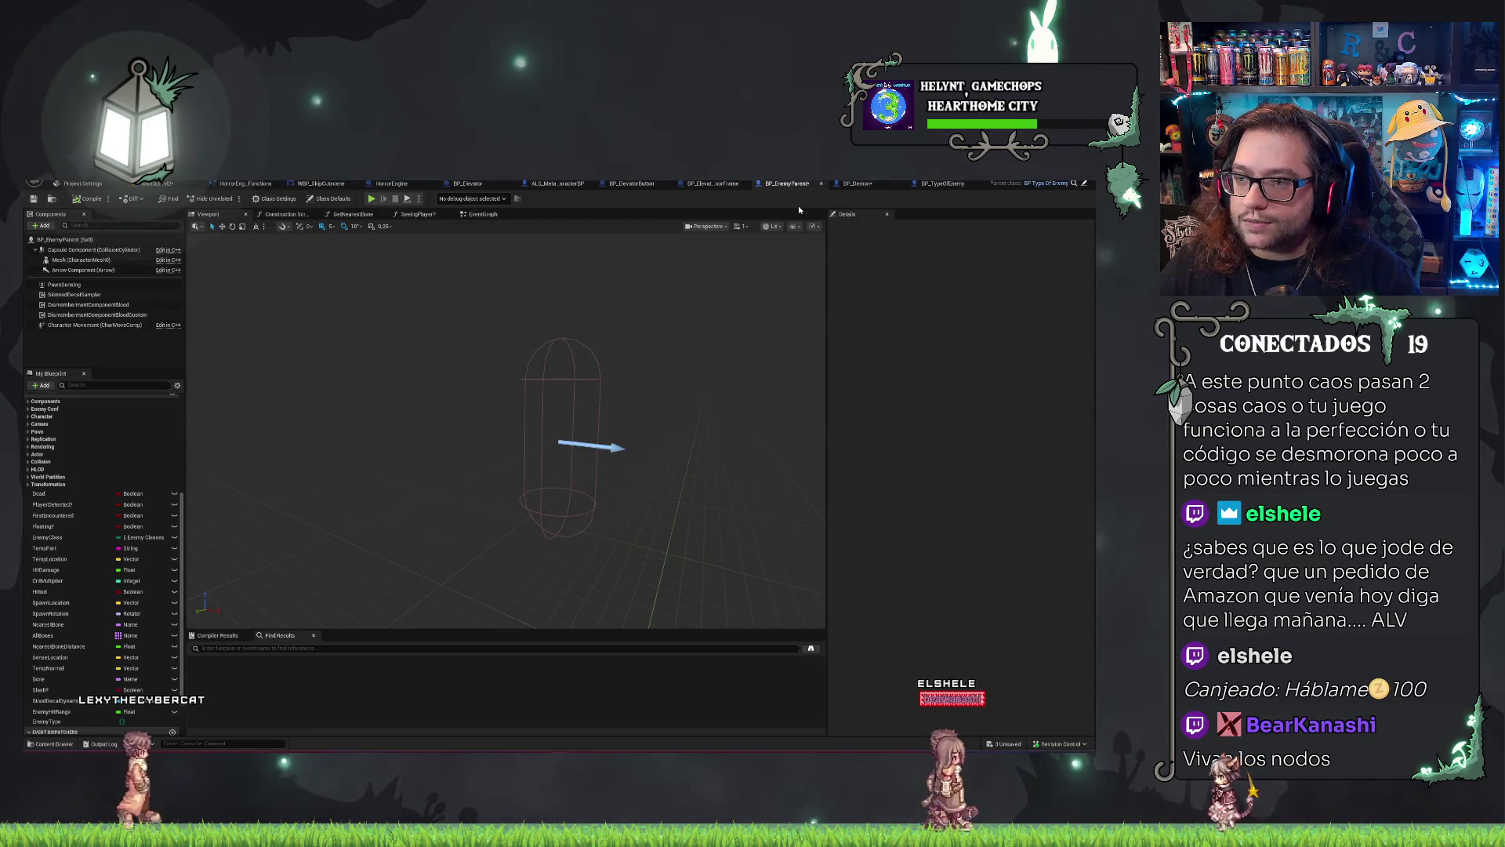
key("ctrl+shift+s")
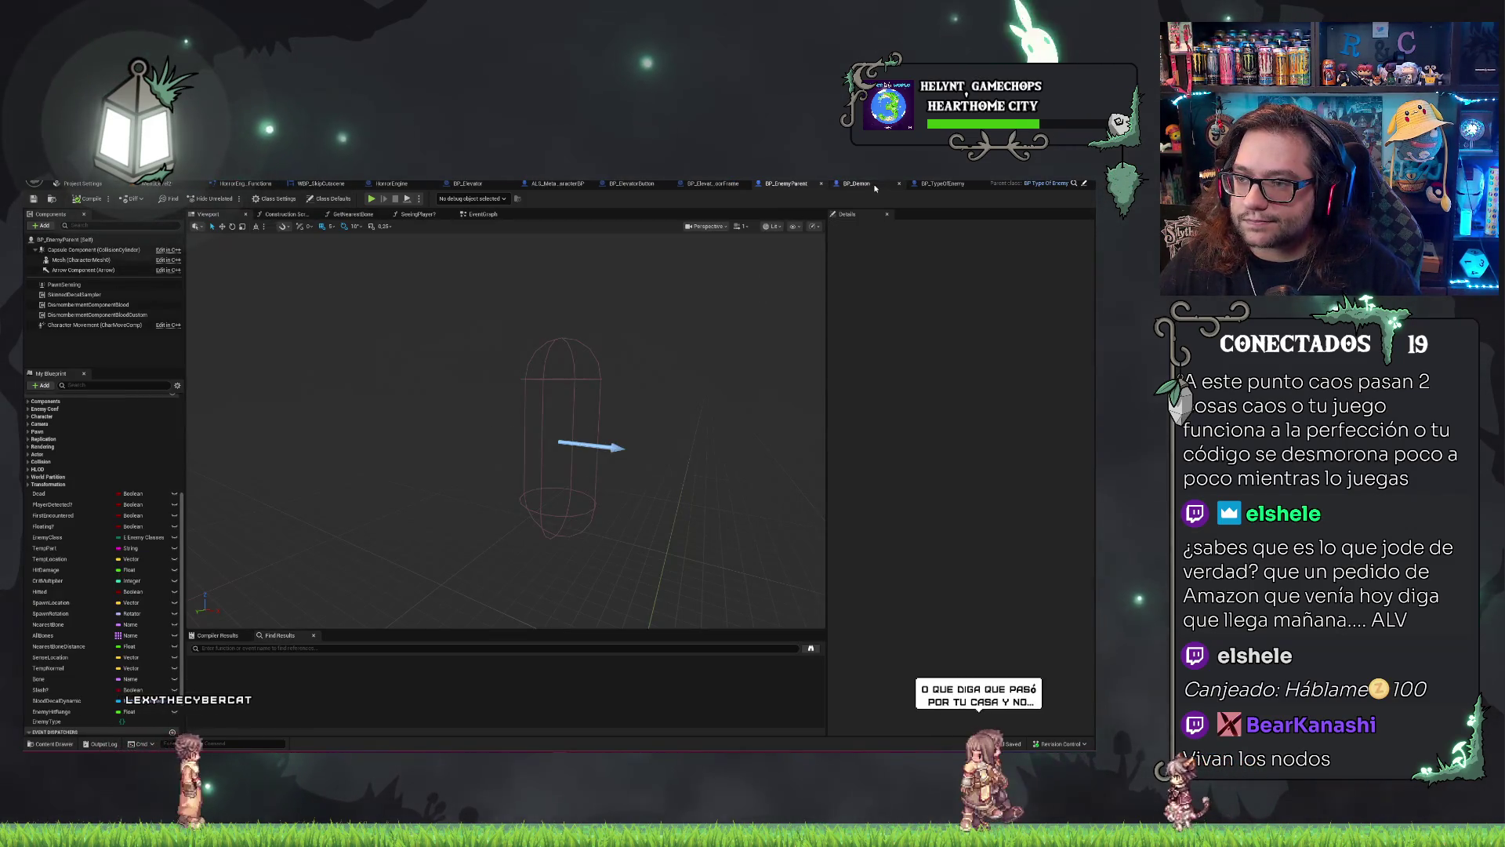
Return to BP_Demon and inspect its LOSHearThresh_0 variable.
left_click(877, 188)
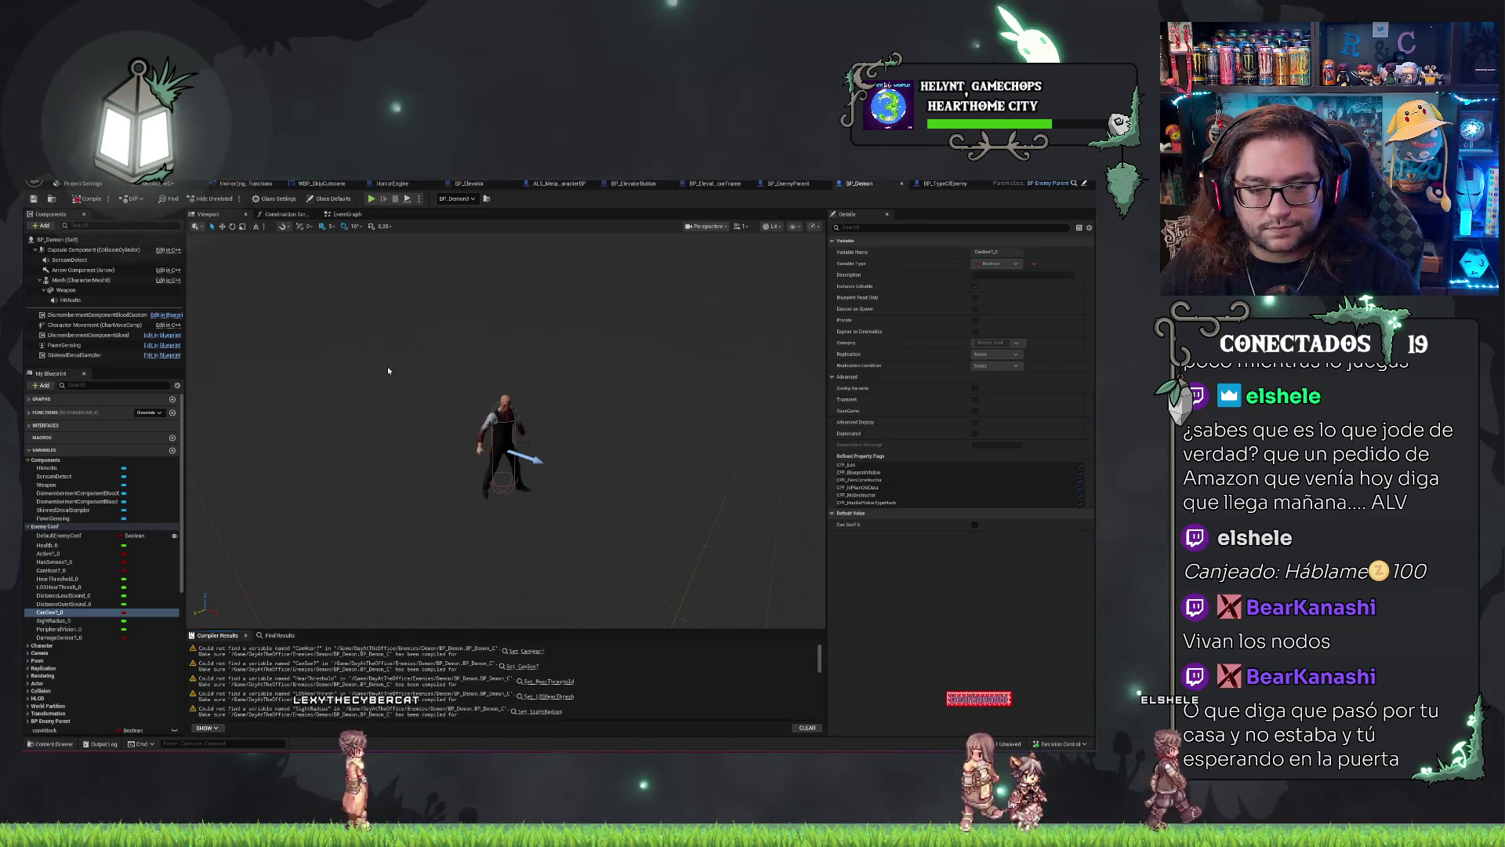
left_click(787, 184)
scroll(154, 530, "down", 2)
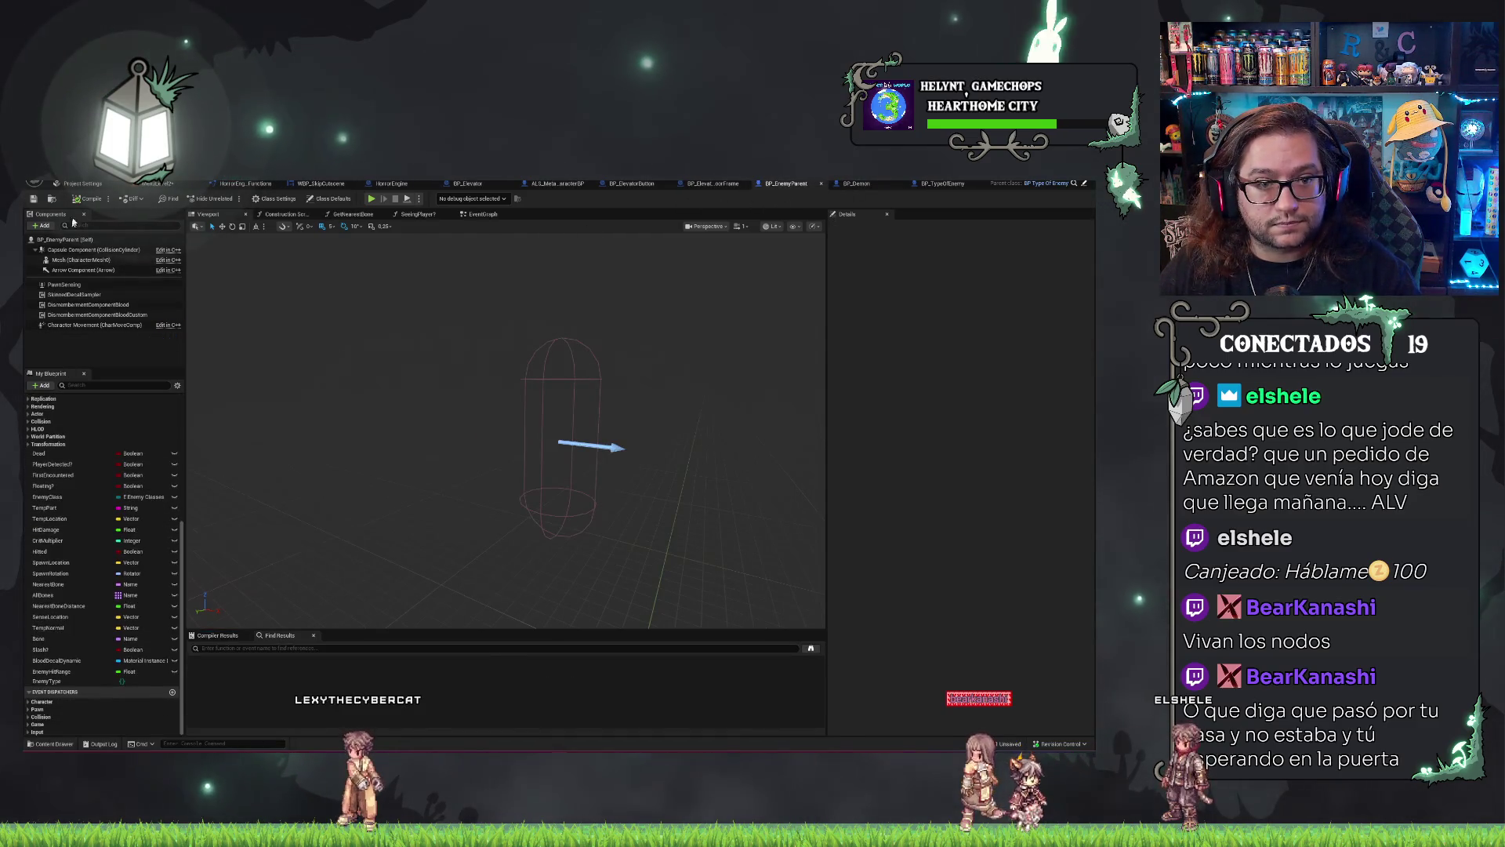
left_click(866, 186)
left_click(78, 587)
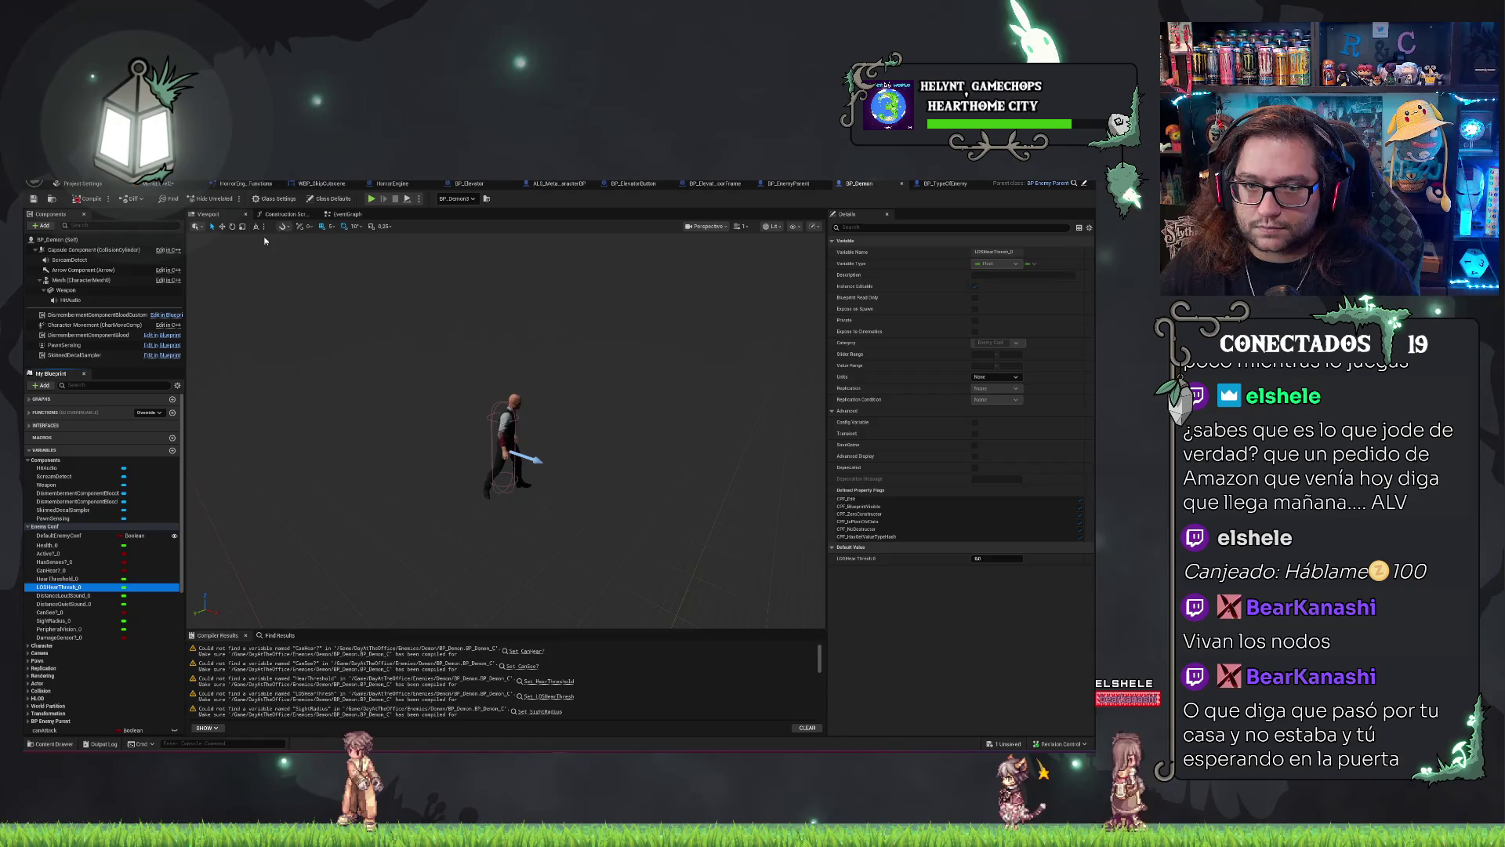
Show BP_Demon's Construction Script graph and refresh all its nodes.
left_click(284, 215)
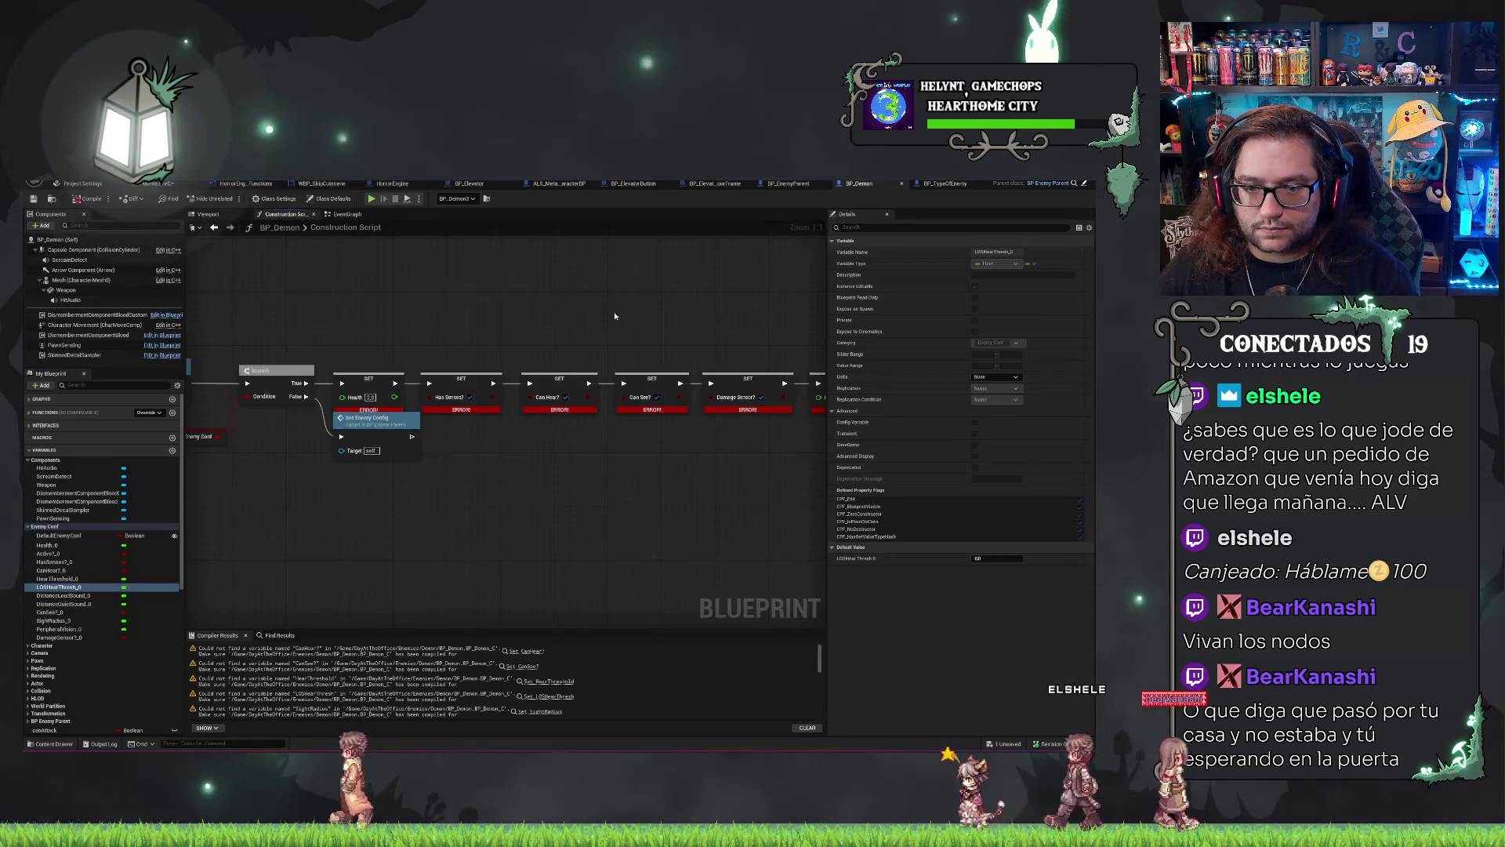
key("alt+f")
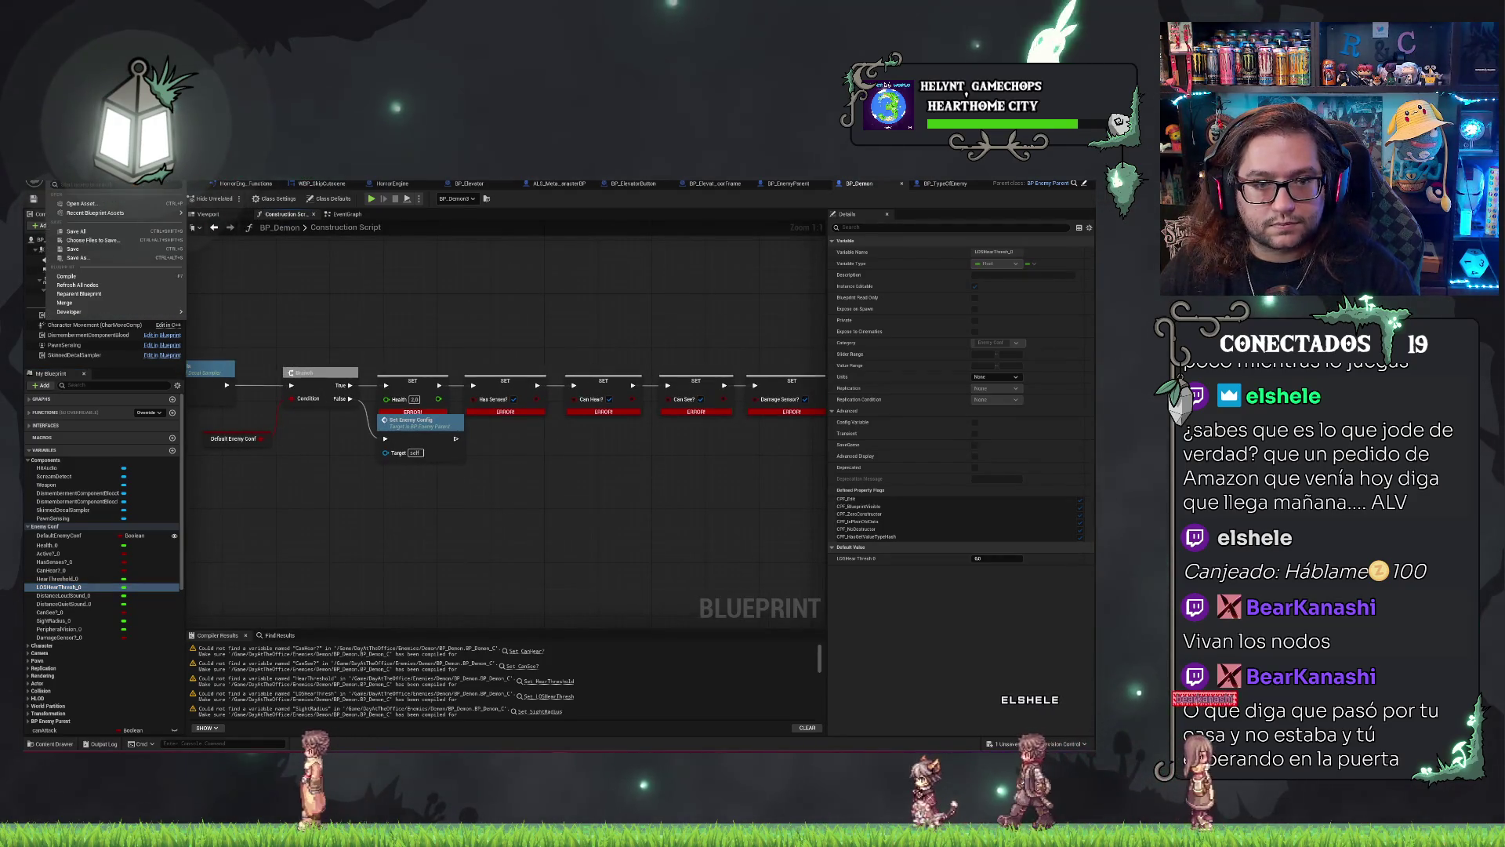
left_click(90, 286)
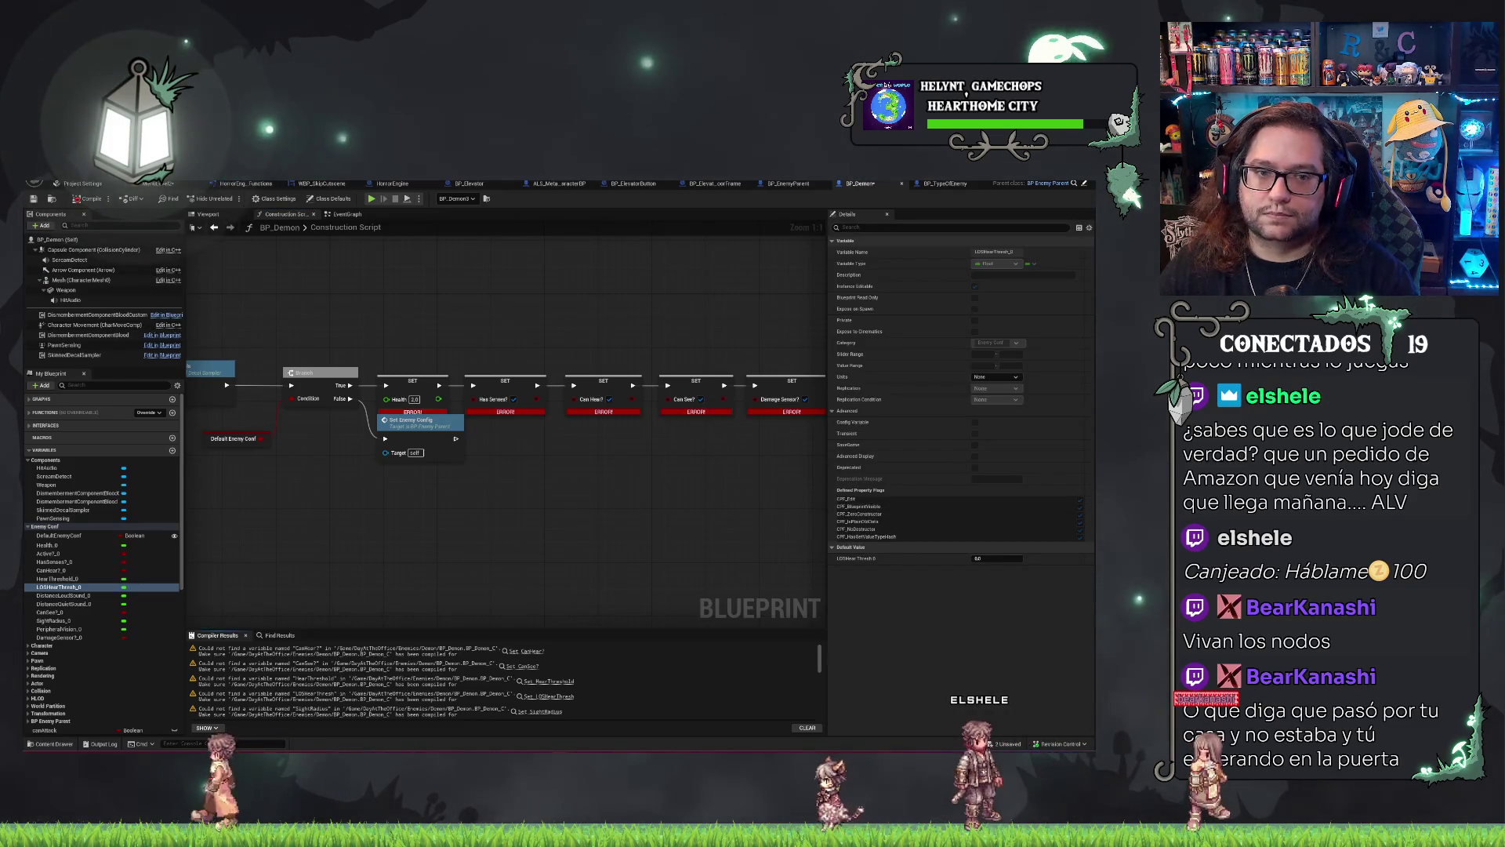
Reparent BP_Demon to BP_EnemyParent, found by searching 'enemy'.
key("alt+f")
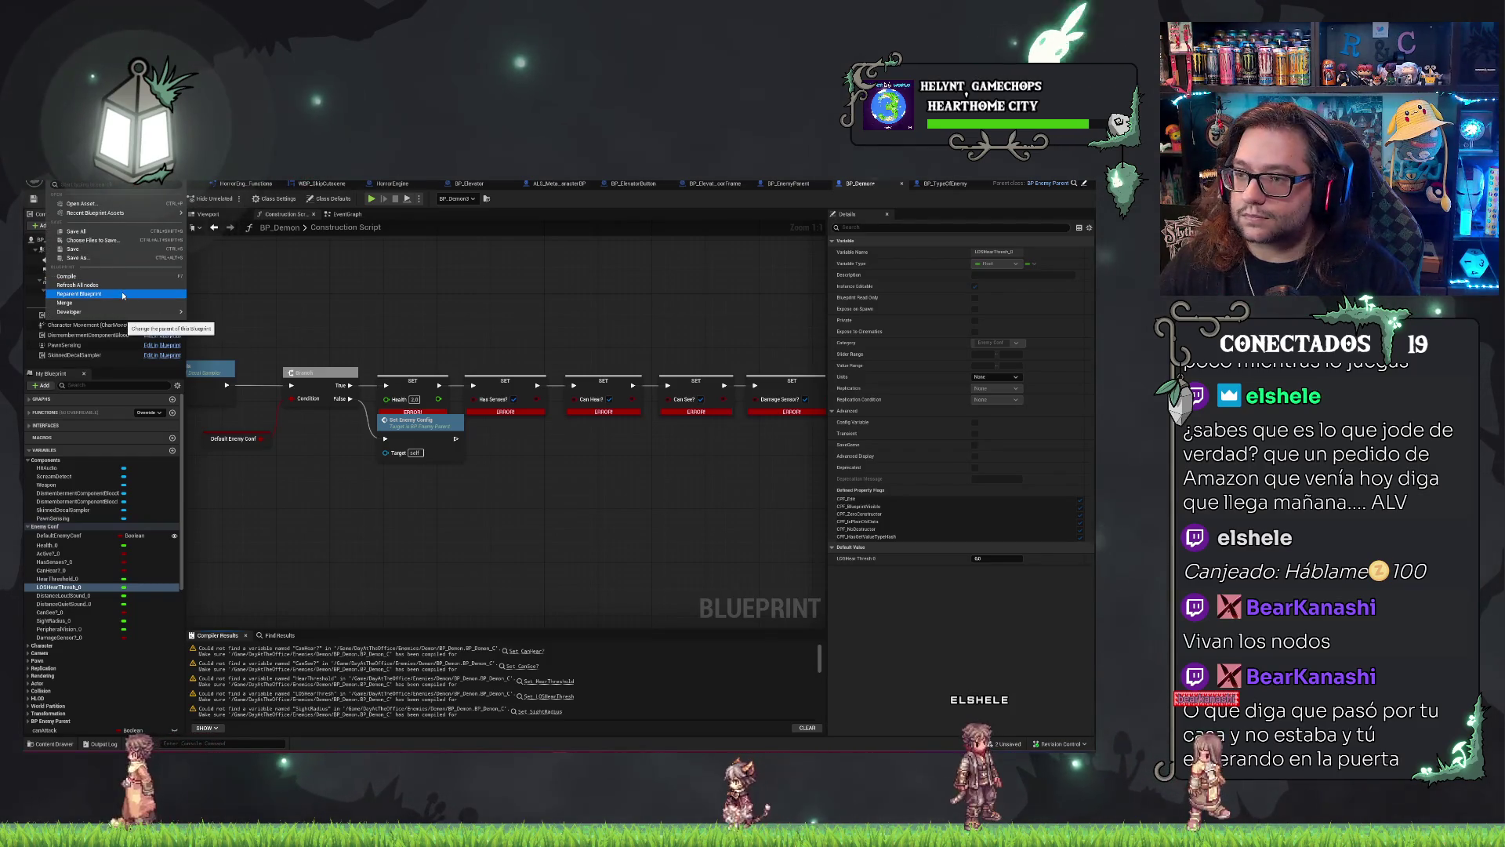
left_click(122, 294)
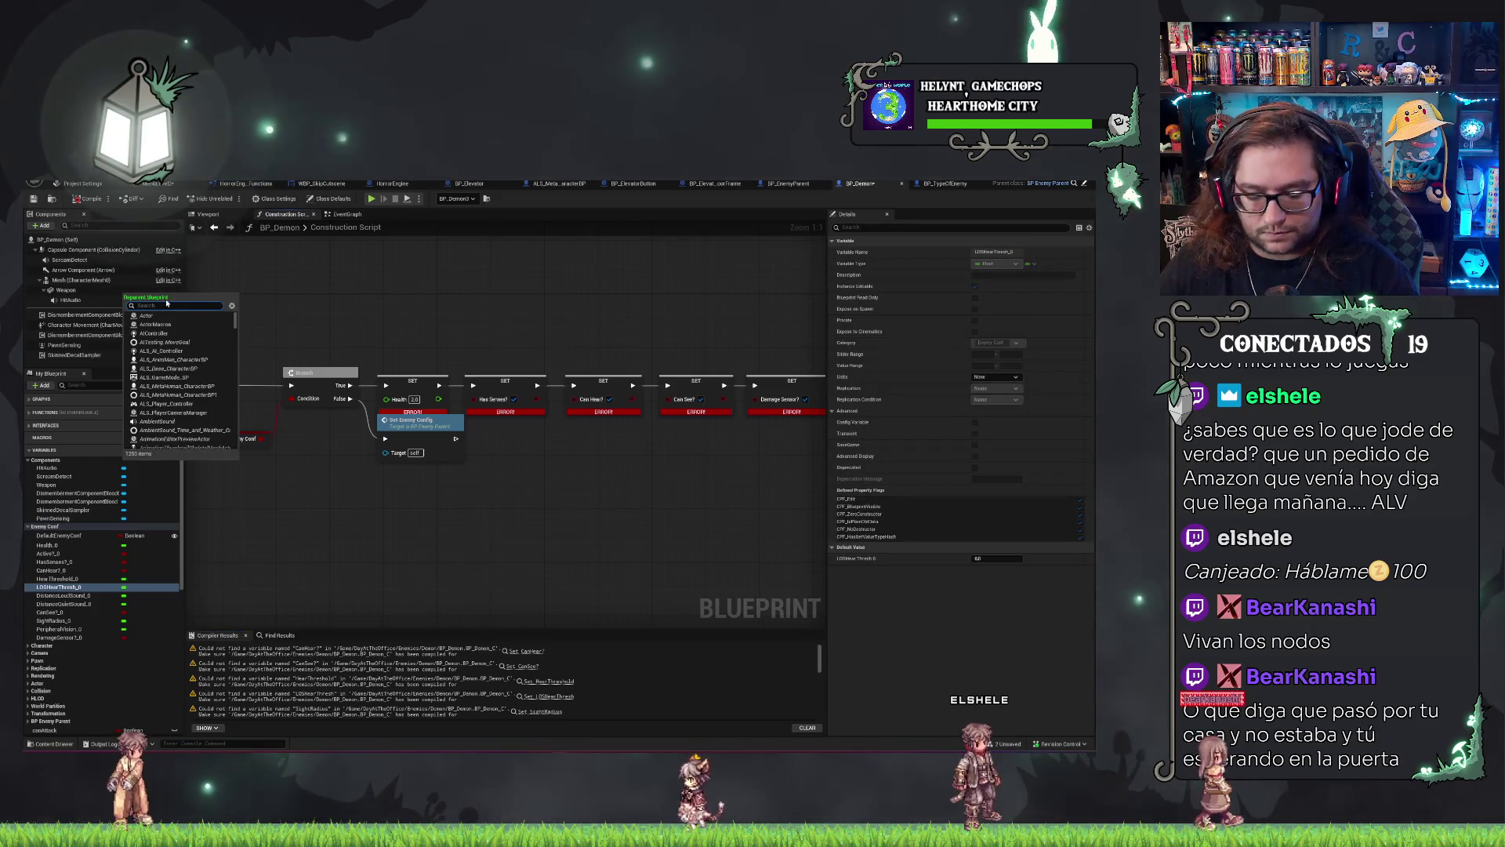
type("enemy")
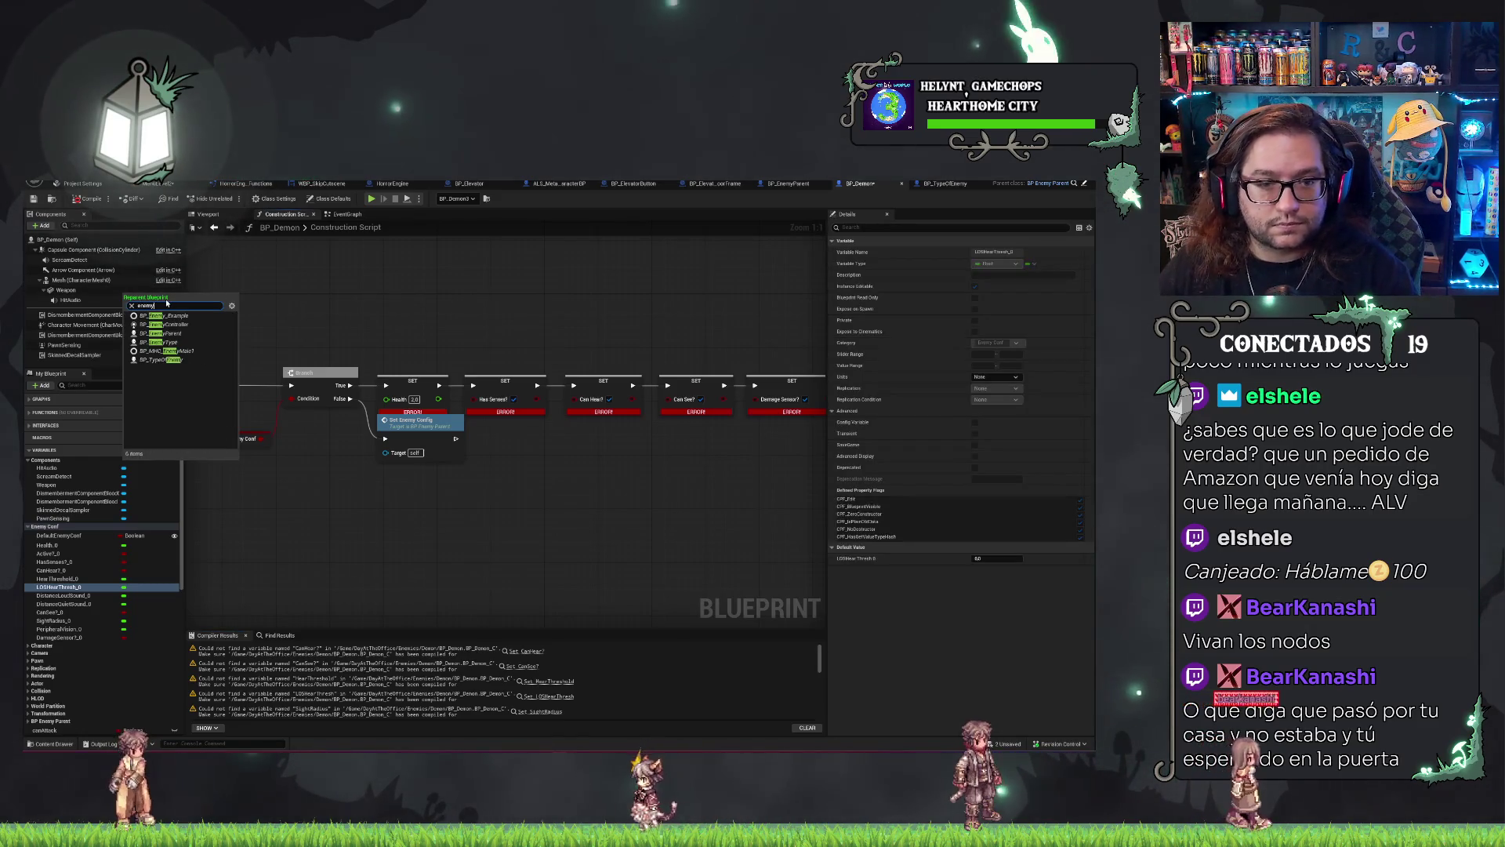
left_click(180, 338)
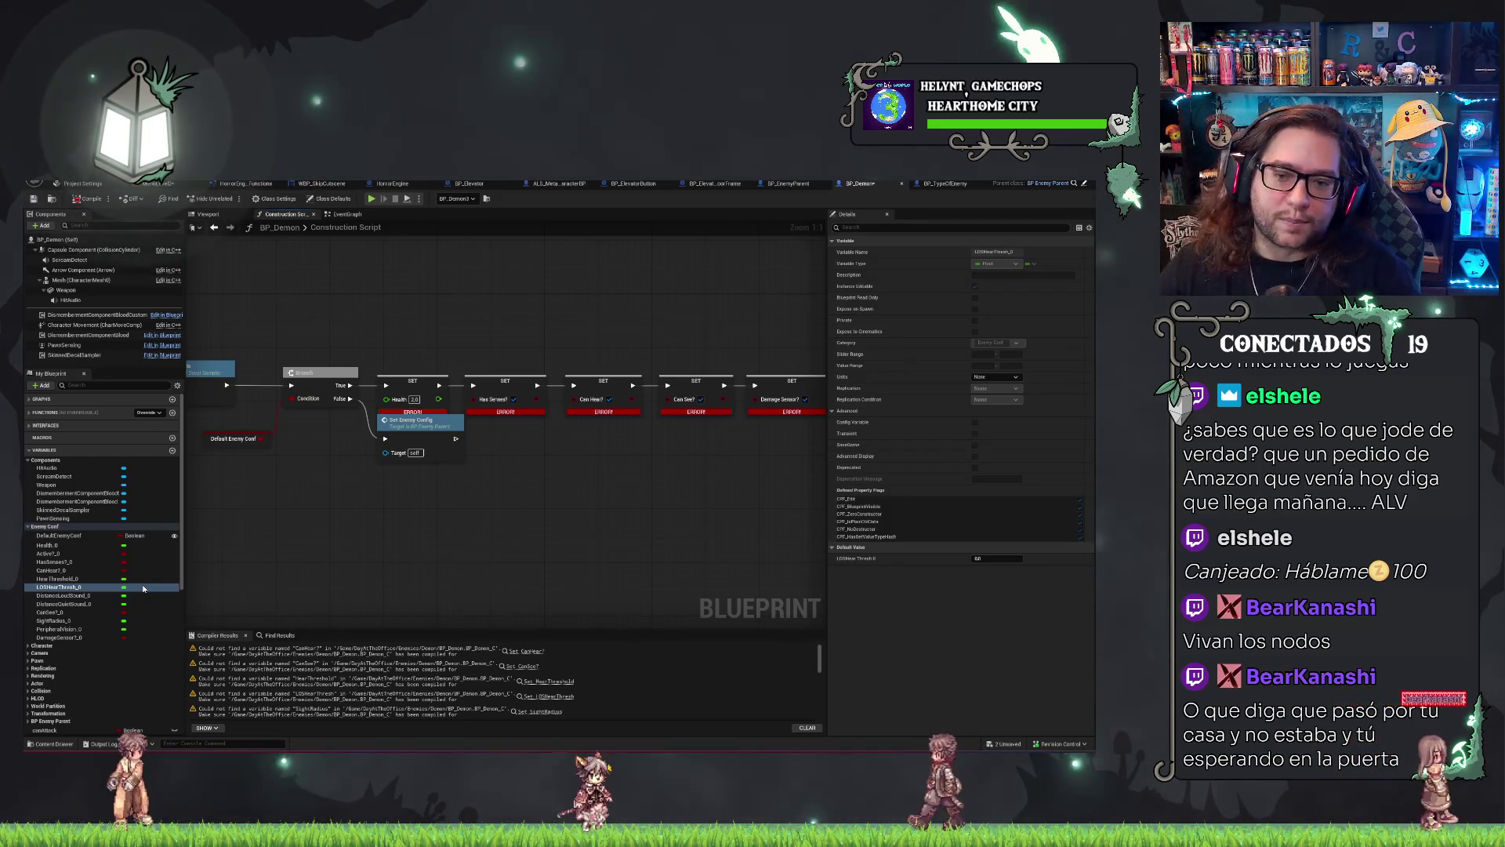
left_click_drag(749, 448, 557, 376)
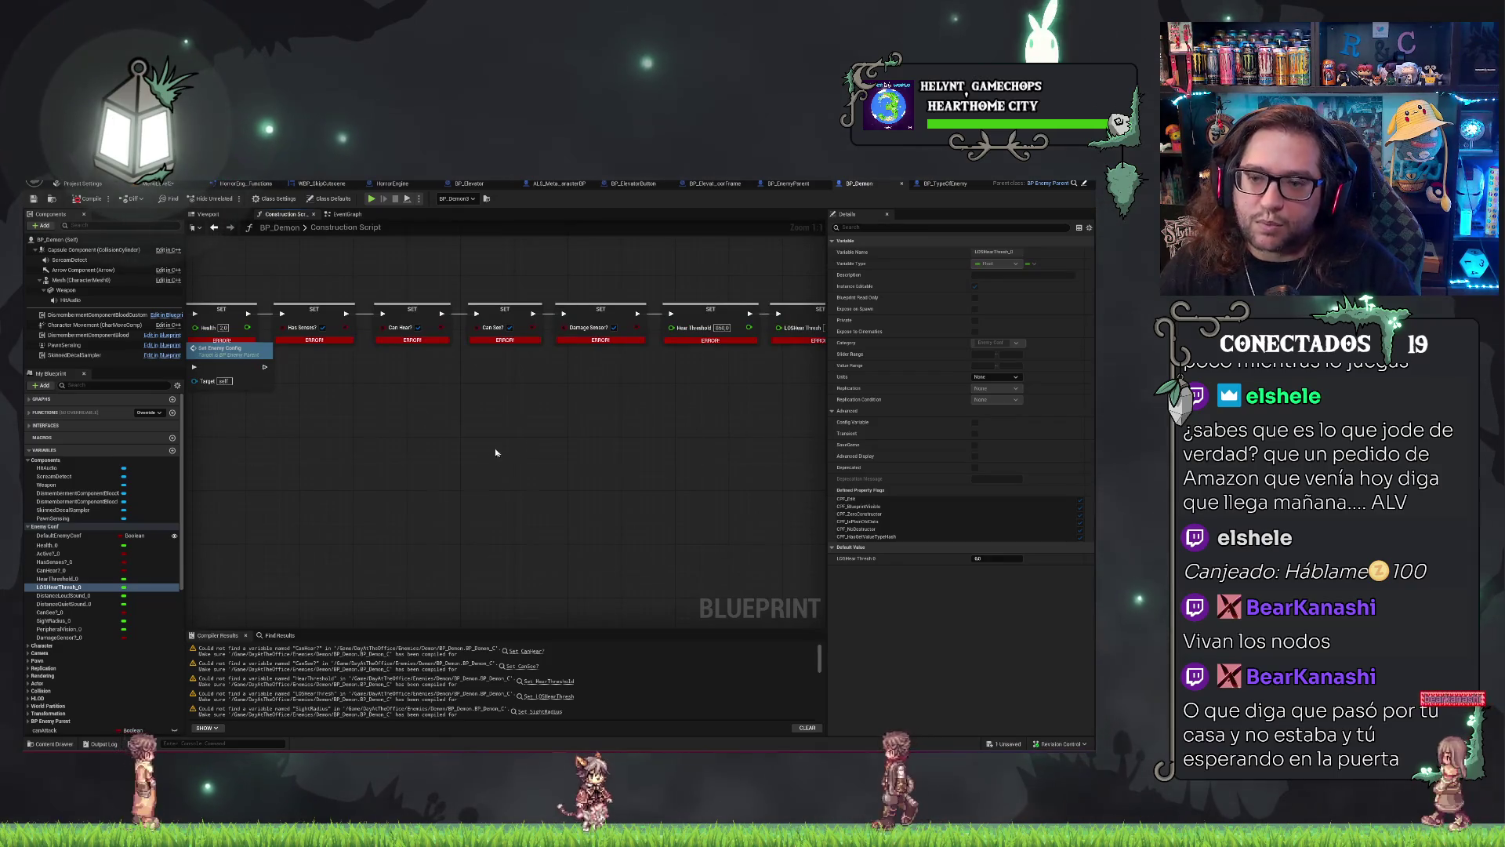
left_click_drag(474, 429, 724, 433)
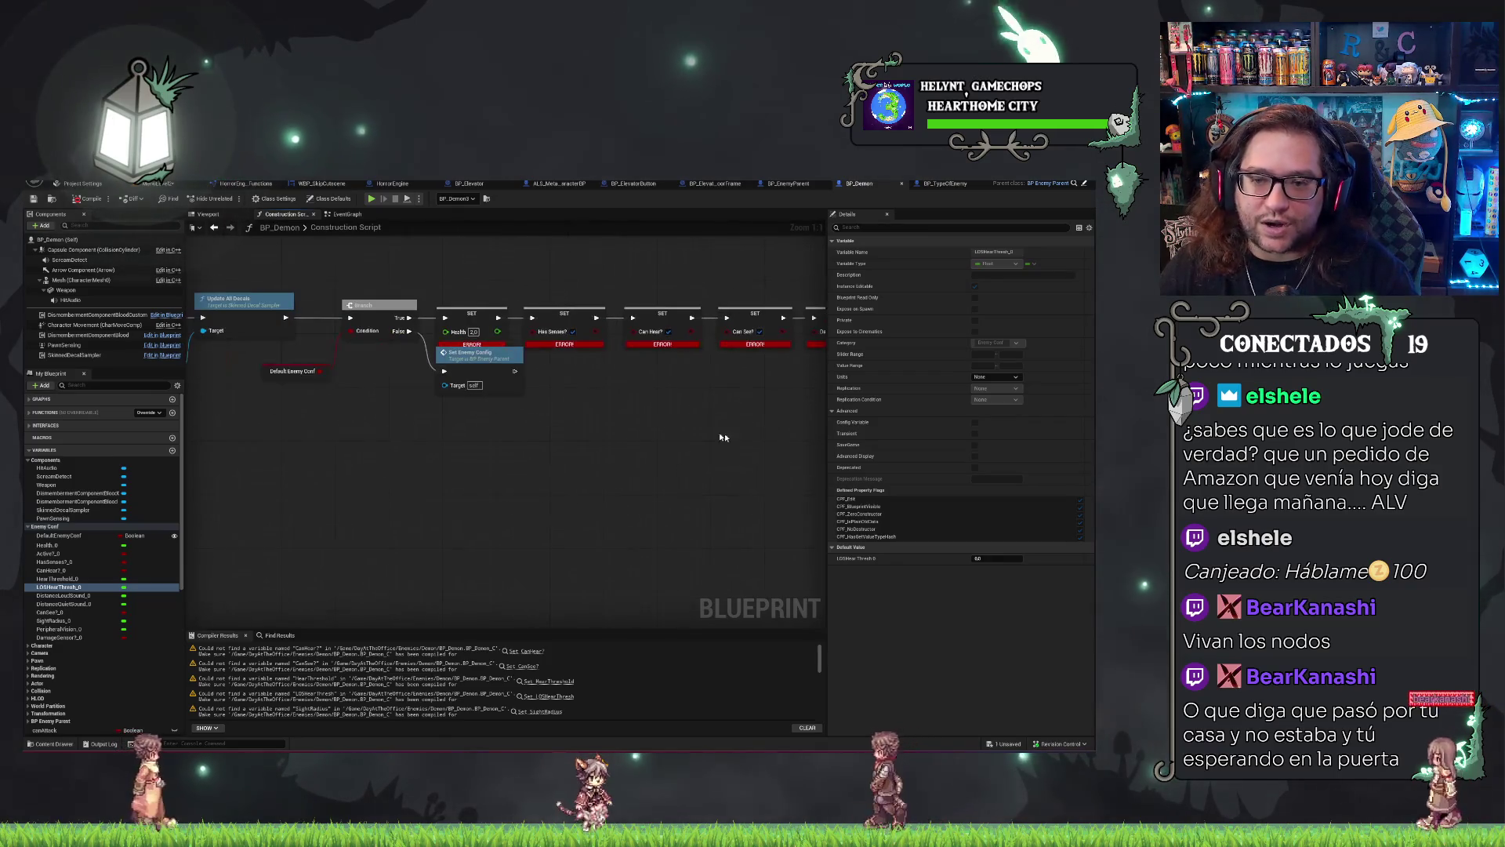
left_click(59, 545)
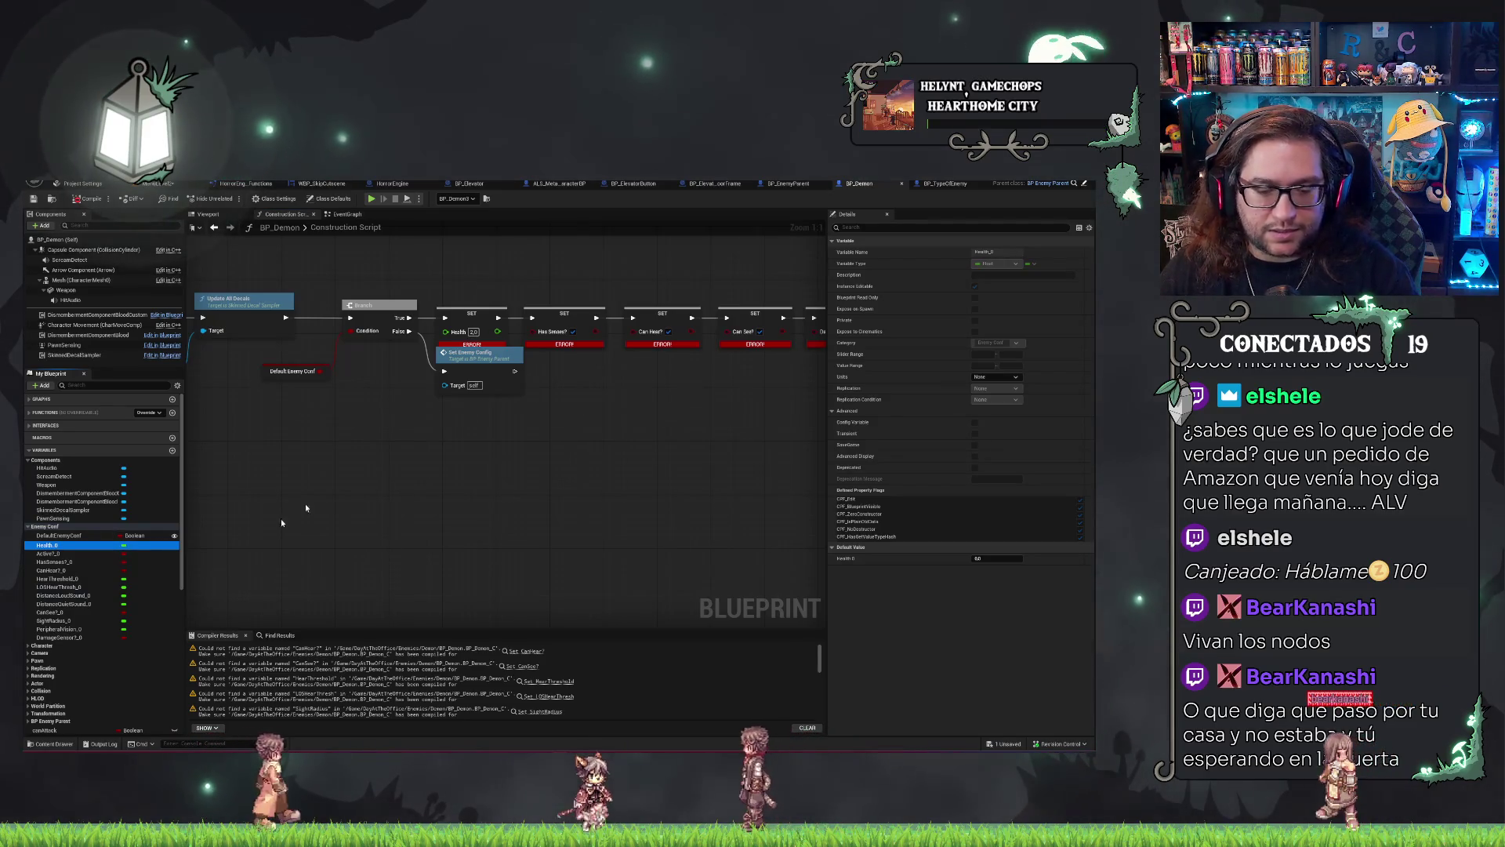
left_click_drag(588, 307, 650, 307)
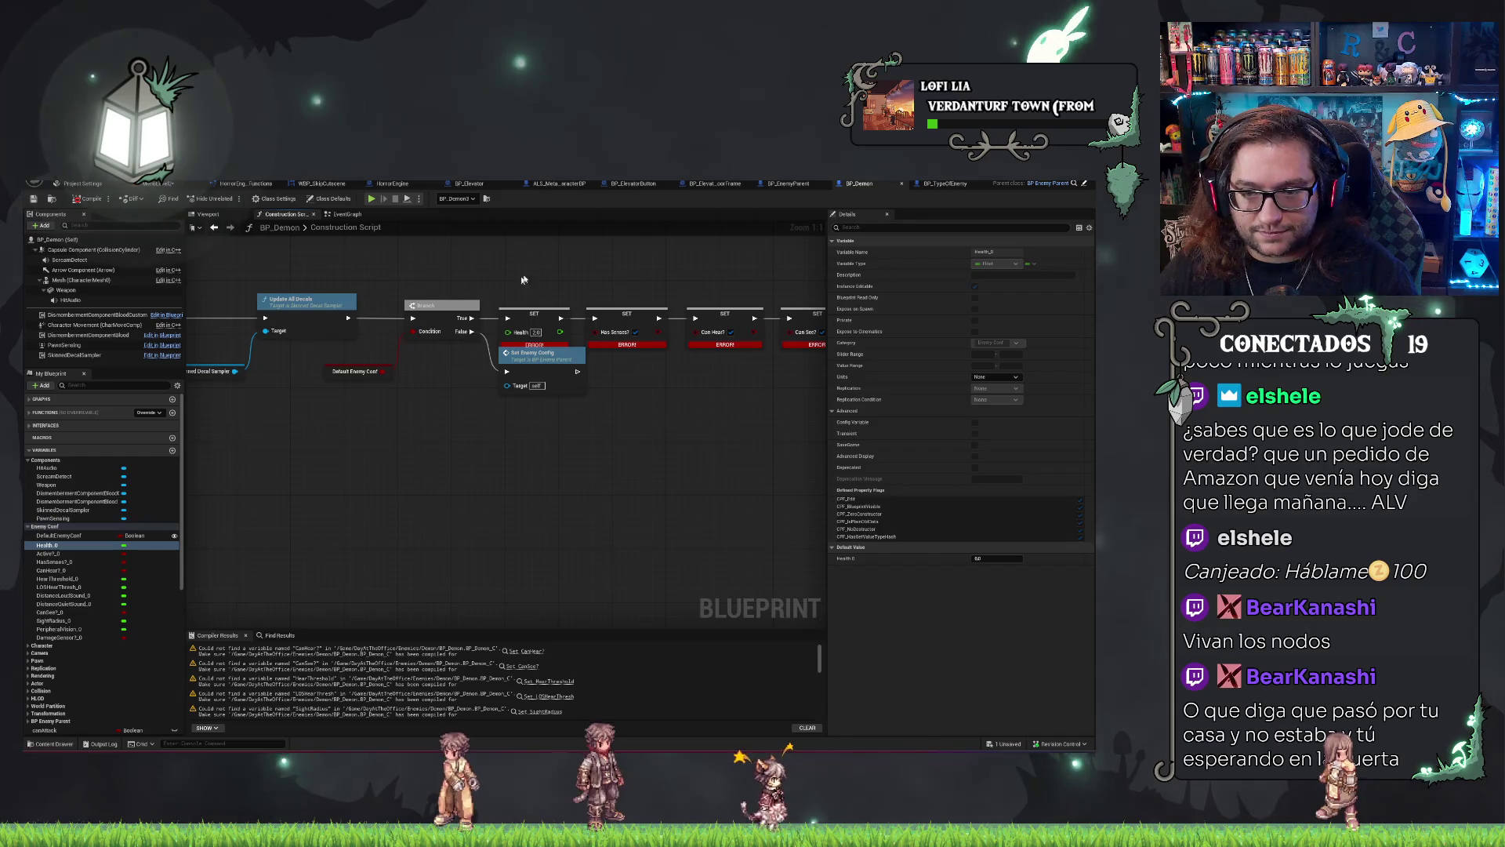
left_click(541, 313)
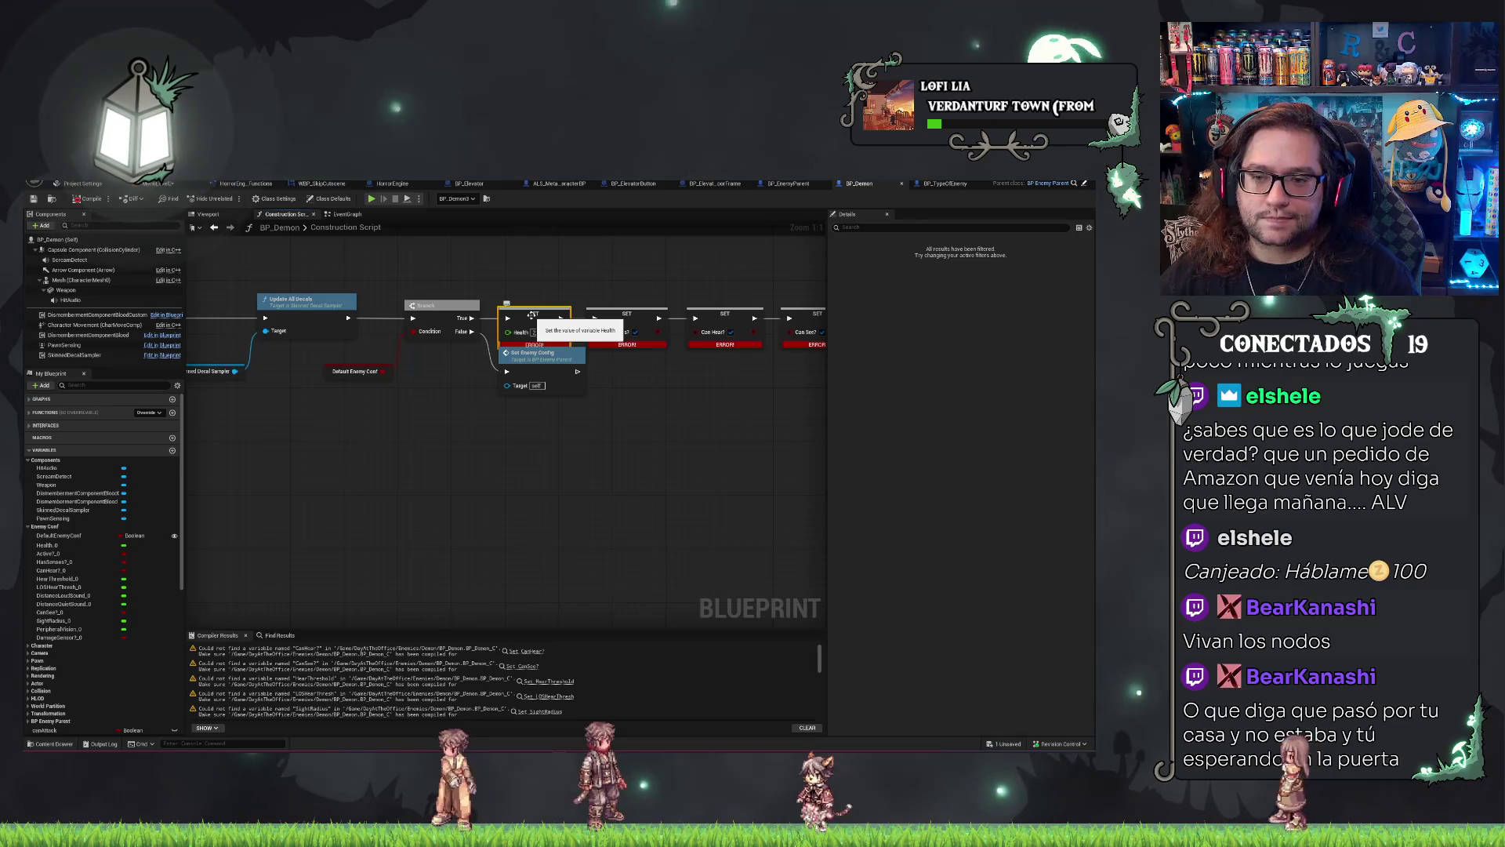
mouse_move(524, 346)
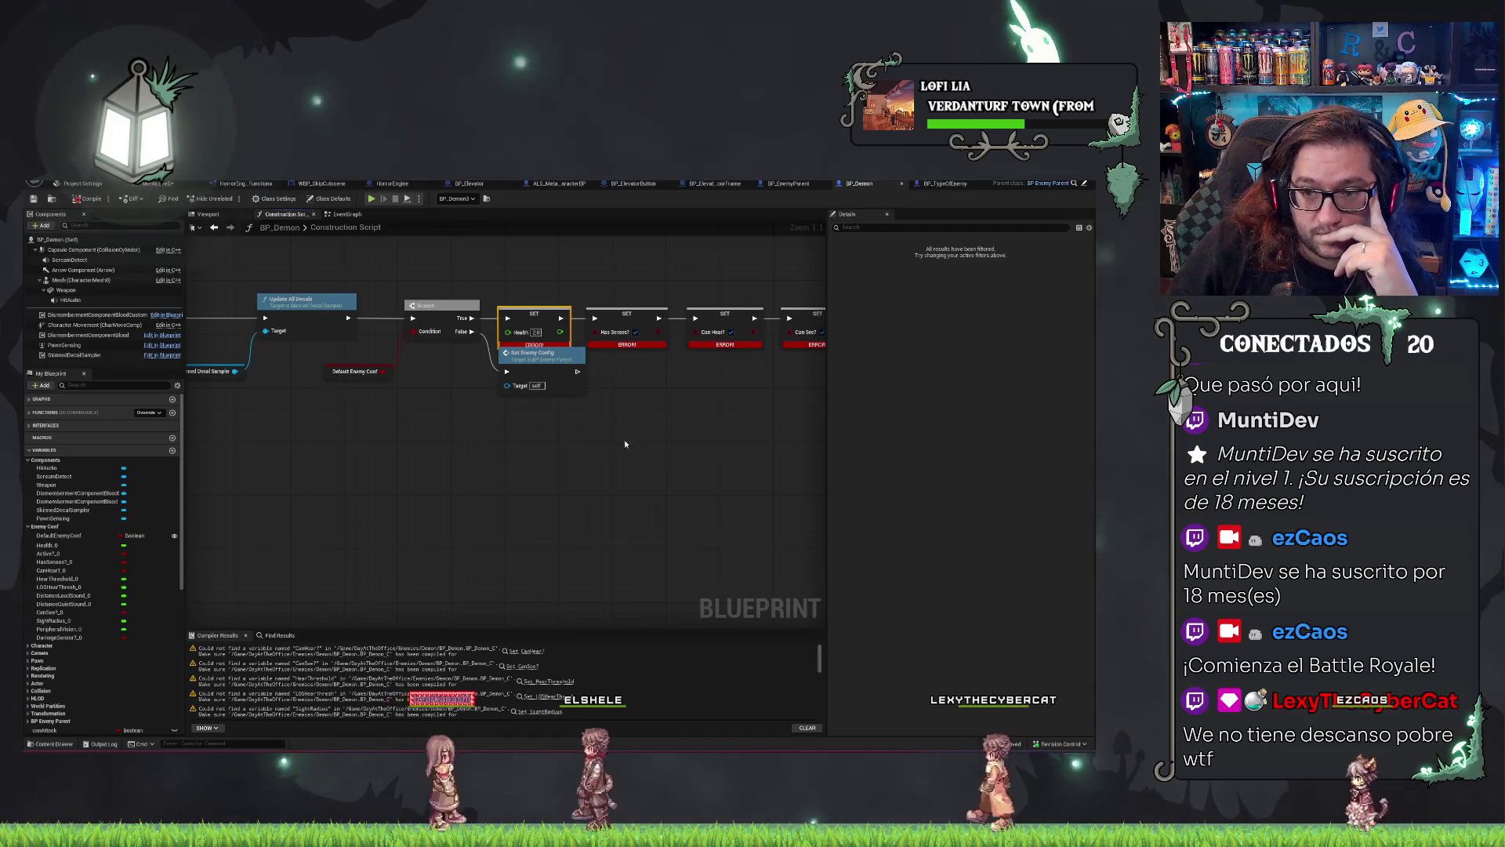
Filter My Blueprint variables by '_0' and bring the errored Health setter into view.
left_click_drag(624, 439, 363, 493)
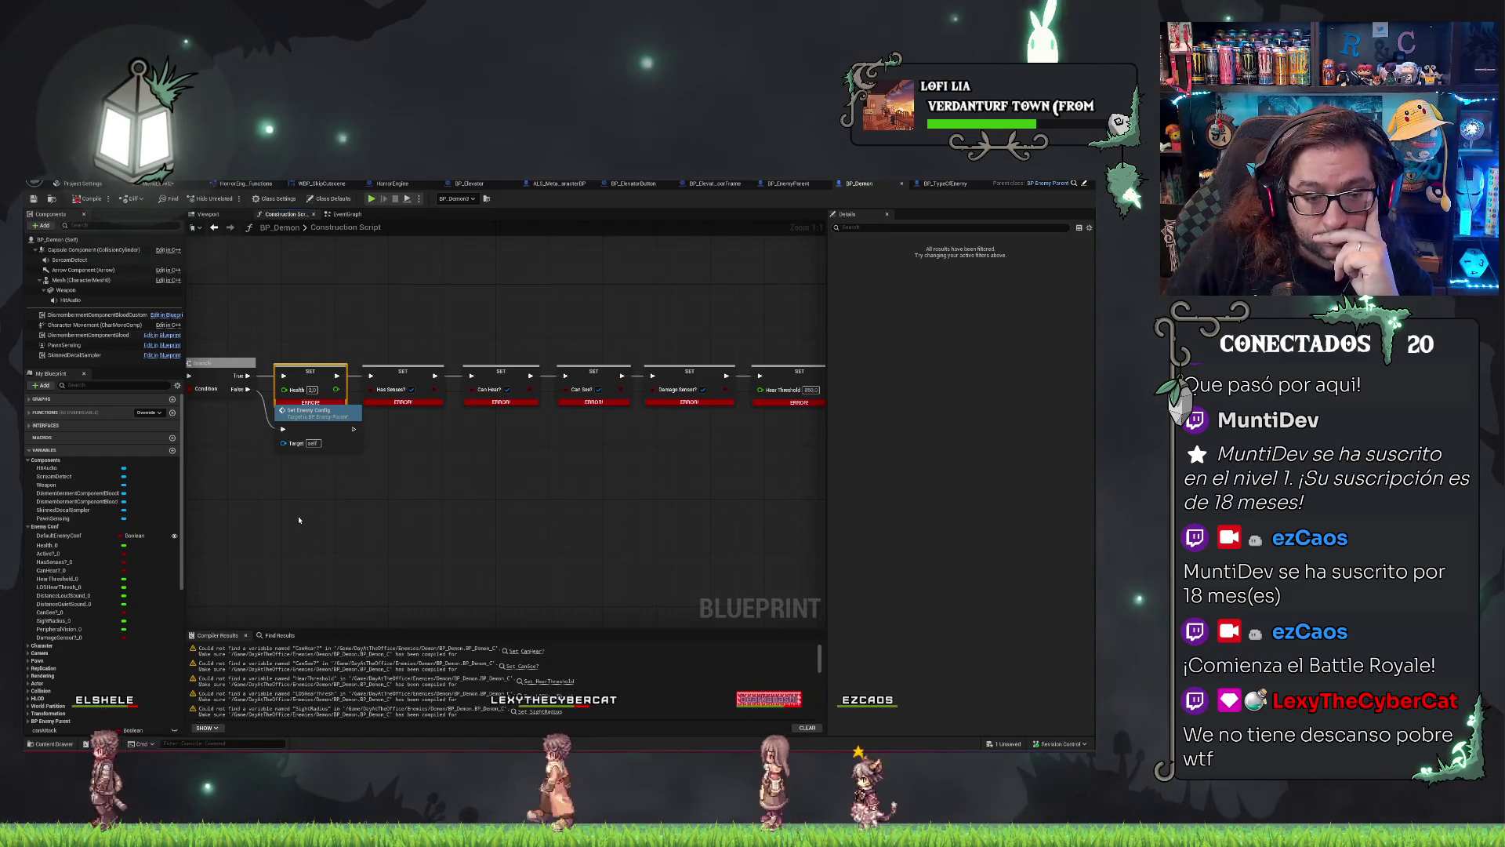
scroll(102, 625, "down", 5)
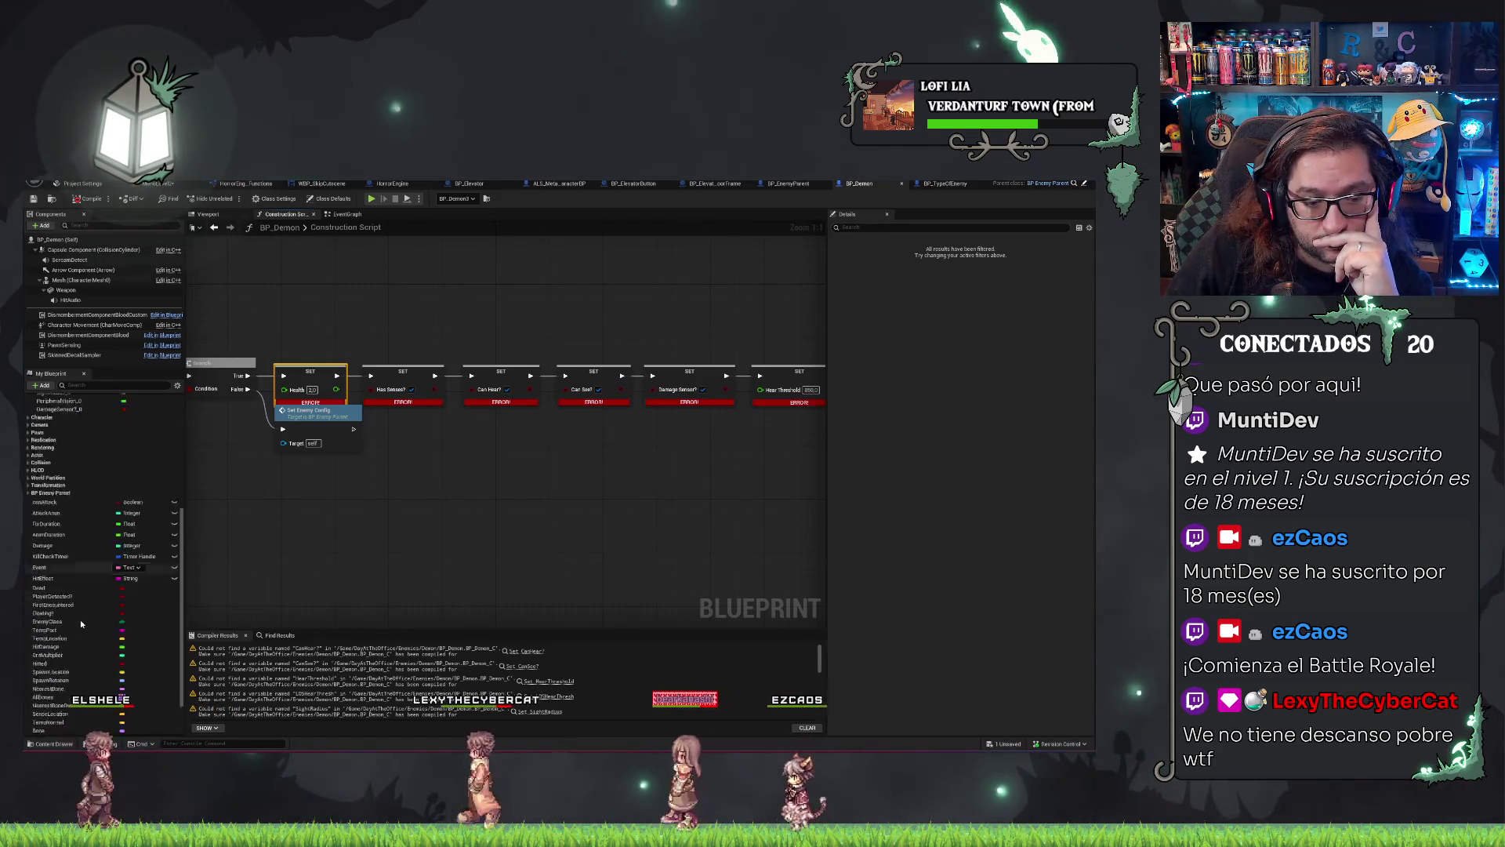
scroll(73, 395, "up", 10)
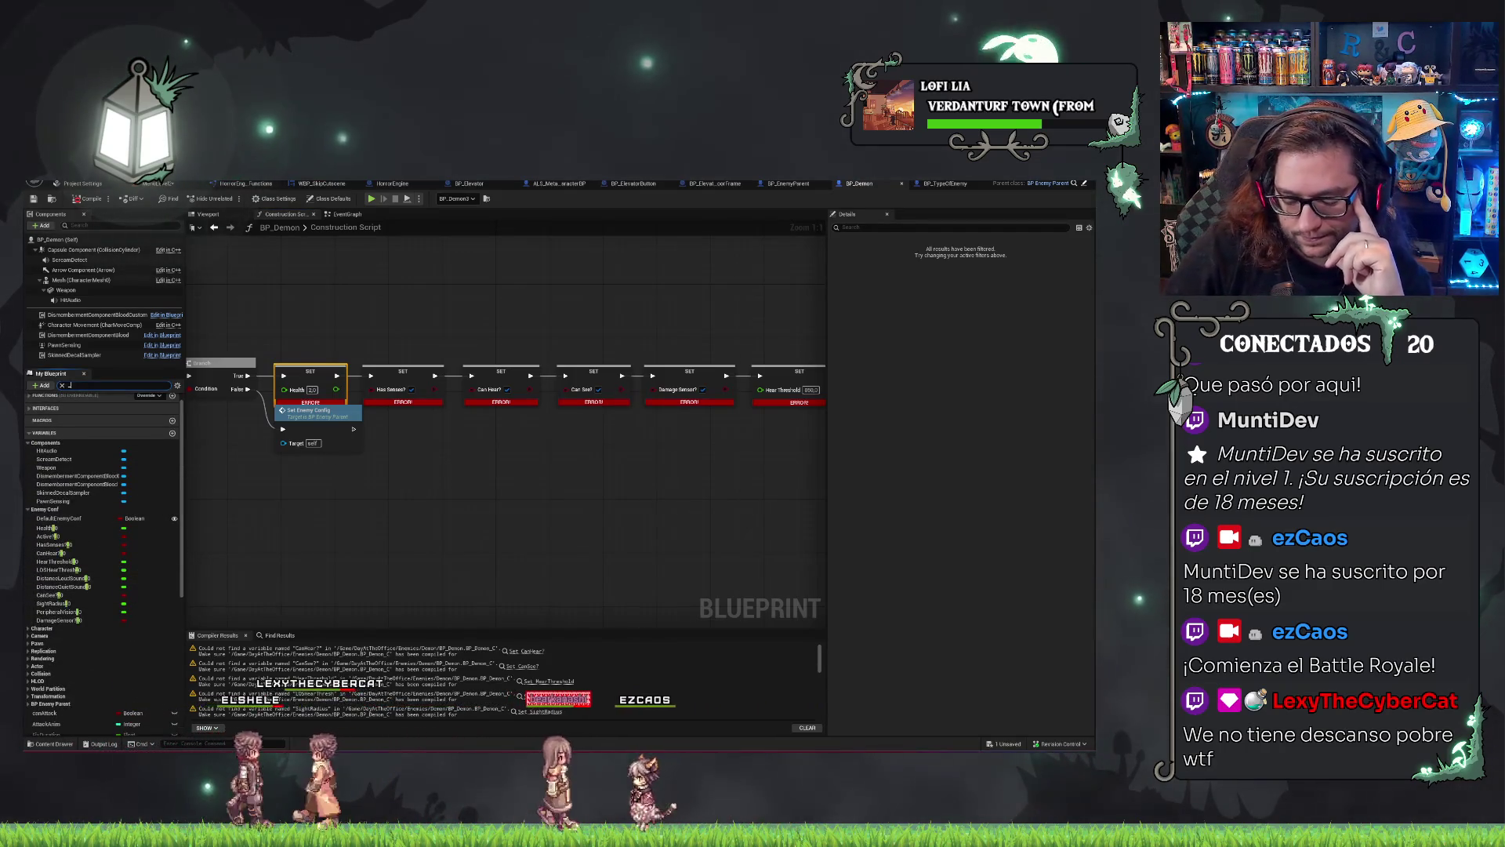
left_click(75, 385)
type("_0")
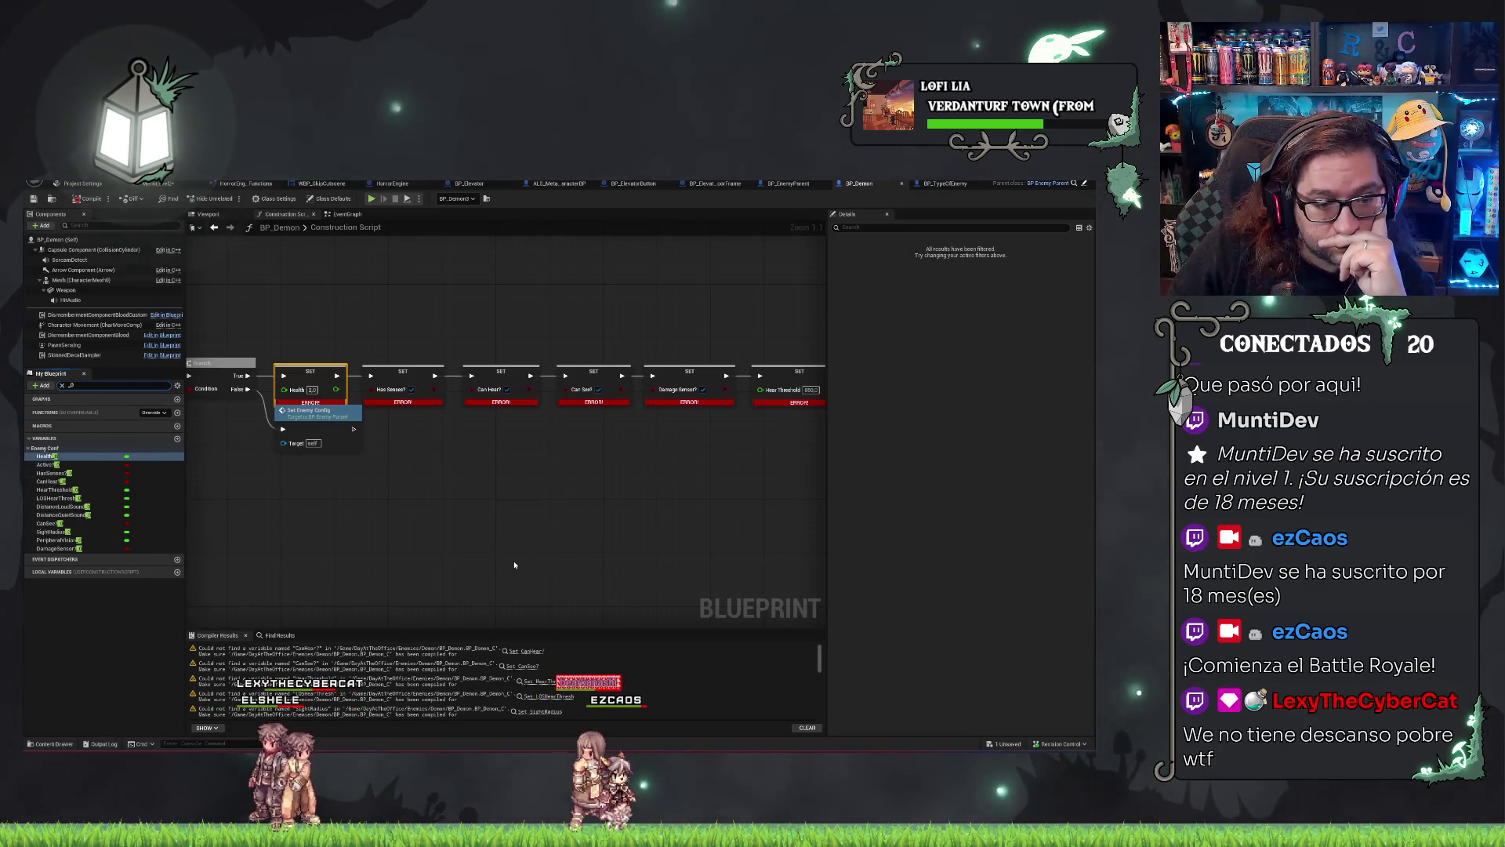
left_click_drag(494, 559, 532, 586)
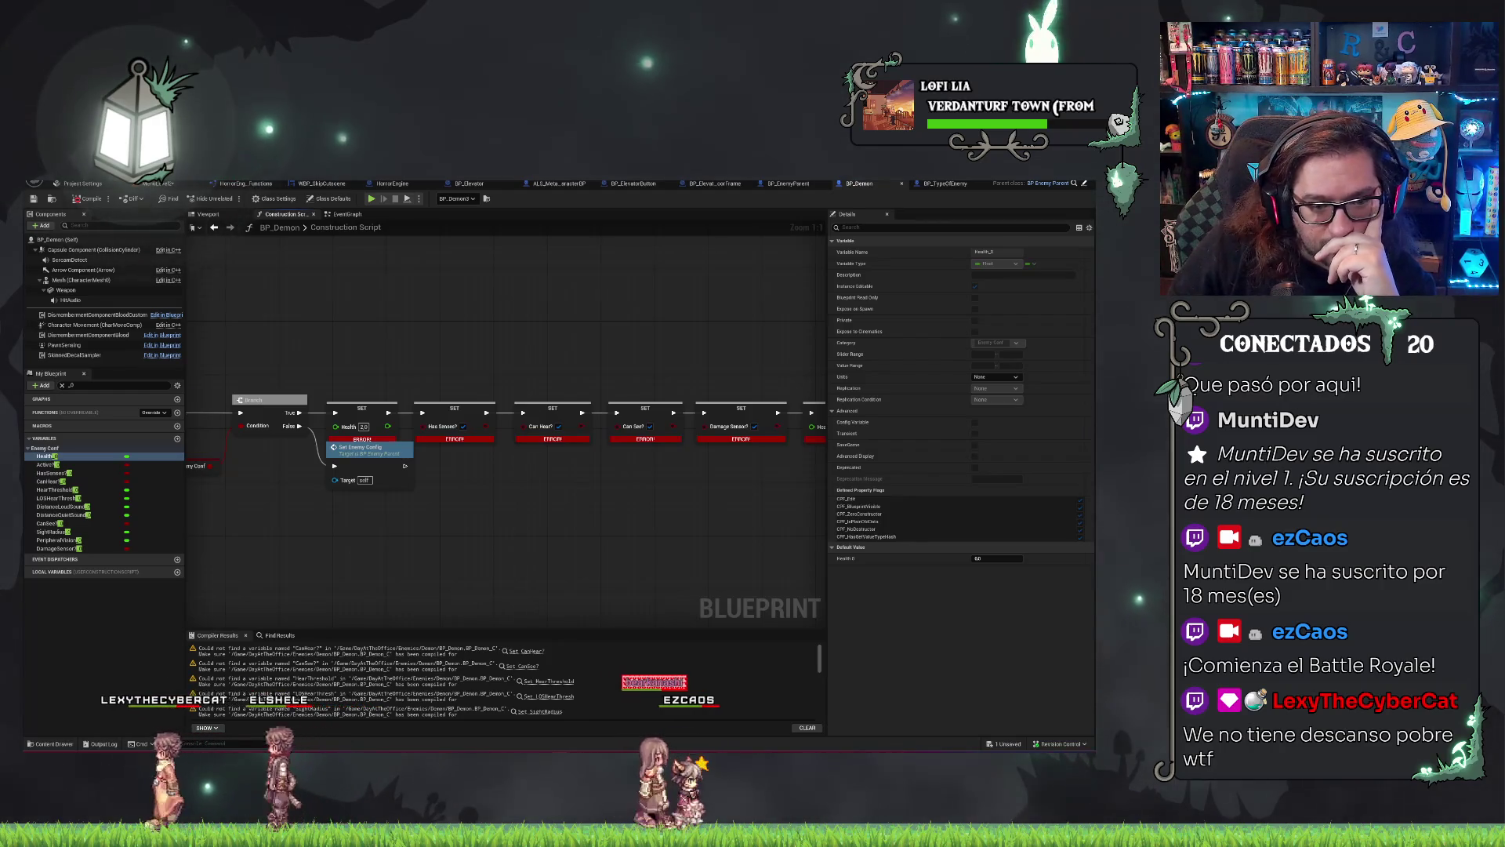
left_click_drag(533, 585, 566, 595)
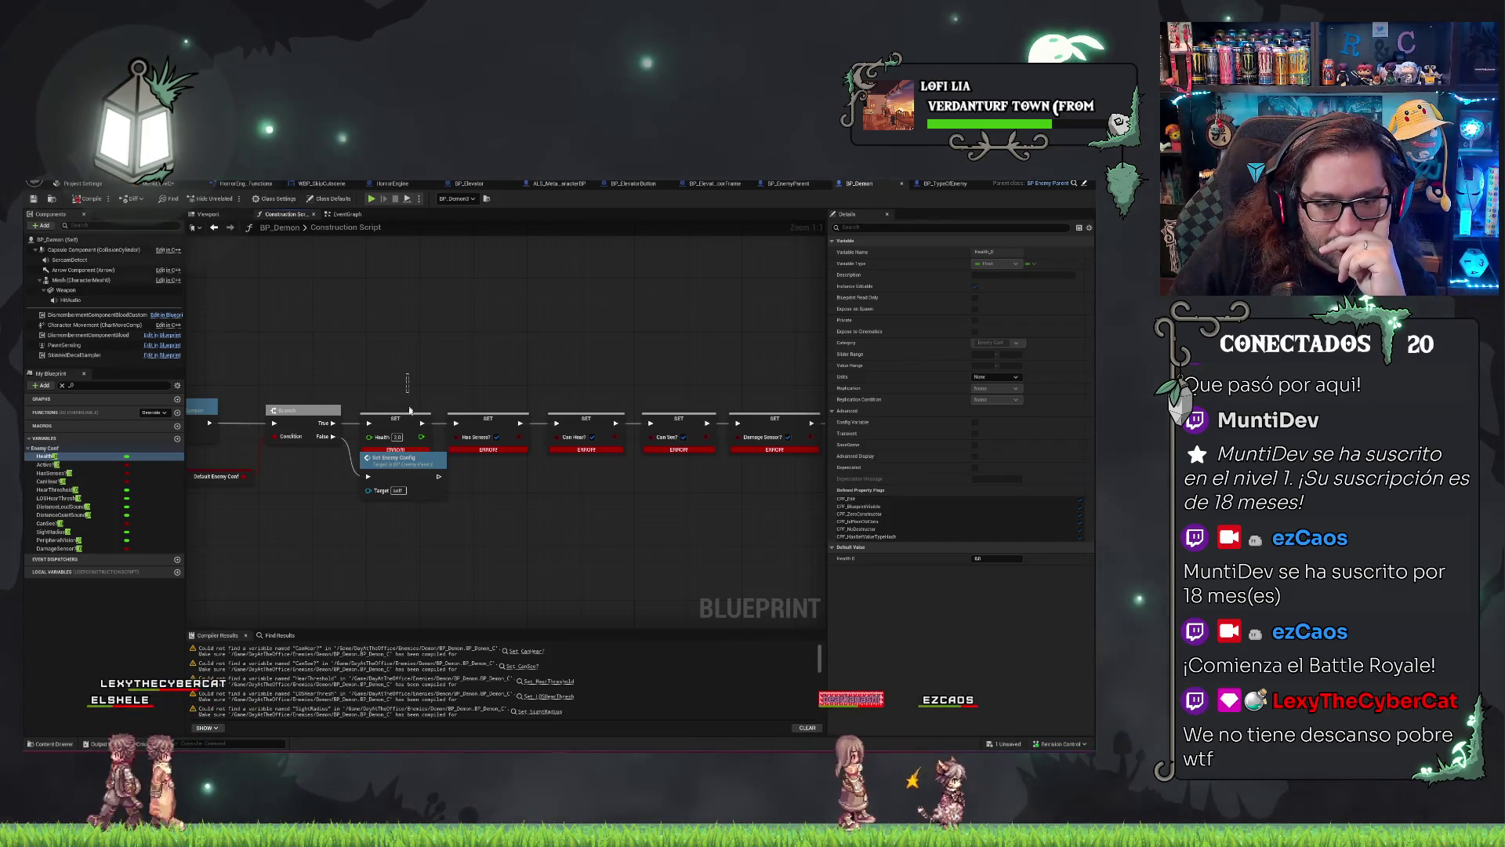
Delete the errored SET Health node and compile BP_Demon.
left_click(403, 427)
key("Delete")
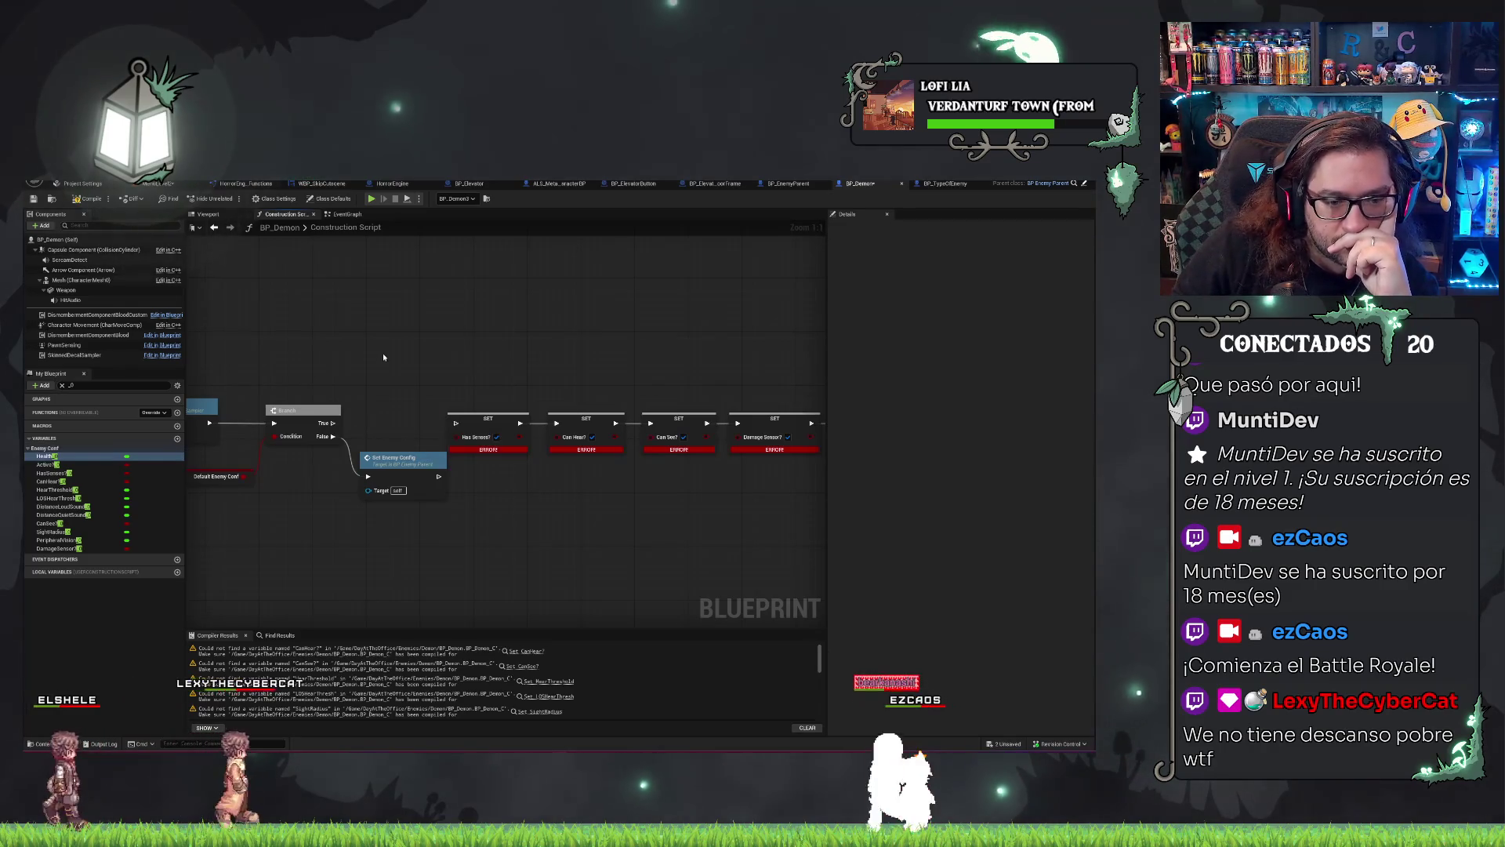
left_click(87, 200)
left_click(46, 455)
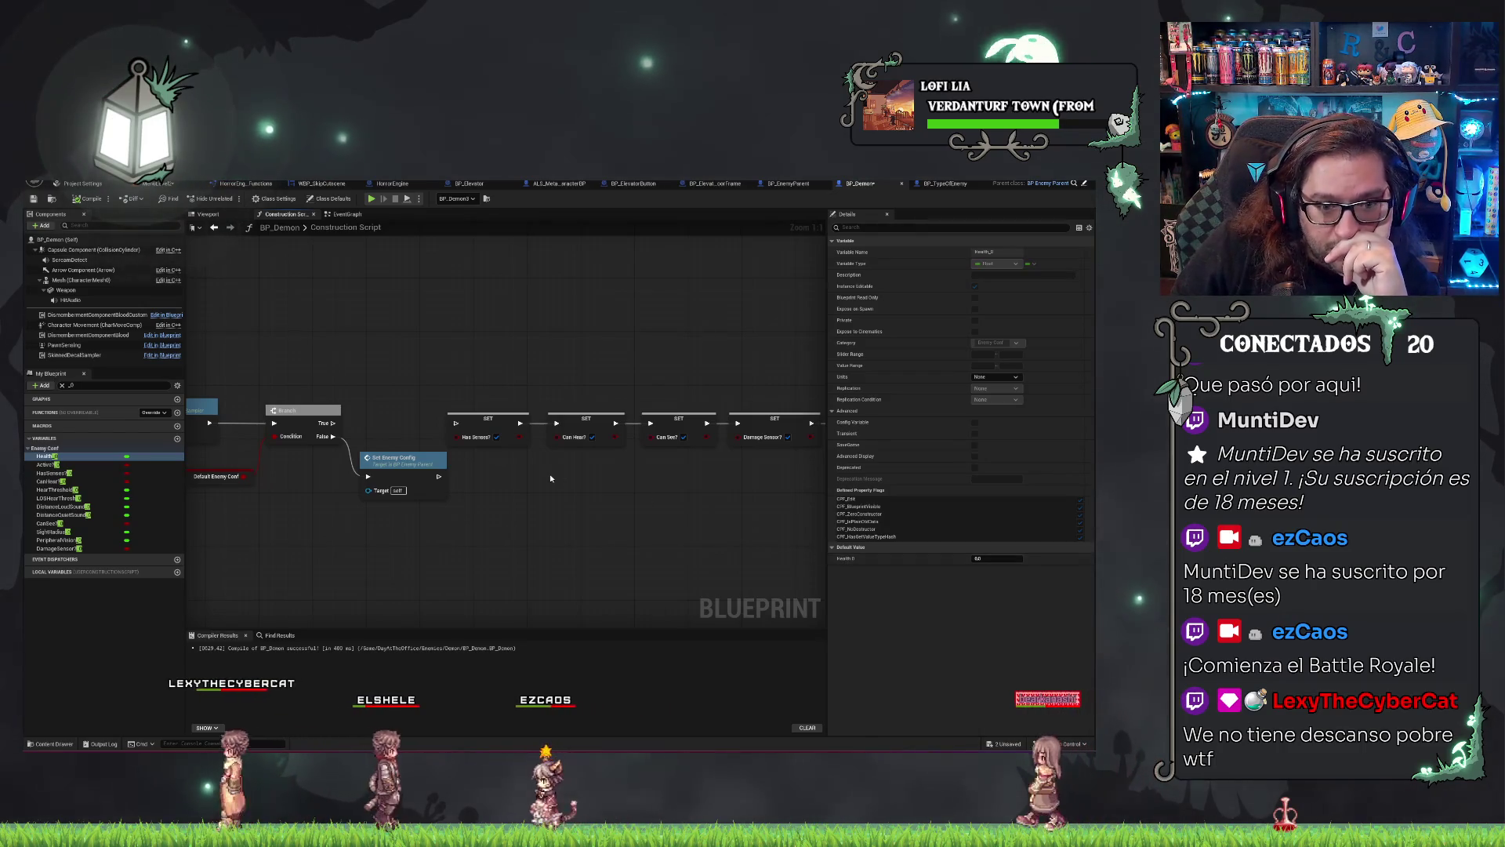
key("alt+f")
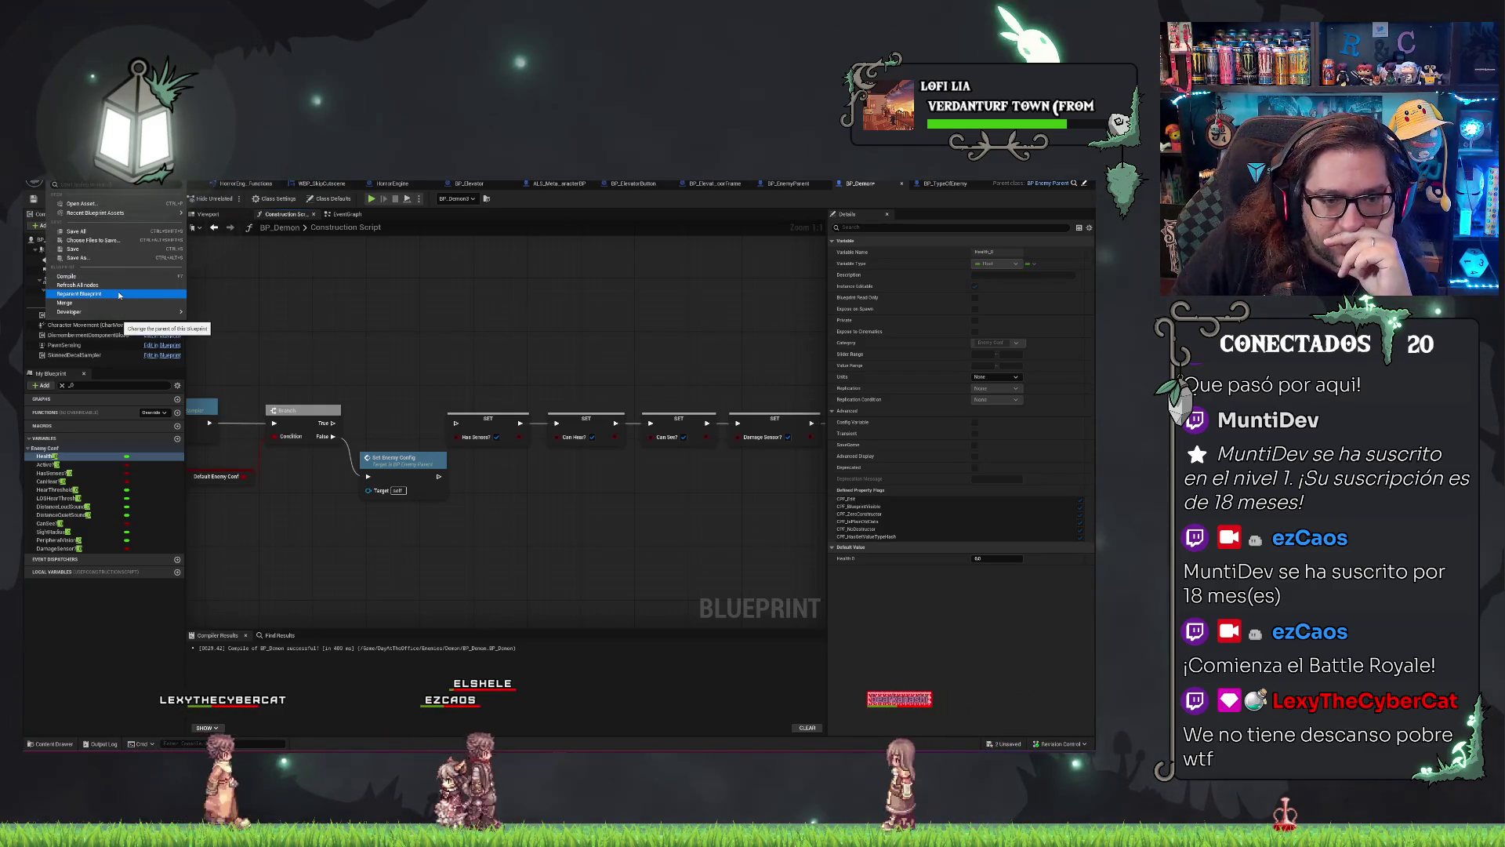
Recompile BP_Demon and restore the deleted Health setter with Ctrl+Z.
left_click(429, 332)
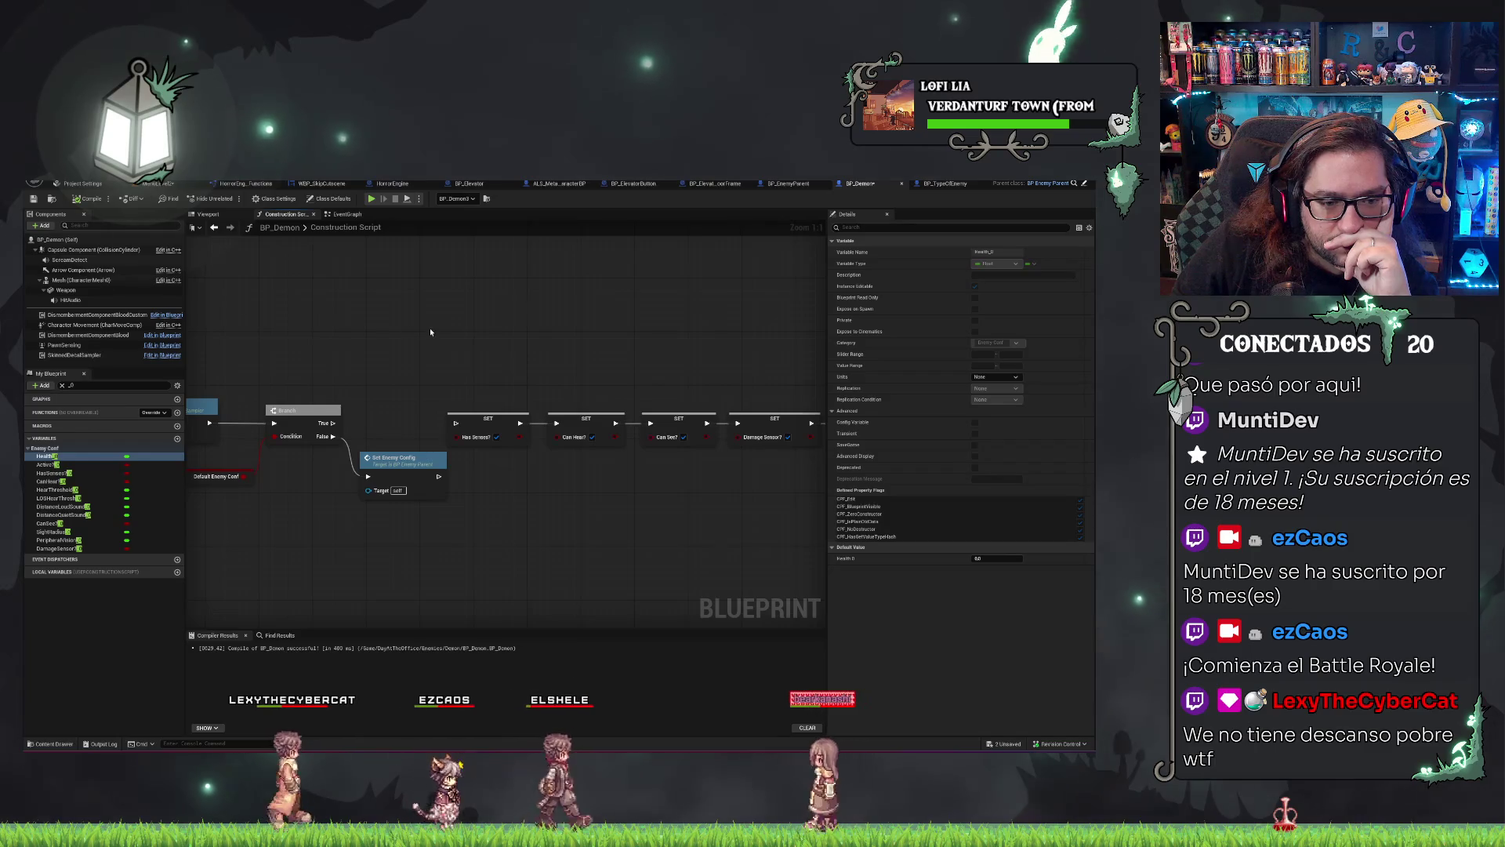
key("F7")
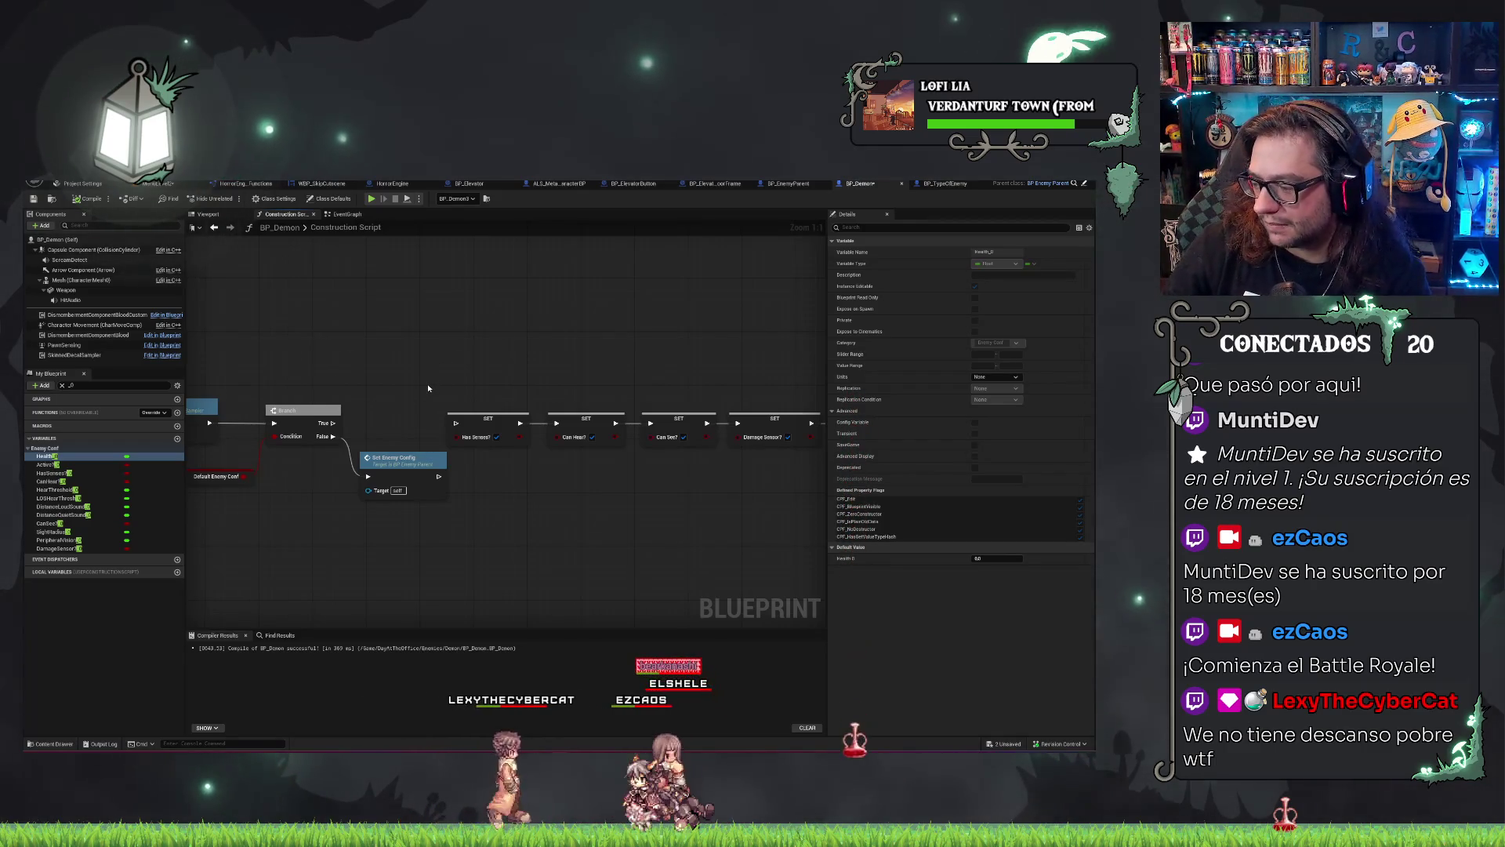
key("ctrl+z")
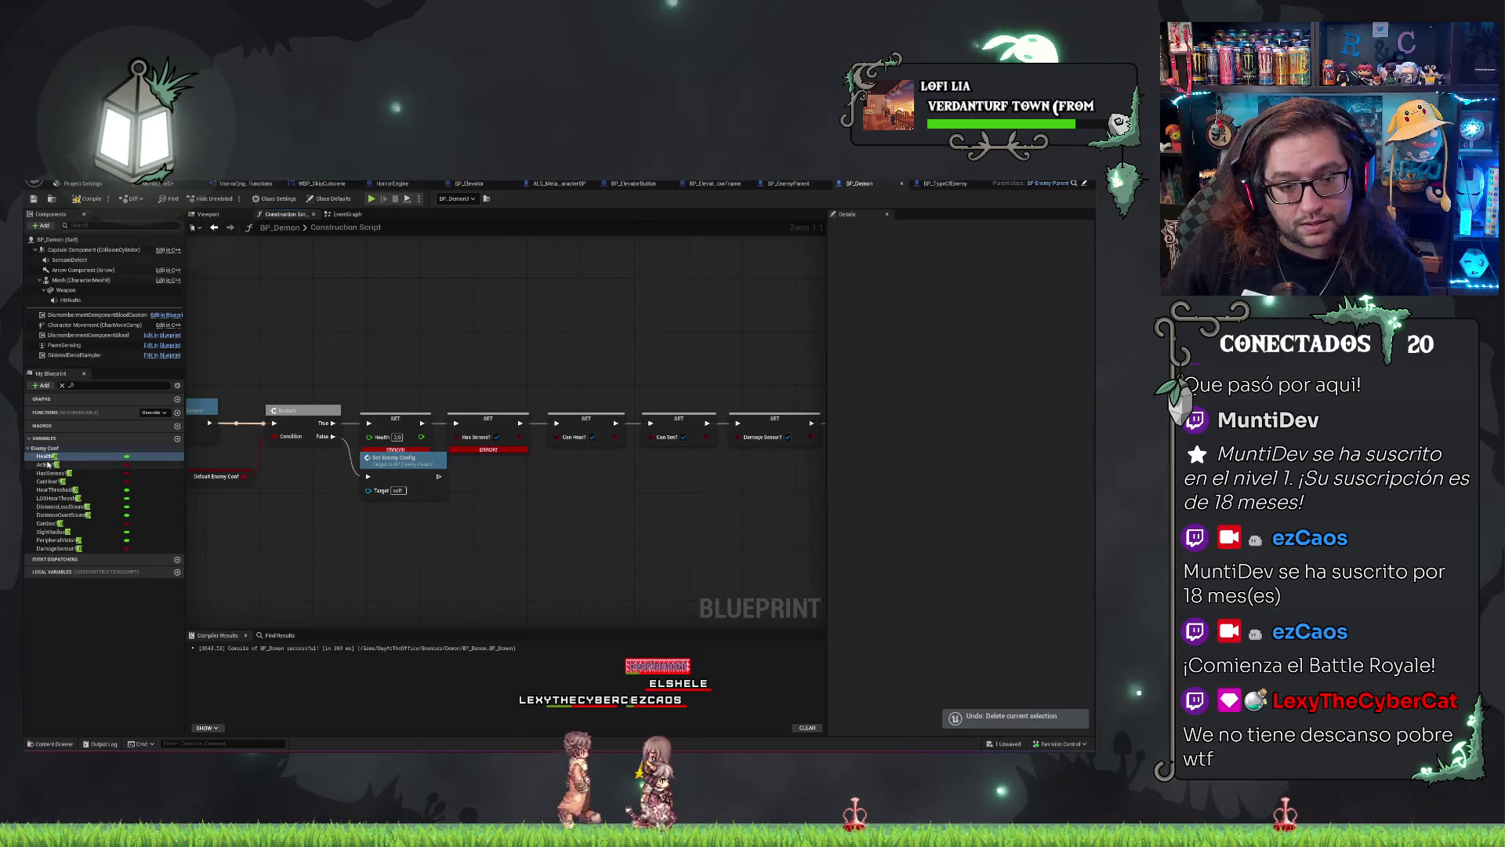
Make the restored setter write Health_0 instead, then recompile with F7.
left_click_drag(44, 456, 387, 423)
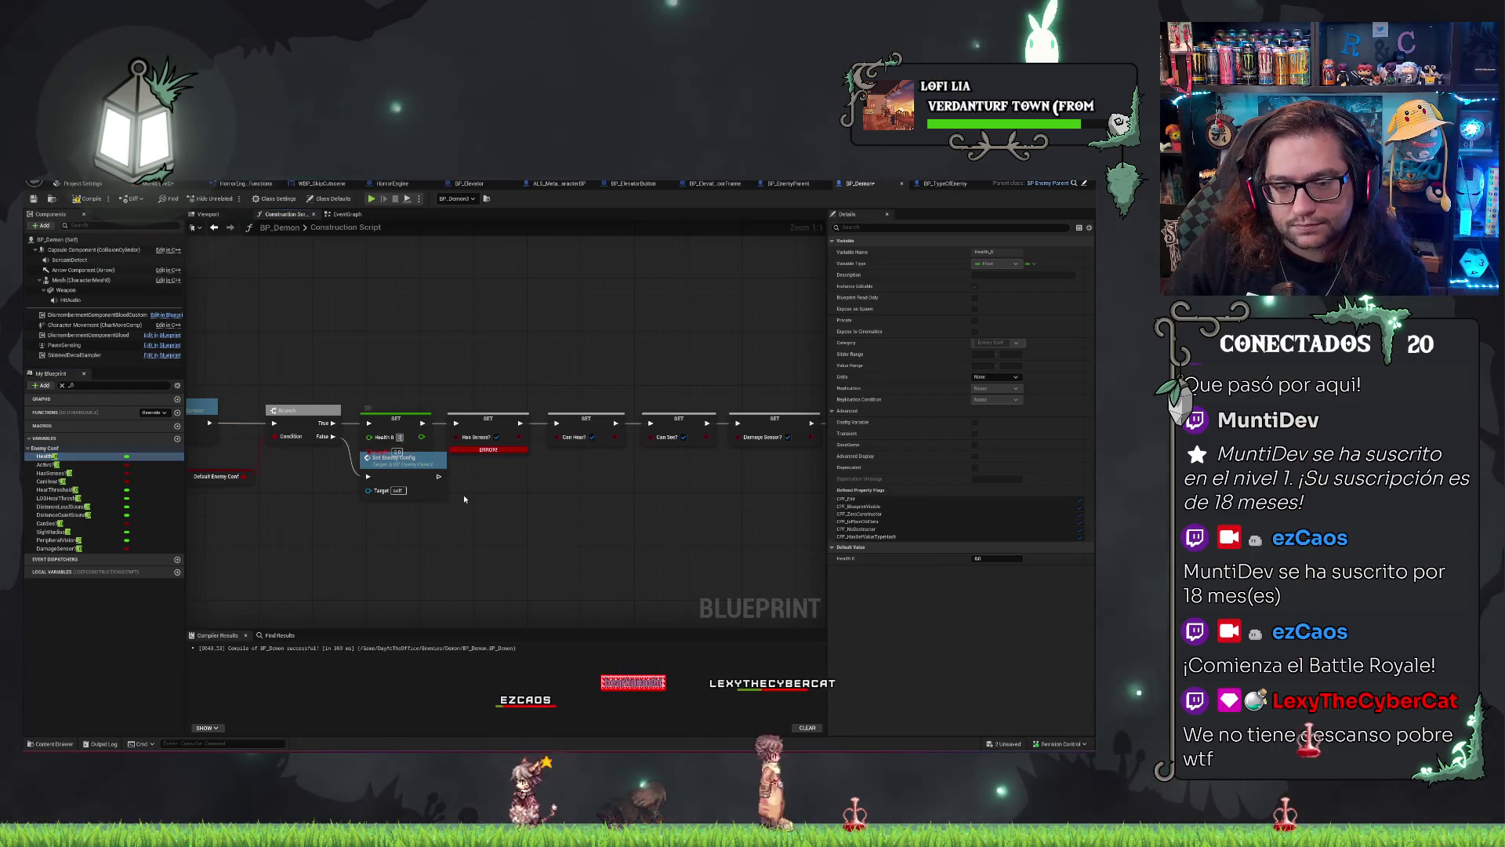
left_click(419, 439)
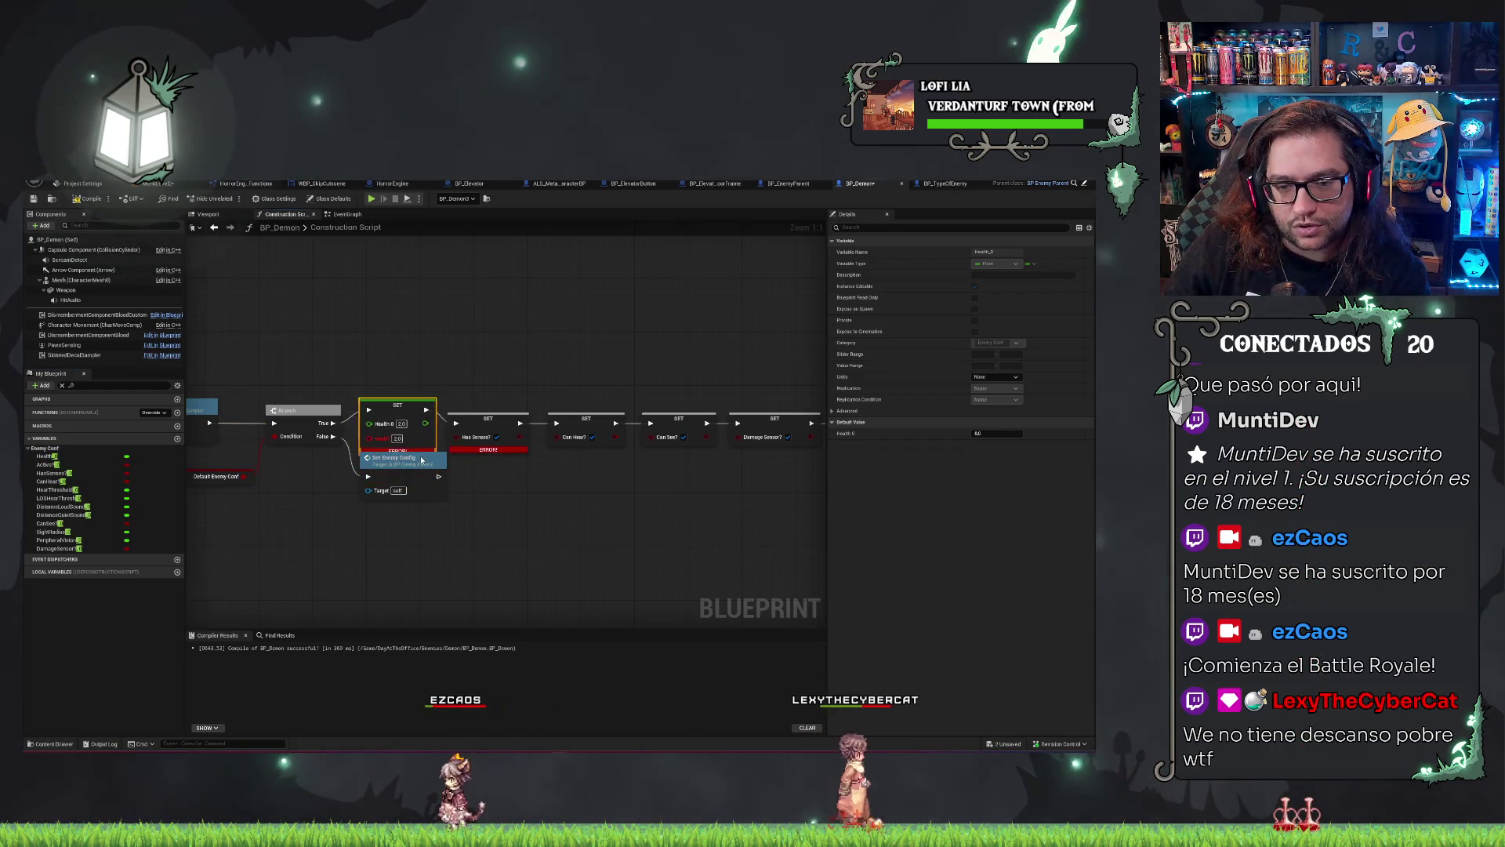
key("ctrl+z")
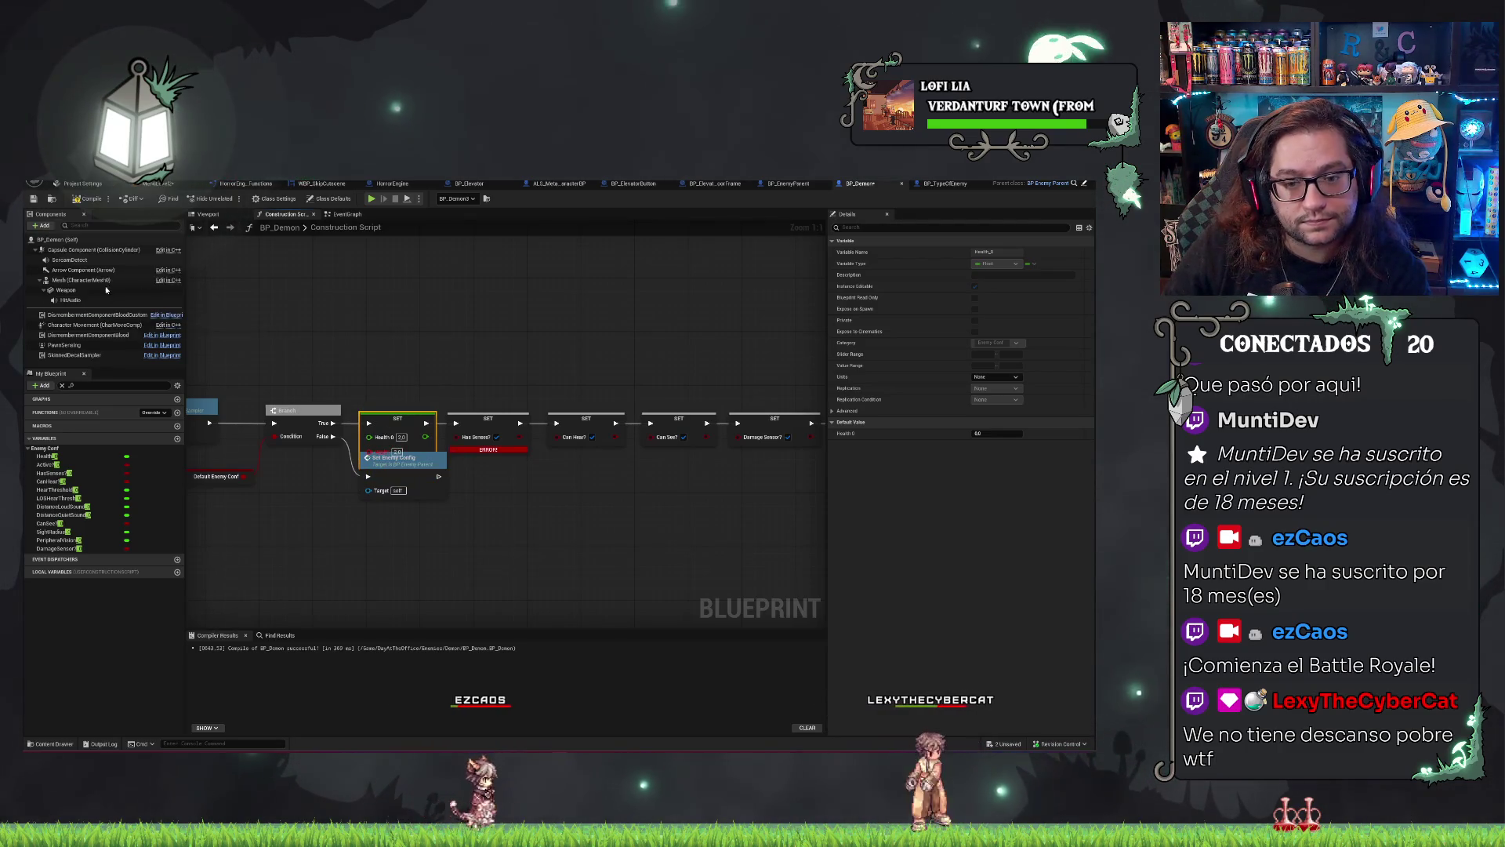
key("F7")
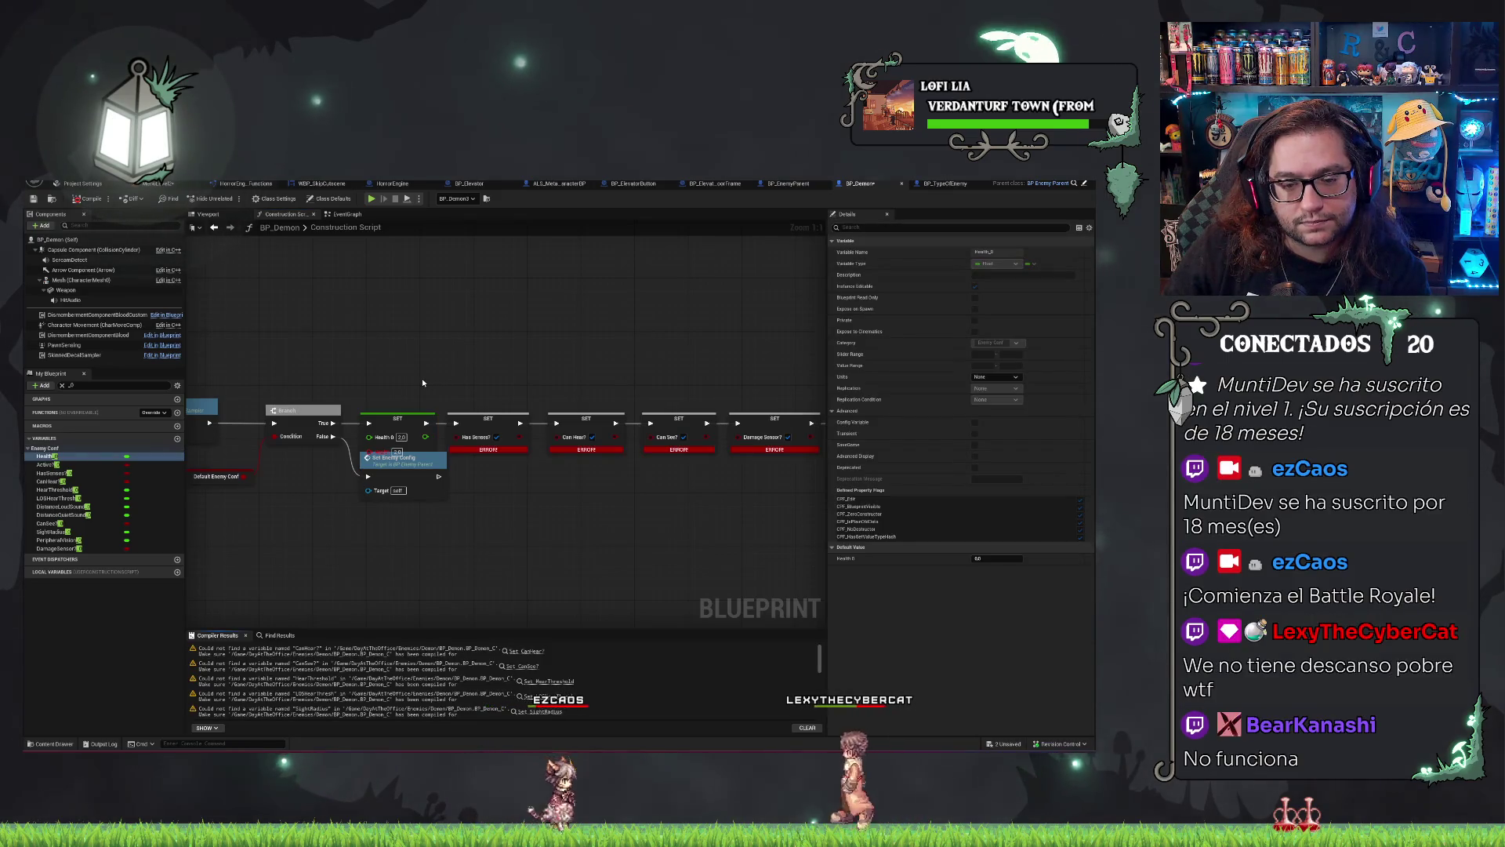
left_click(412, 422)
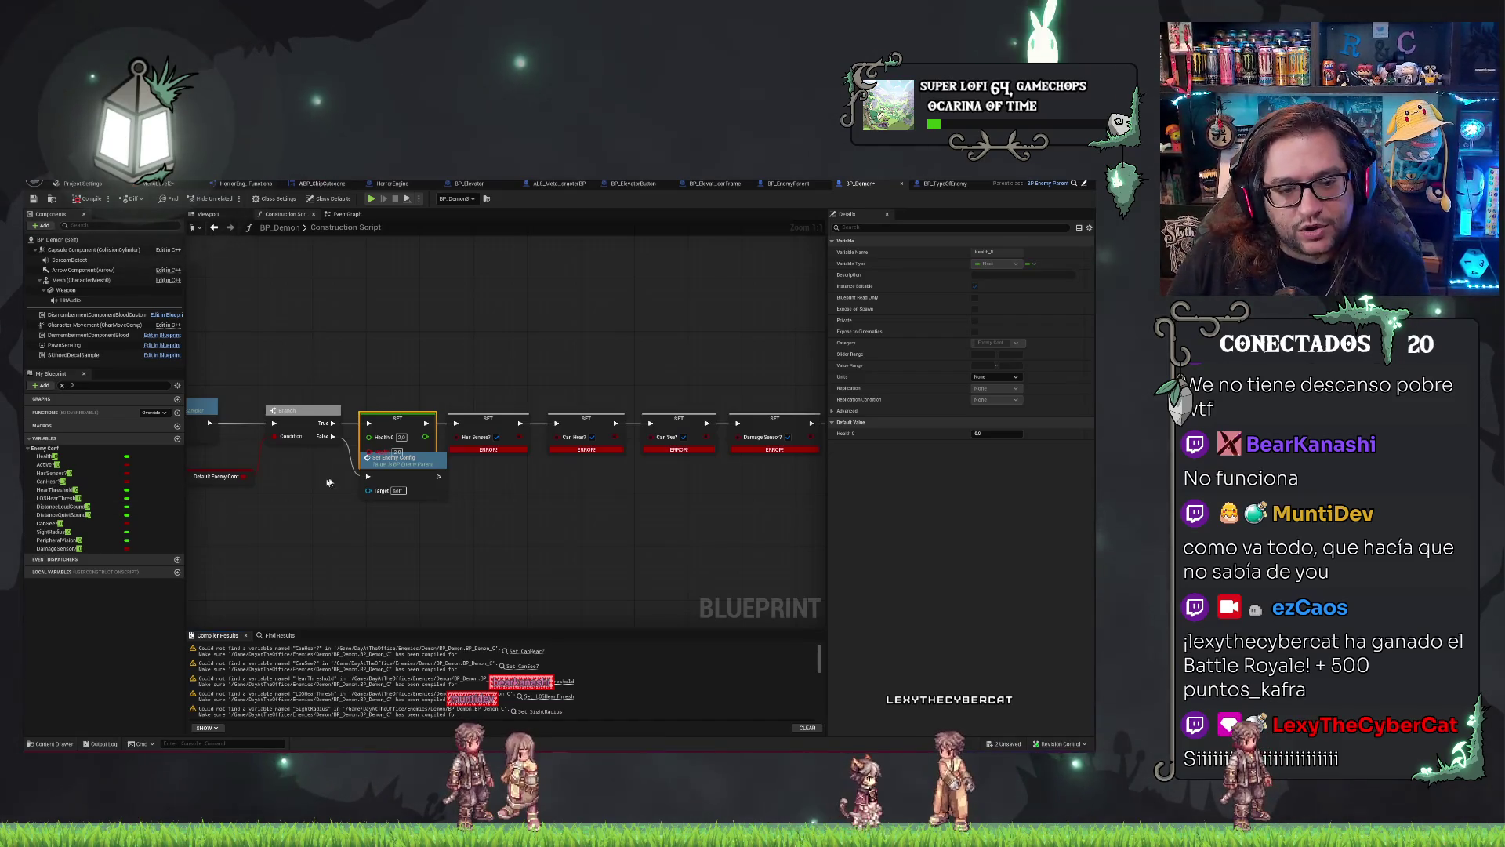
Replace the SET Health node with a new Health_0 setter after the Branch.
key("Delete")
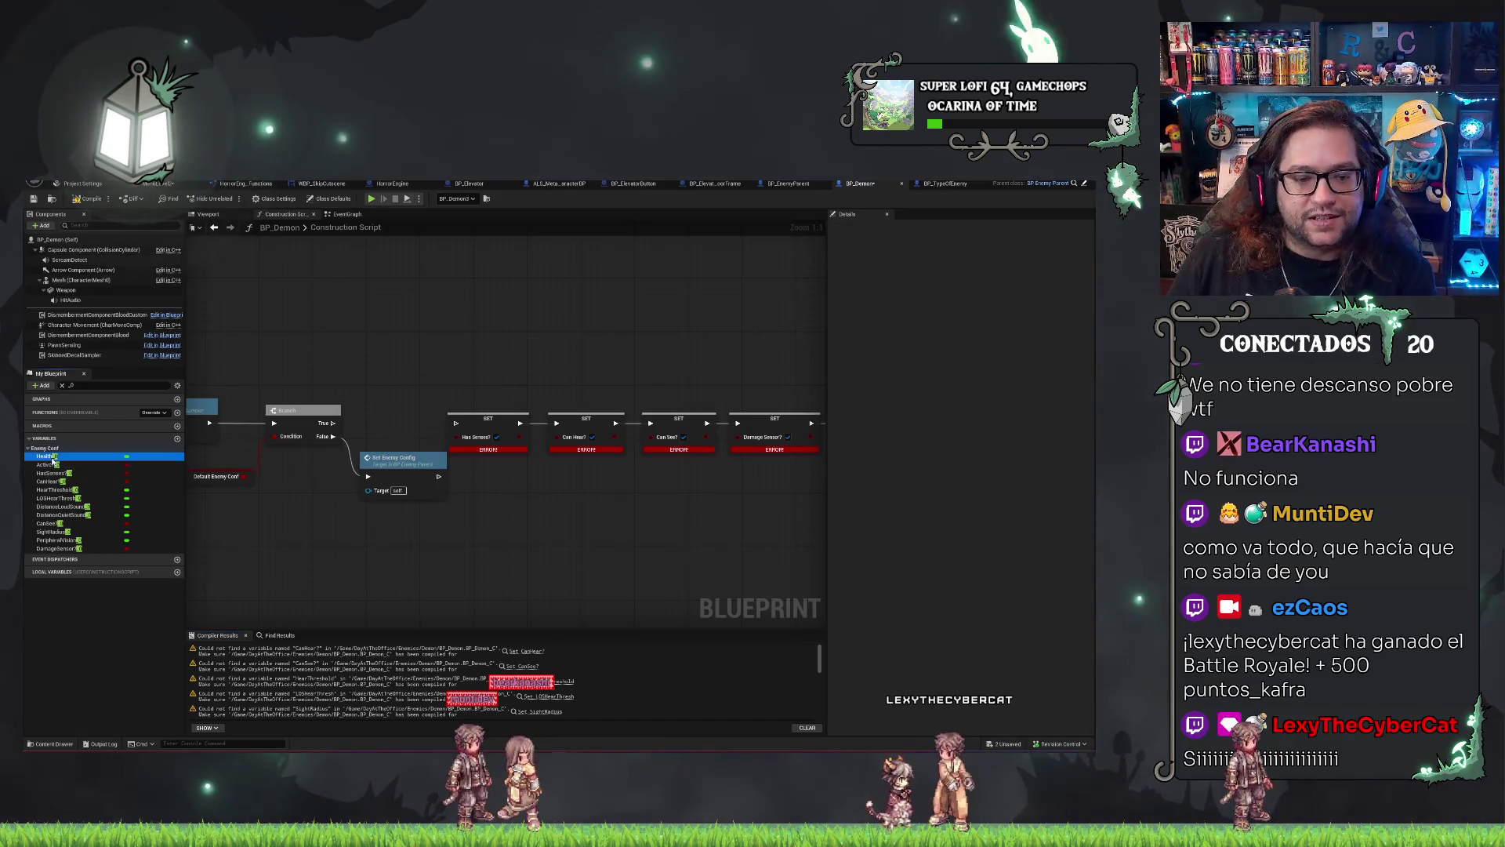
left_click_drag(363, 394, 400, 421)
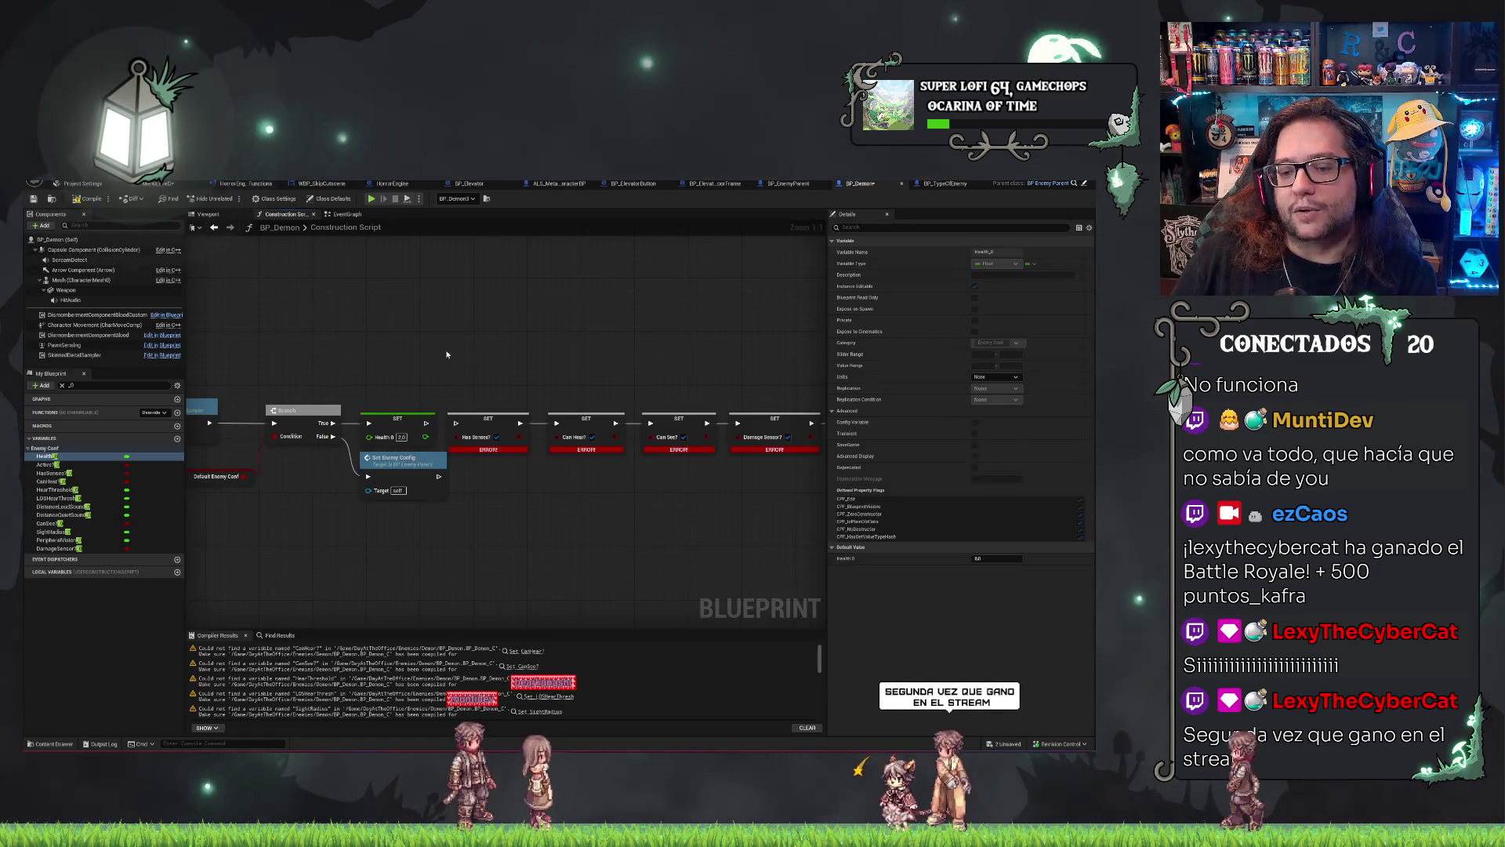
scroll(353, 408, "up", 1)
left_click_drag(448, 462, 447, 463)
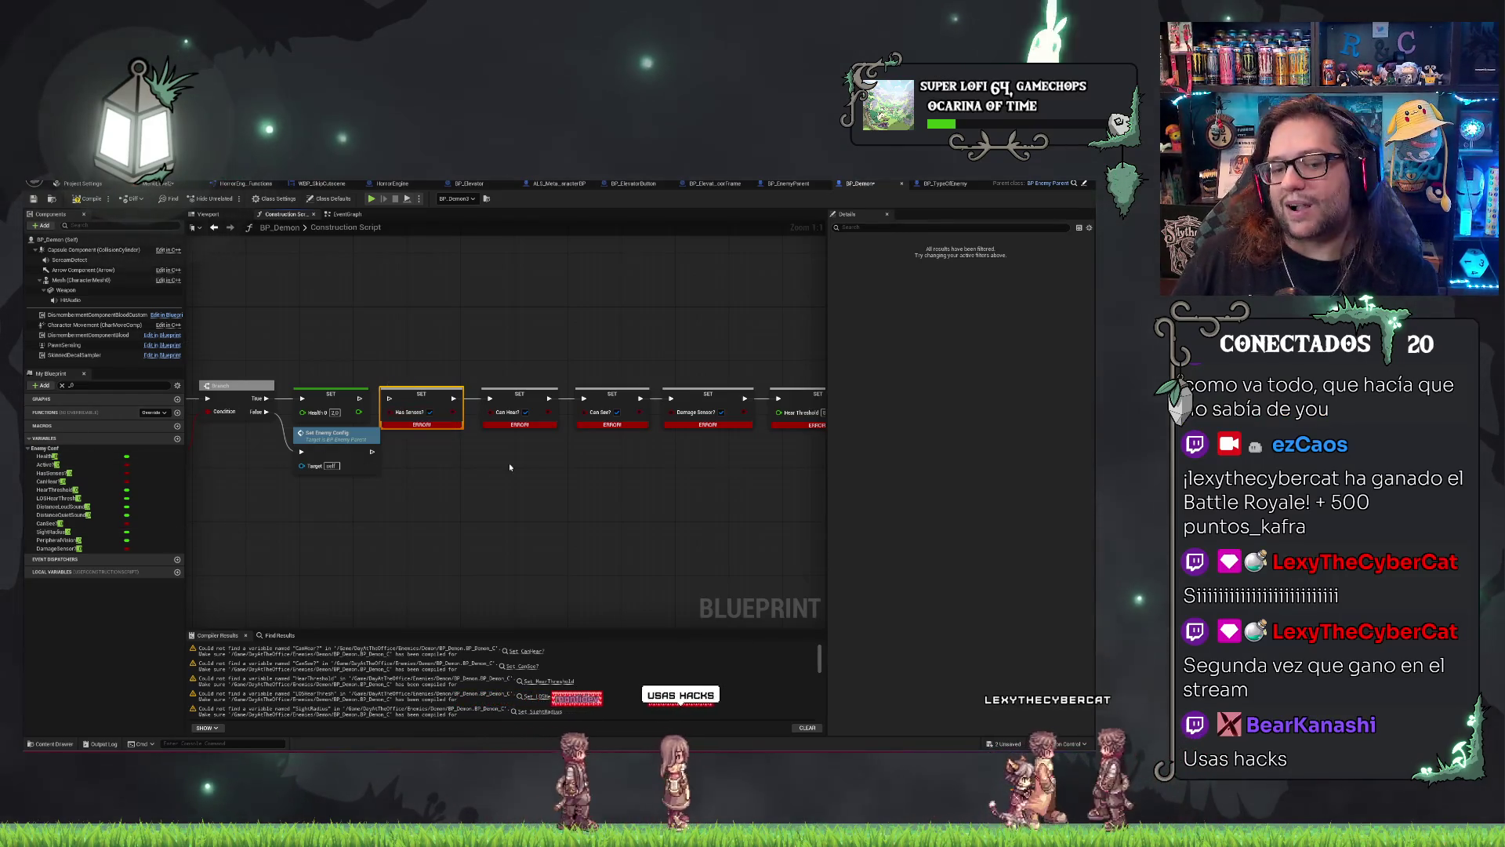
left_click(585, 547)
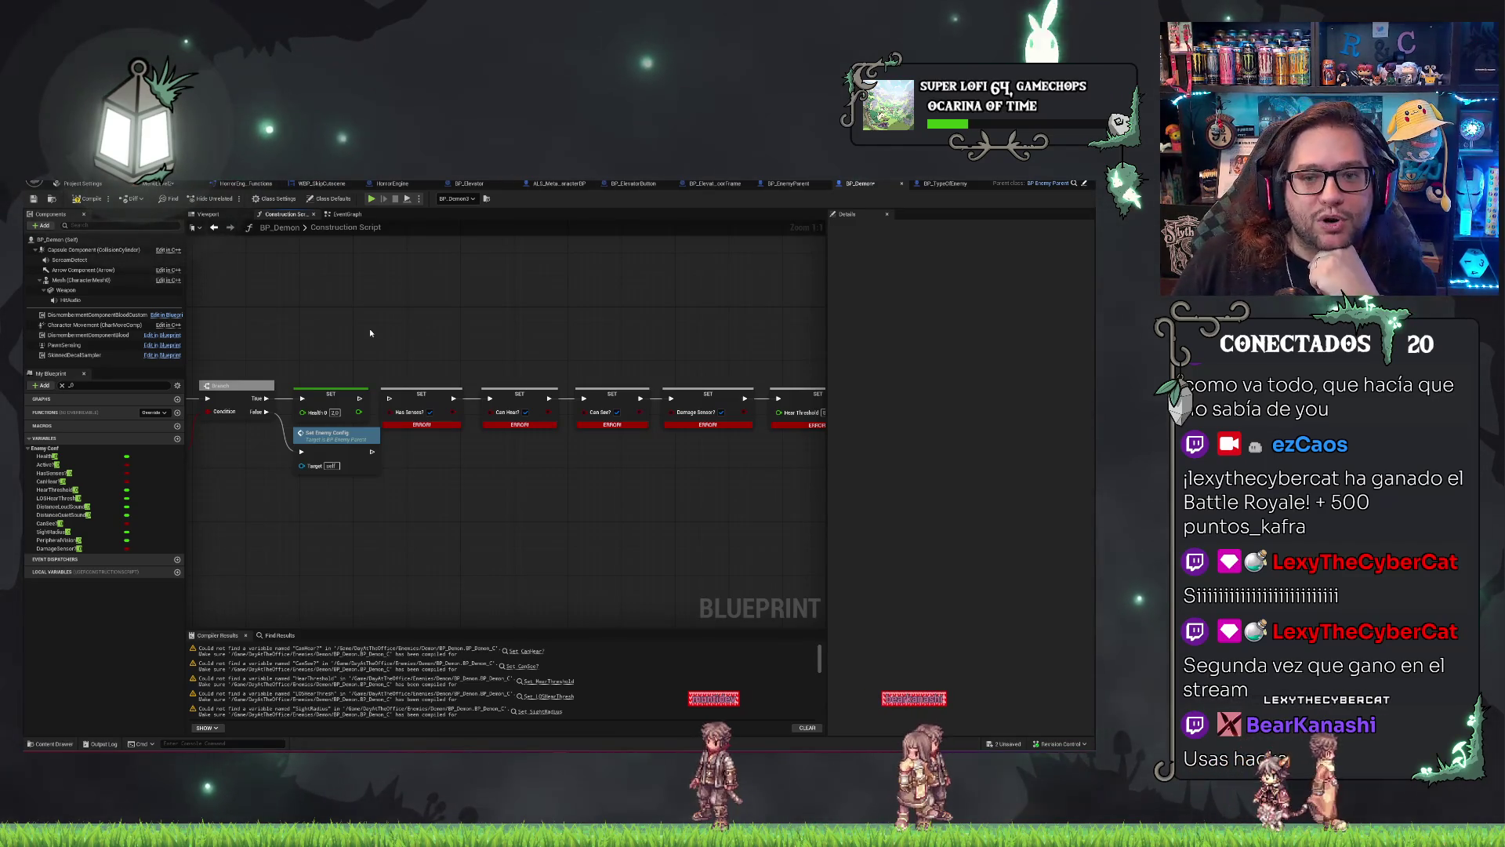
Duplicate BP_Demon in the Content Browser as BP_Demon1 and open it.
left_click(138, 186)
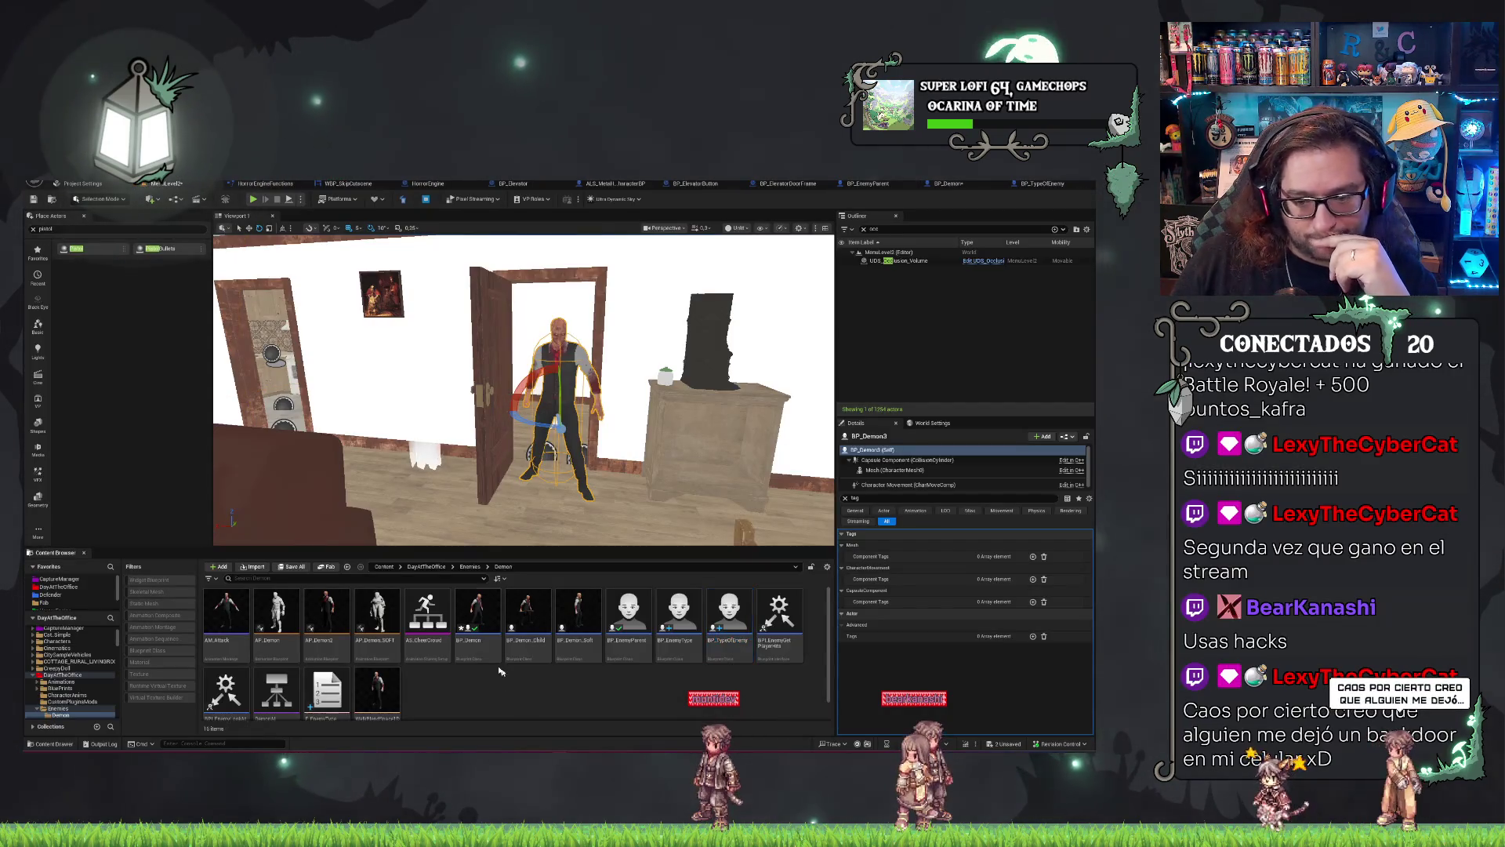
left_click(478, 615)
key("ctrl+d")
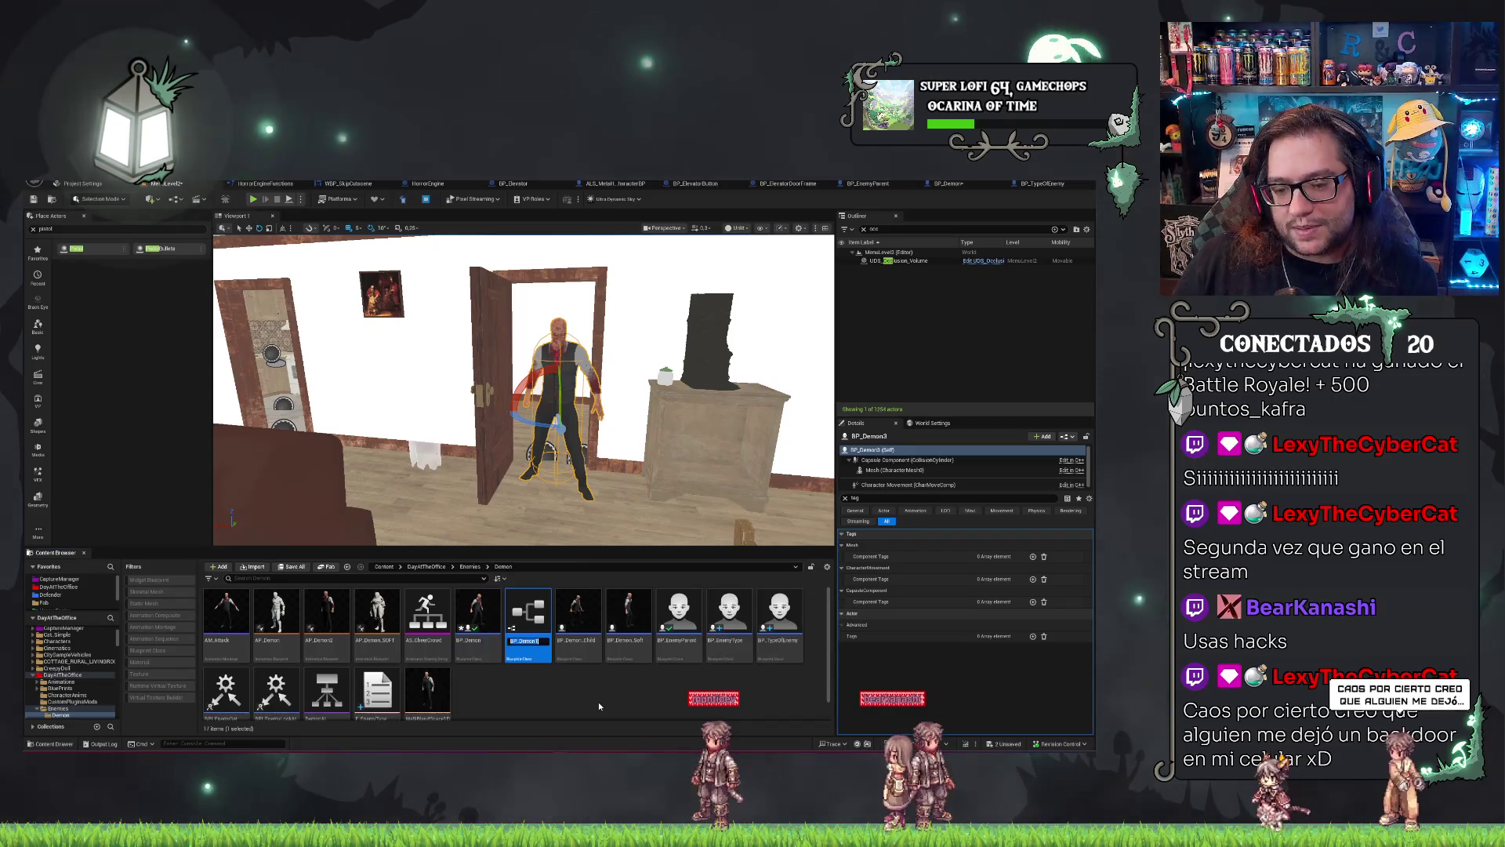
key("Return")
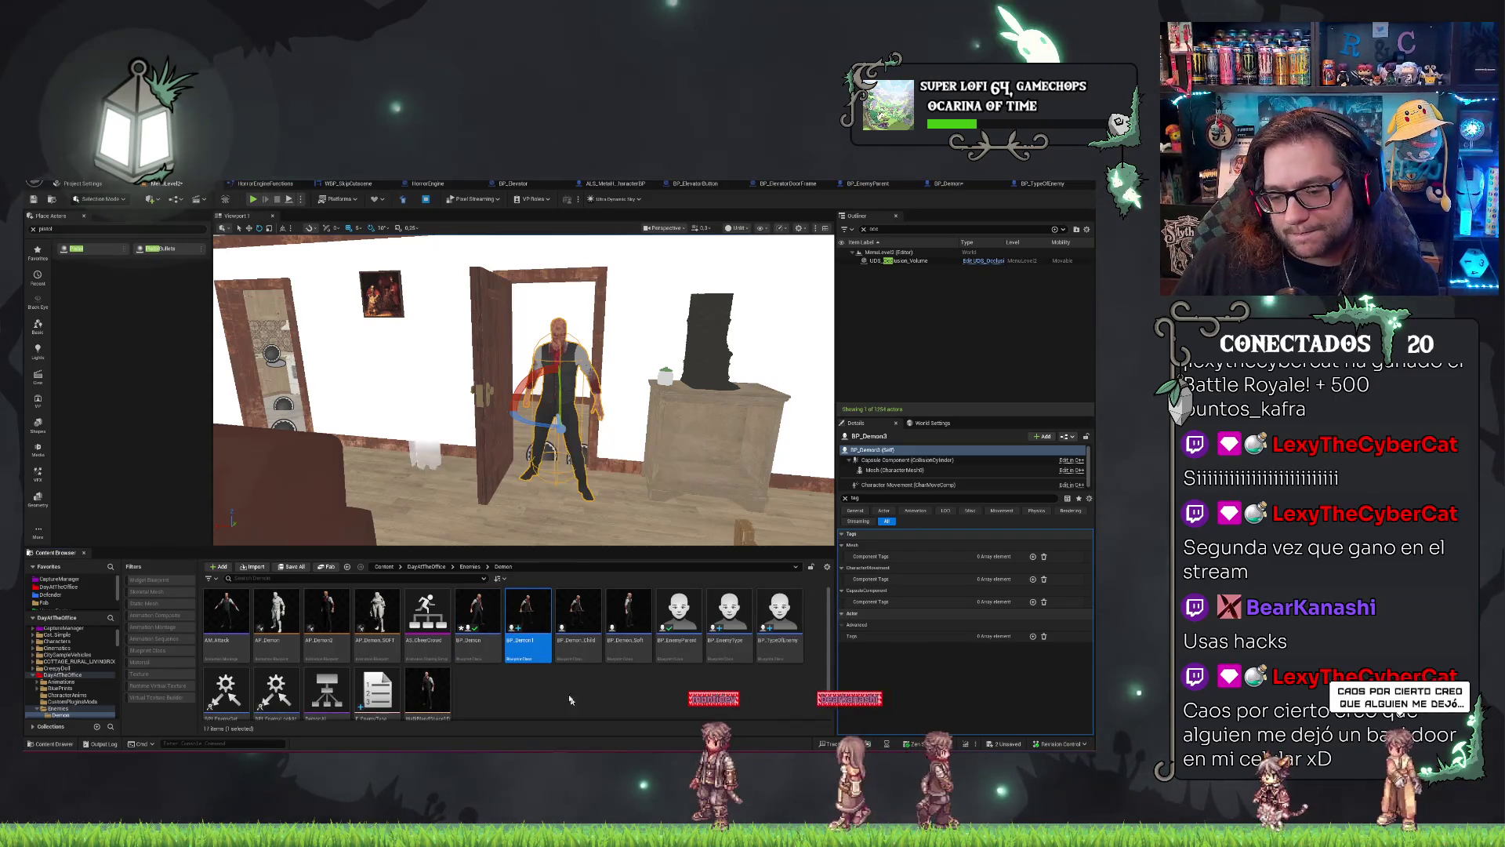
double_click(527, 619)
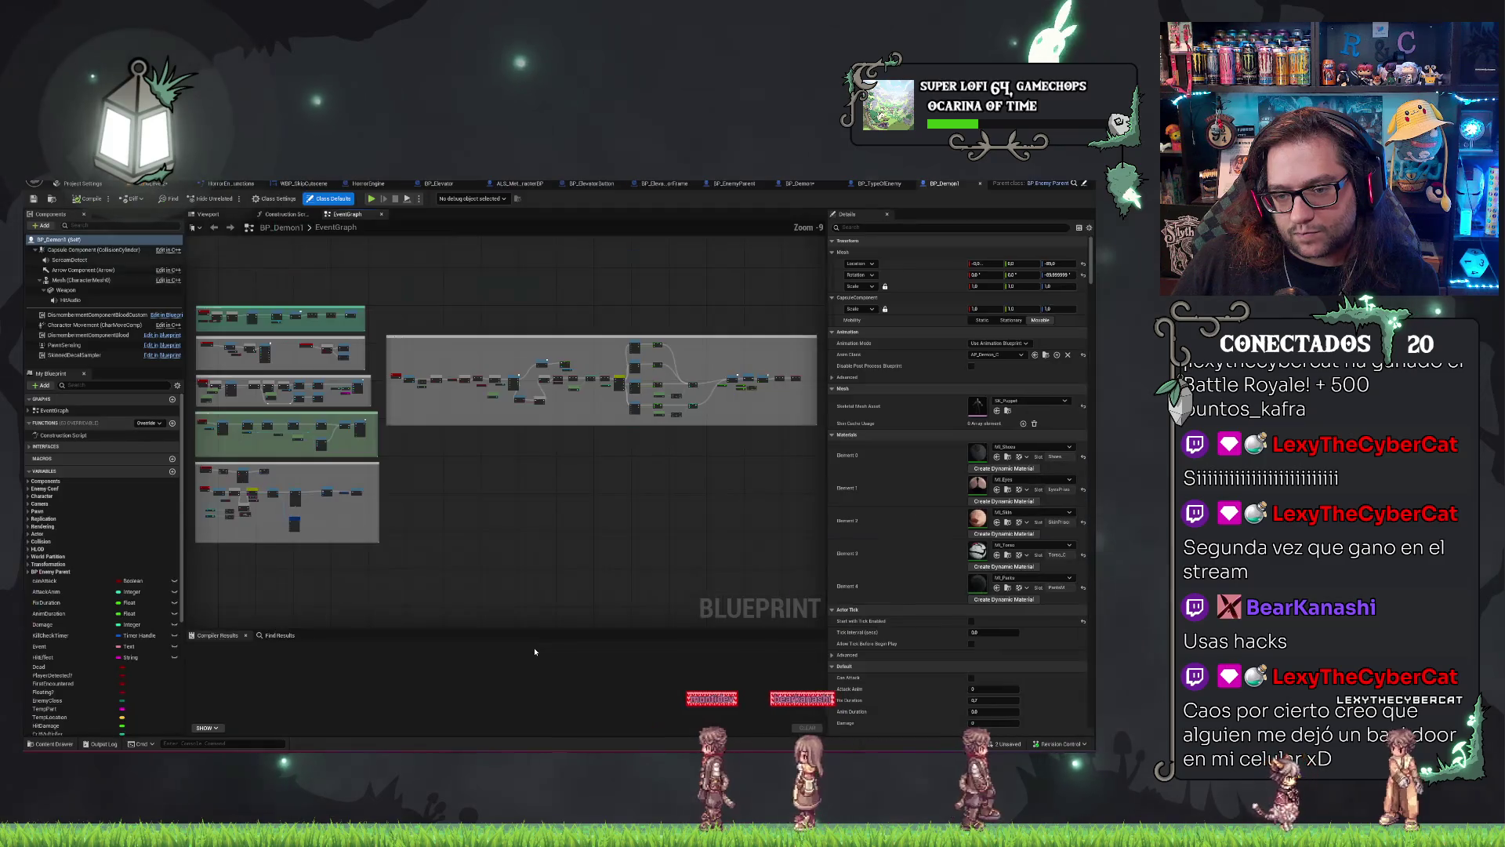
Show BP_Demon1's Construction Script and filter its variables by '_0' to view Health_0.
left_click(280, 215)
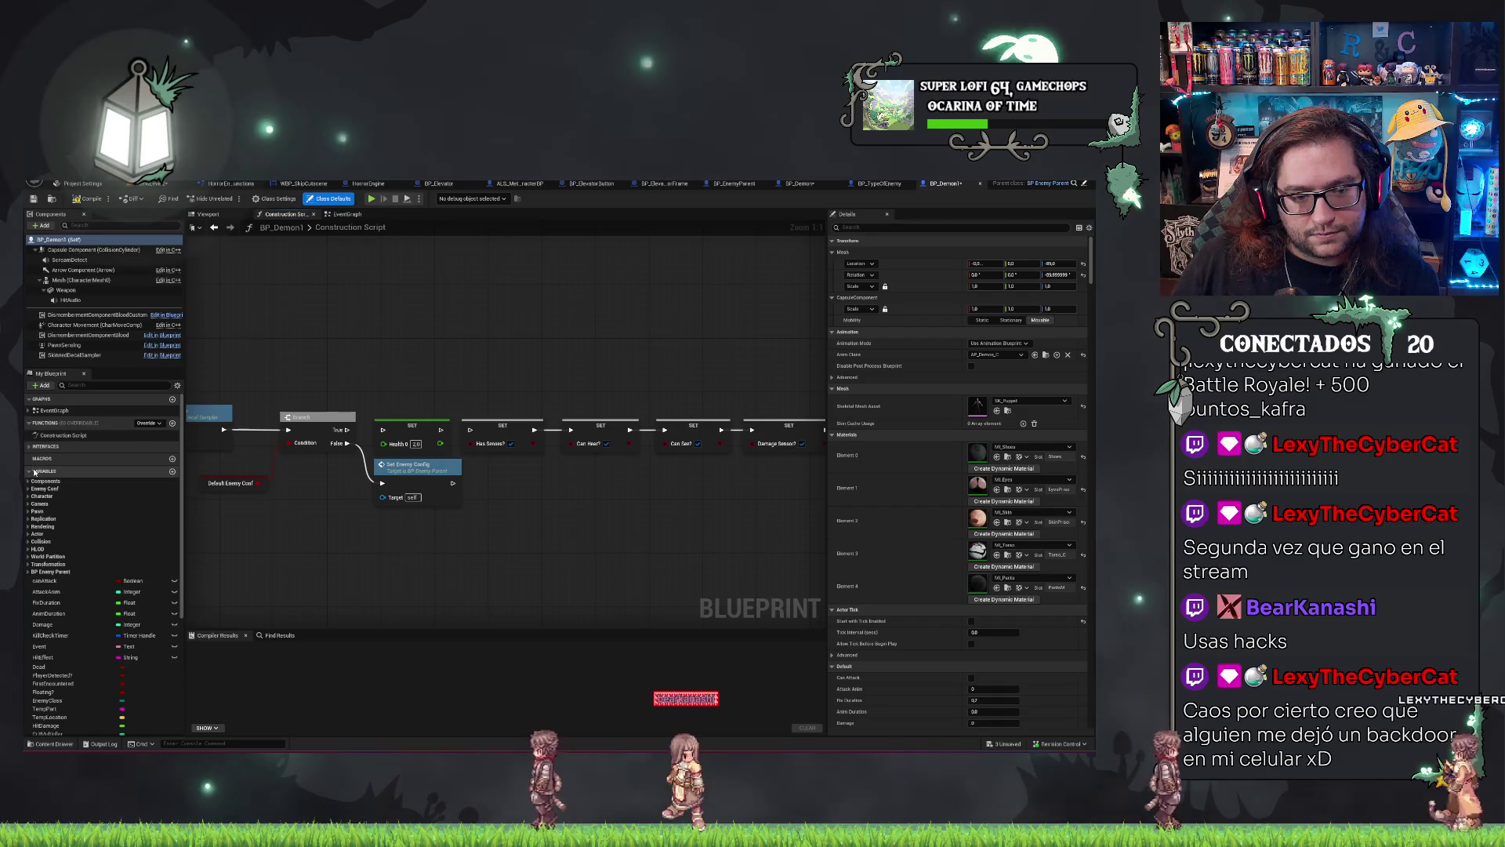
left_click(102, 384)
type("_0")
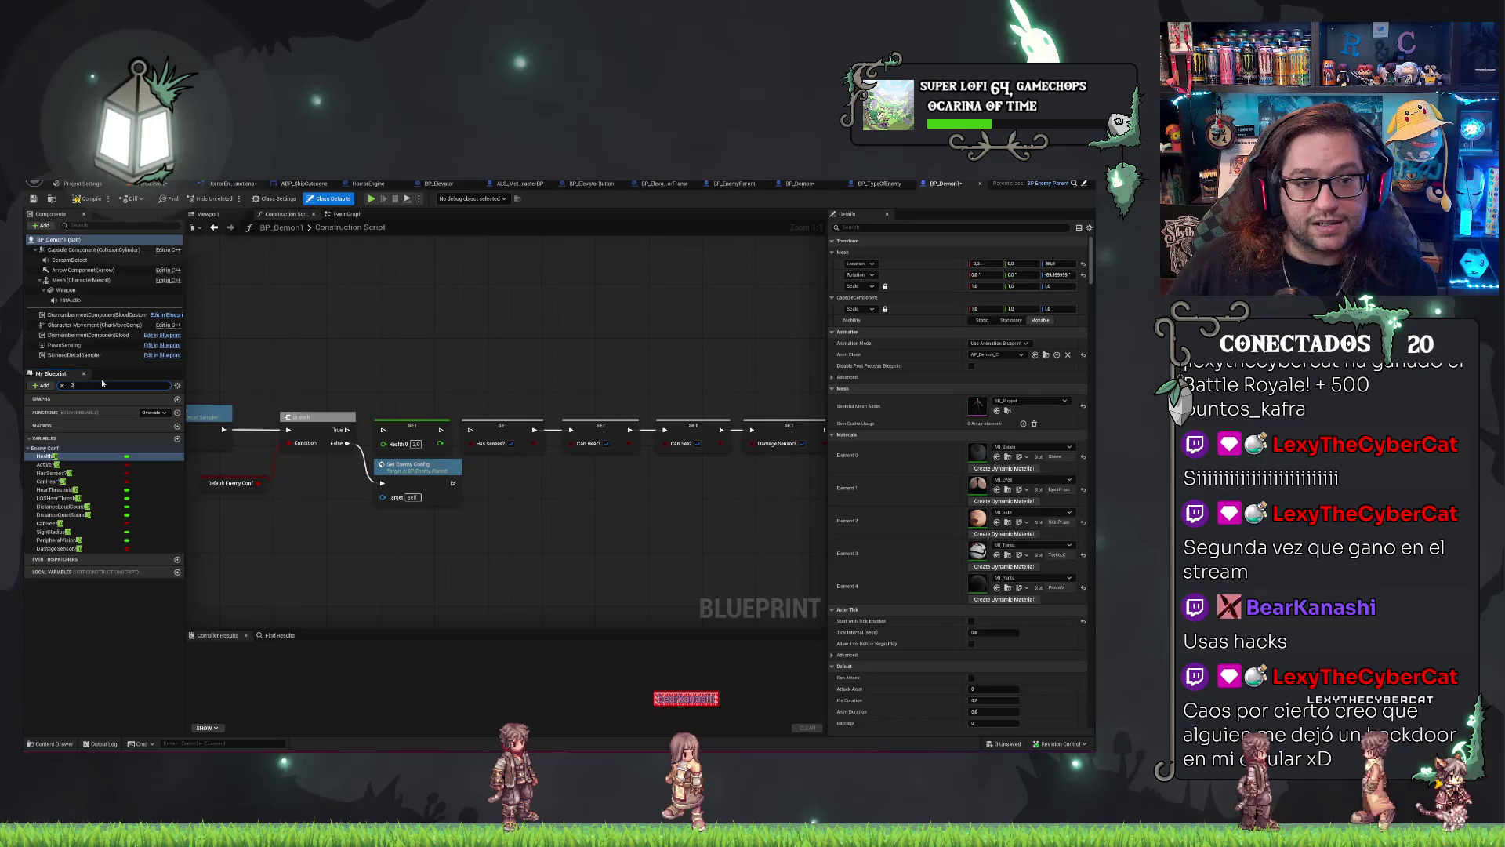
key("Return")
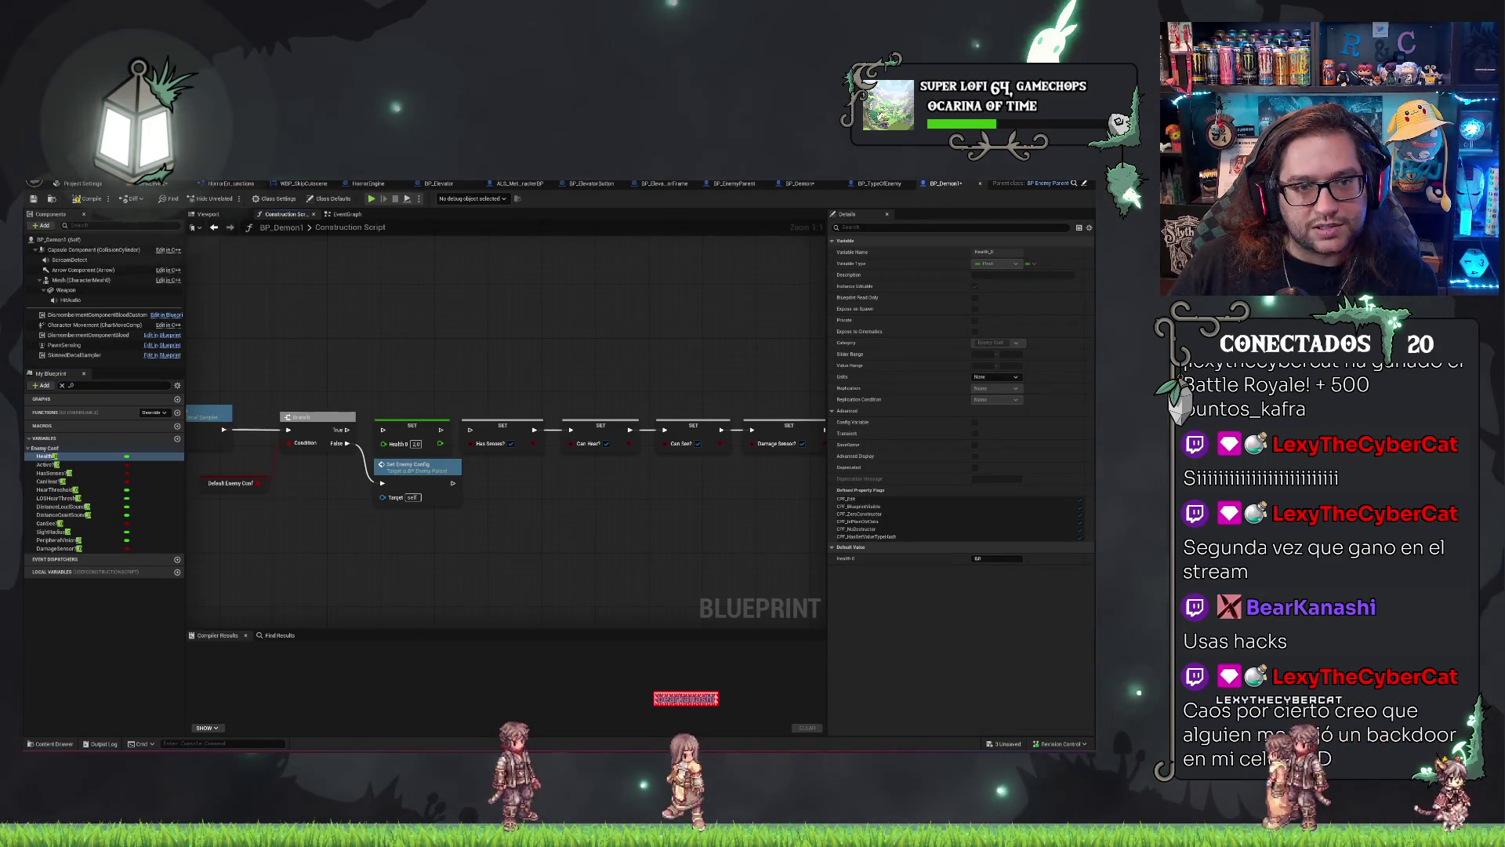
left_click(39, 176)
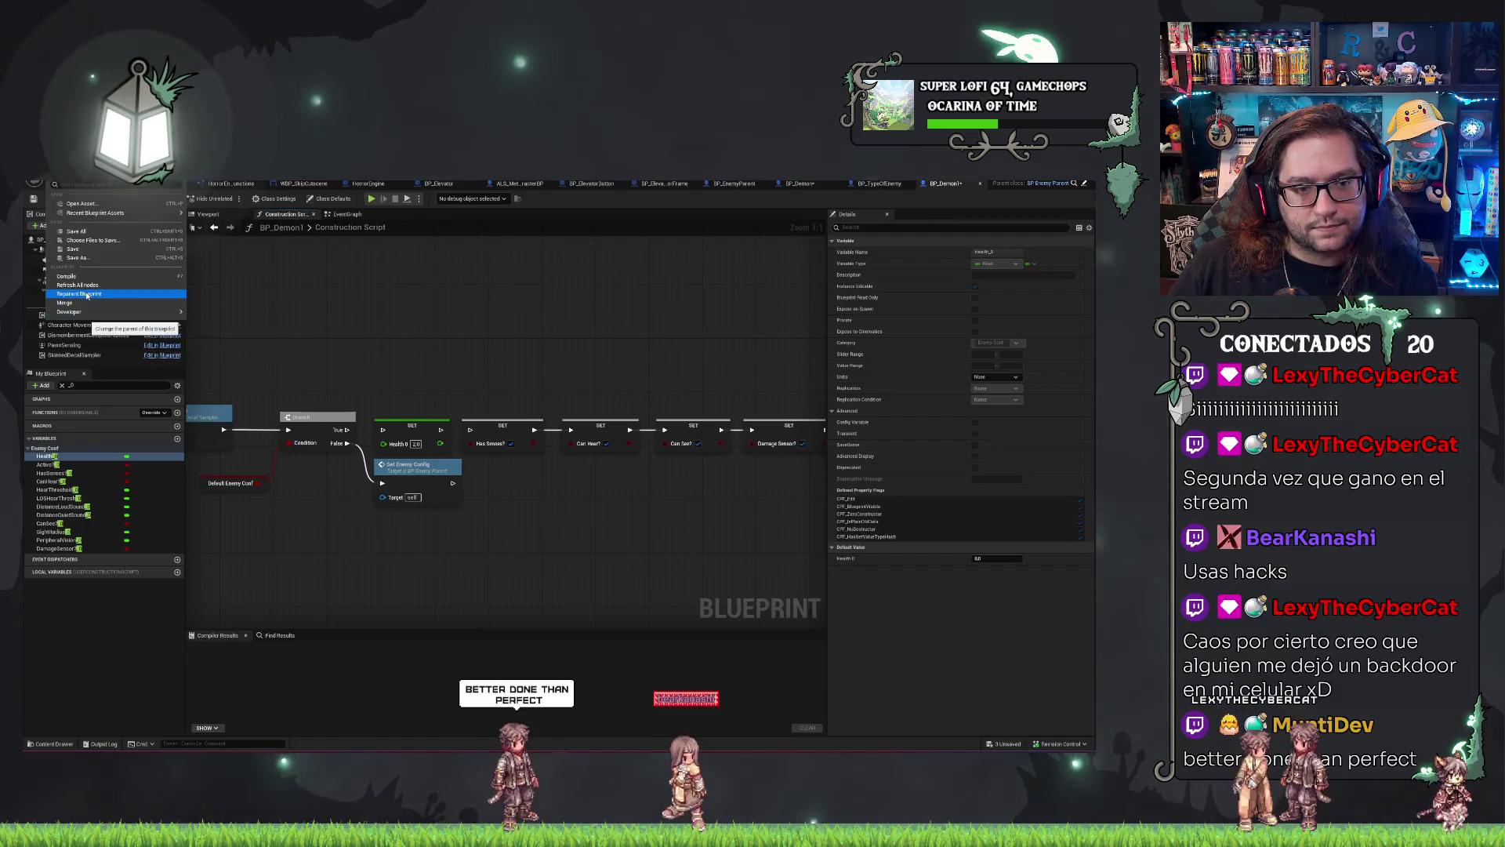
Reparent BP_Demon1 to BP_TypeOfEnemy.
left_click(79, 293)
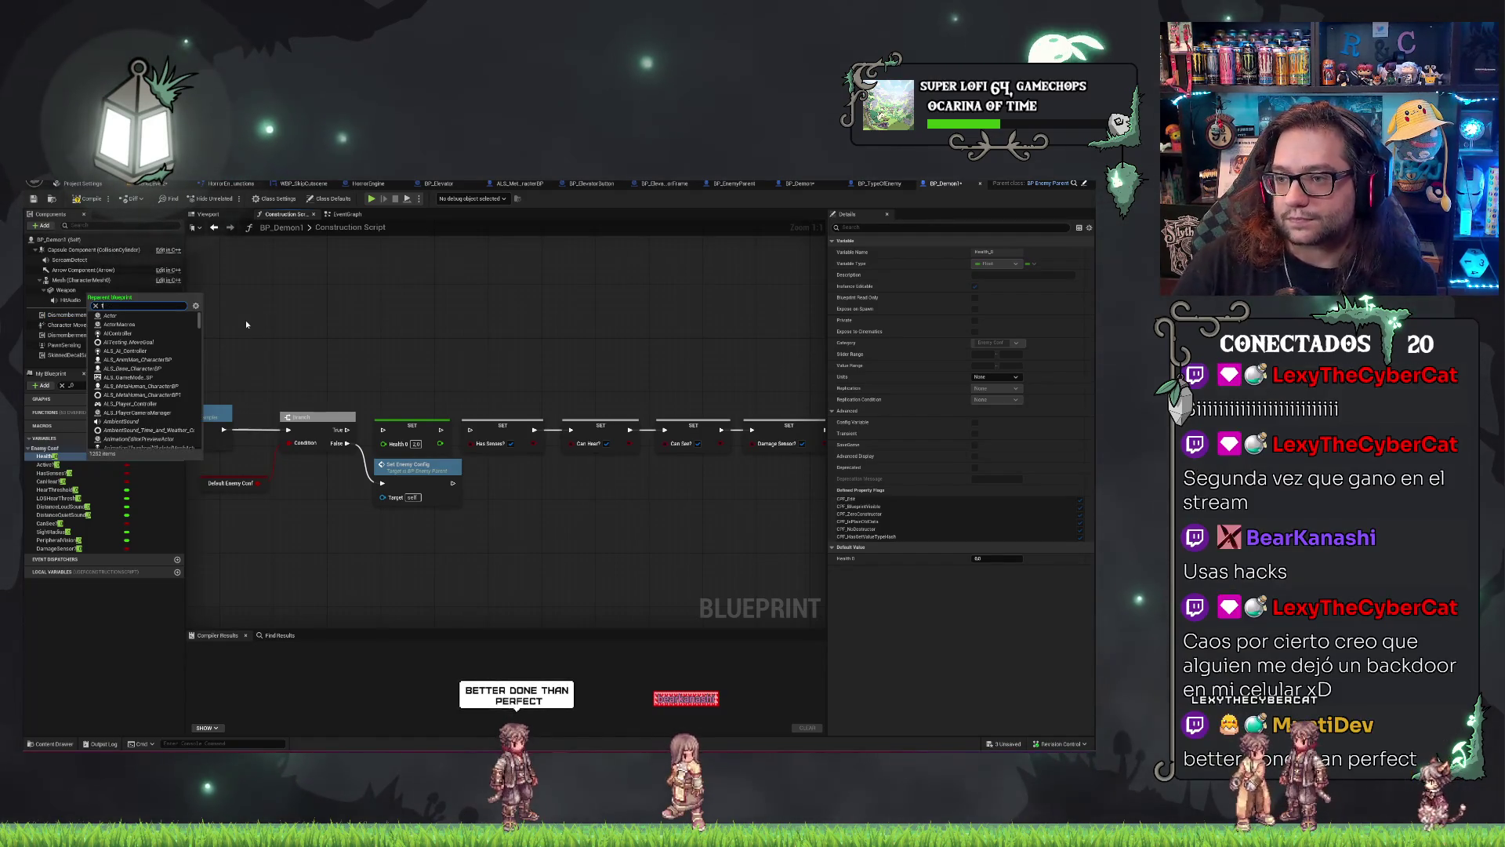
type("type")
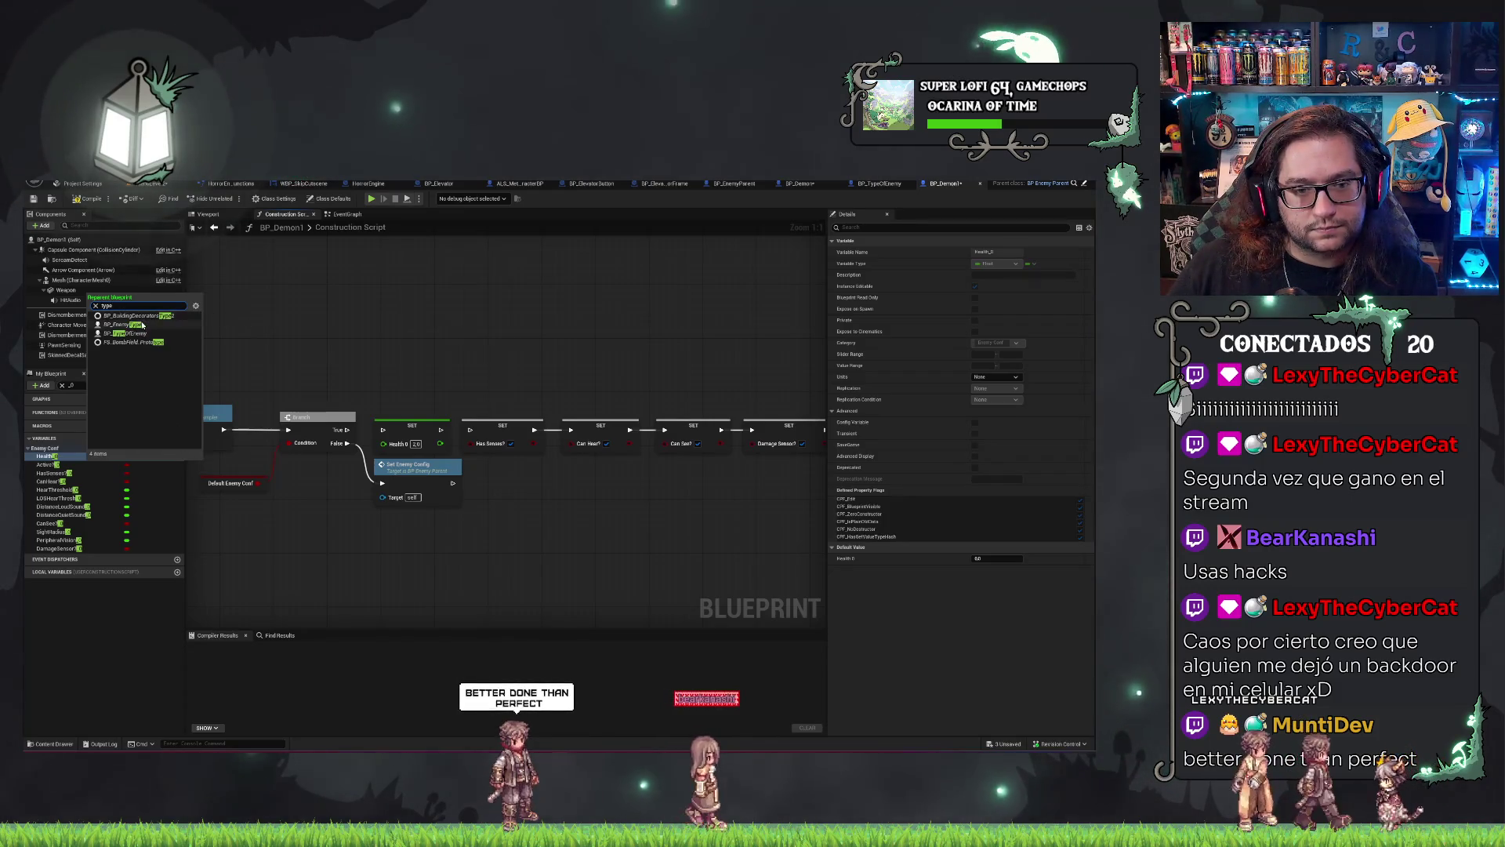
left_click(146, 335)
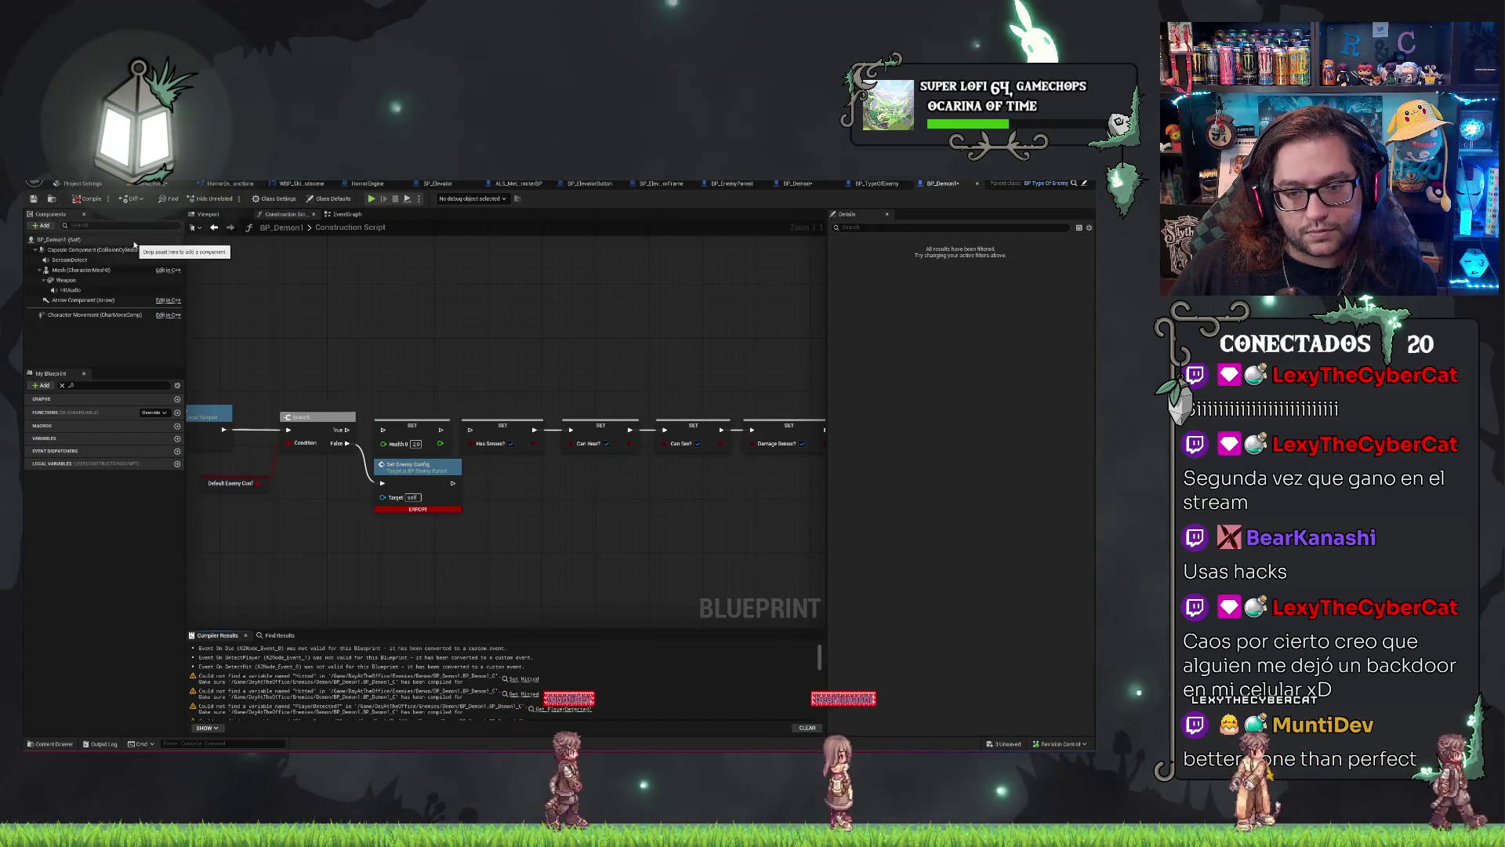
Reparent BP_Demon1 instead to BP_EnemyParent, found by searching 'enemypa'.
left_click(51, 175)
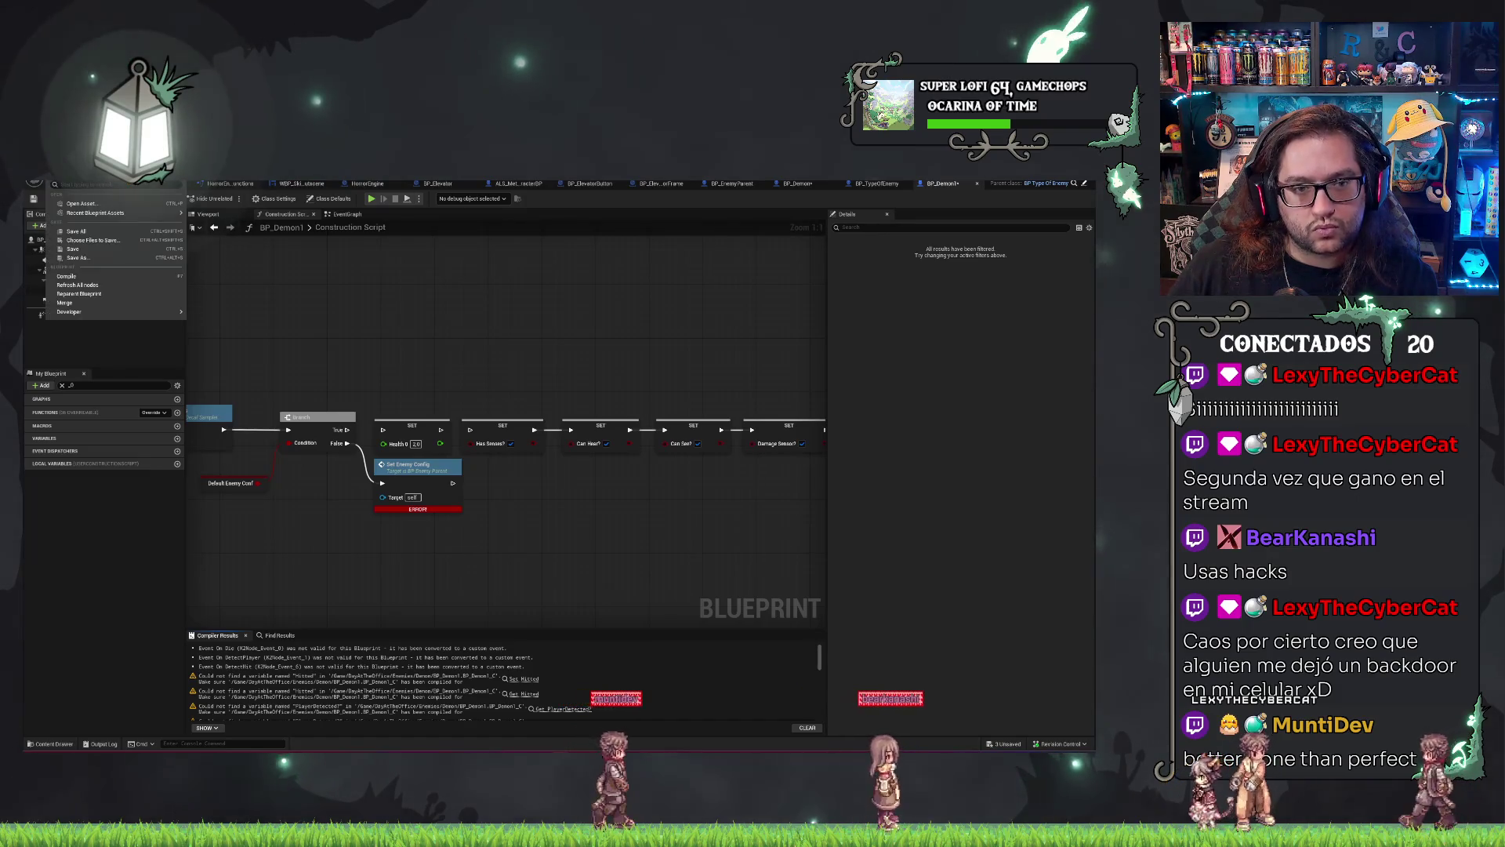
left_click(90, 298)
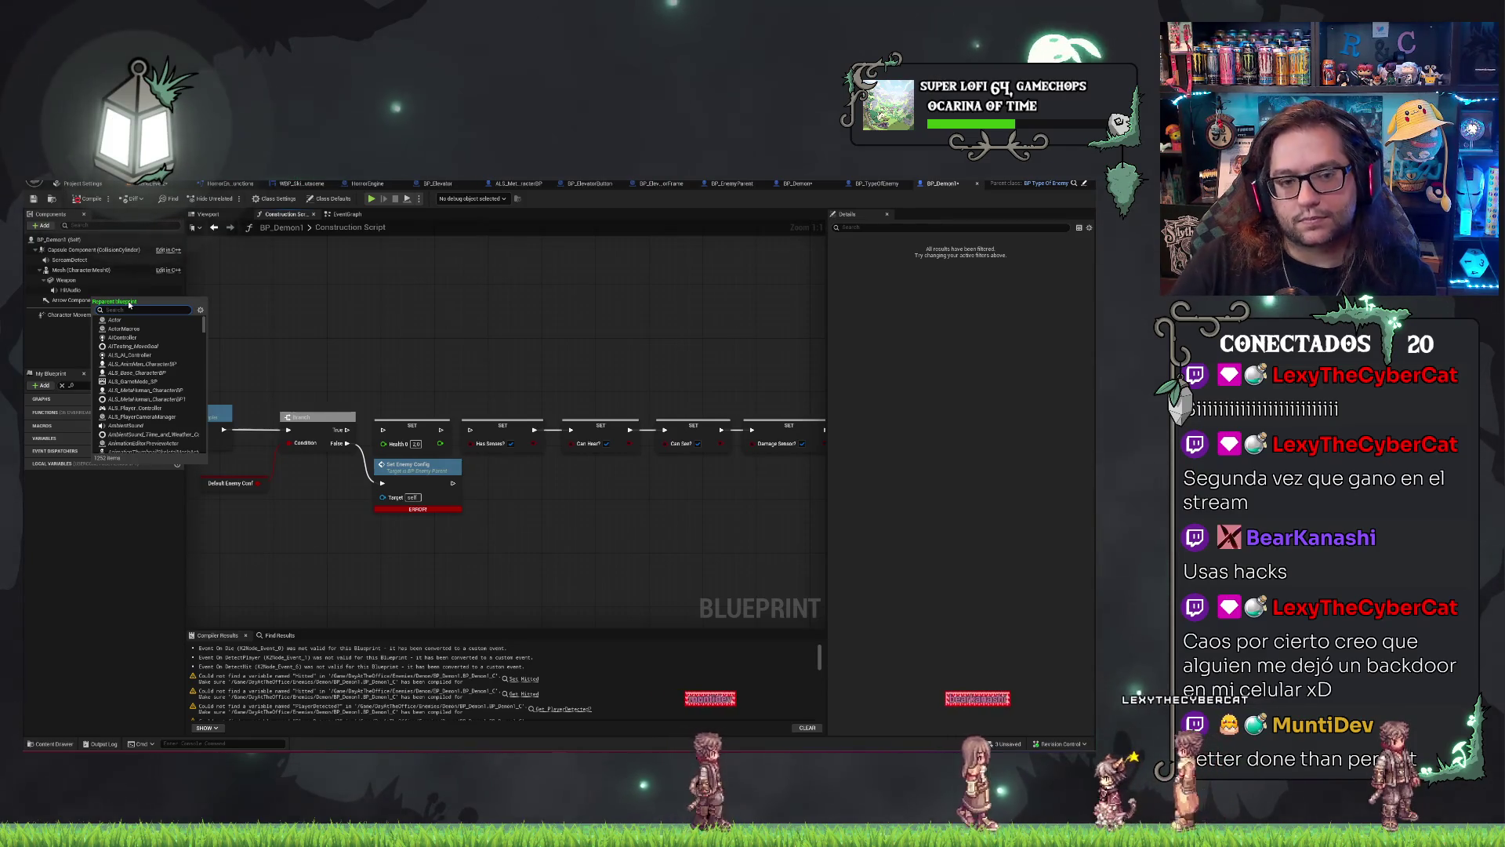
type("enemypa")
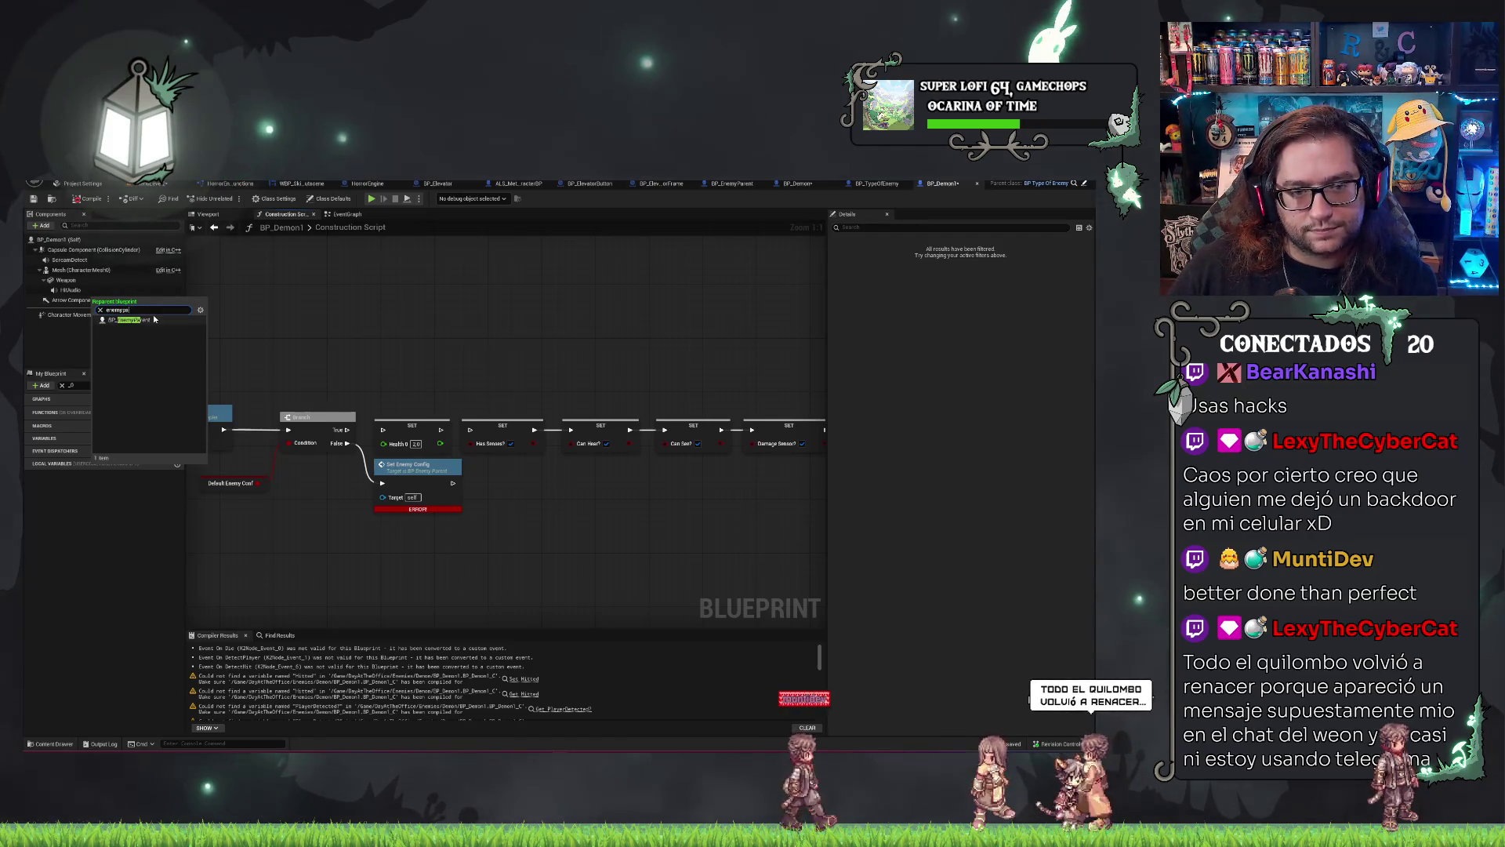
left_click(133, 337)
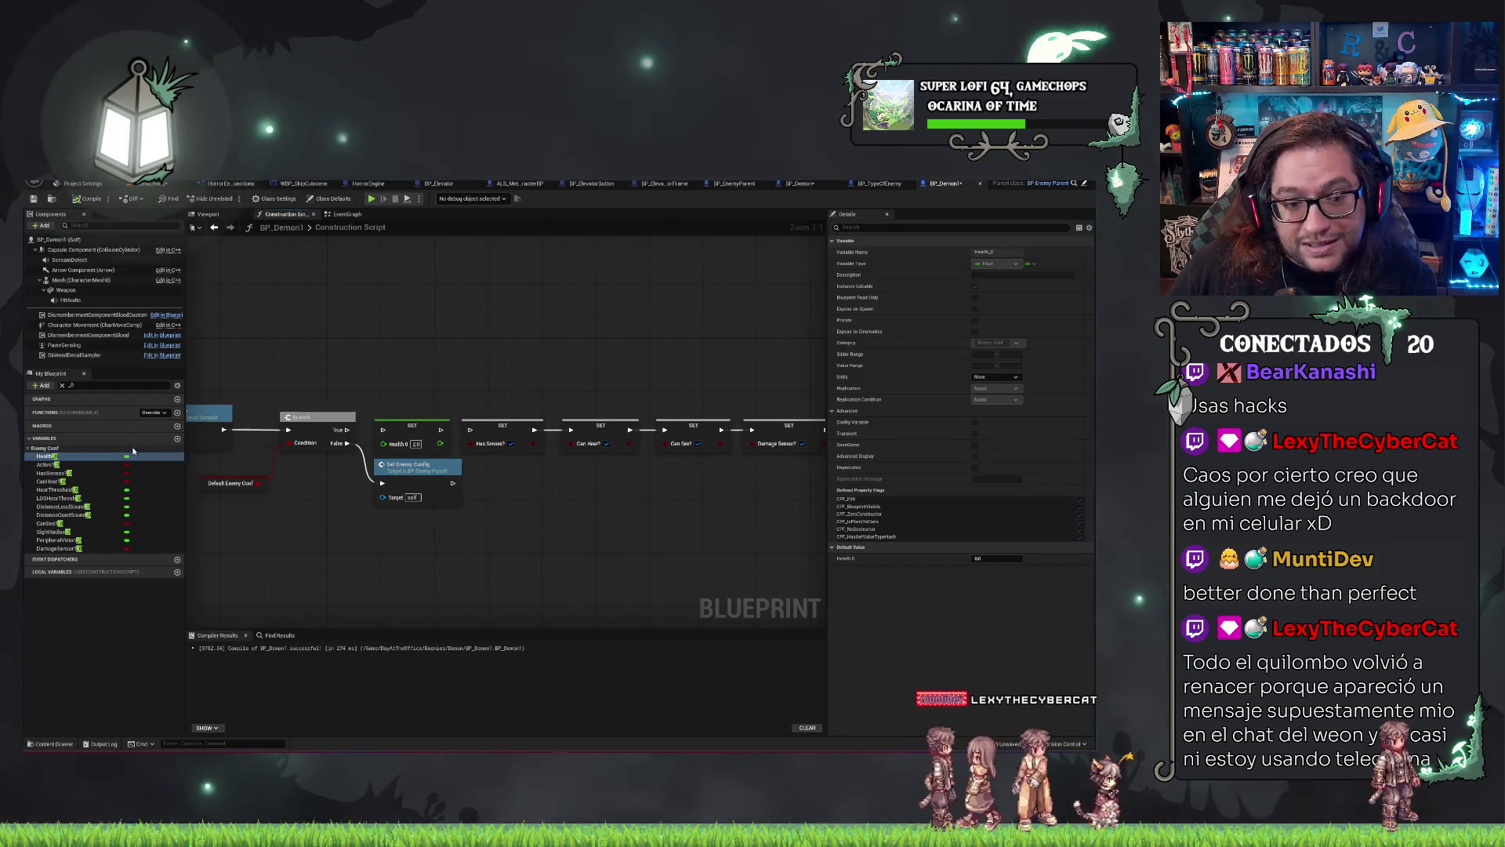
Inspect HitDamage in BP_EnemyParent, filter its variables by '_0', then return to BP_Demon.
left_click(737, 185)
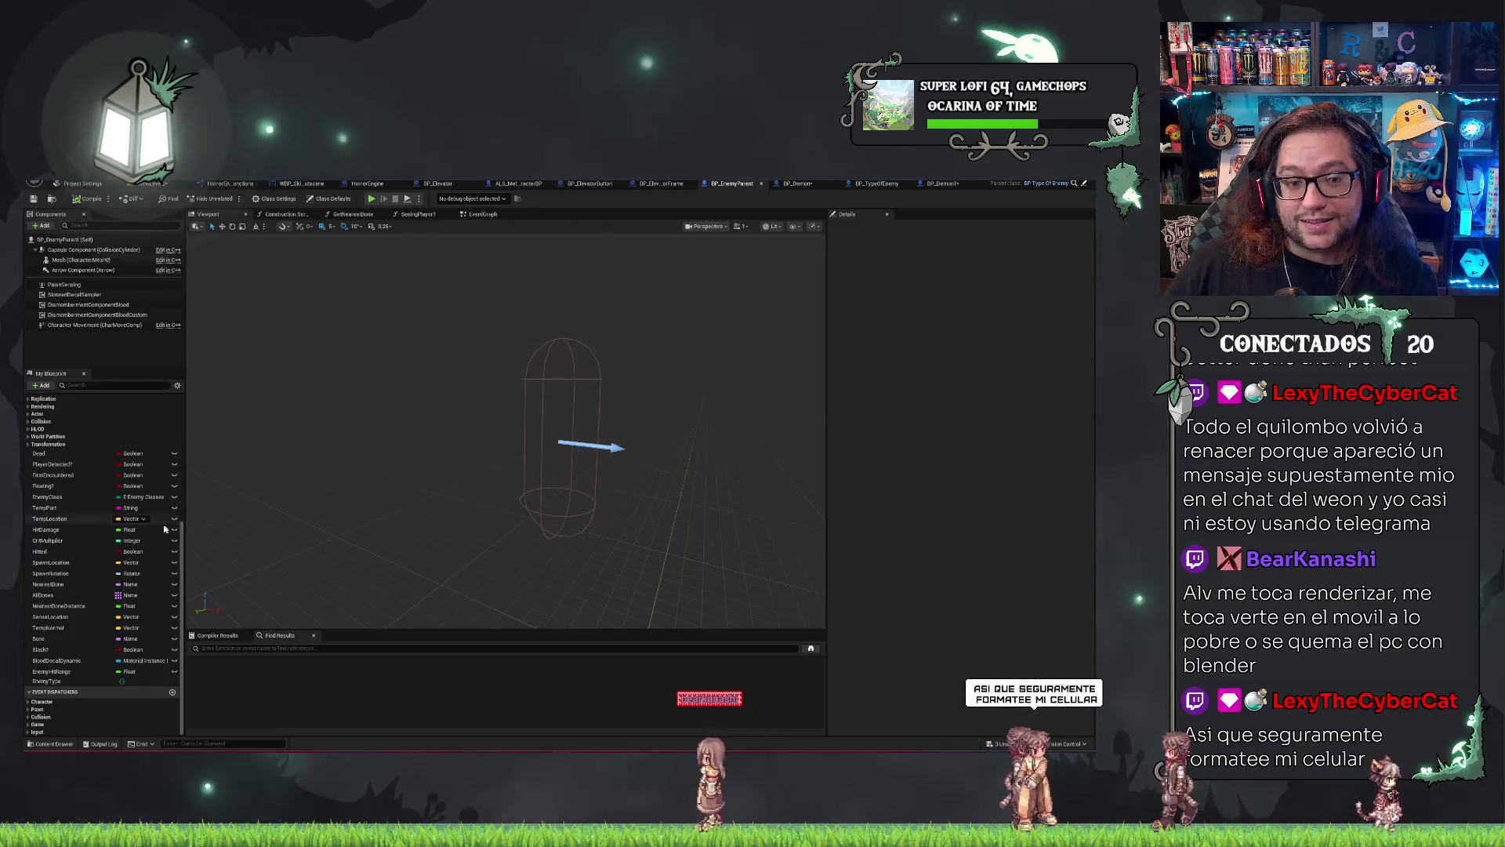
left_click(69, 529)
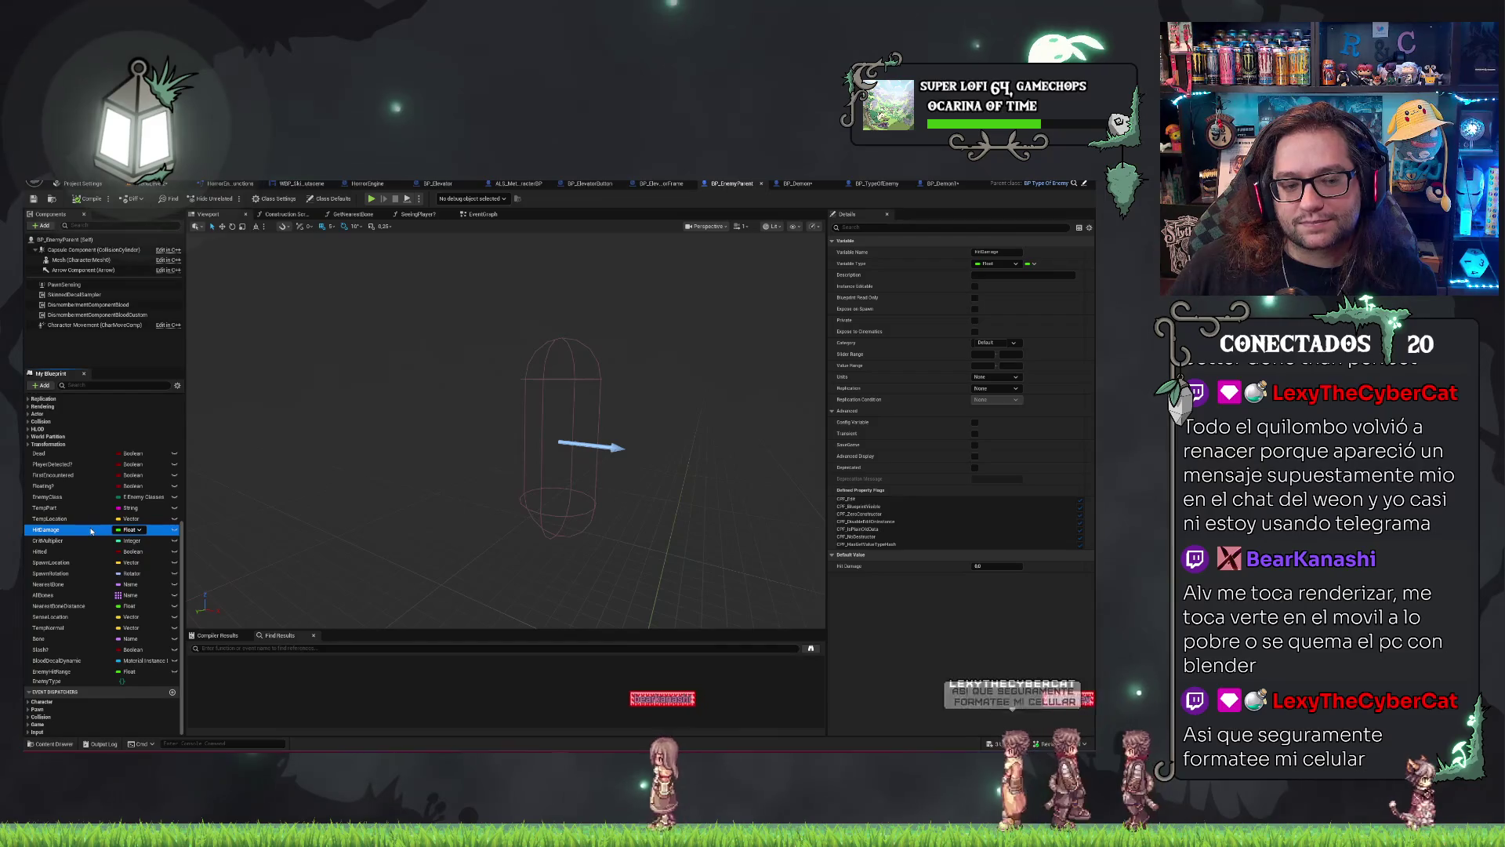
scroll(88, 492, "up", 5)
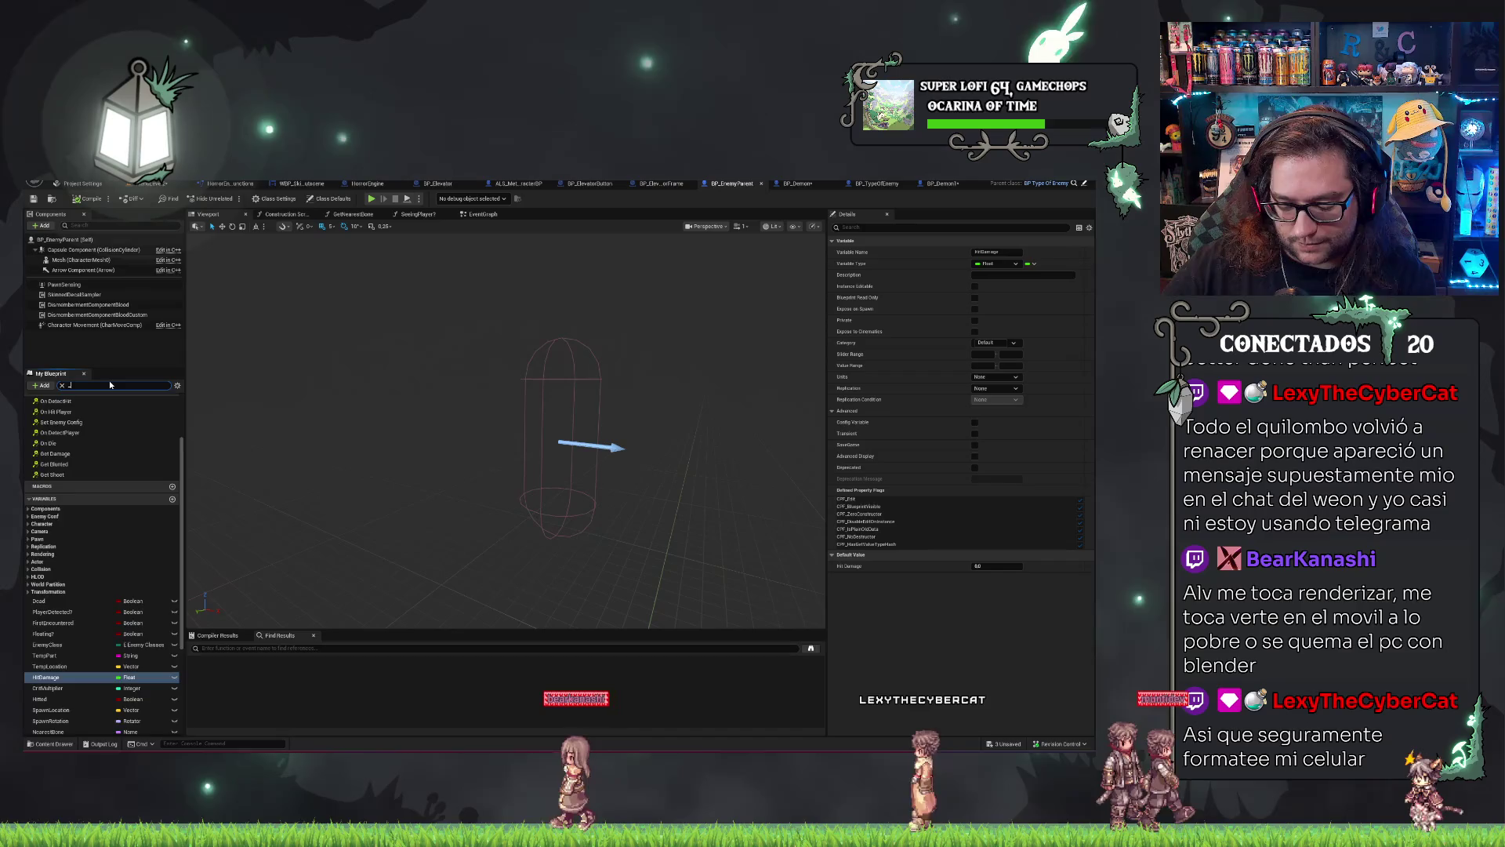
type("_0")
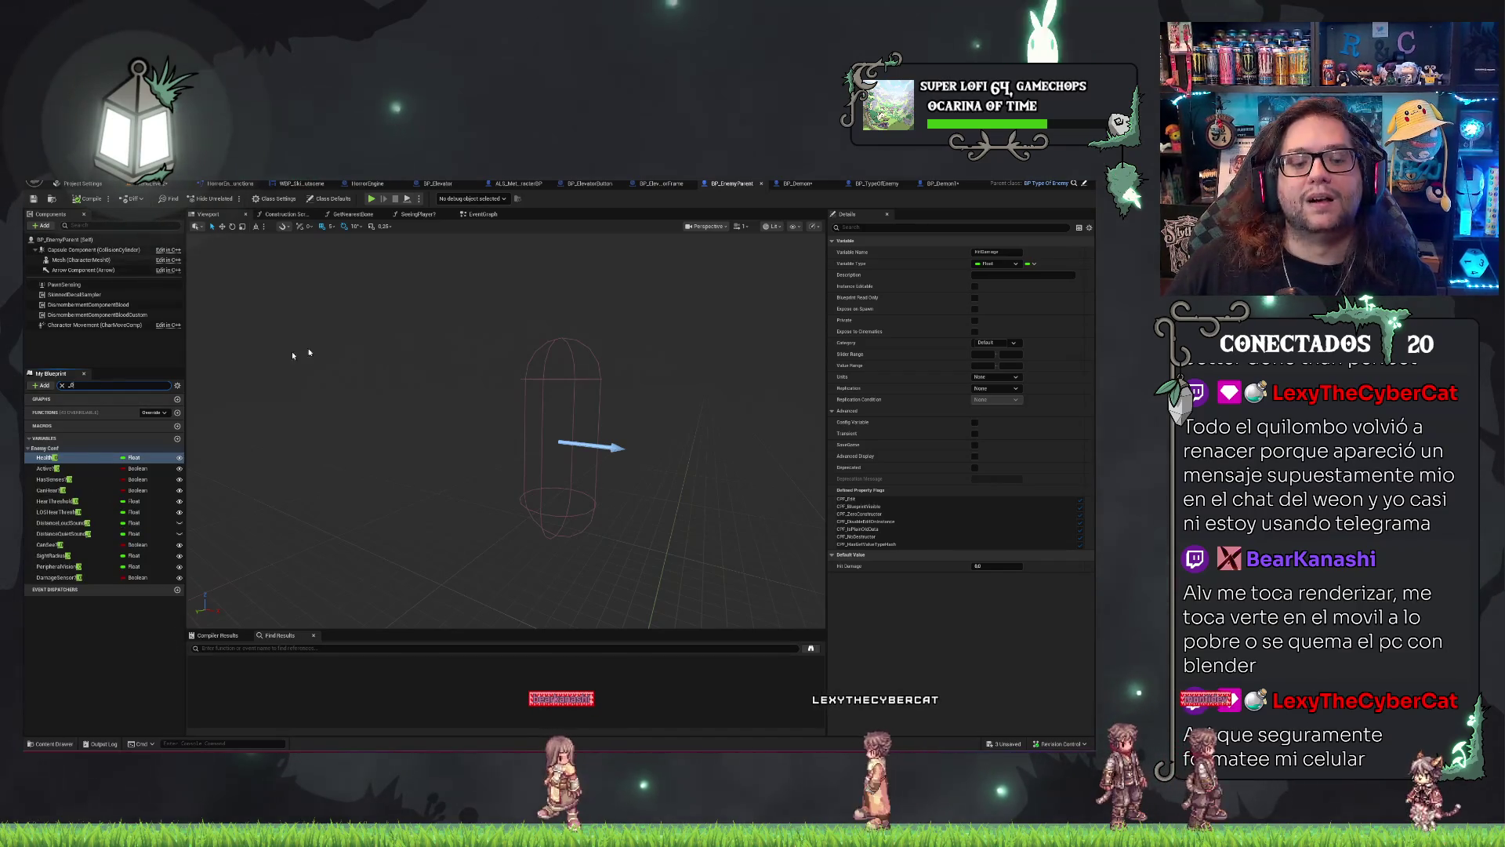
left_click(797, 183)
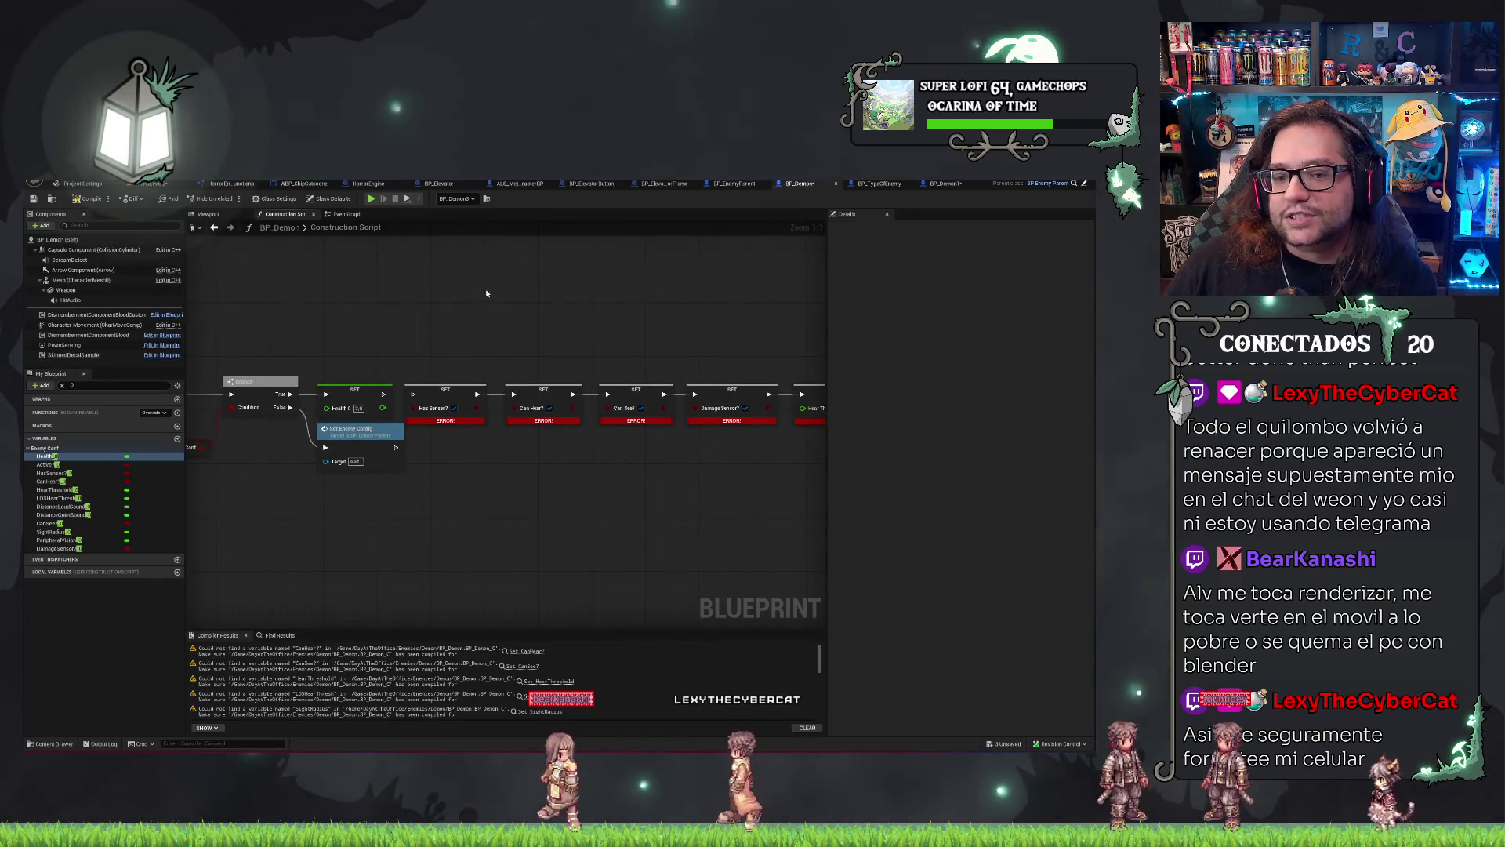
Delete the SET Health node from BP_Demon's Construction Script.
left_click(357, 398)
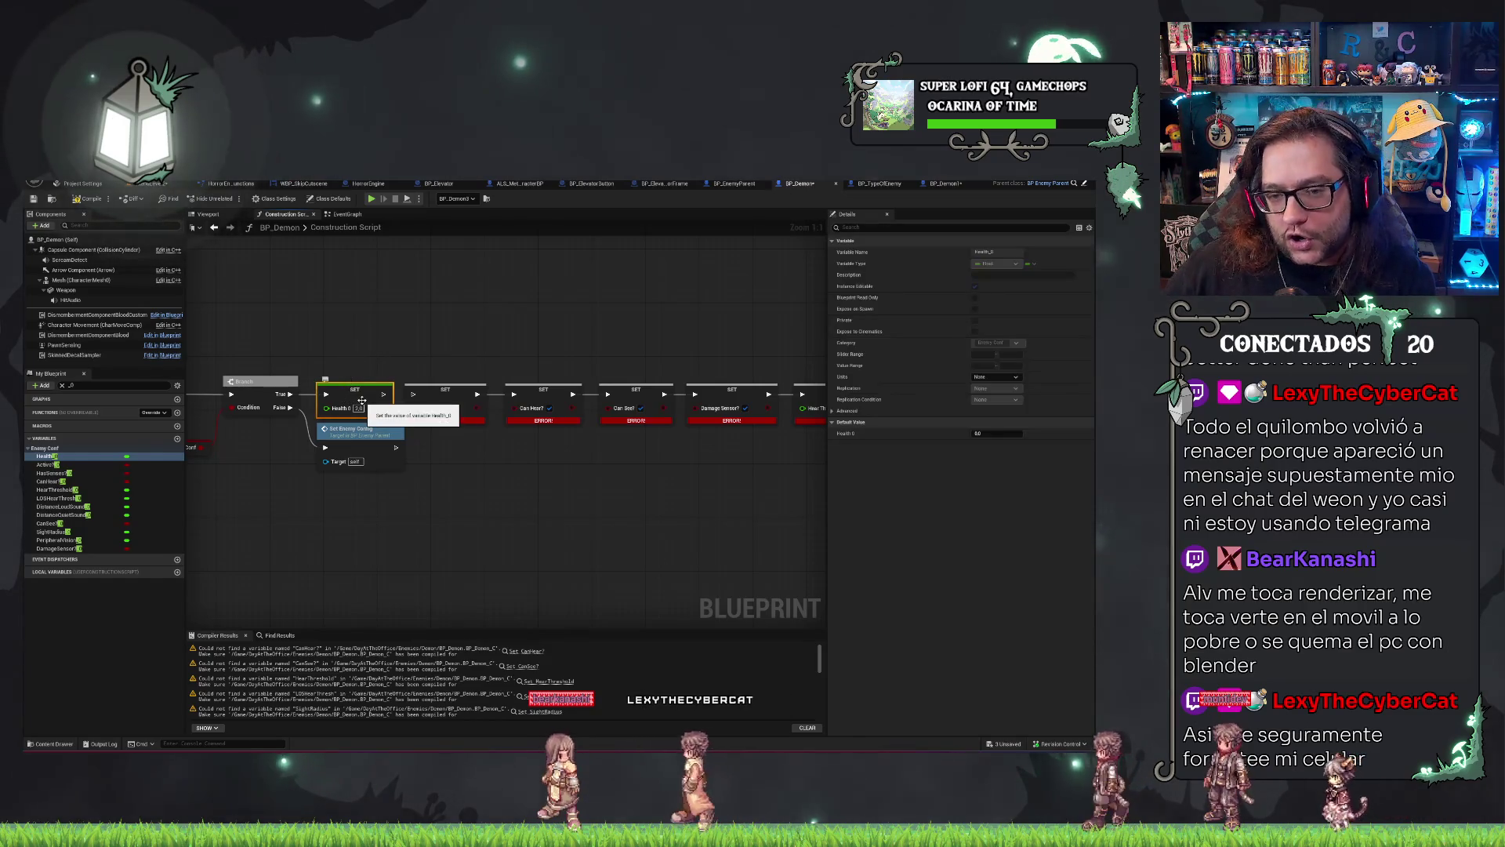
key("Delete")
left_click(157, 184)
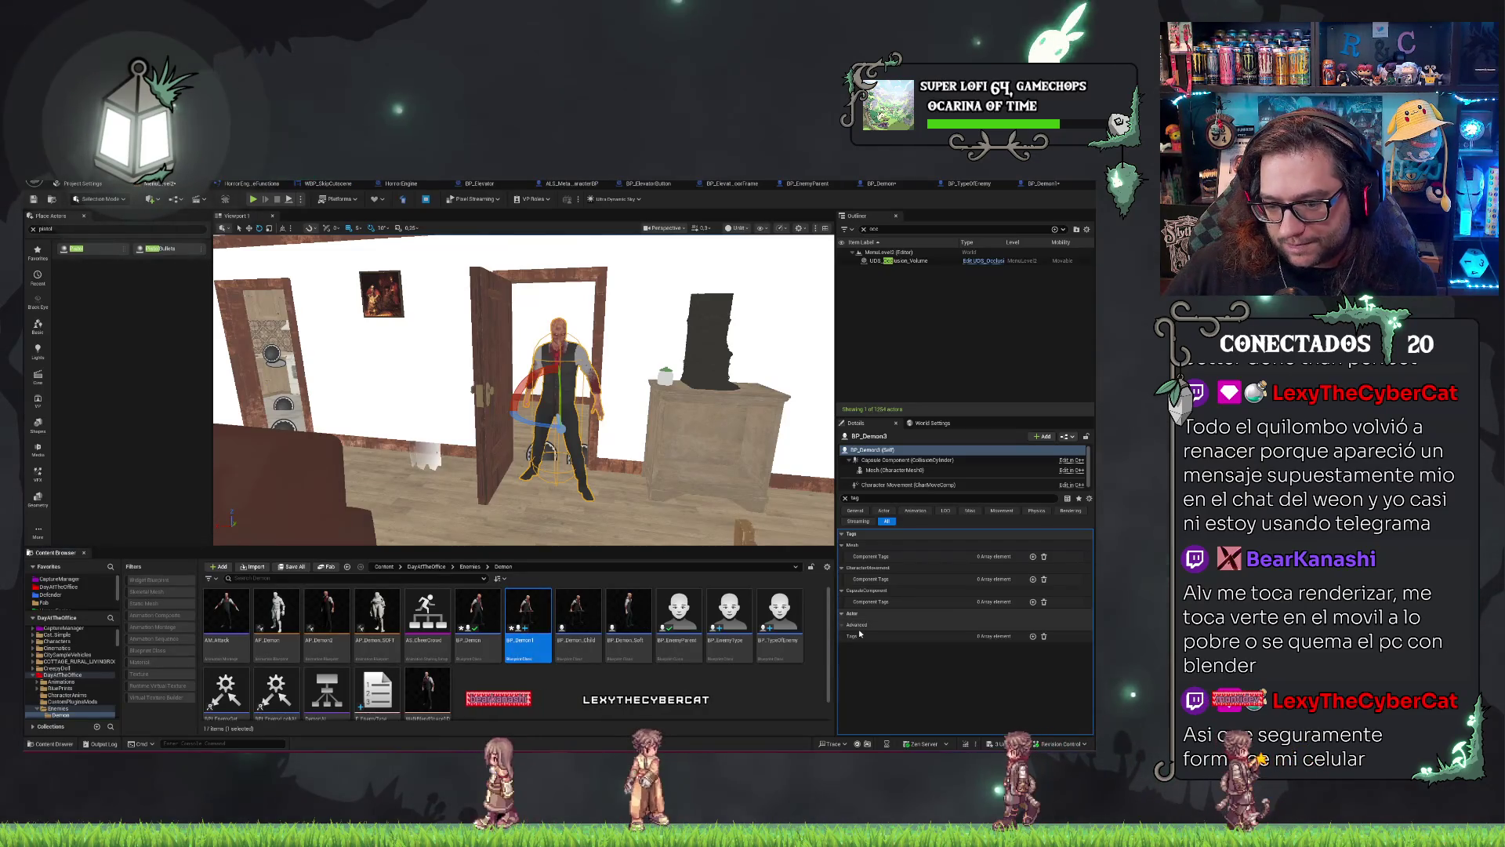
Select BP_Demon1 in the Content Browser and close its Blueprint editor.
left_click(532, 660, "ctrl")
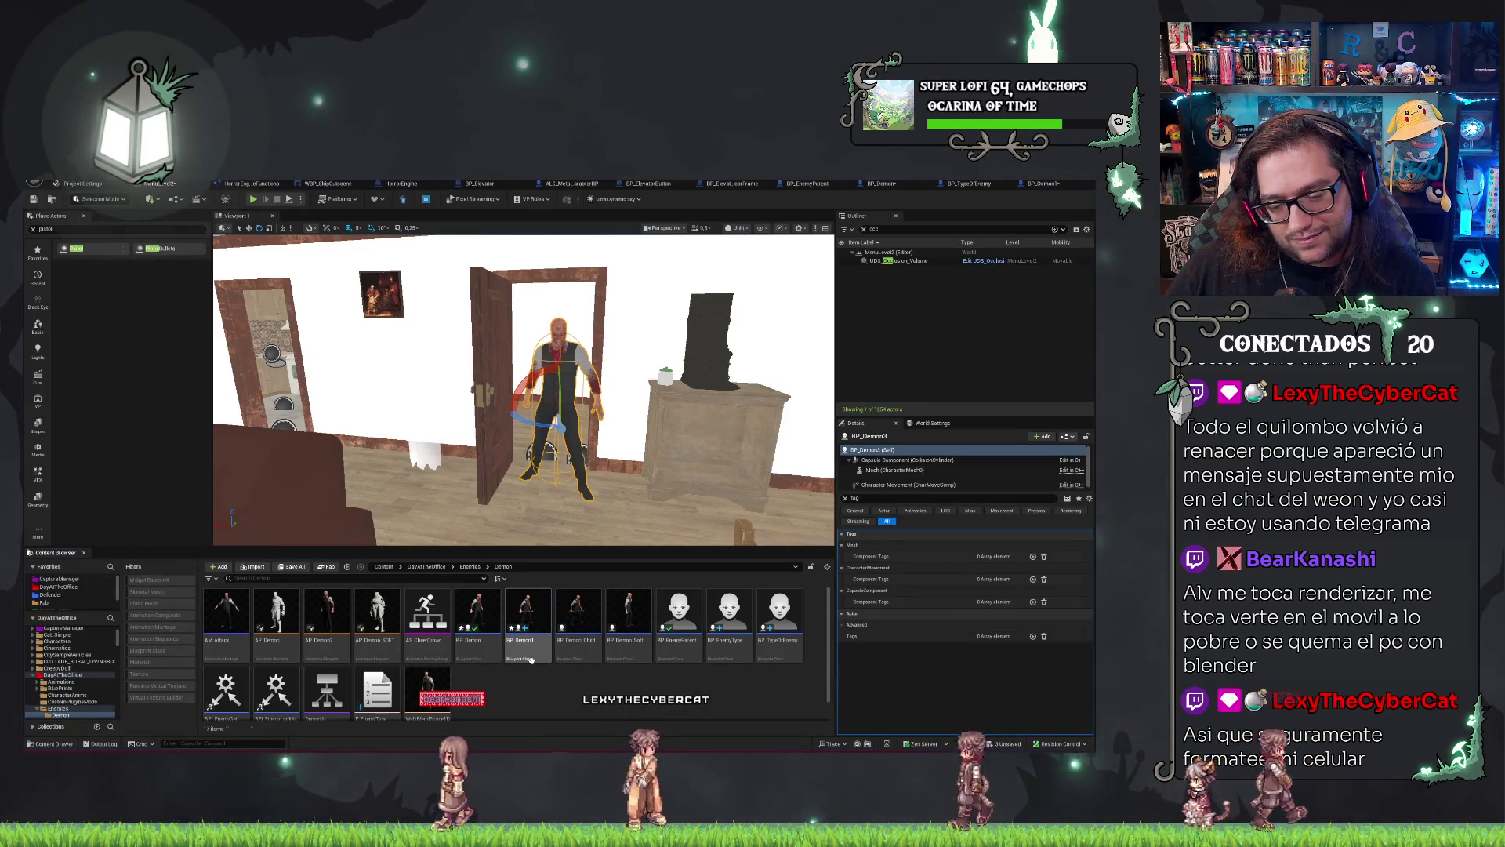
left_click(532, 660)
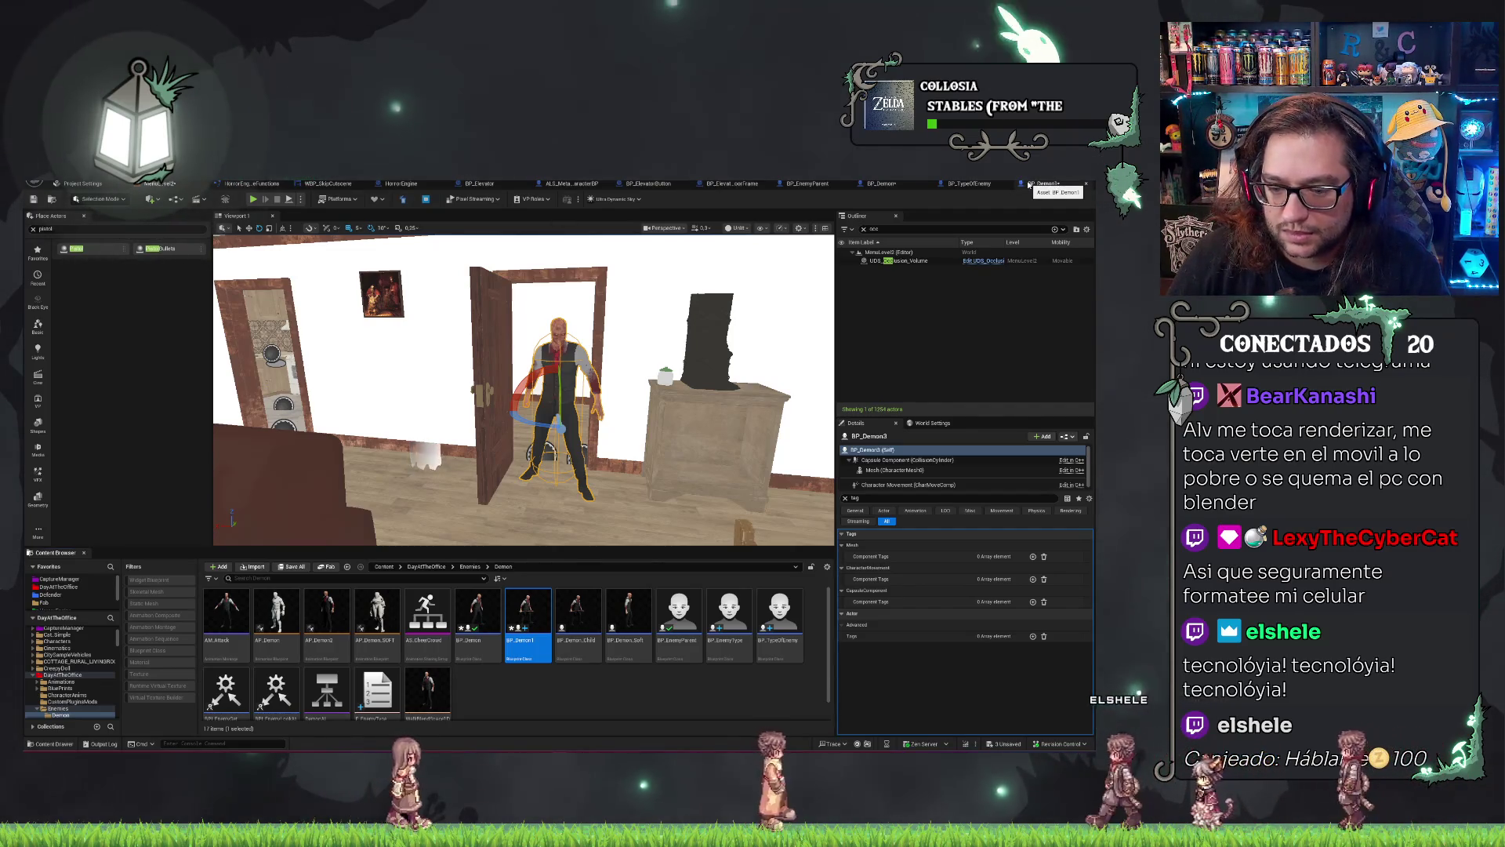
left_click(1086, 184)
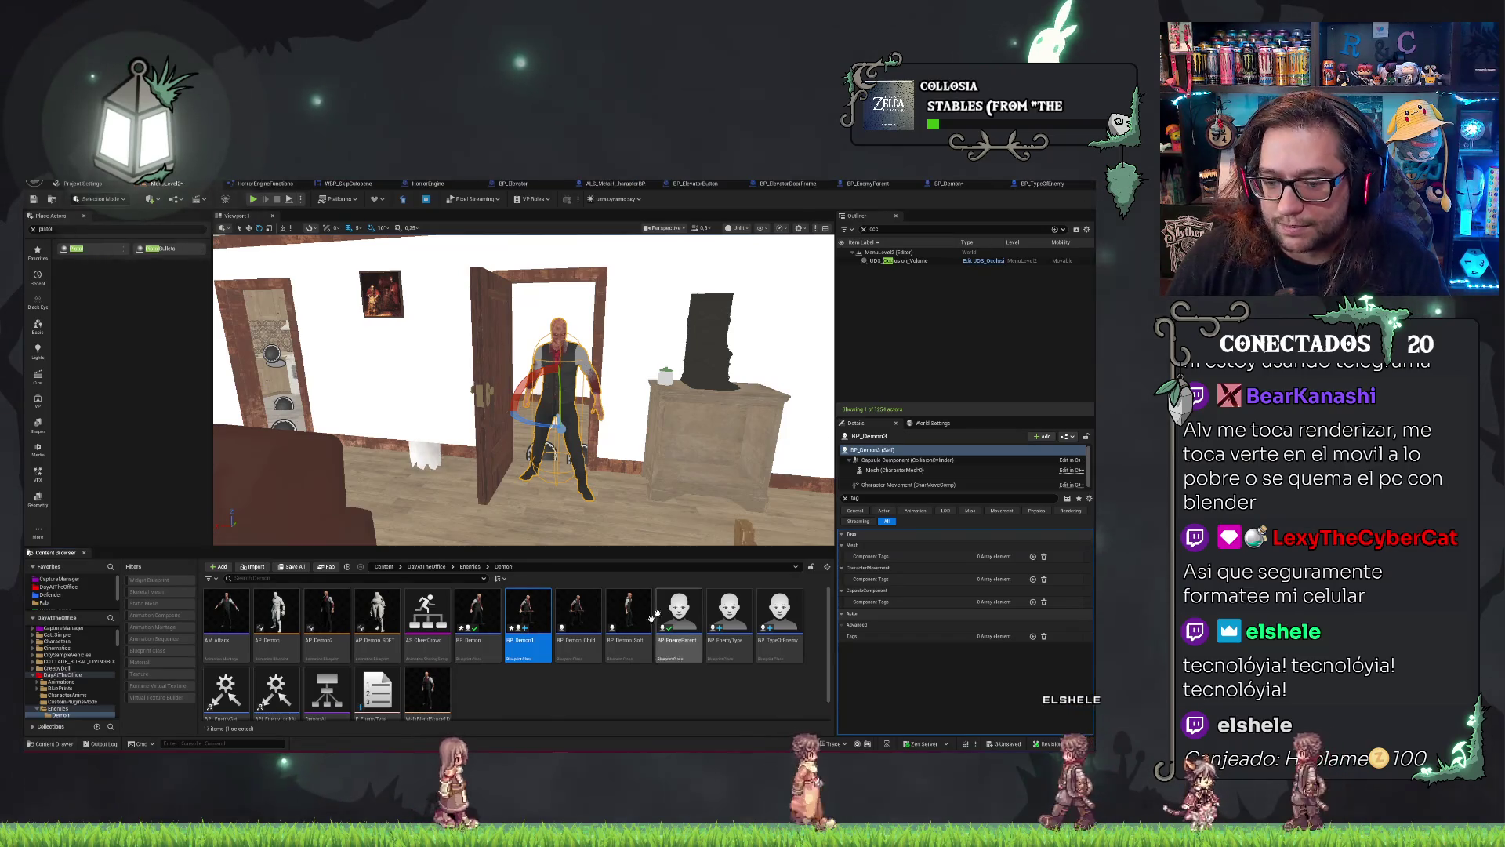
Force-delete BP_Demon1 from the Content Browser, then open BP_EnemyParent's Event Graph.
right_click(567, 645)
left_click(603, 627)
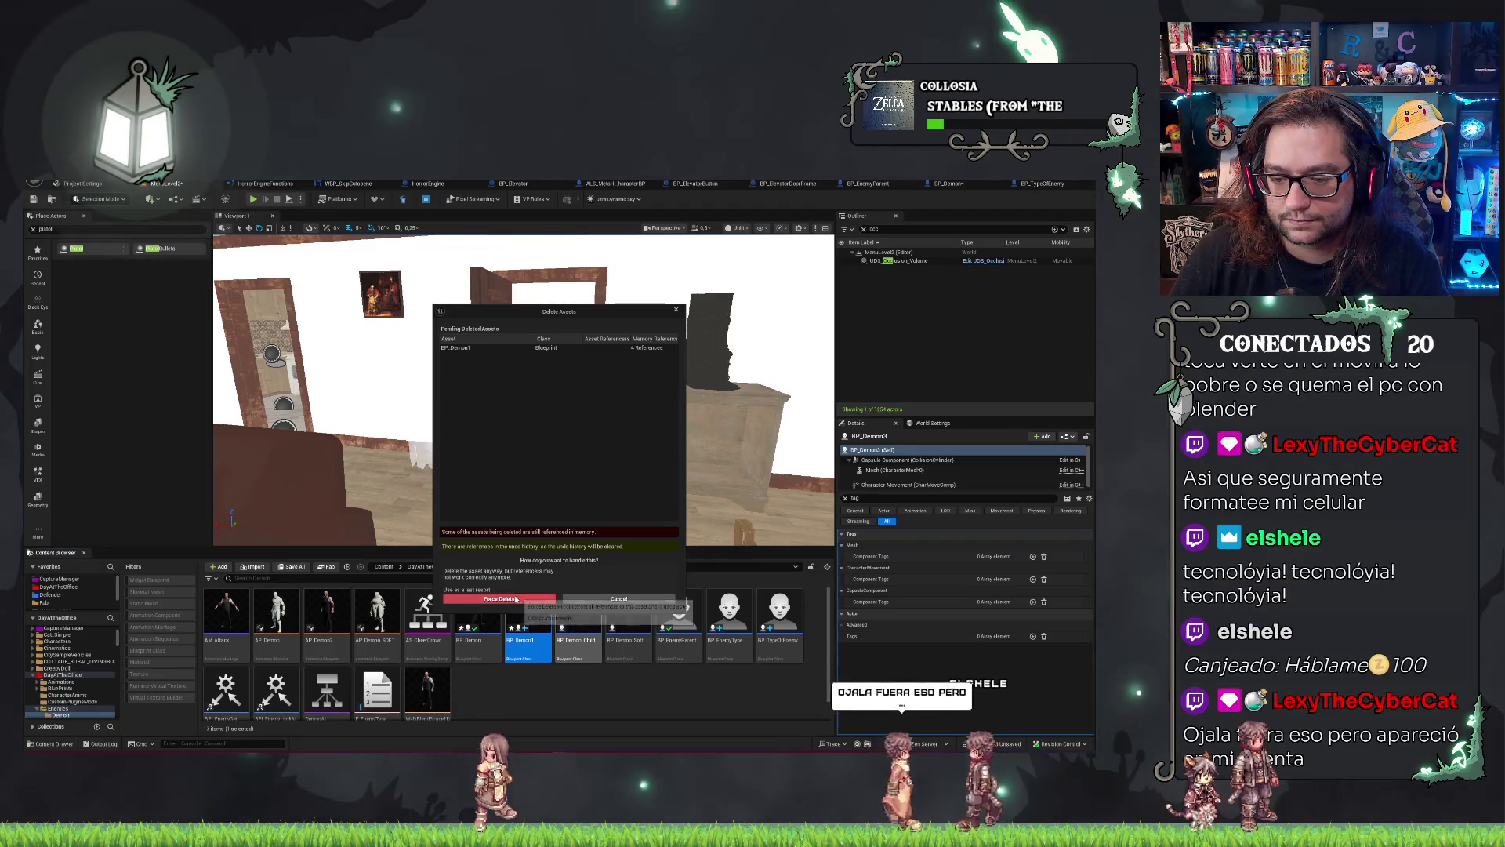
left_click(499, 599)
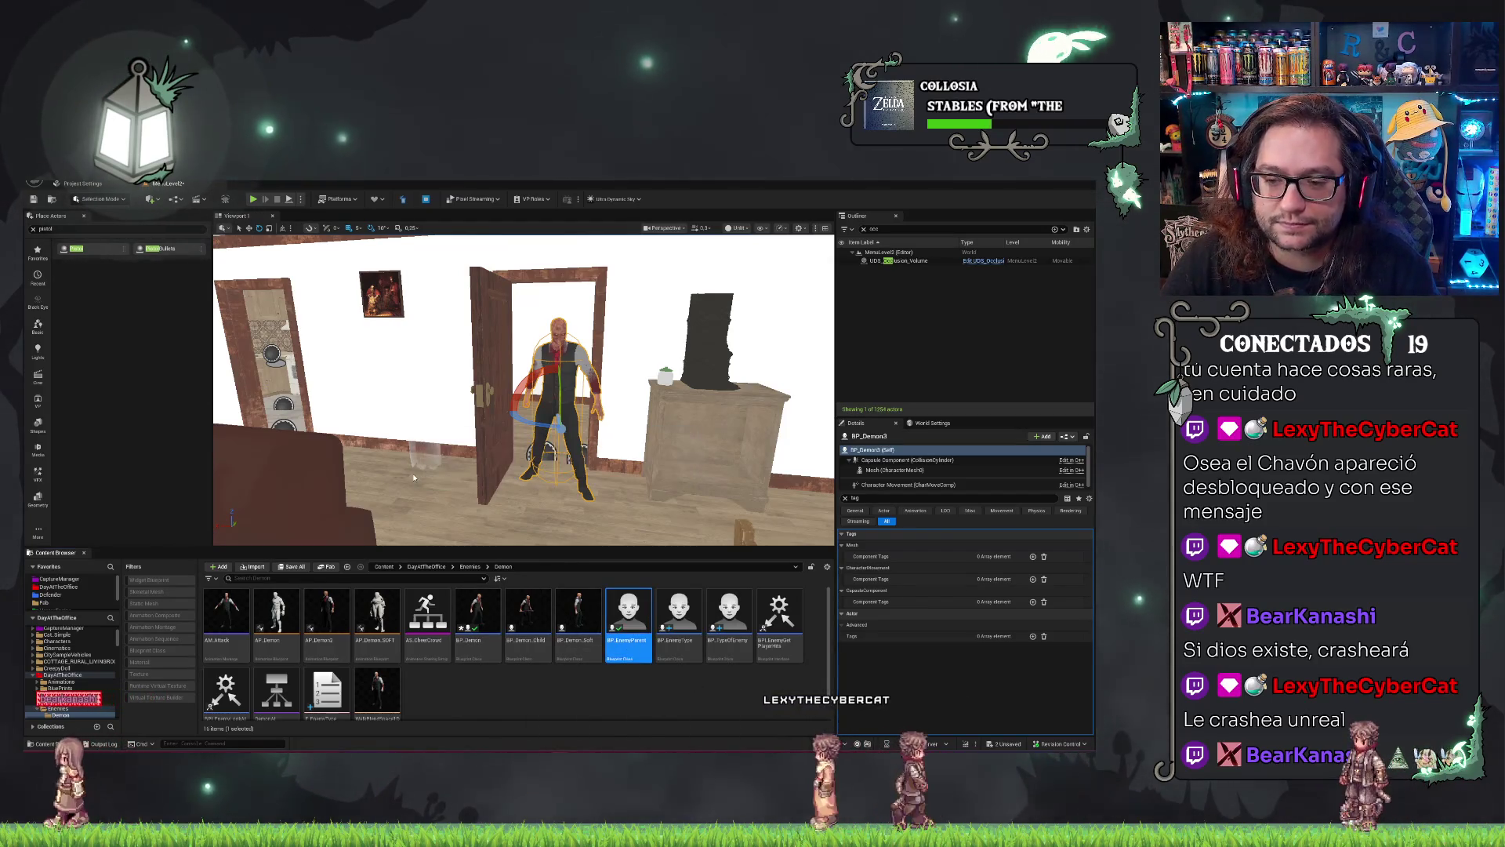
double_click(630, 649)
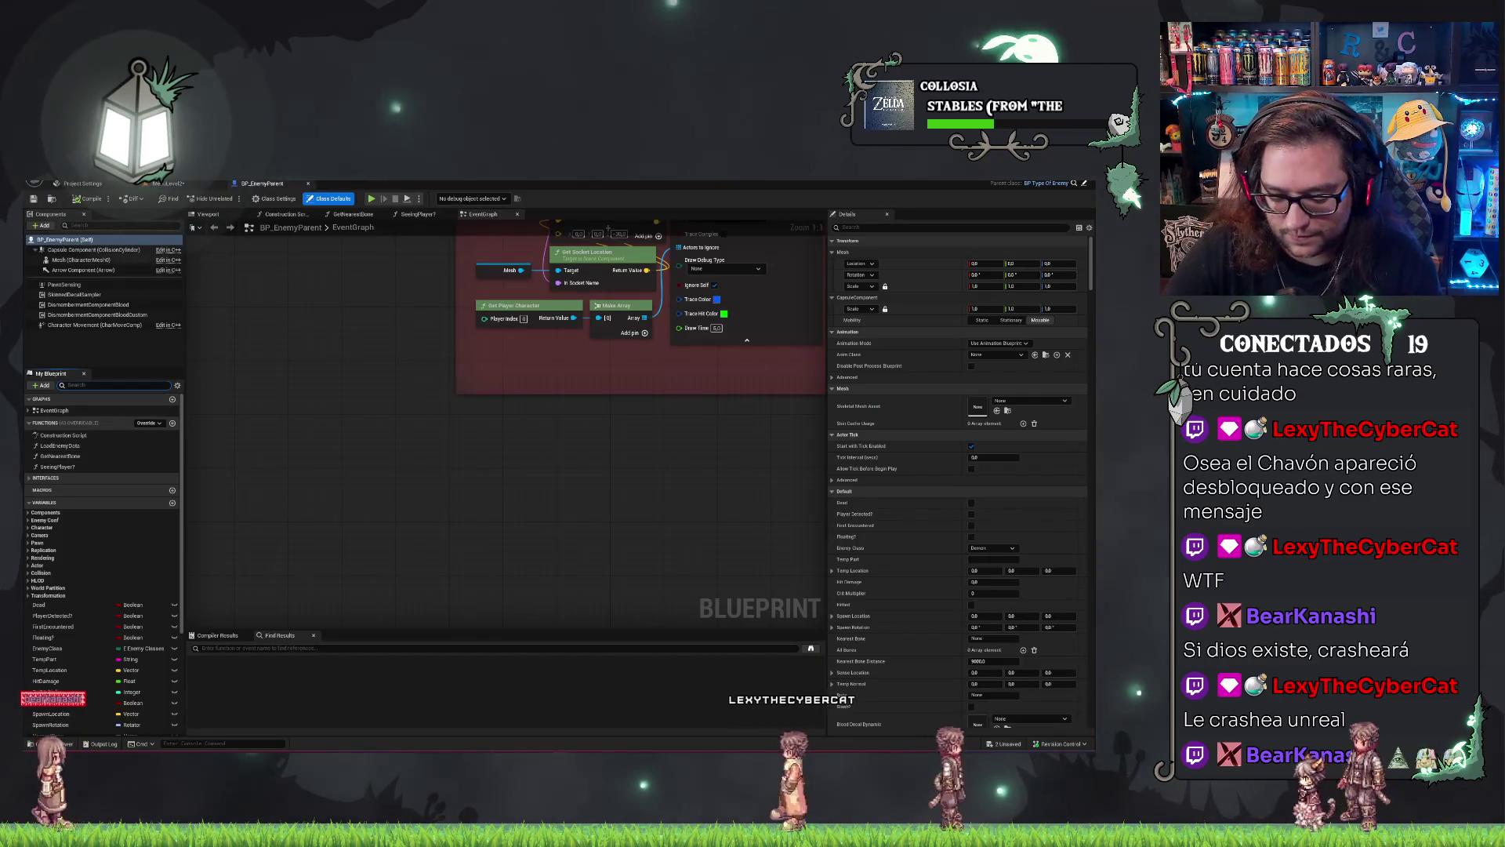
Remove the _0 suffix from Health, Active?, HasSenses?, CanHear?, HearThreshold and LOSHearThresh.
left_click(118, 385)
type("co")
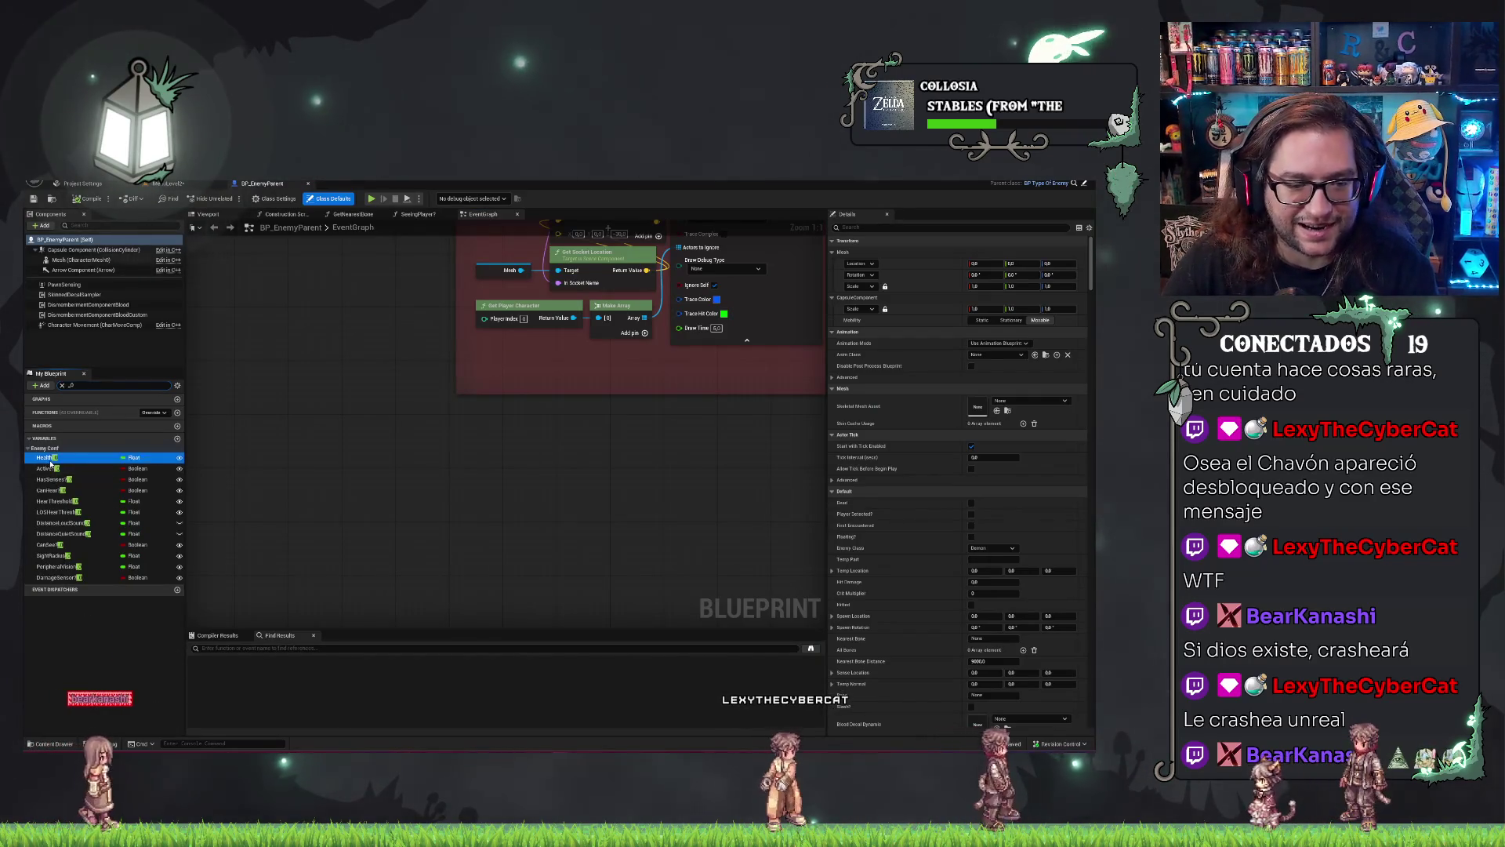
key("BackSpace")
key("BackSpace")
key("Return")
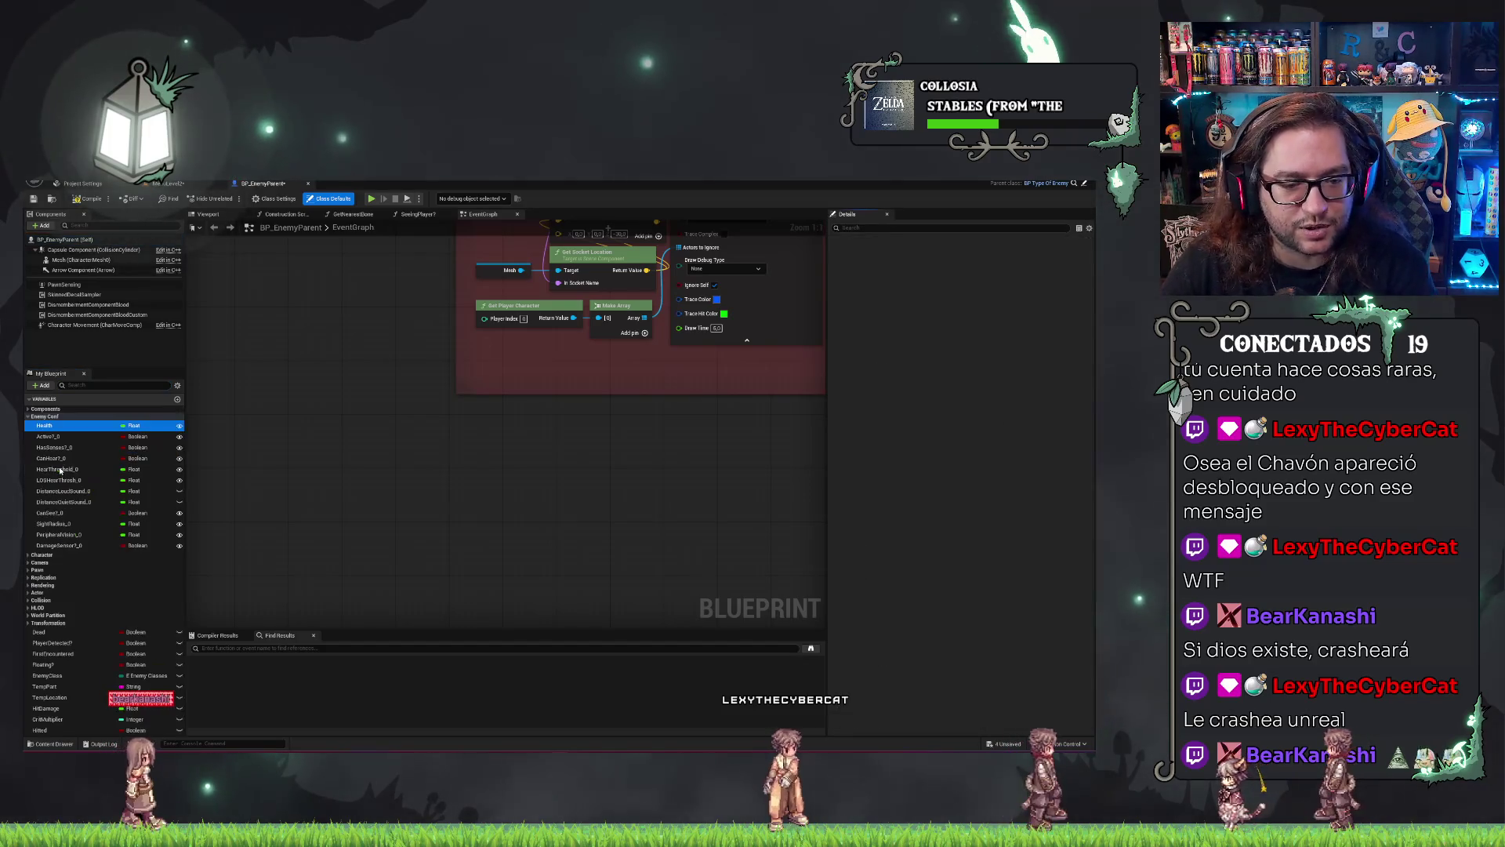
double_click(53, 436)
left_click(63, 436)
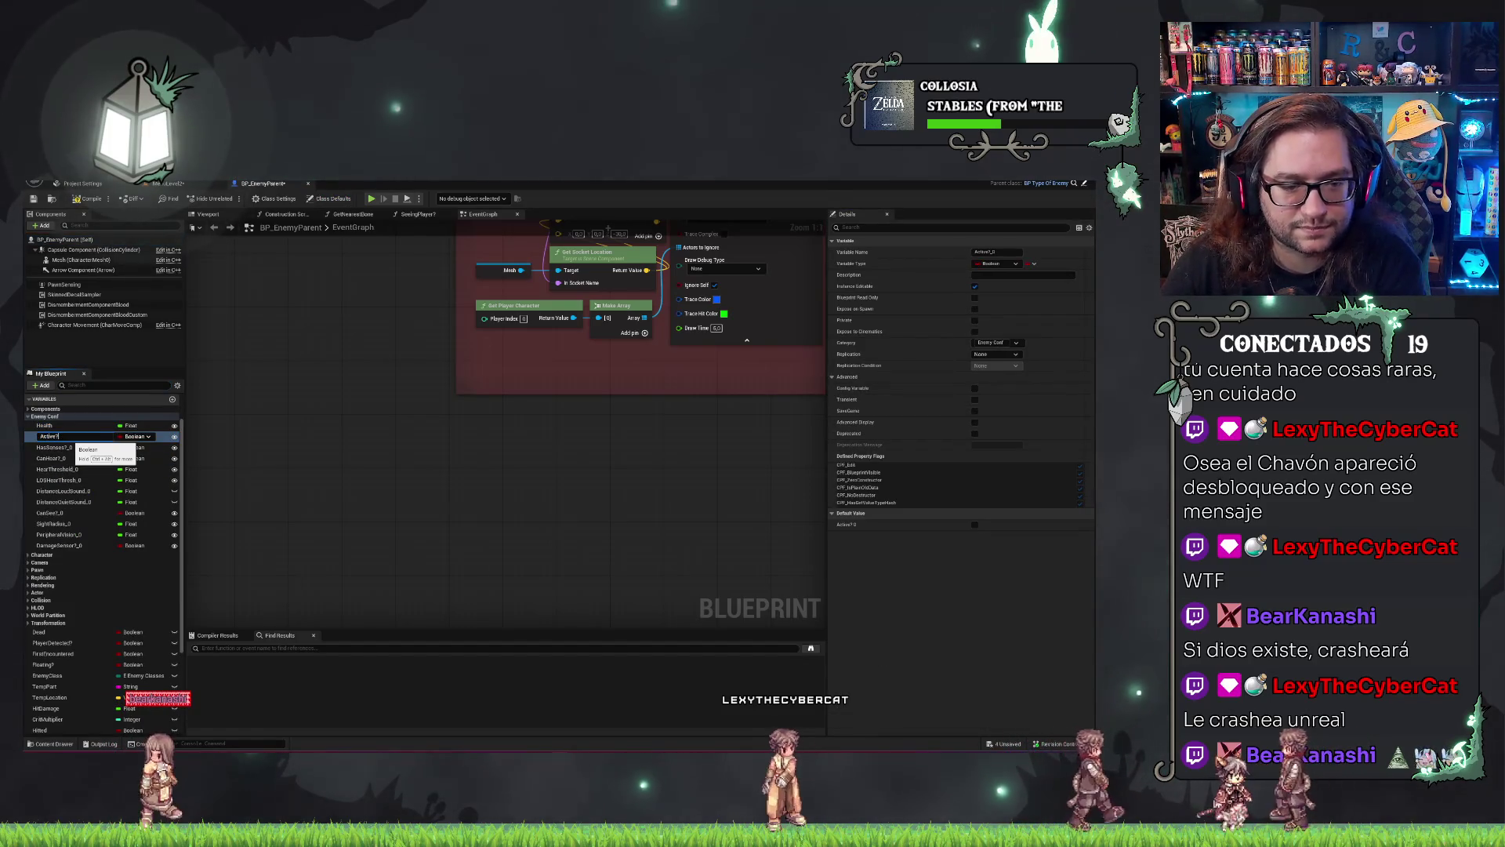
key("Return")
double_click(59, 447)
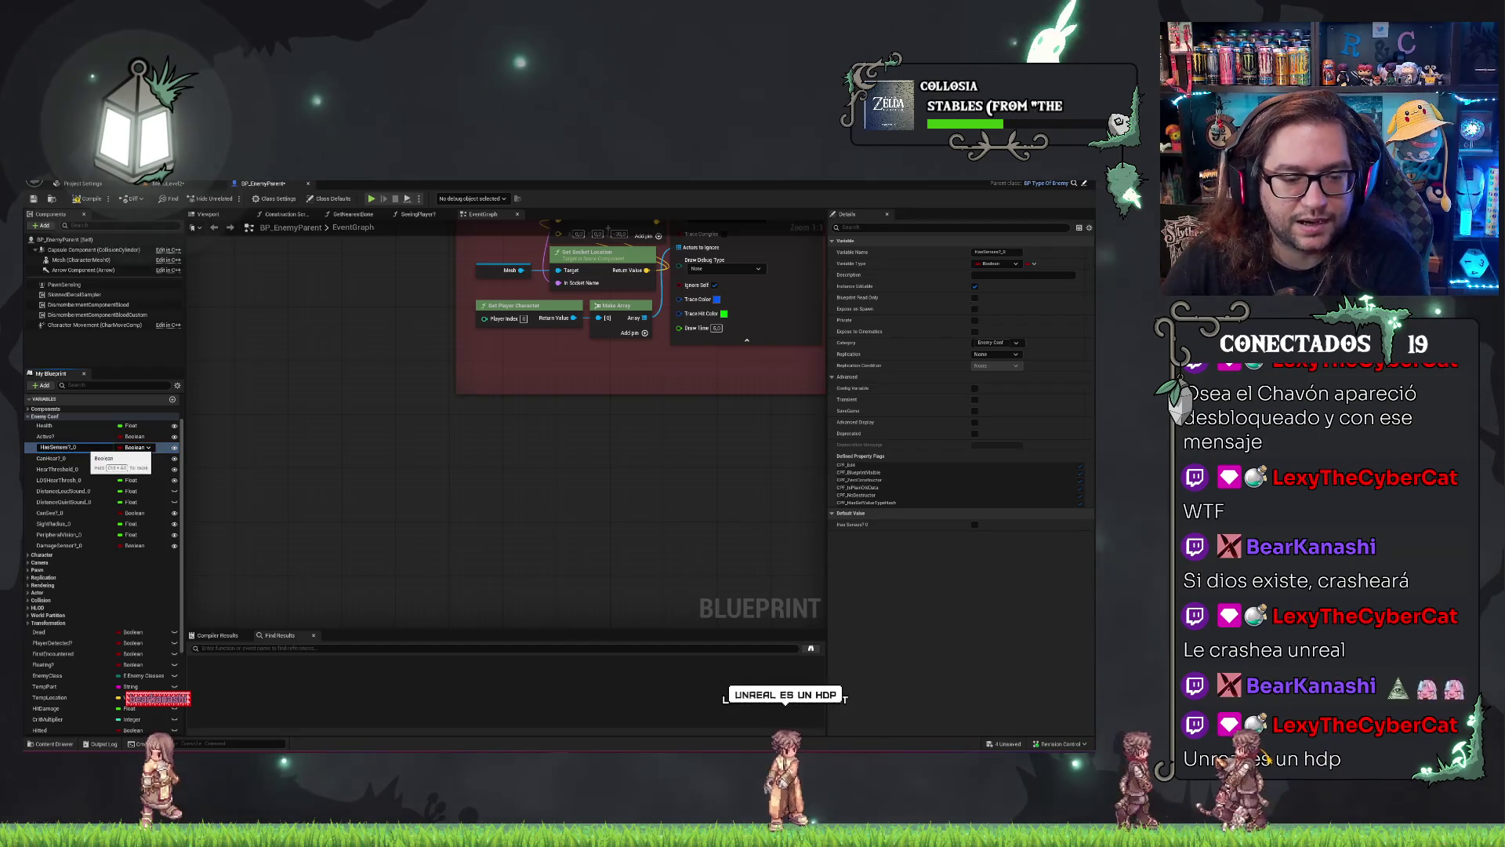
key("Return")
double_click(59, 458)
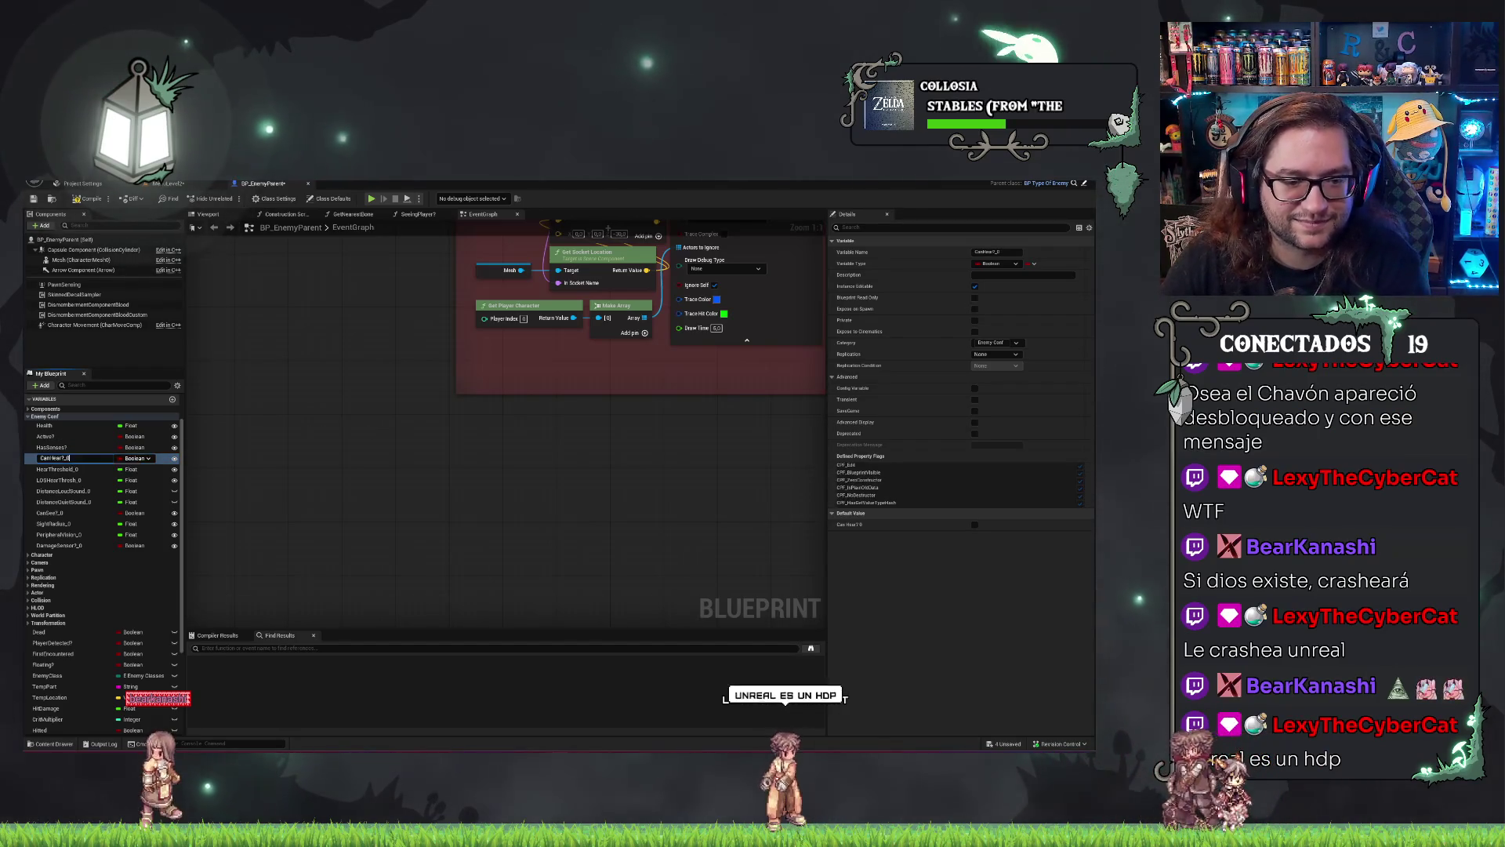
key("BackSpace")
key("Return")
double_click(58, 469)
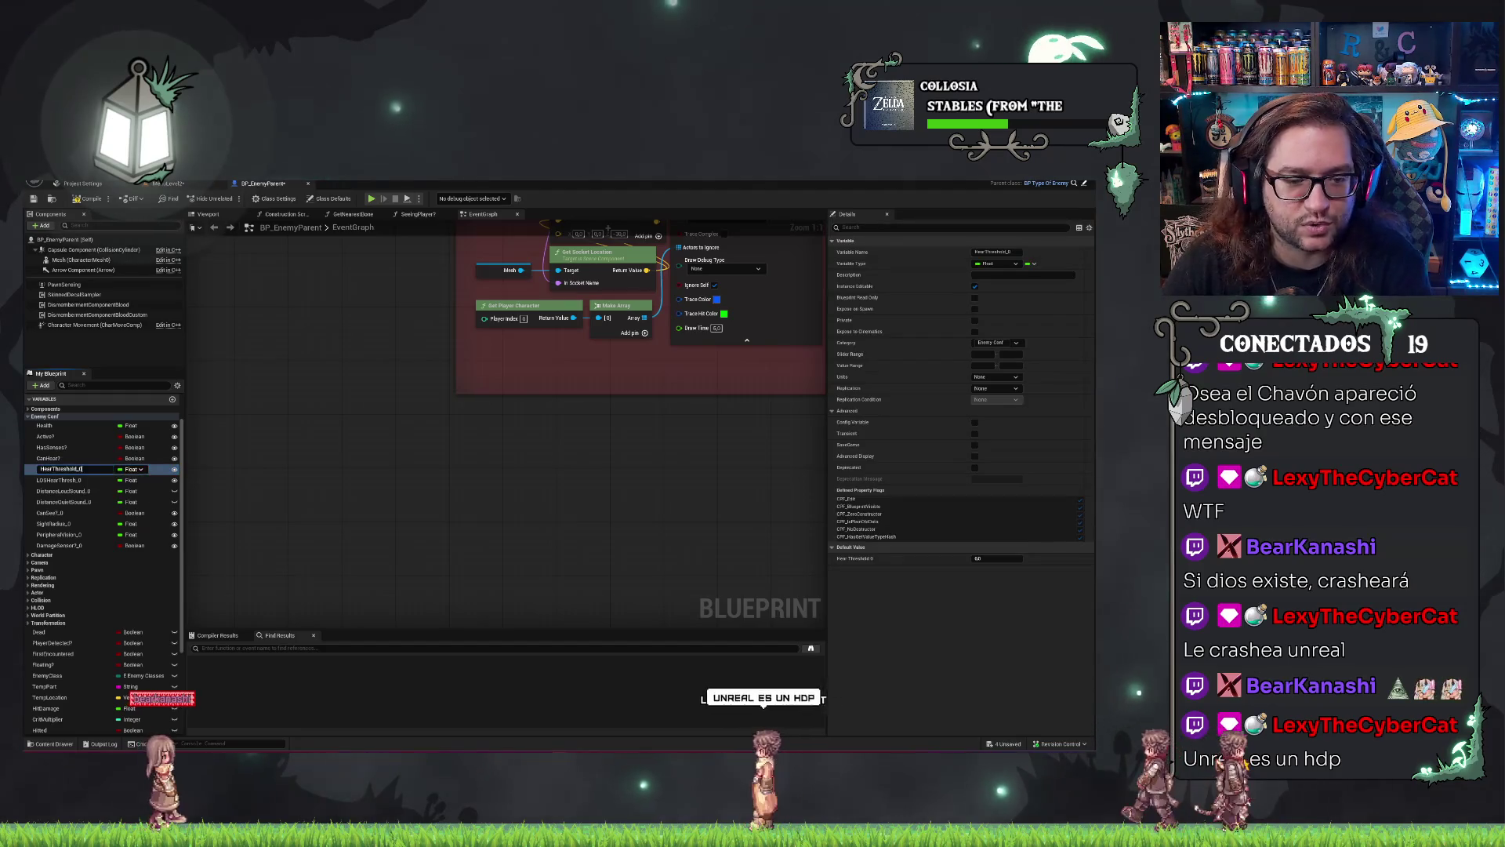
key("BackSpace")
key("BackSpace")
key("Return")
double_click(58, 480)
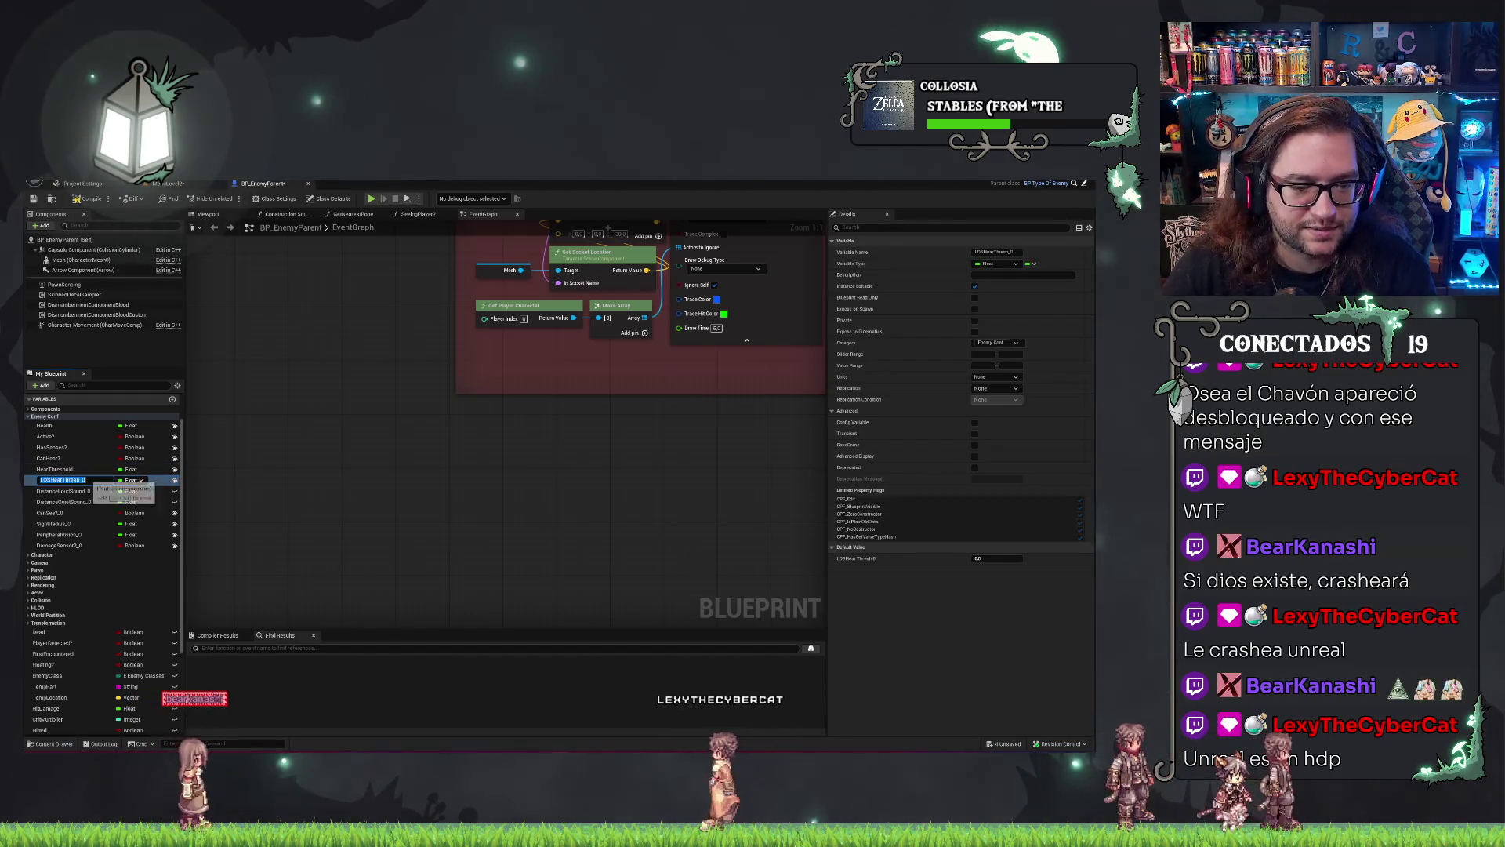
key("BackSpace")
key("BackSpace")
key("Return")
Remove the _0 suffix from DistanceLoudSound, DistanceQuietSound, CanSee?, SightRadius, PeripheralVision and DamageSensor?
double_click(92, 490)
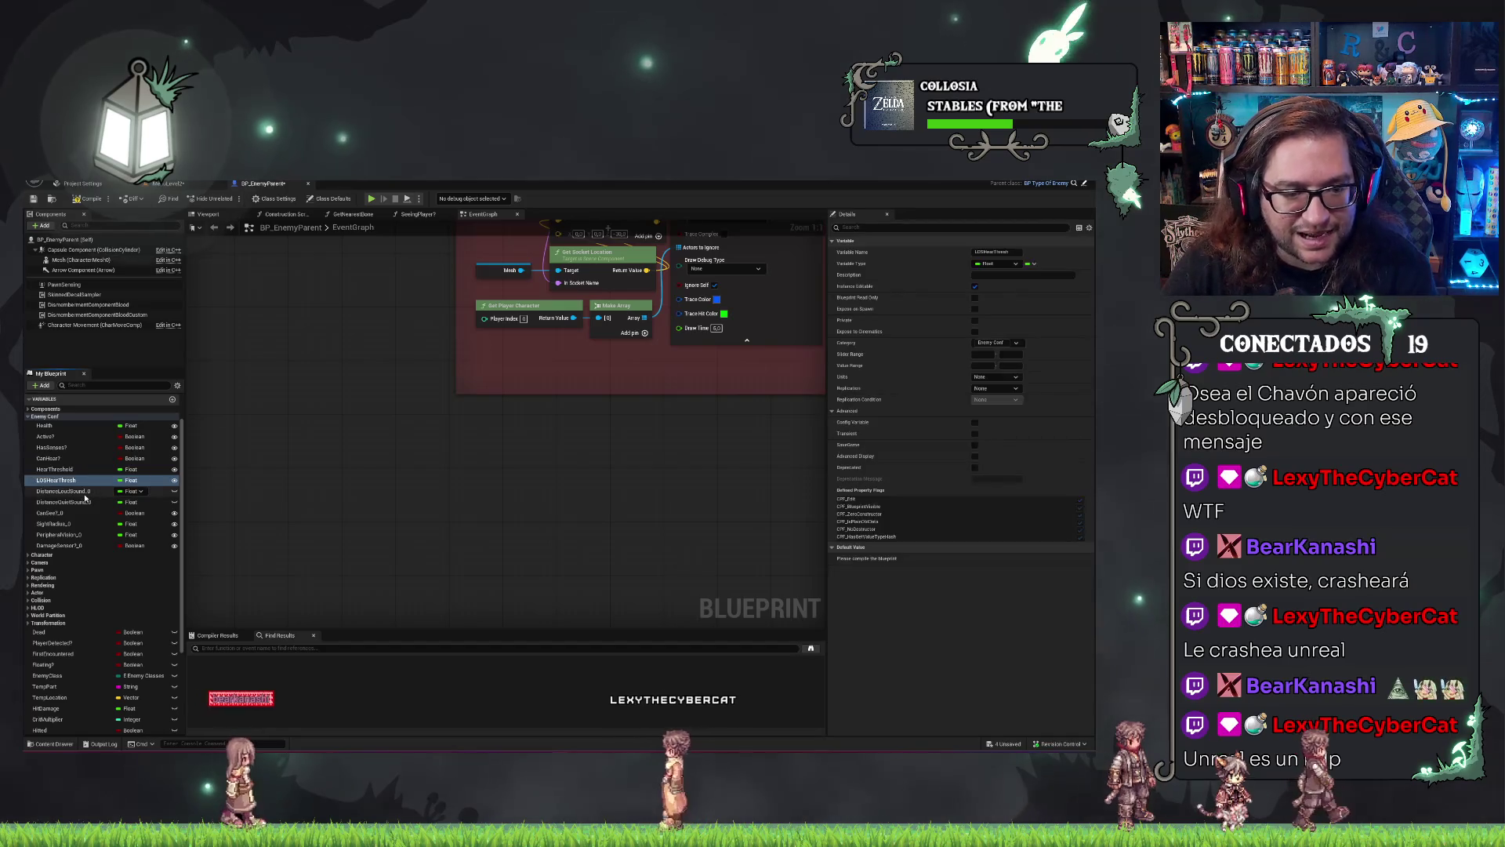
key("End")
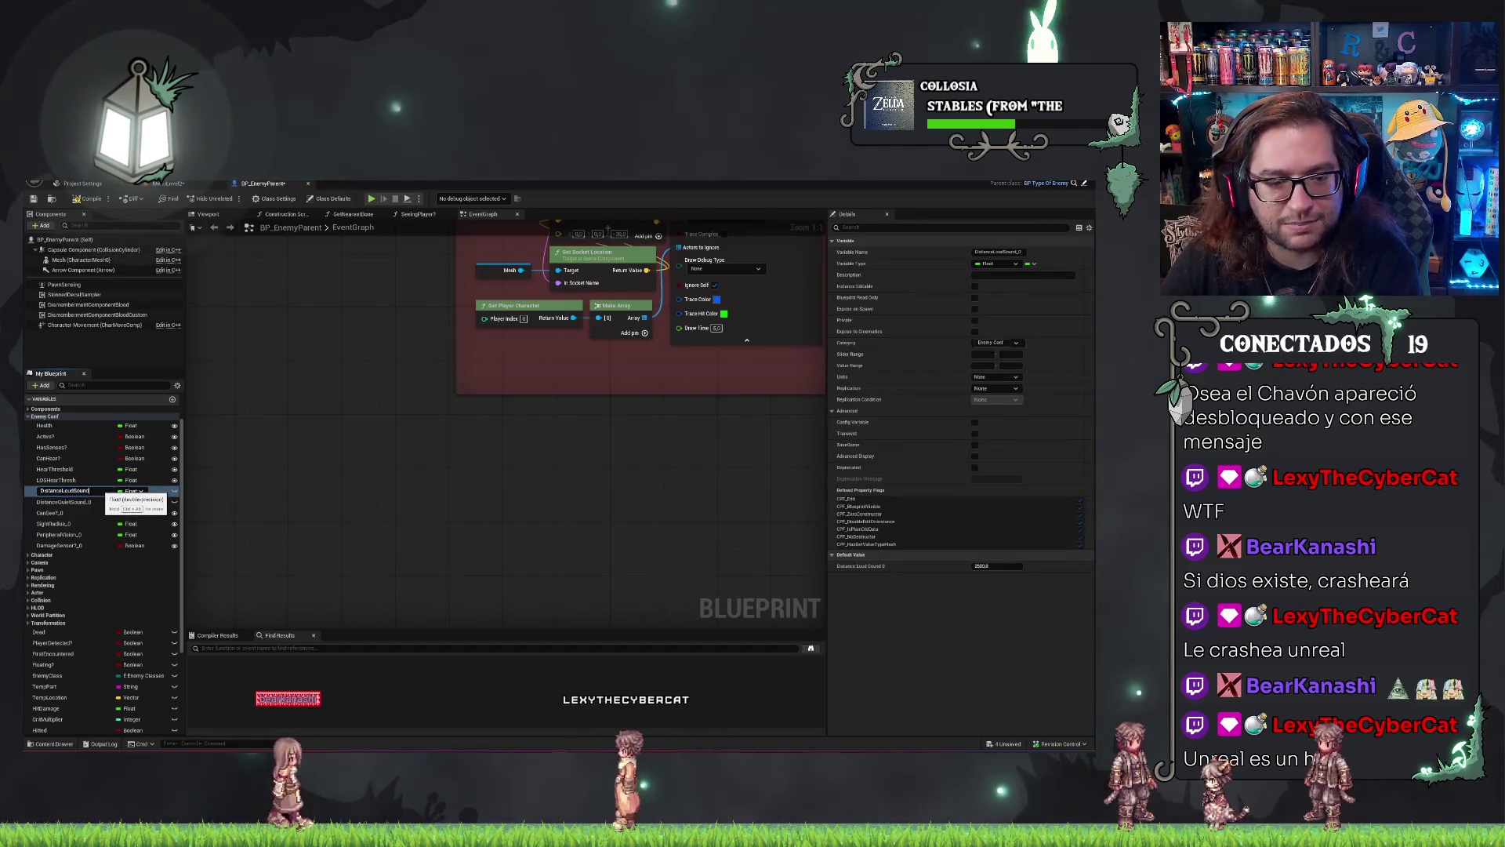
key("Return")
double_click(78, 502)
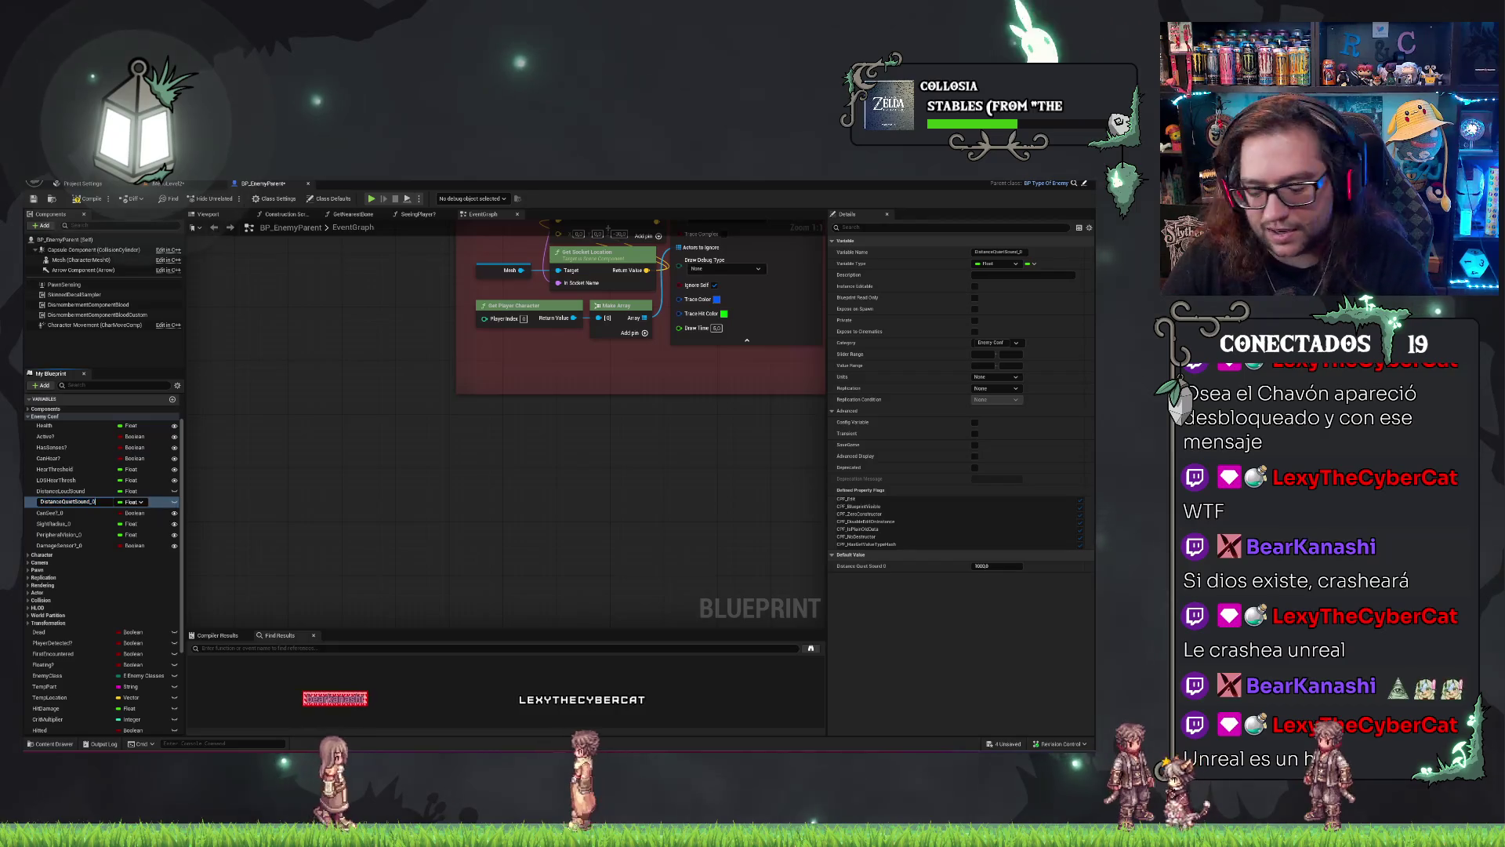
key("BackSpace")
key("BackSpace")
key("Return")
double_click(79, 511)
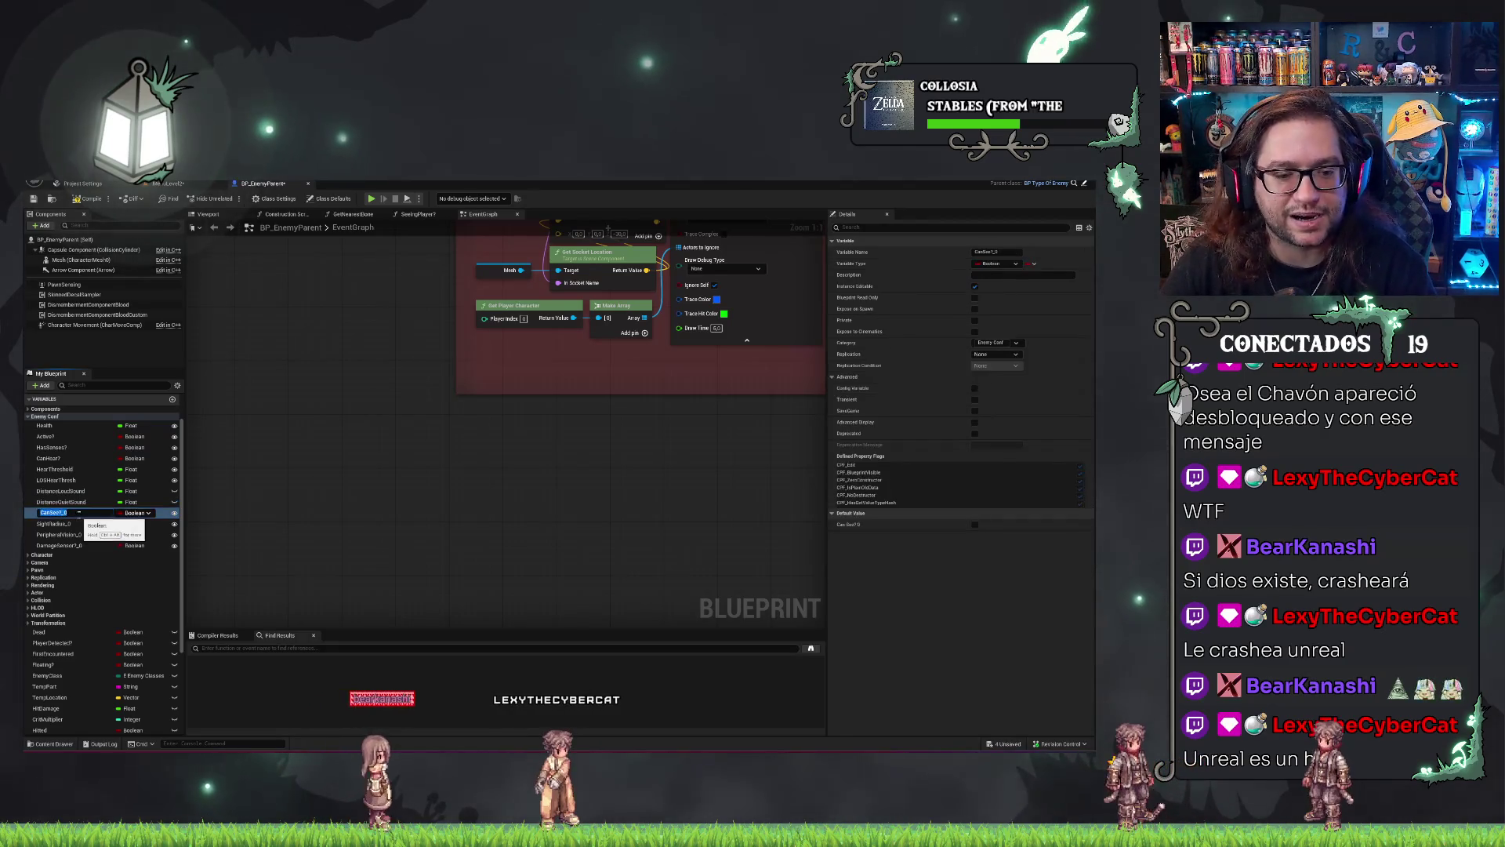
key("End")
key("Return")
double_click(78, 523)
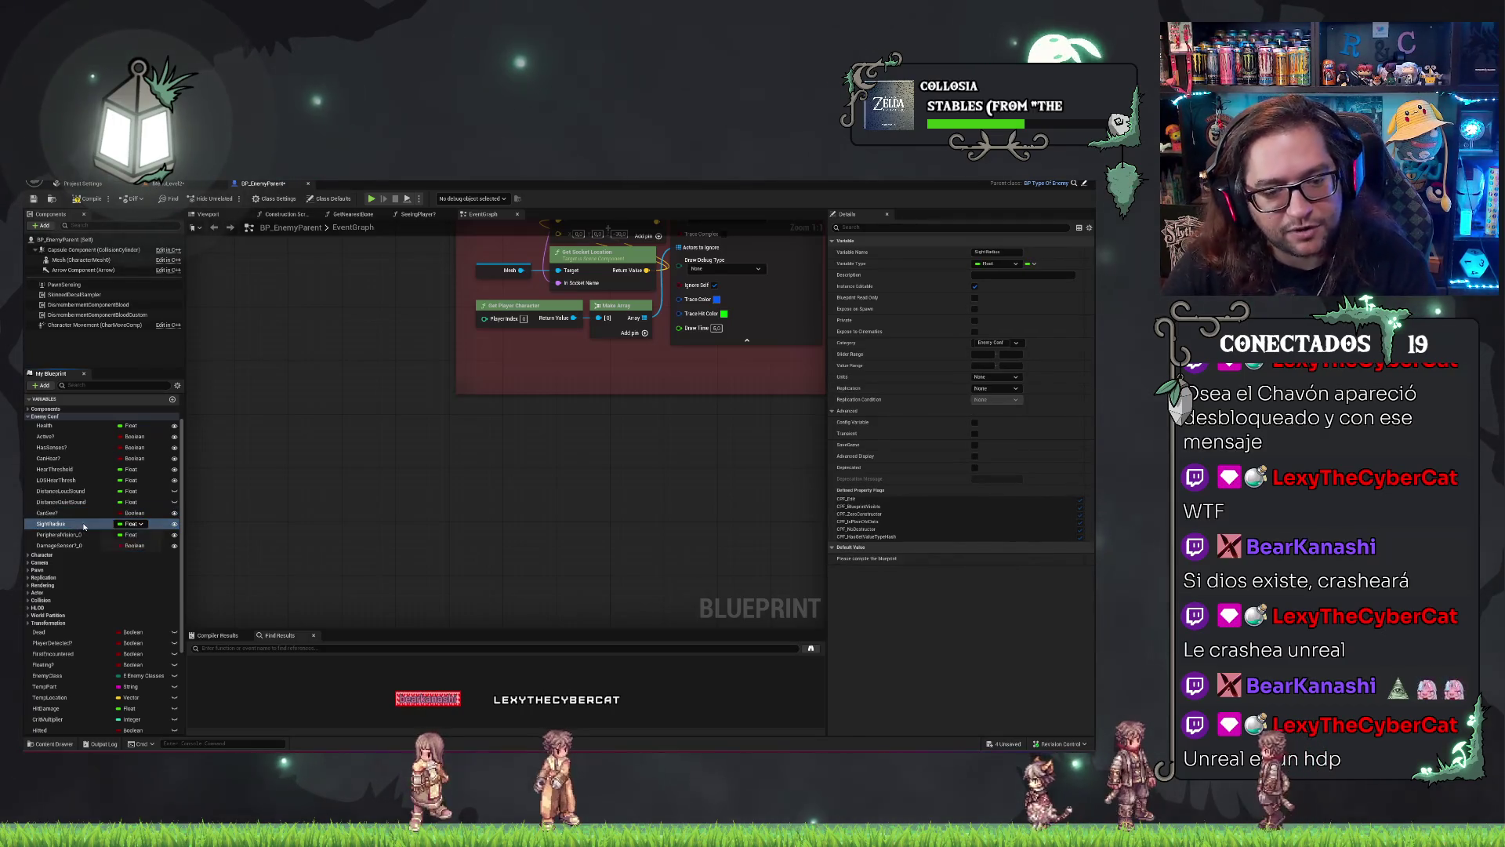
double_click(76, 536)
key("End")
key("BackSpace")
key("BackSpace")
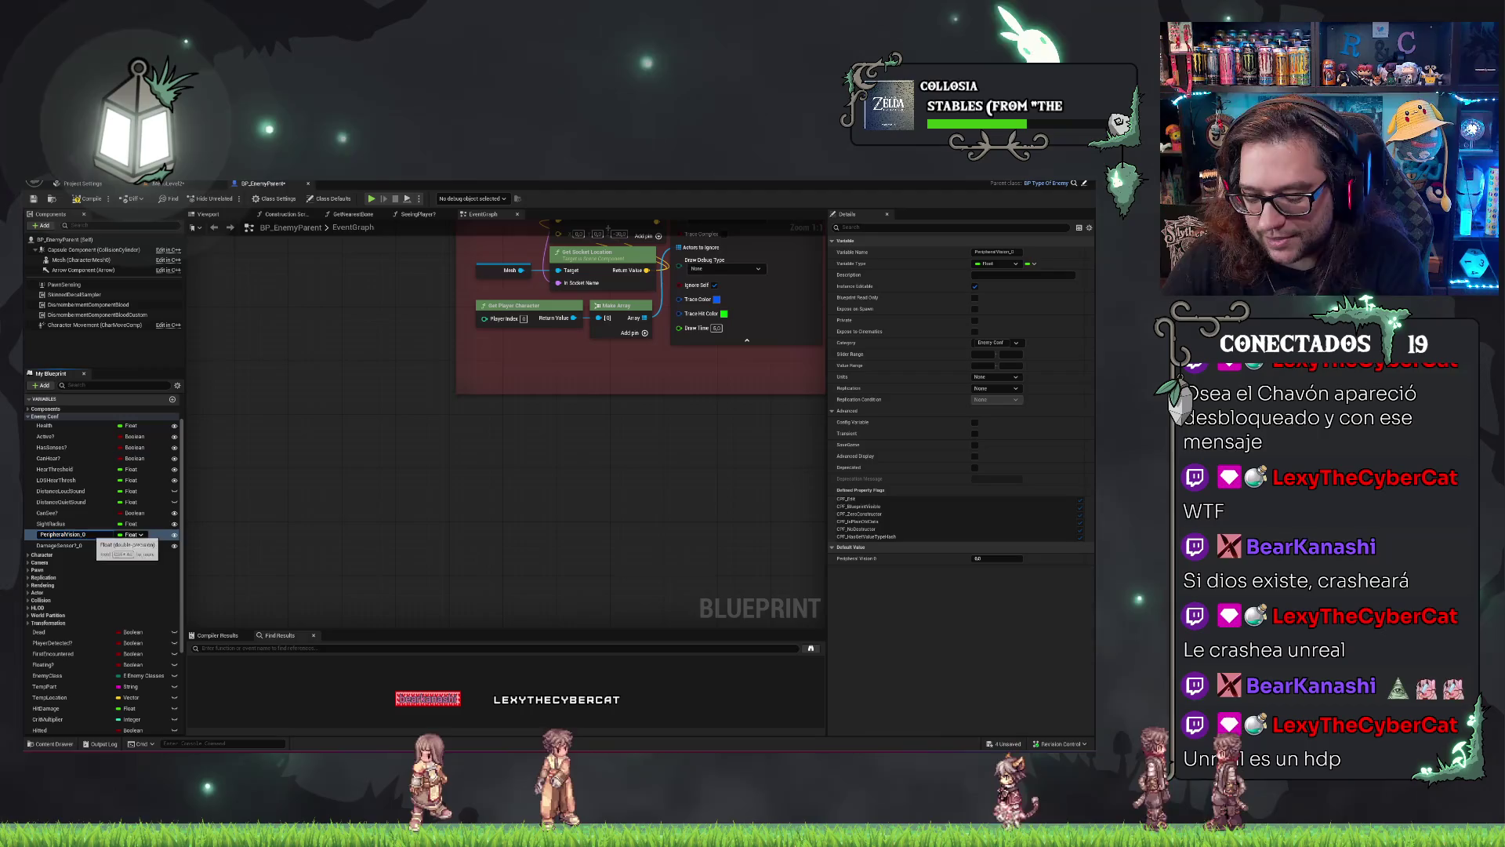
left_click(81, 545)
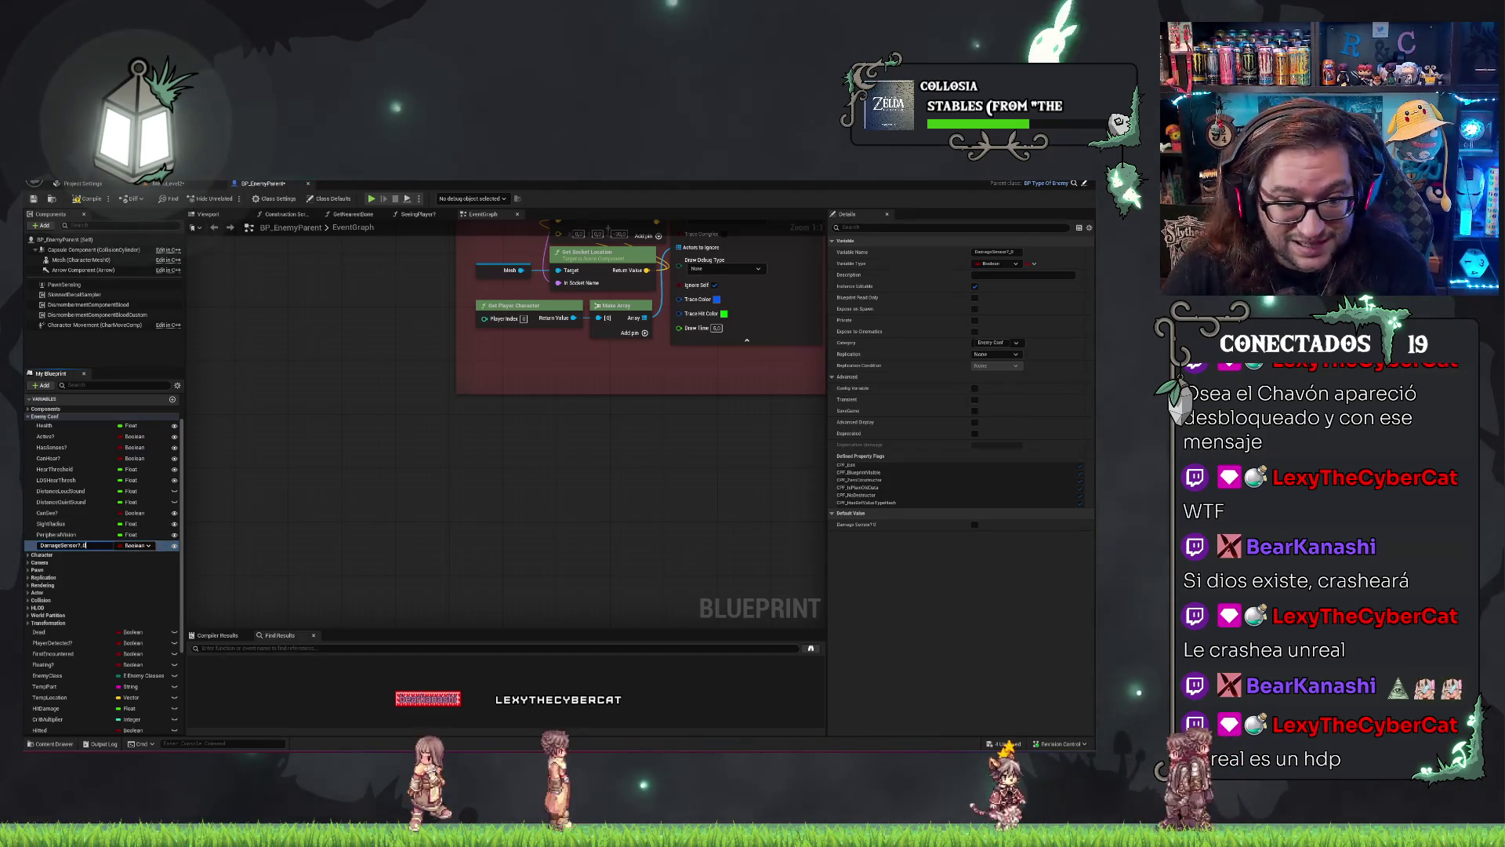
key("Return")
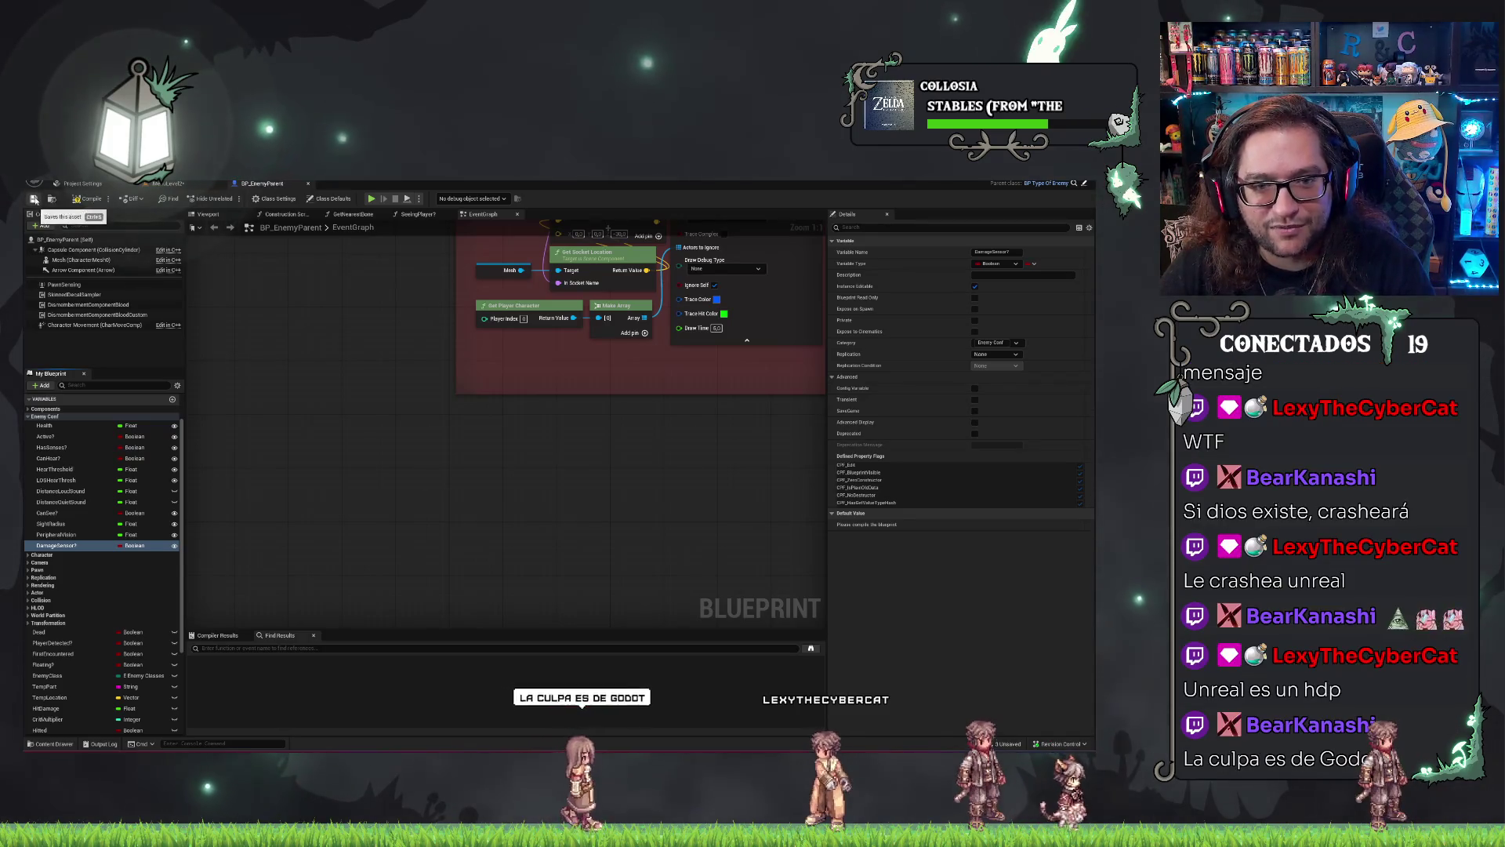
In BP_Demon's Construction Script, add a Set Health node after the Branch's True path.
left_click(180, 186)
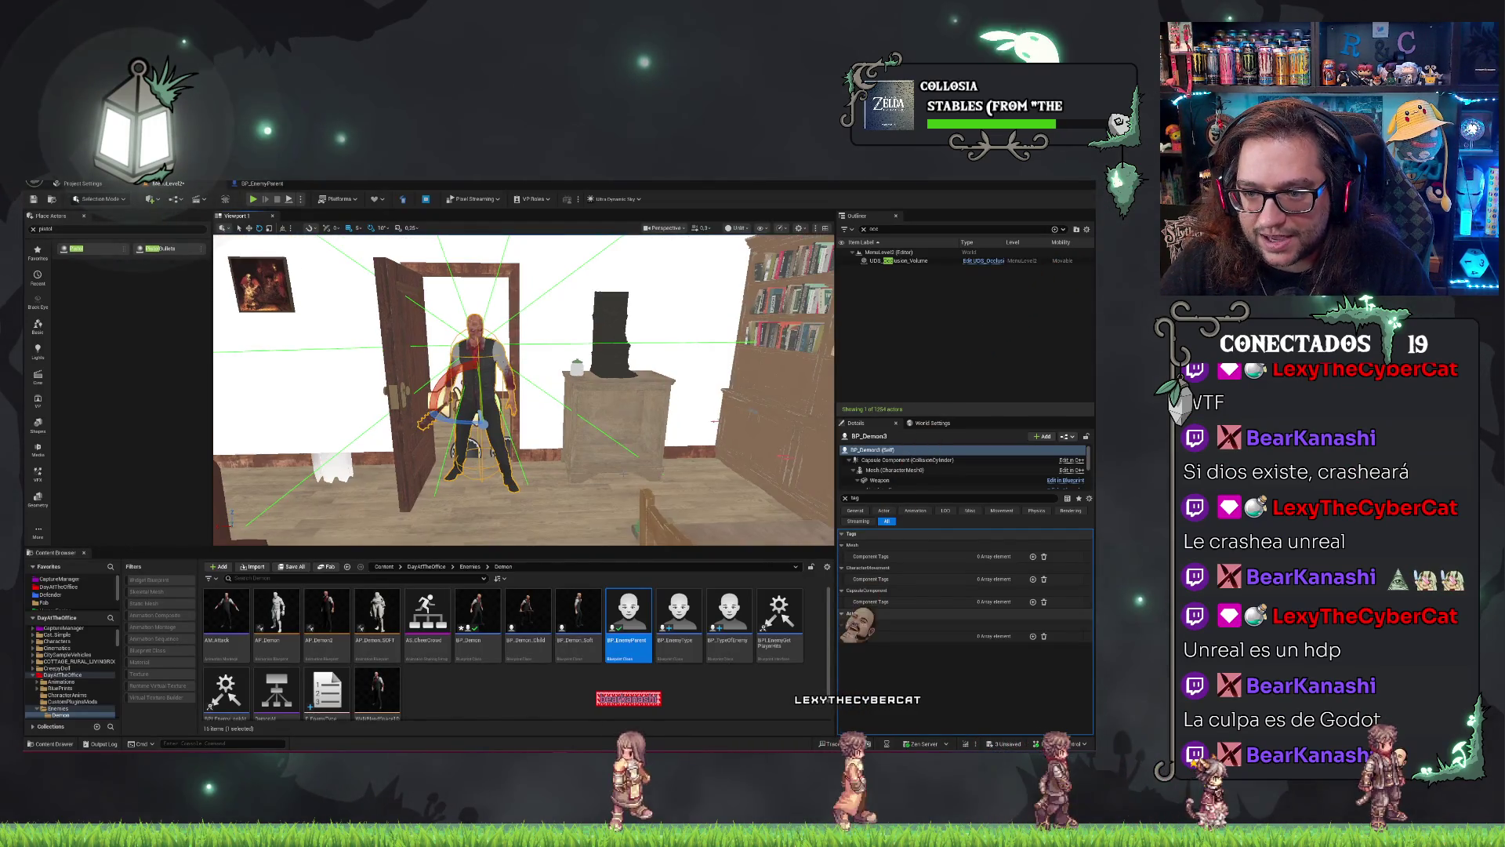
double_click(477, 611)
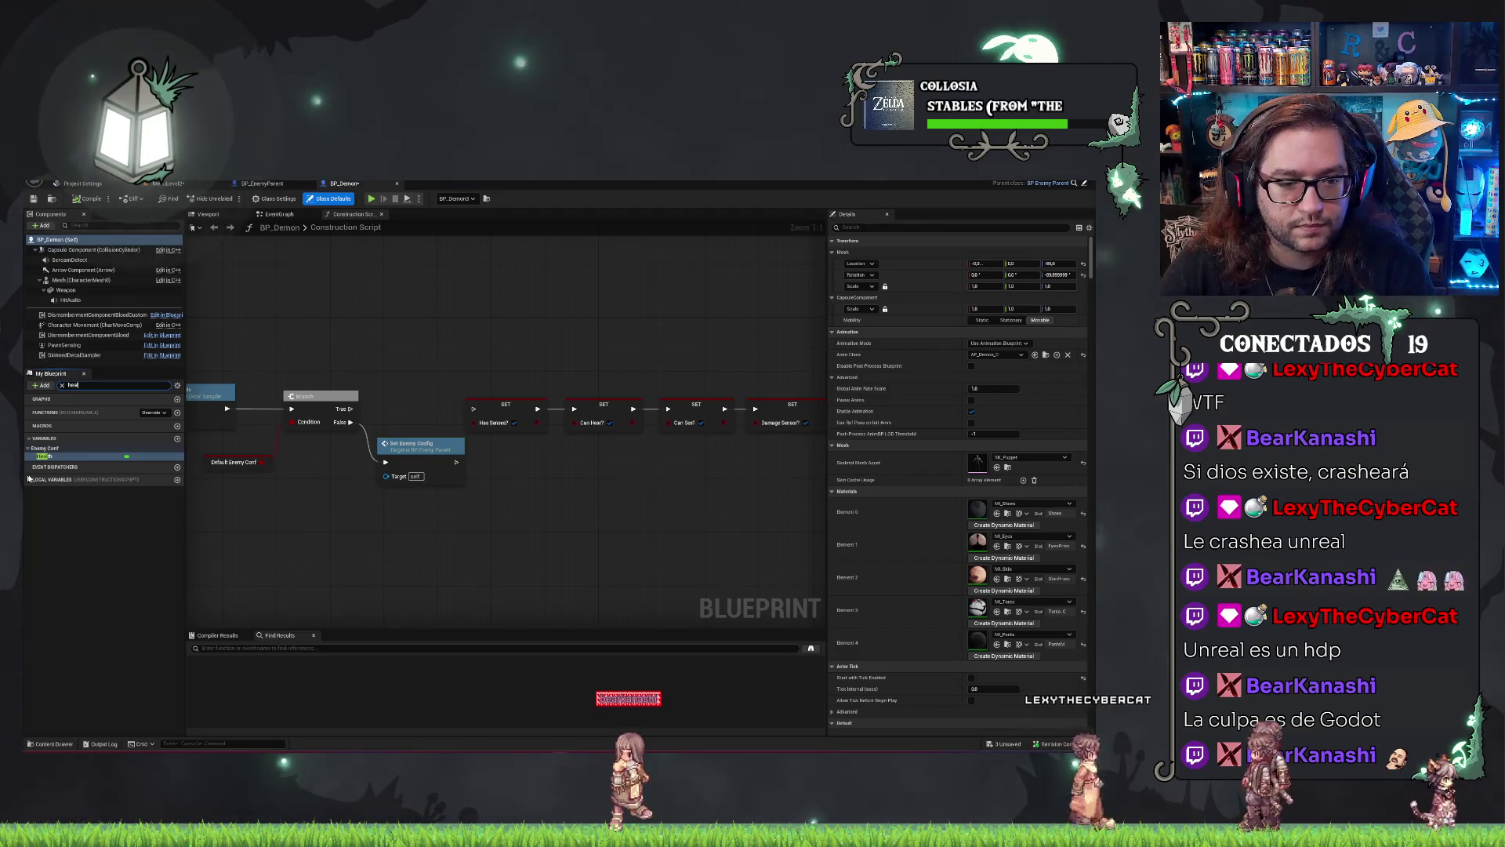
left_click_drag(92, 454, 385, 409)
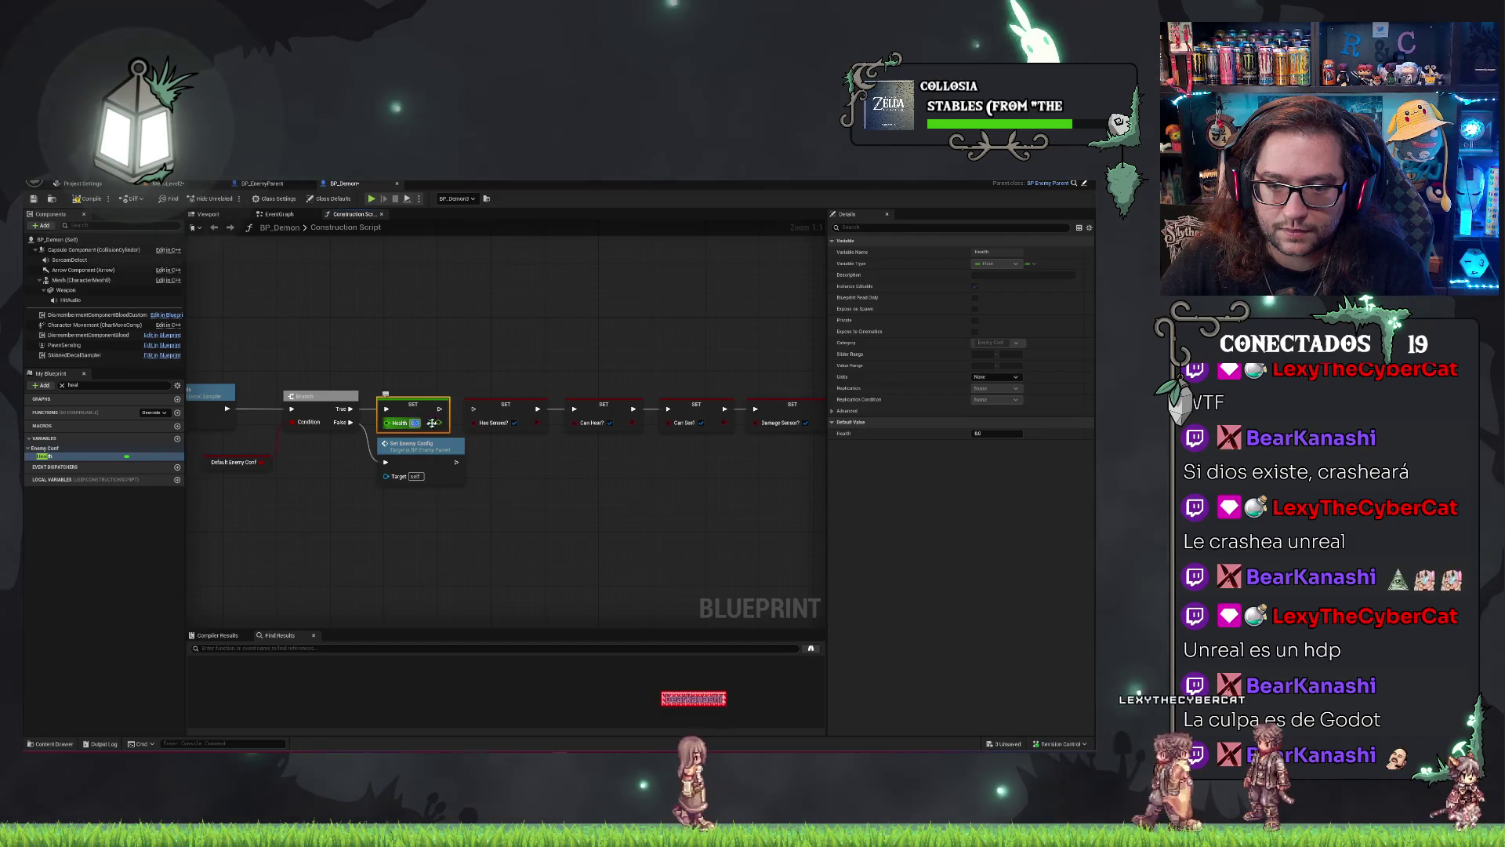
Save the modified assets and the current level.
key("ctrl+s")
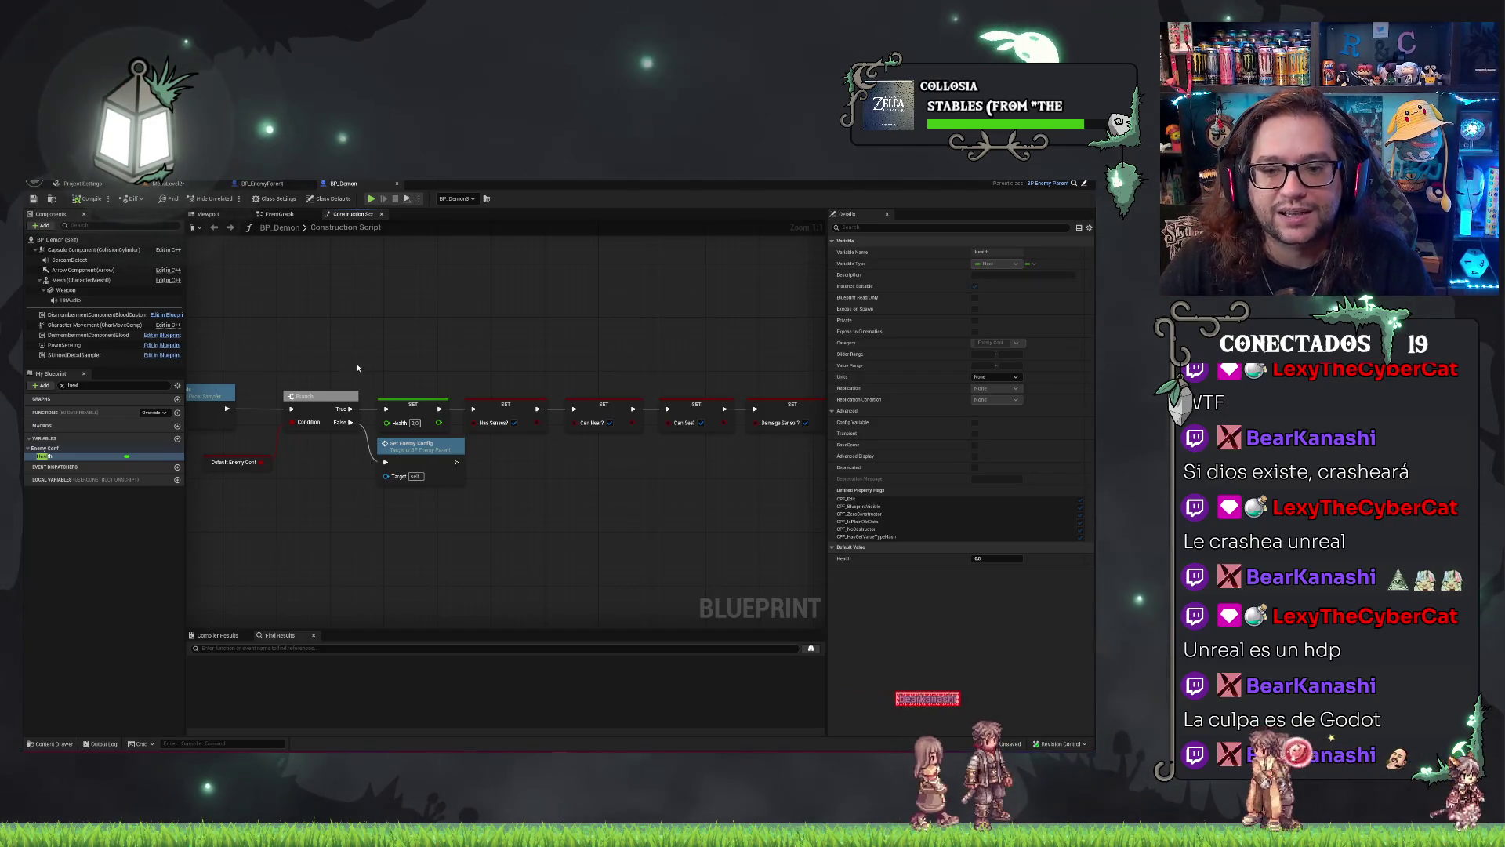
left_click_drag(358, 367, 228, 319)
key("ctrl+shift+s")
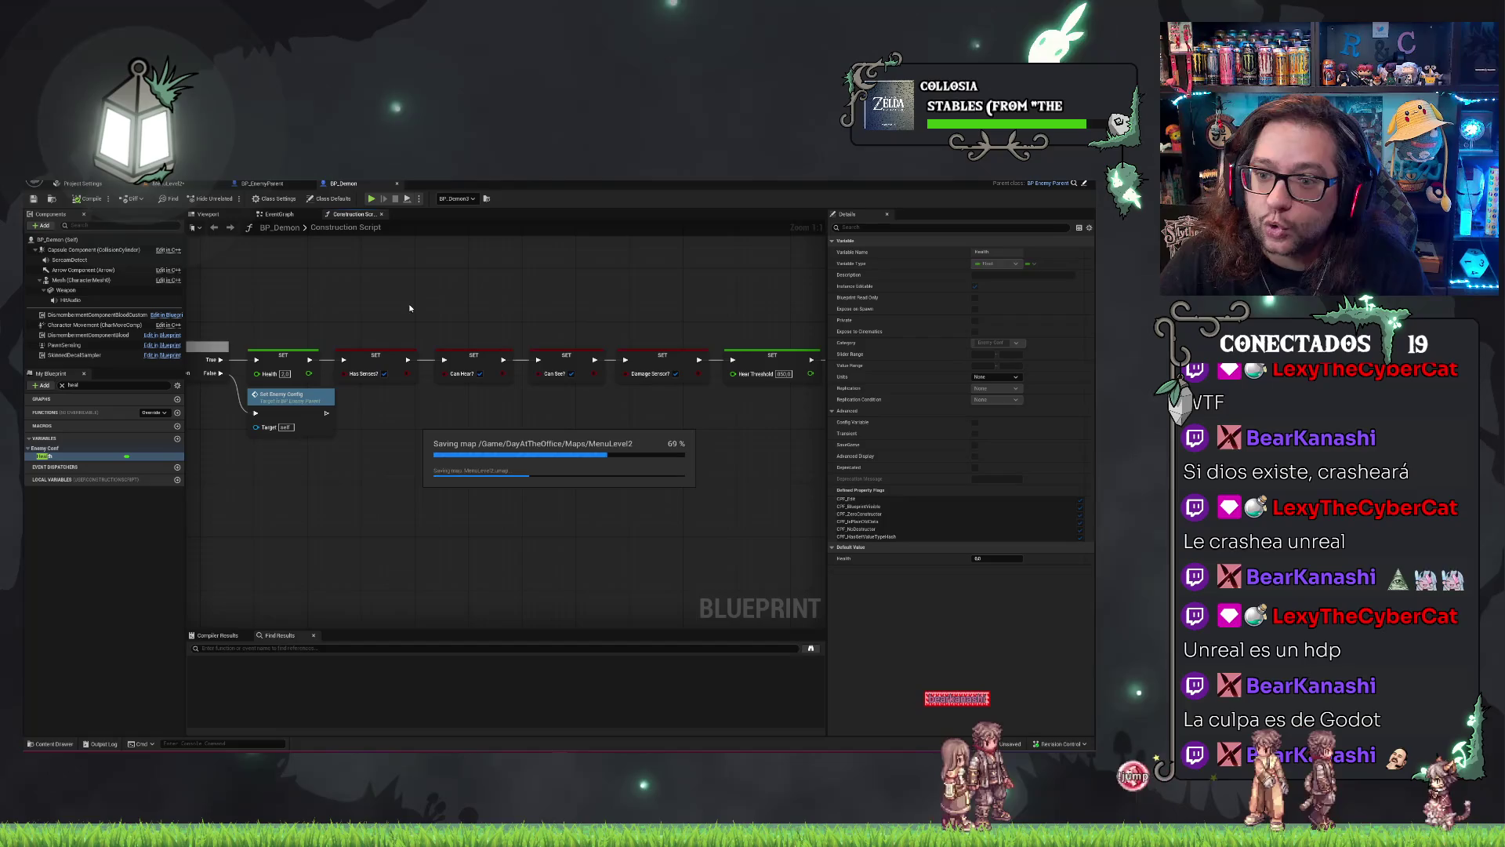
Focus the demon in MenuLevel2 and start Play in Editor, which raises a compile-error warning.
left_click(163, 185)
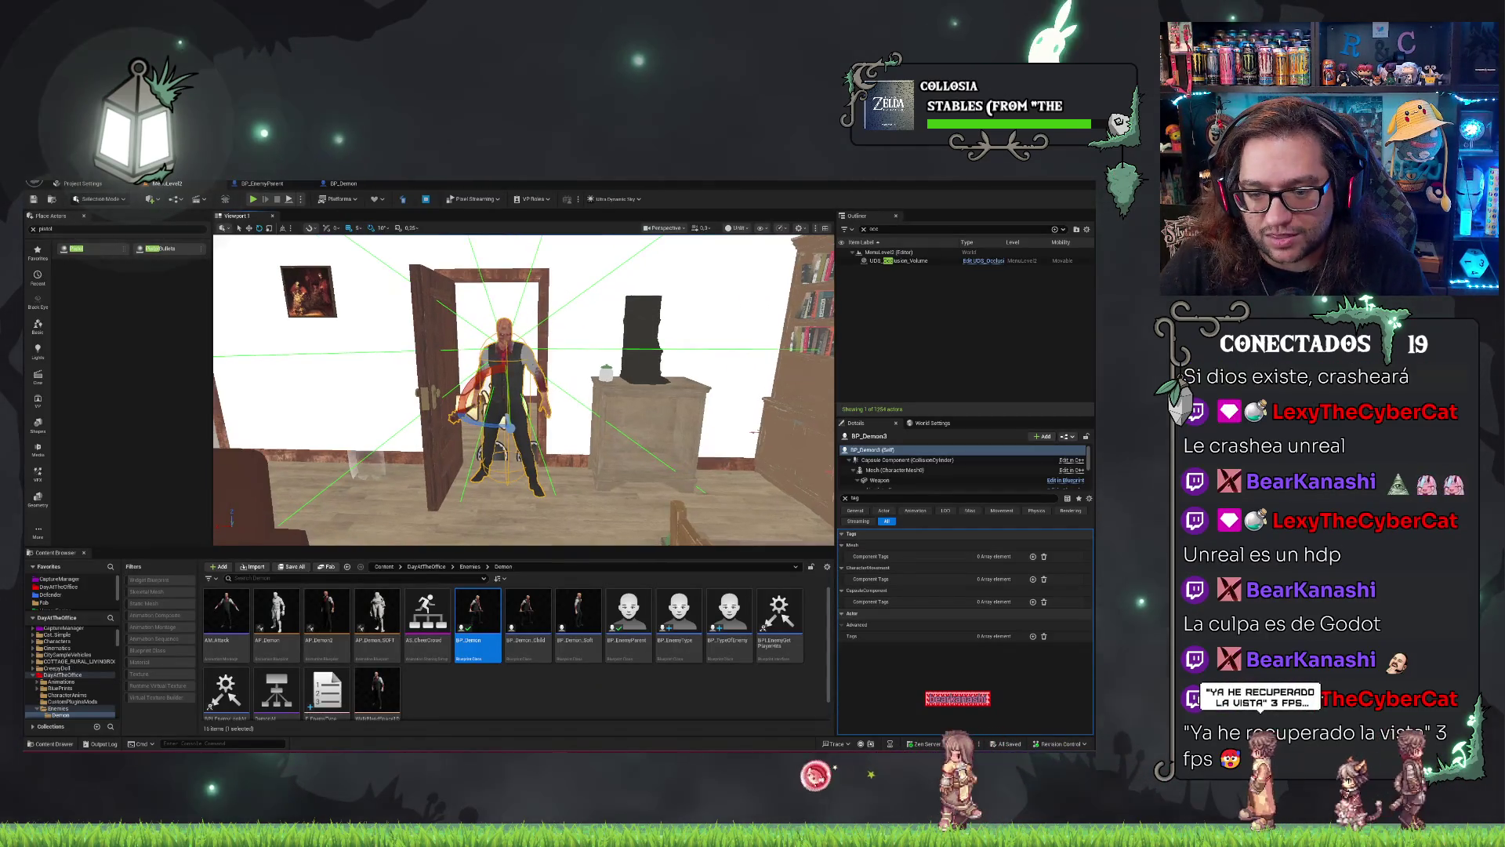
left_click(582, 695)
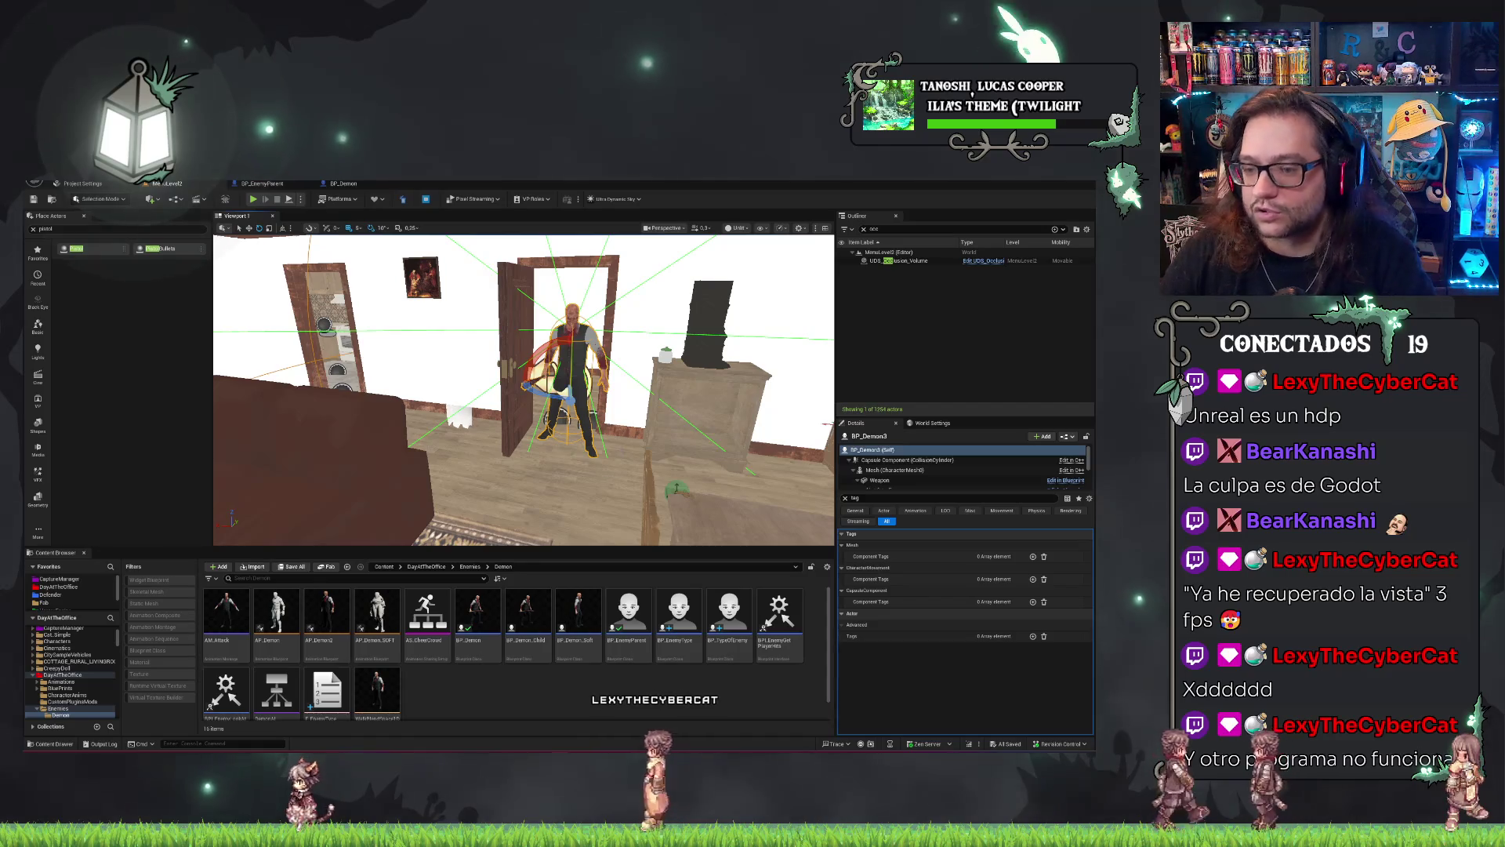
key("f")
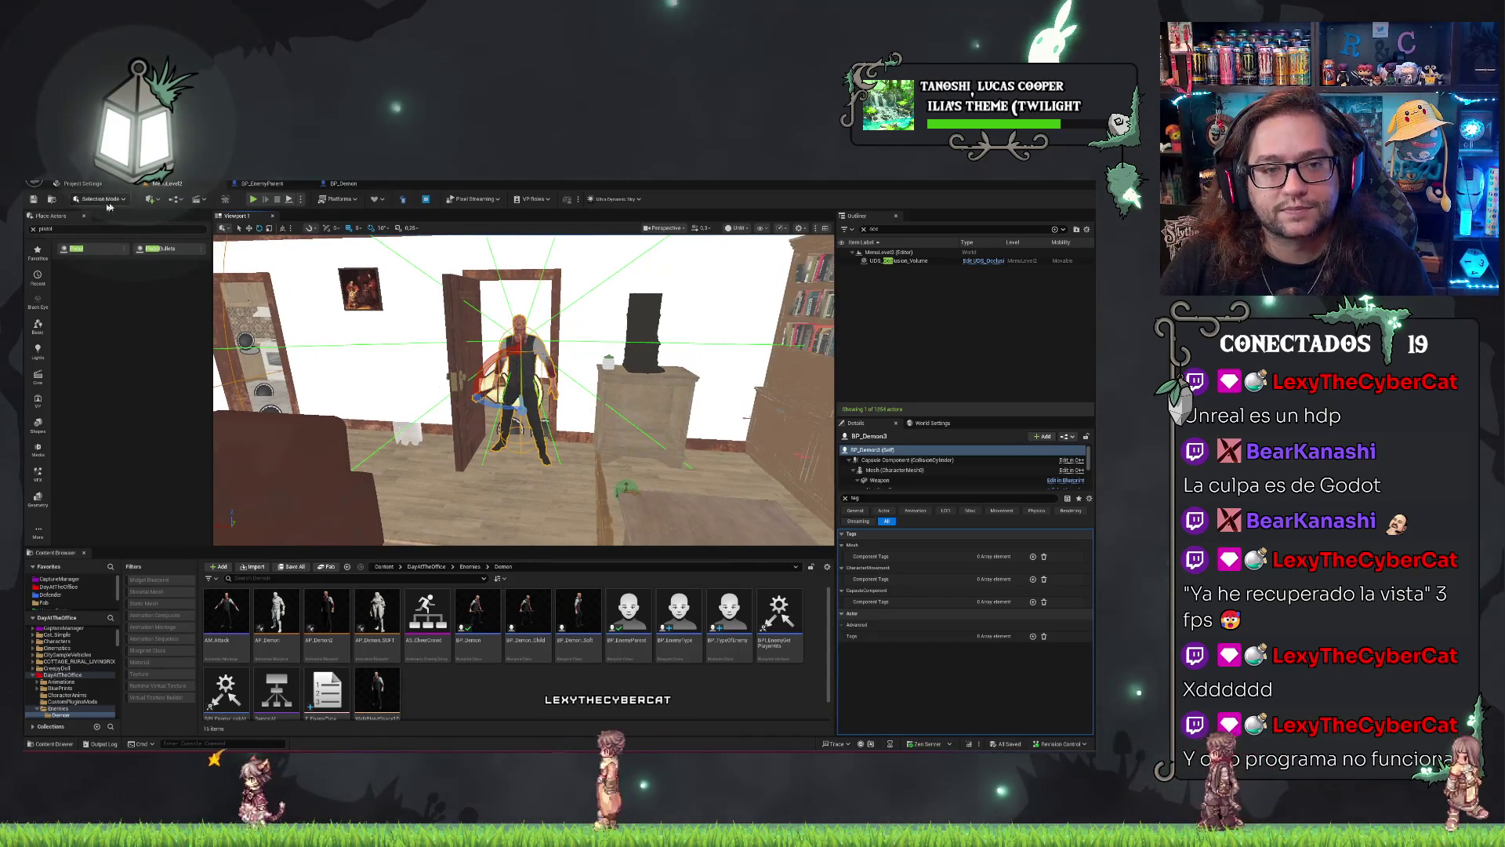
key("alt+p")
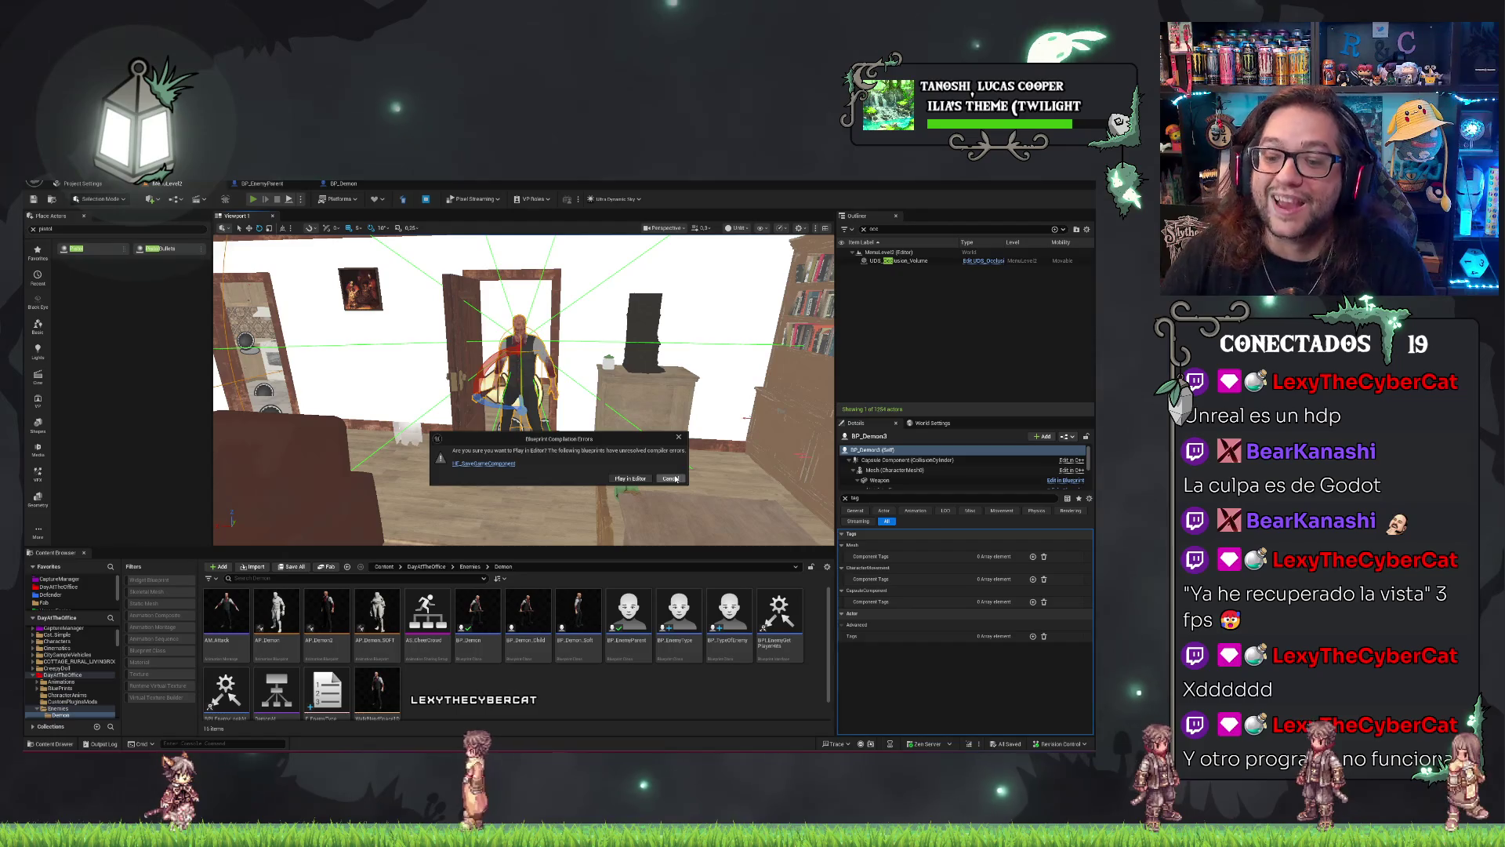
Cancel play, close the Message Log, recompile HE_SaveGameComponent and jump to the failing node.
left_click(497, 464)
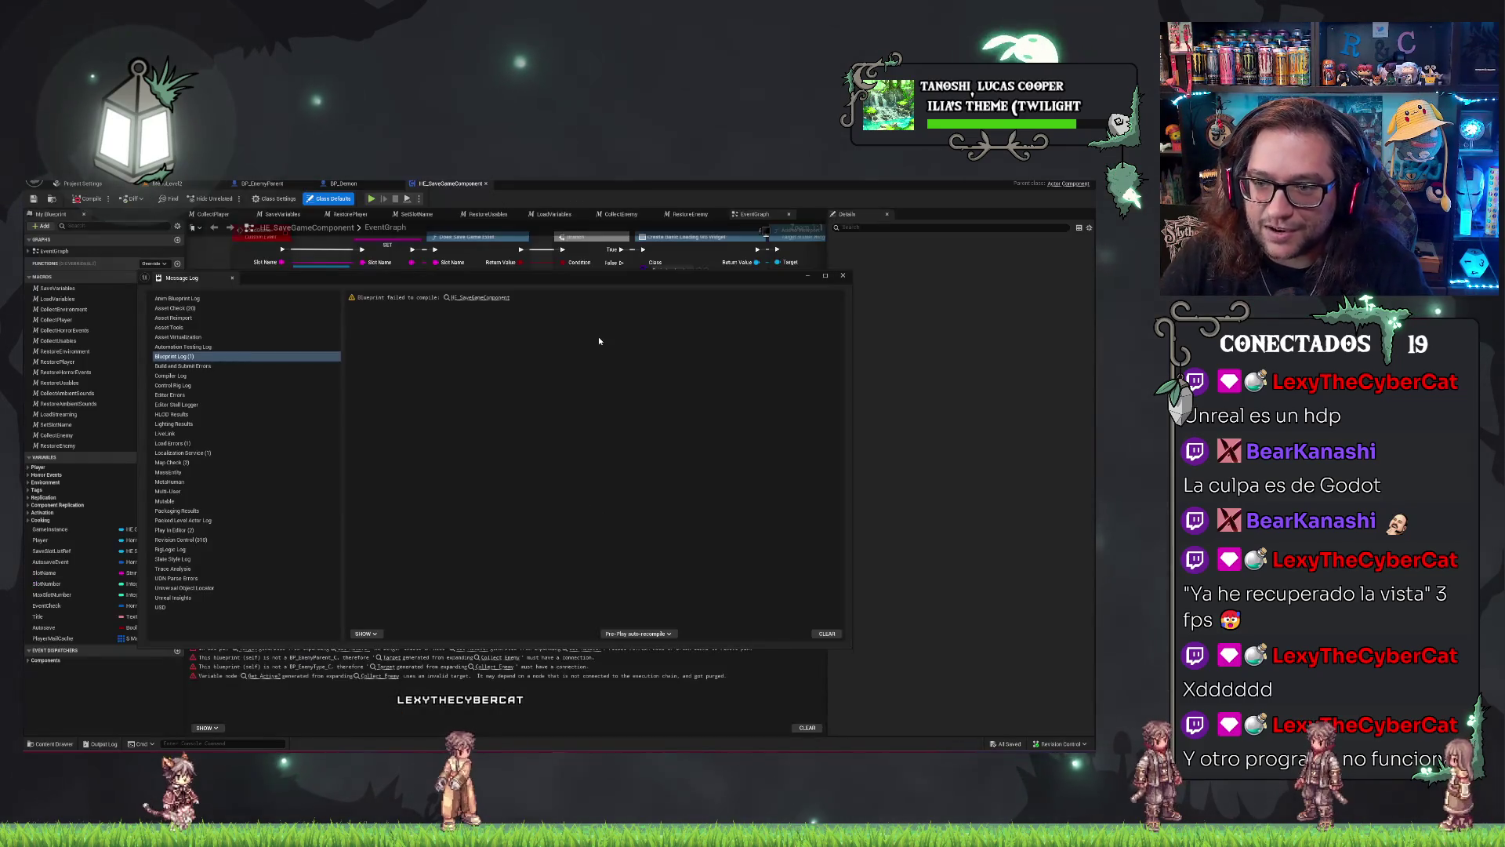
left_click(501, 298)
left_click(842, 276)
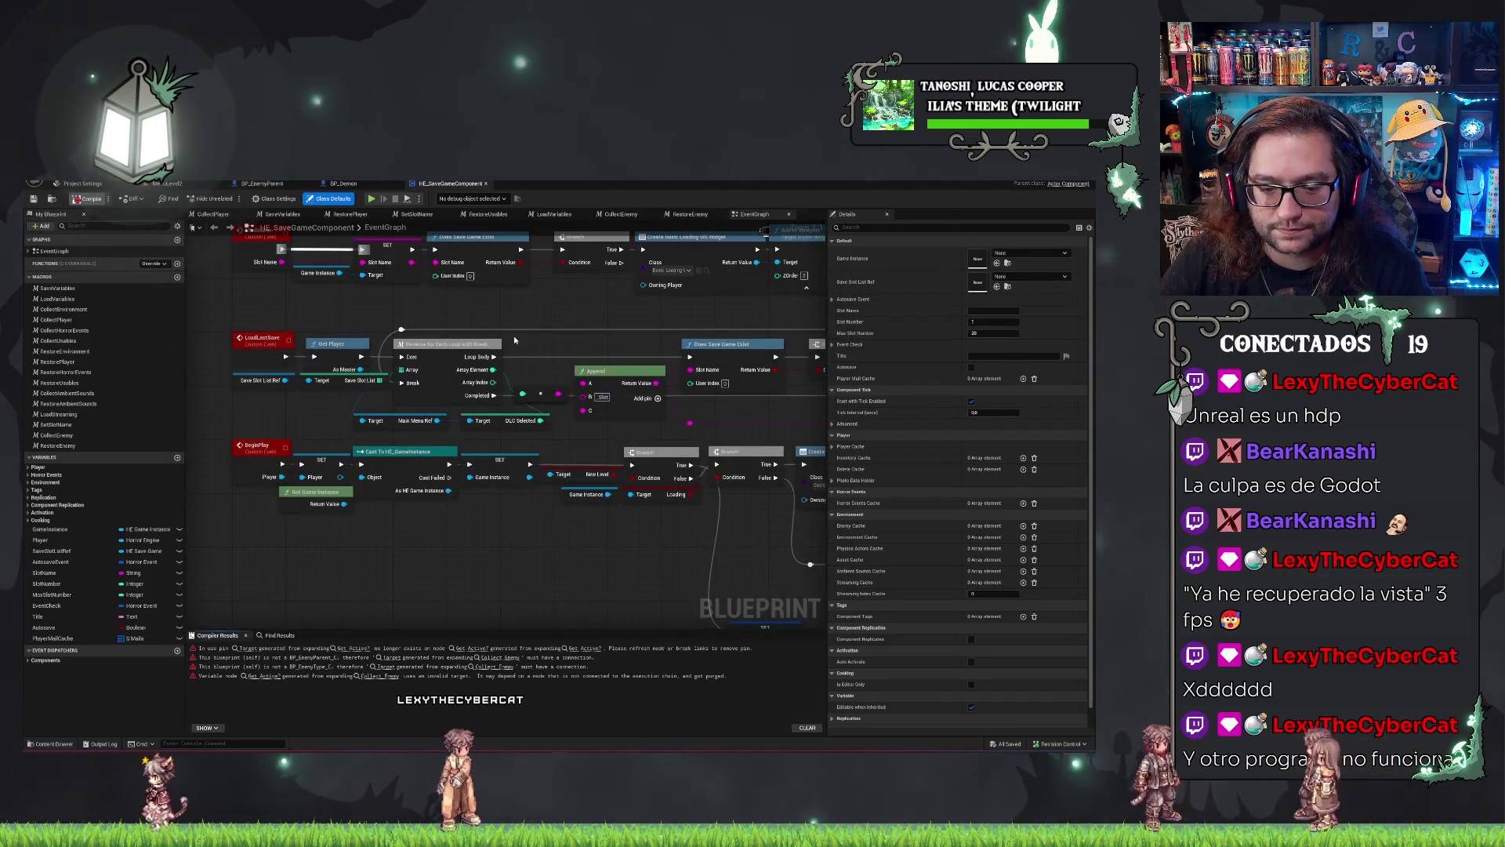
key("F7")
scroll(590, 310, "down", 6)
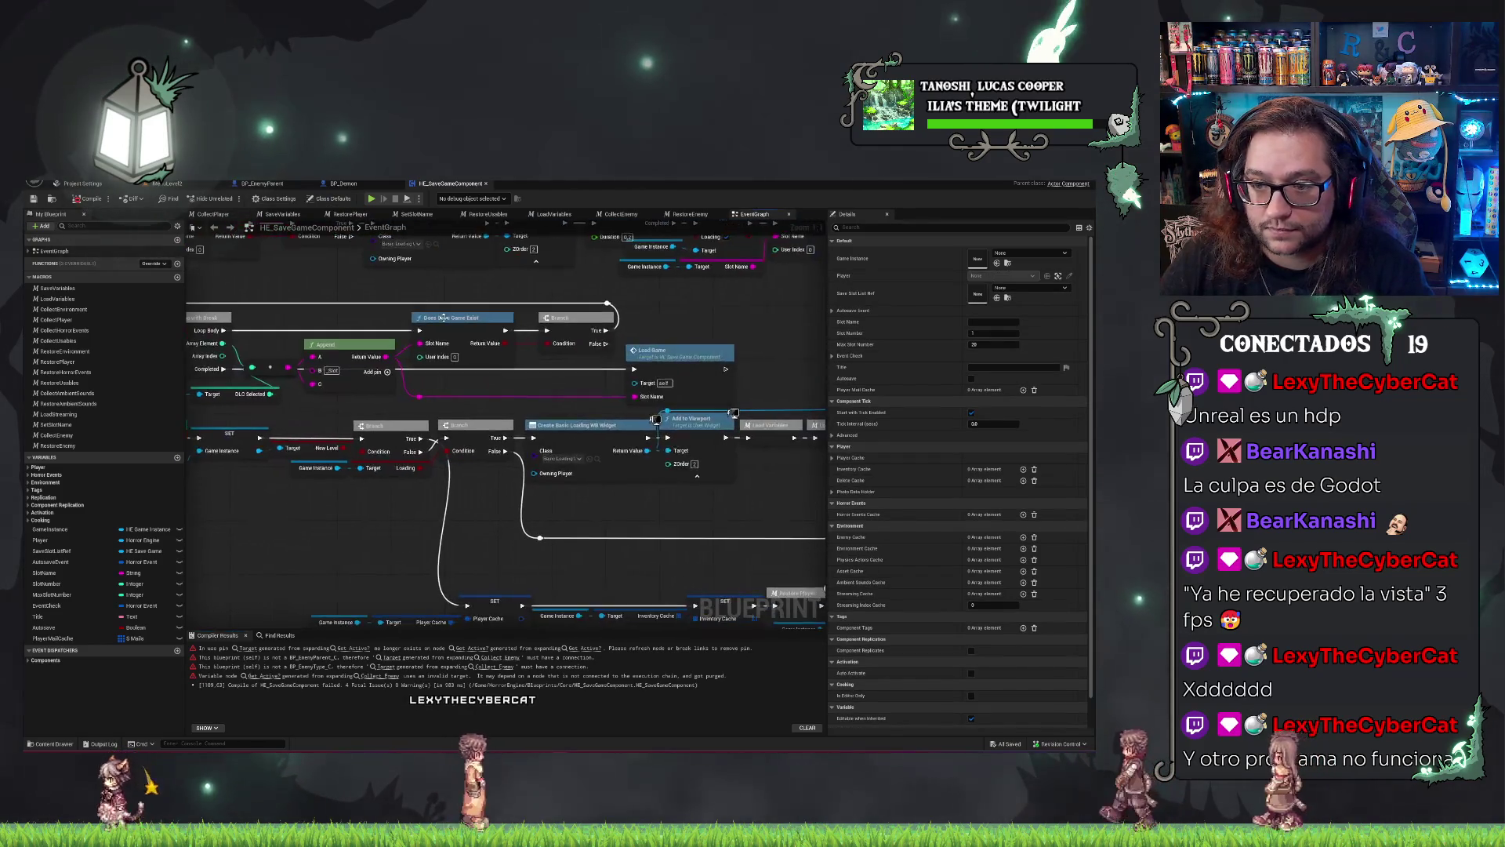
scroll(584, 335, "up", 6)
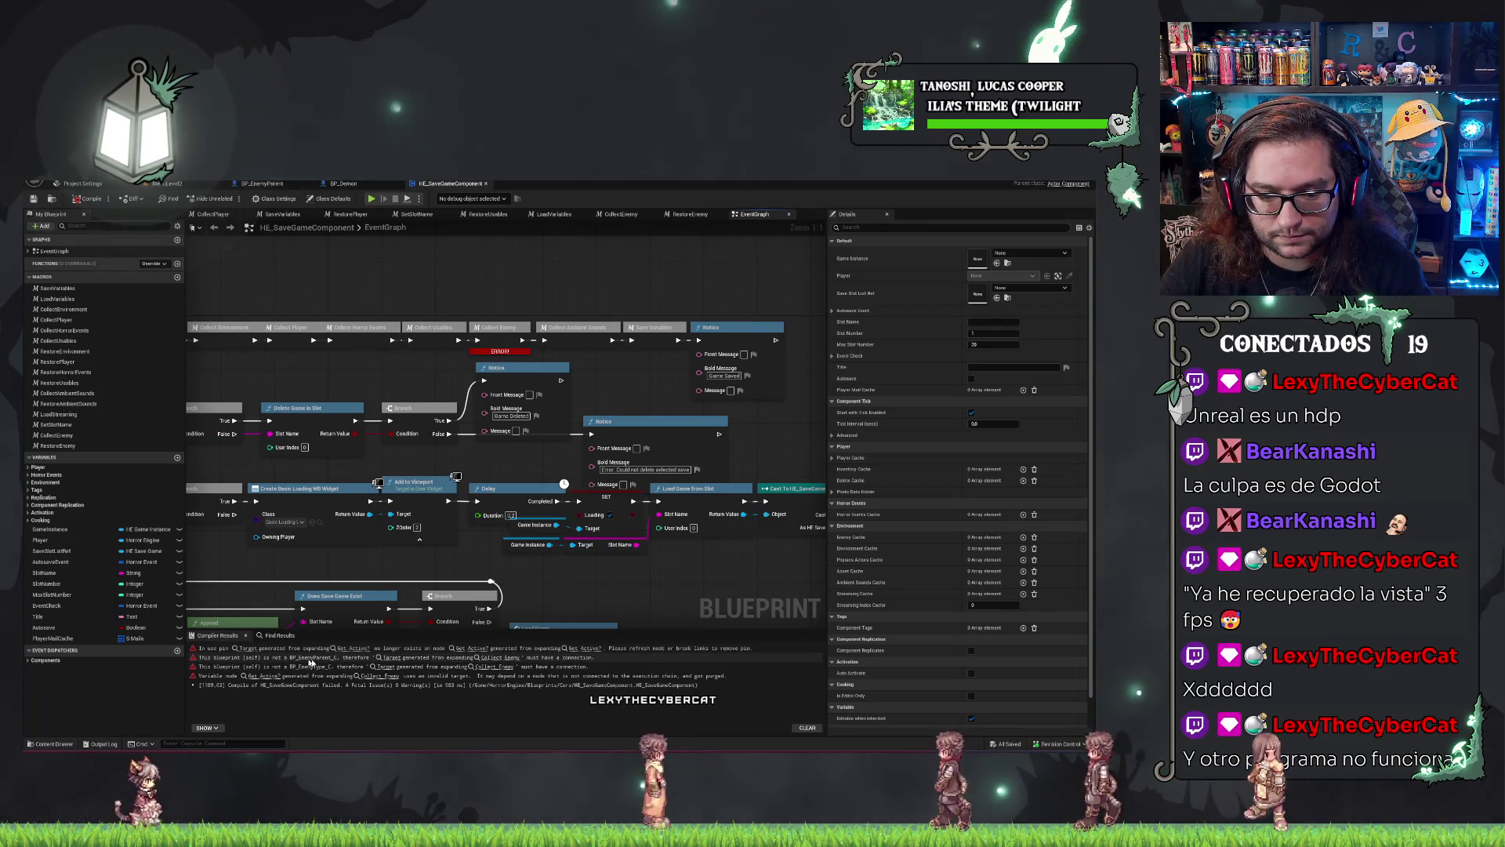
left_click(389, 661)
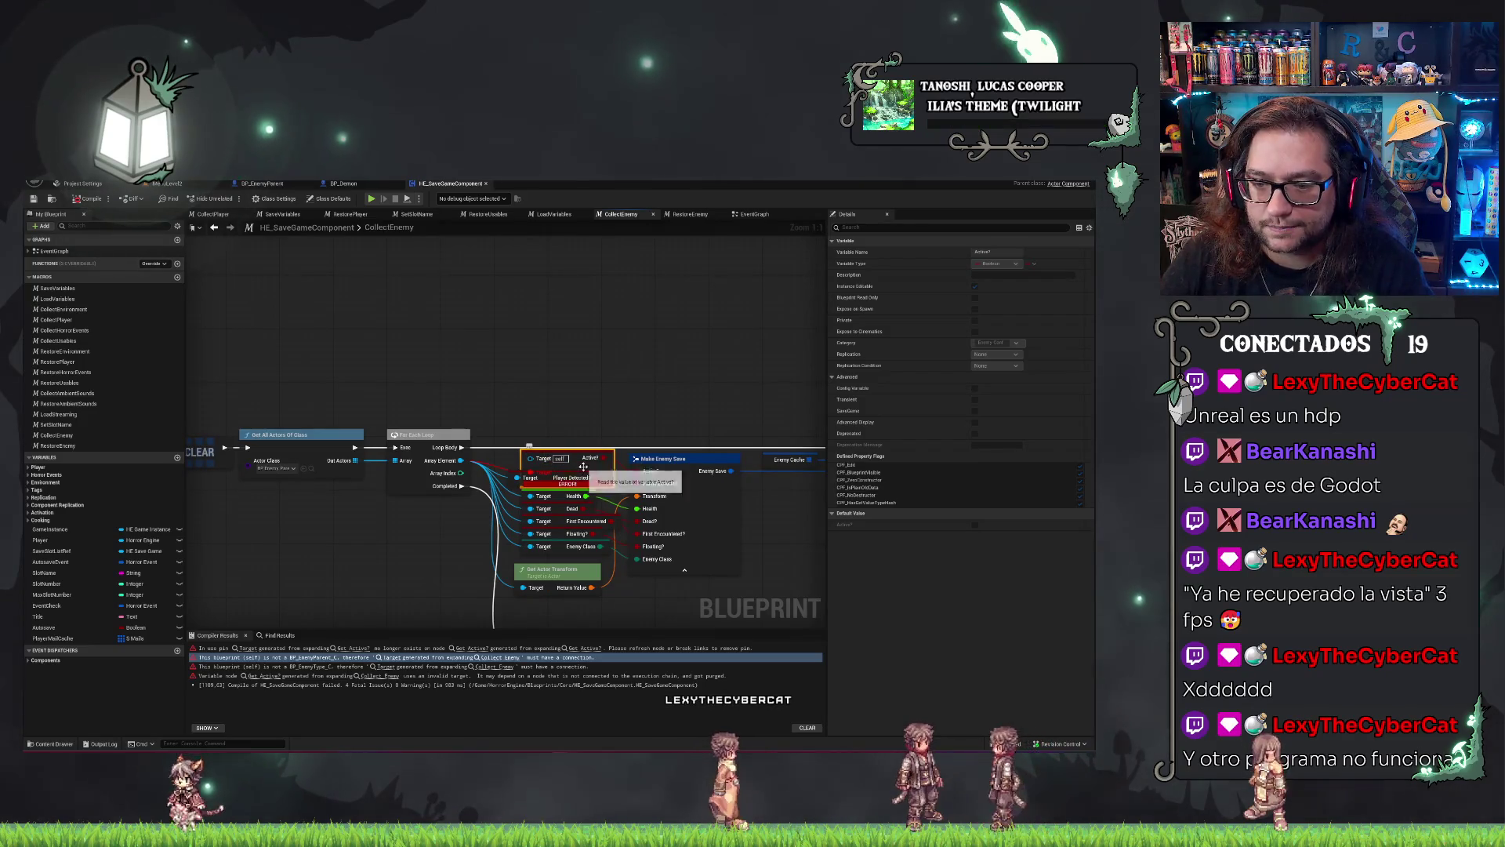
Connect the loop's Array Element to the Active? node's Target, save, and return to the level.
left_click_drag(549, 461, 555, 345)
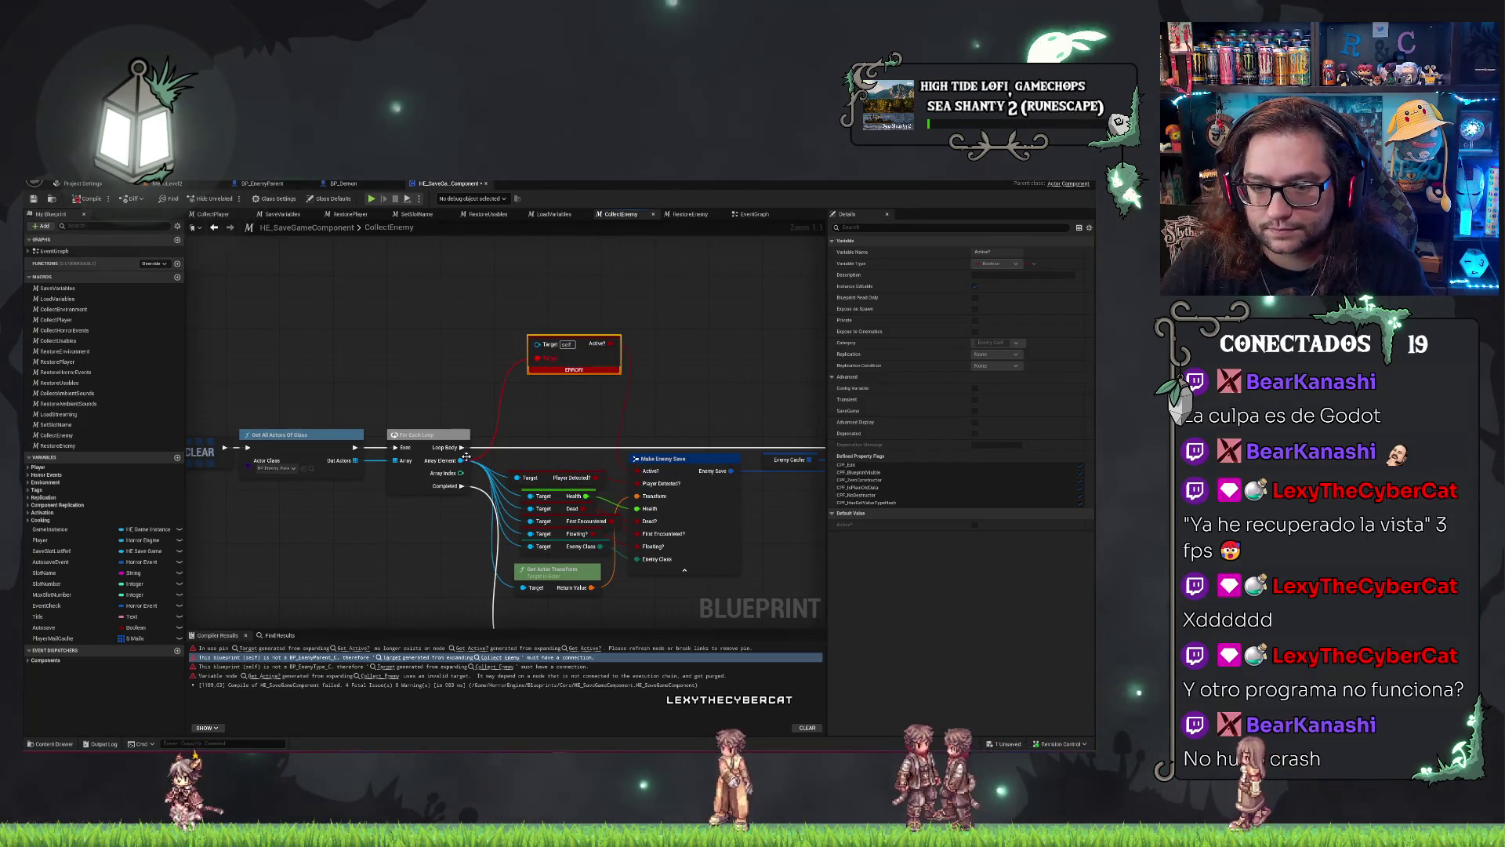
mouse_move(461, 460)
left_mouse_down()
mouse_move(503, 423)
mouse_move(538, 343)
left_mouse_up()
left_click(548, 356, "alt")
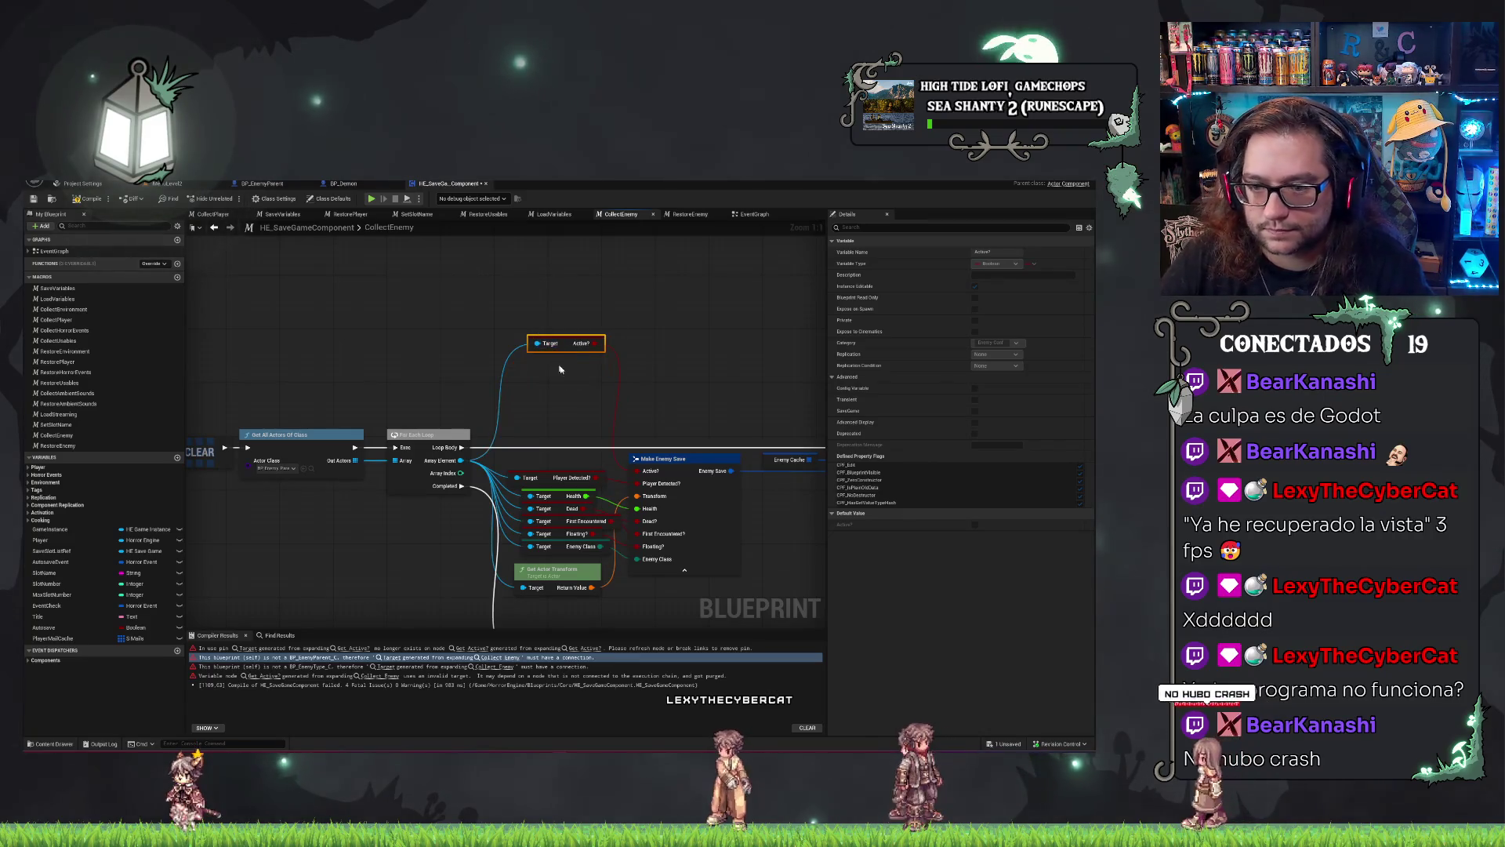
left_click_drag(570, 339, 568, 464)
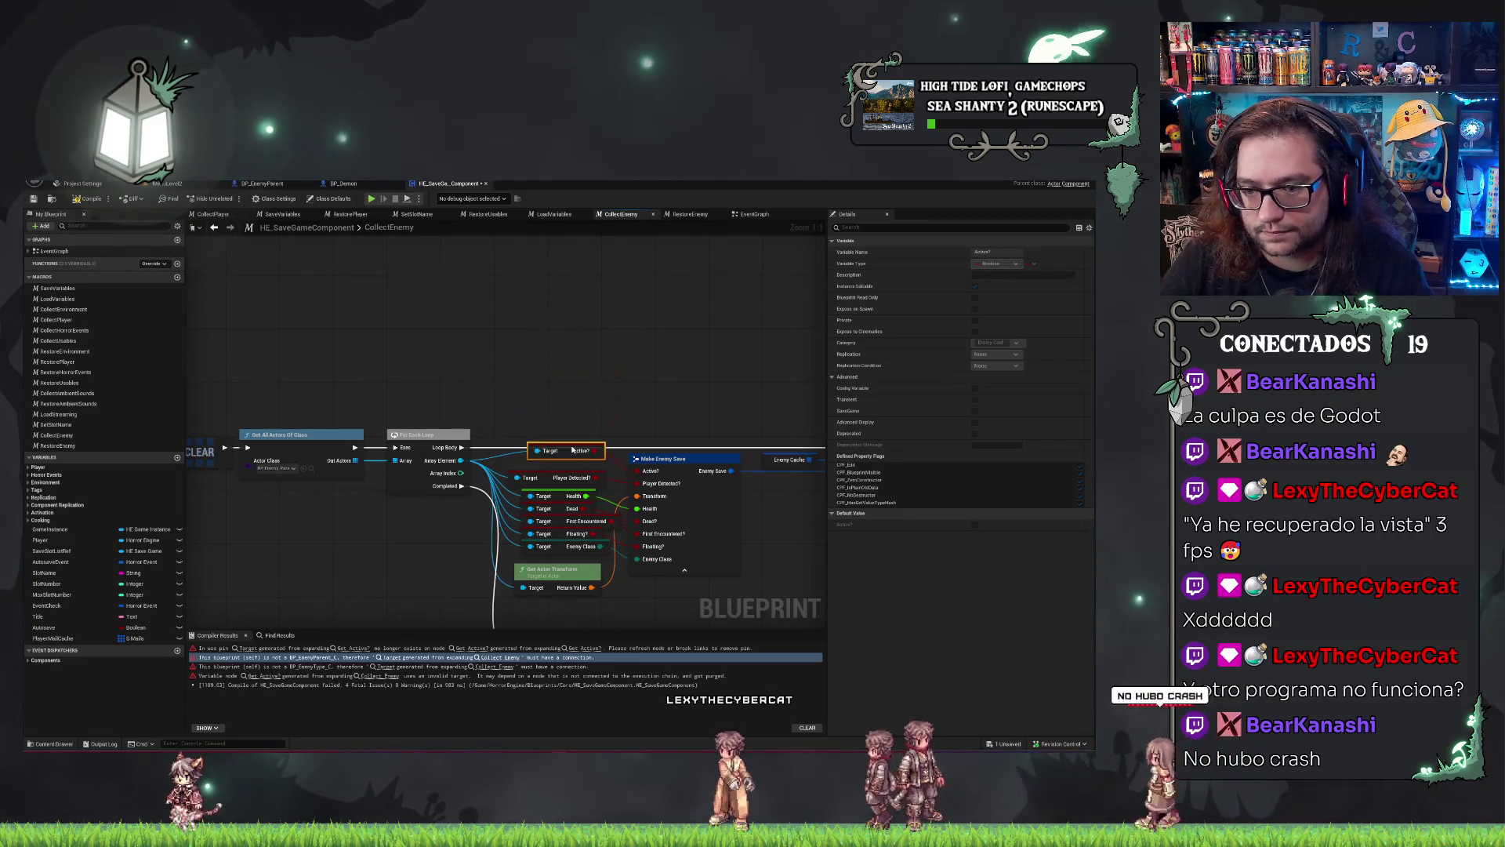
left_click(562, 417)
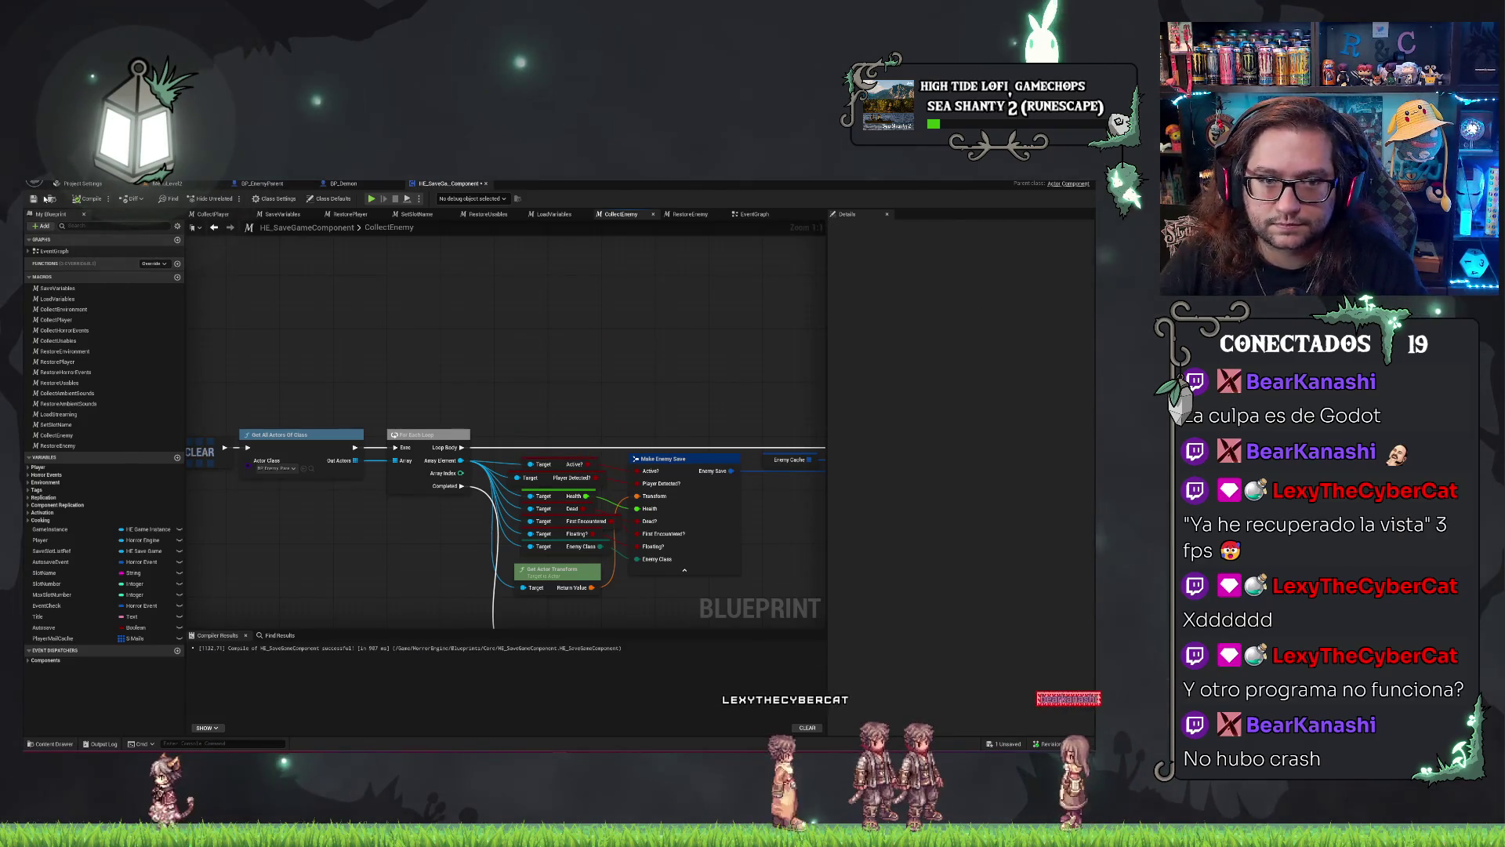
left_click(35, 199)
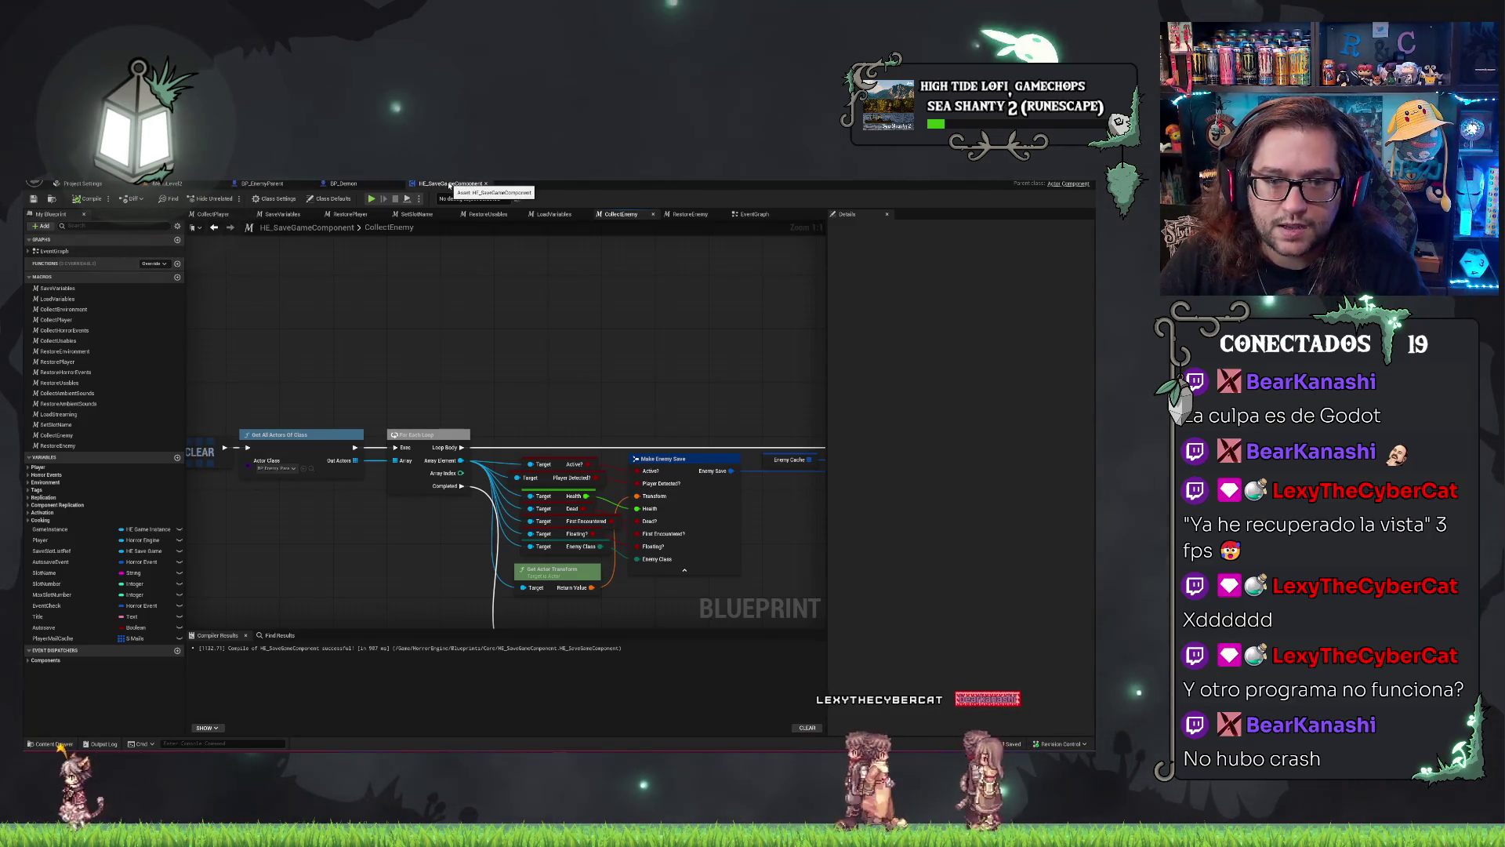
left_click(195, 182)
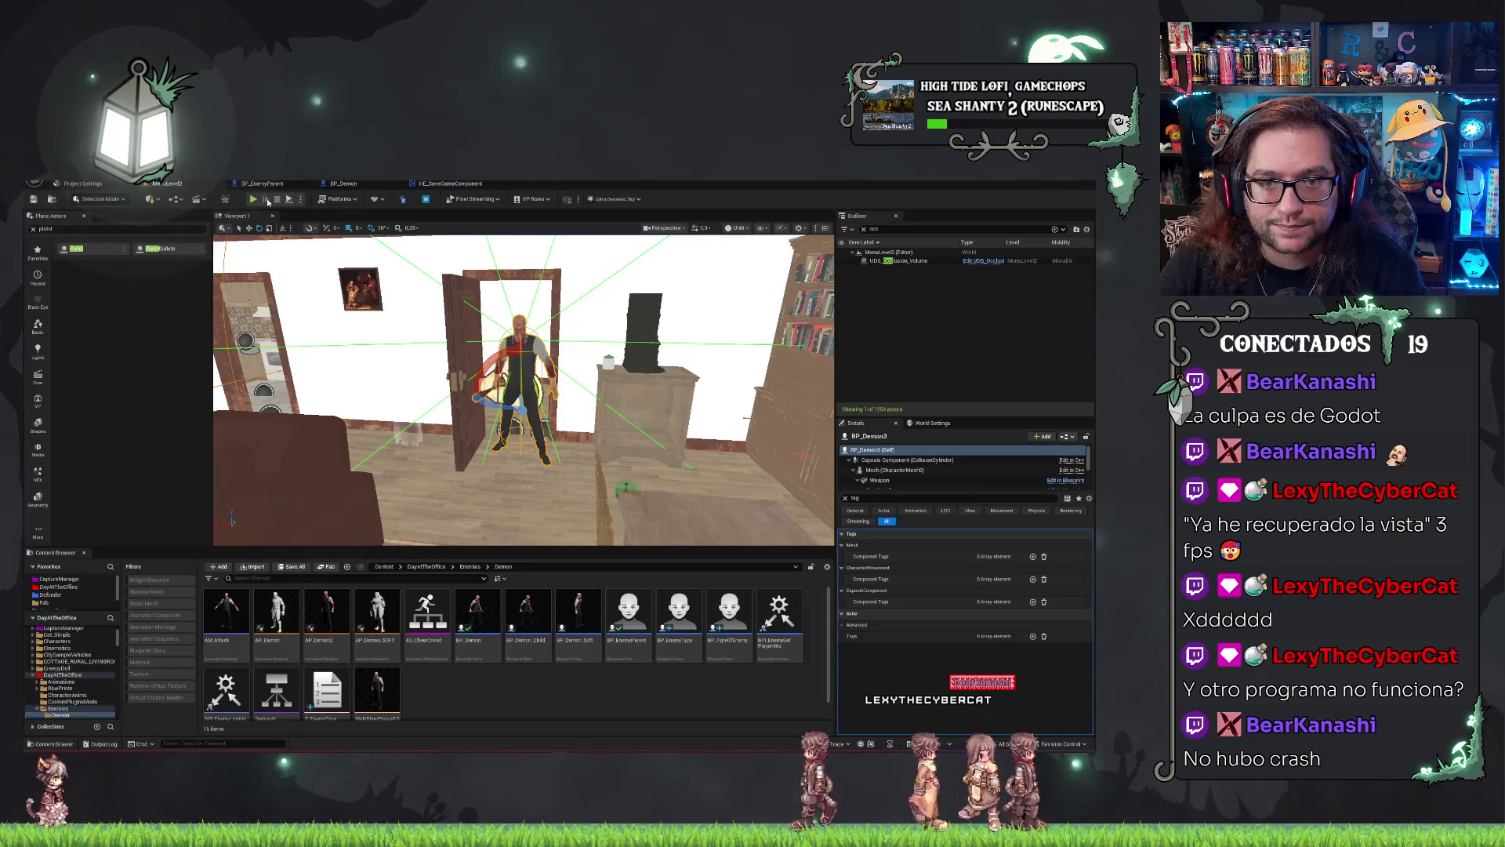
Play-test the level via Nueva Partida, stop it, and frame BP_Demon3 in the viewport.
key("alt+p")
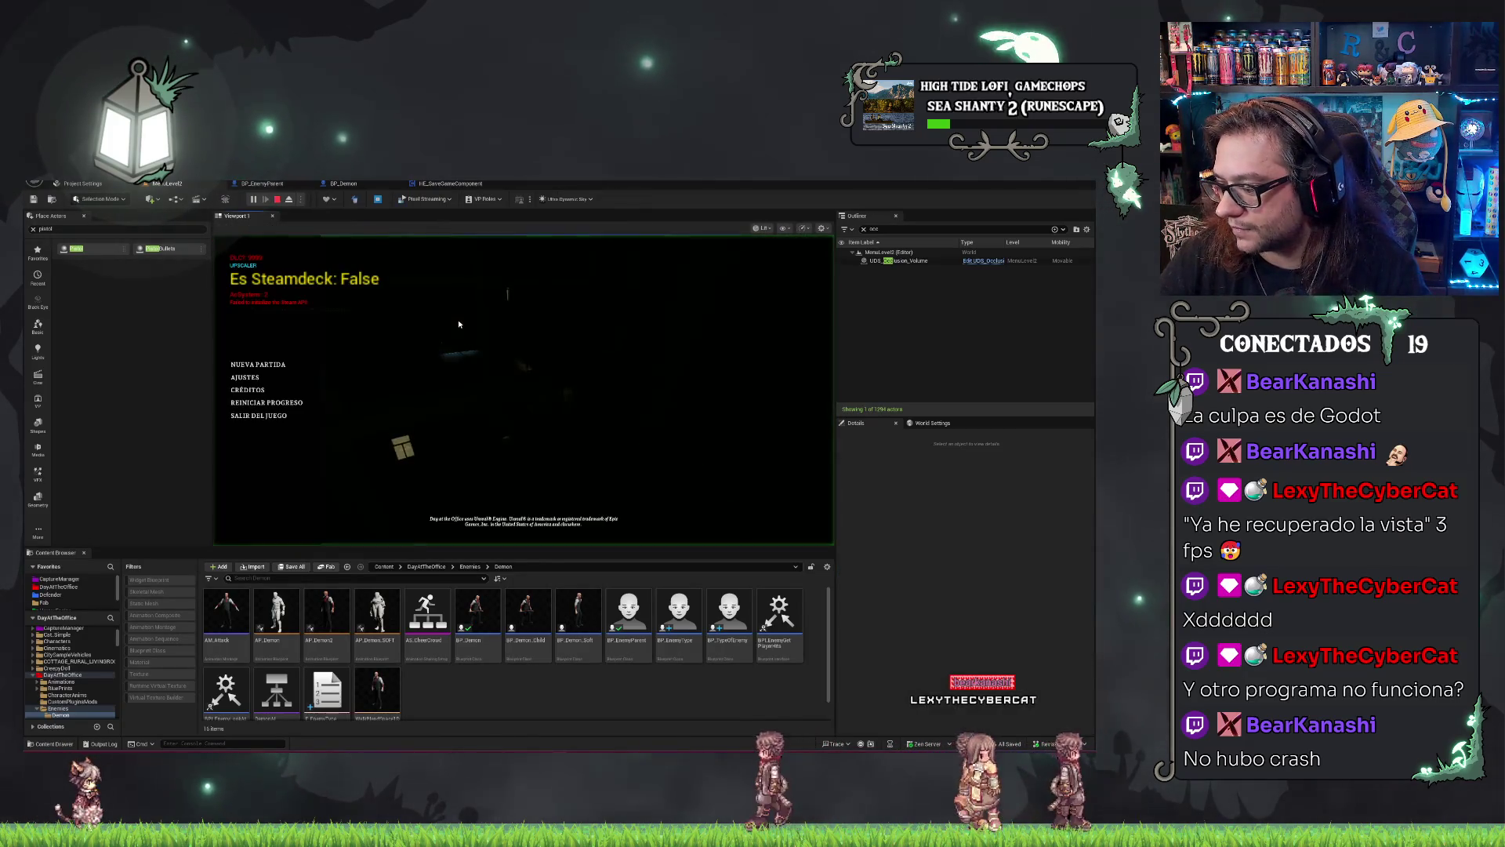
left_click(271, 366)
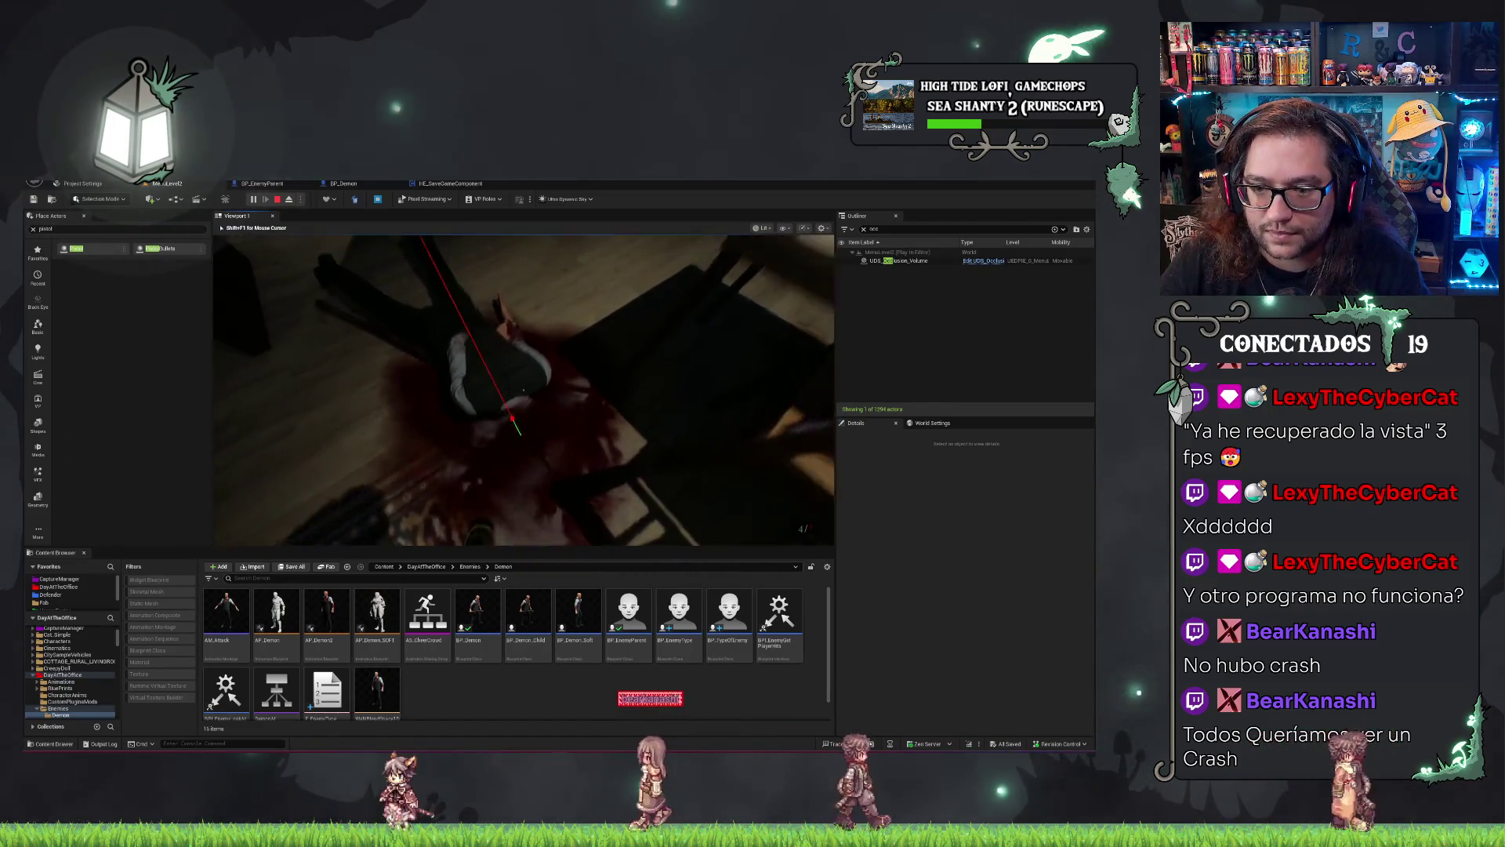
key("Escape")
key("f")
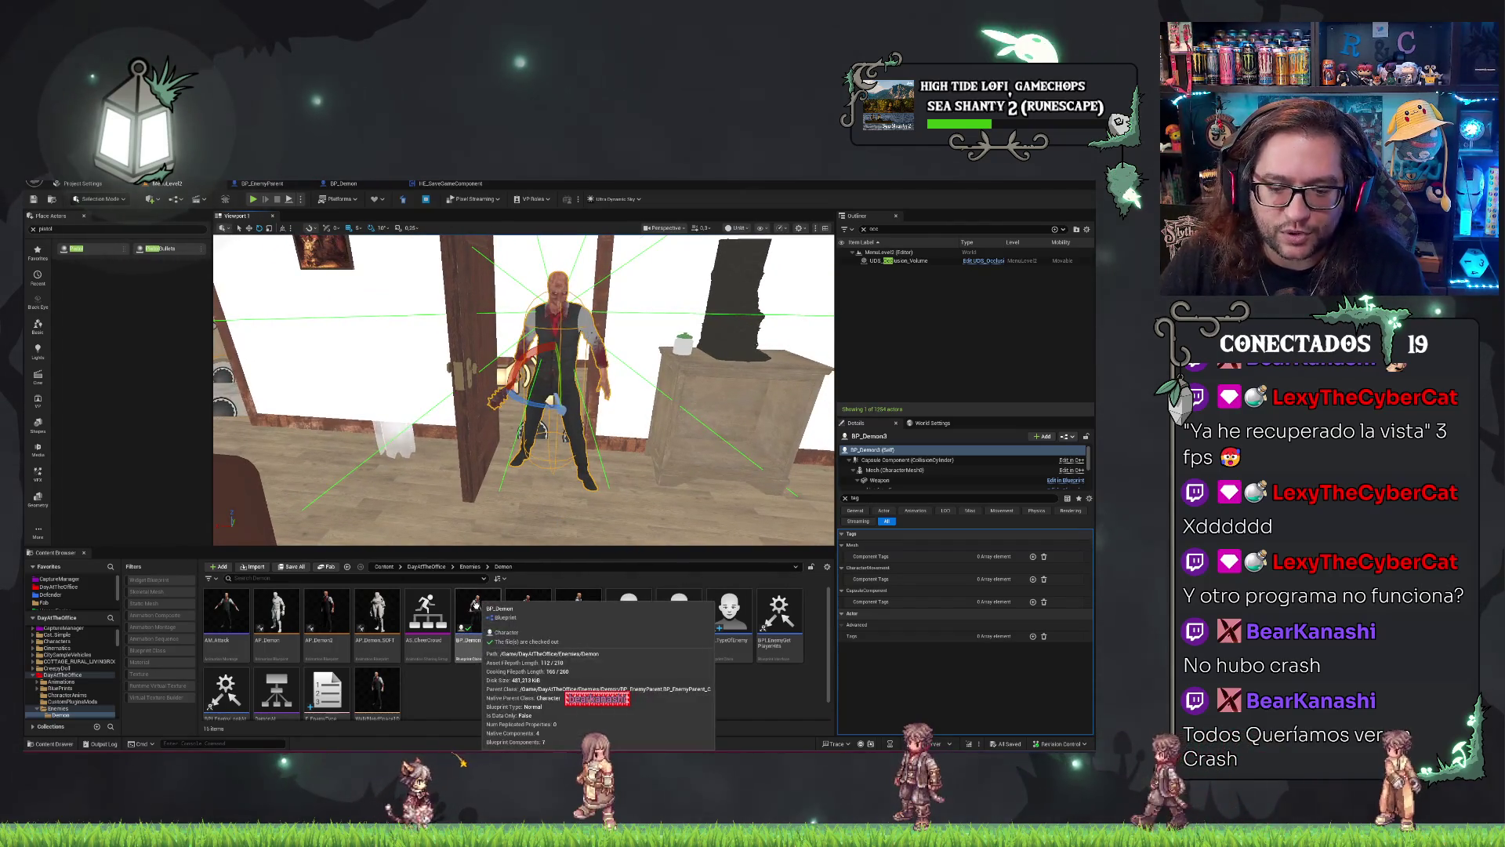
double_click(469, 619)
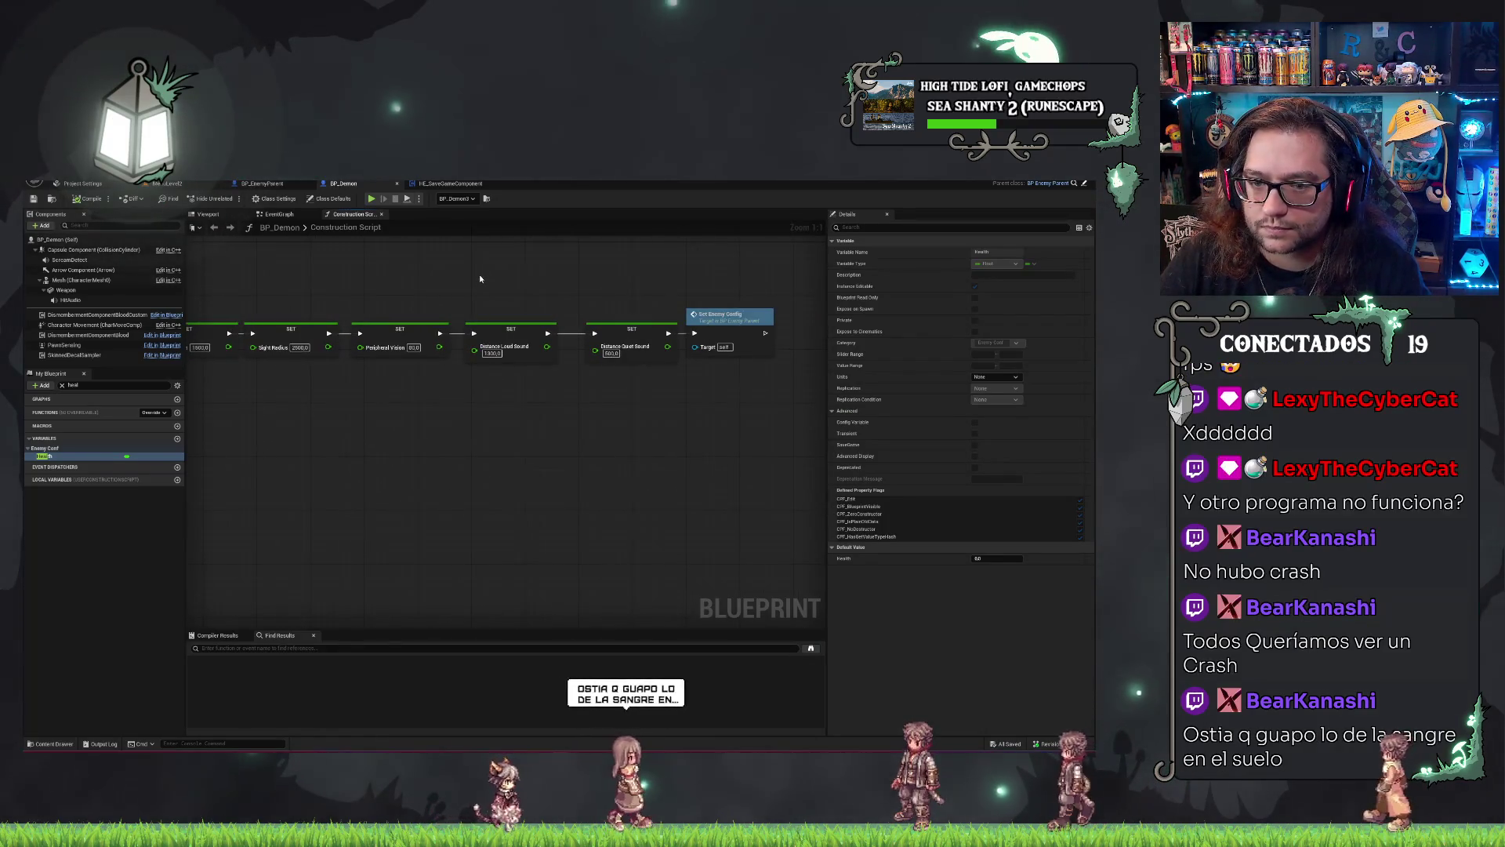
left_click_drag(631, 345, 624, 345)
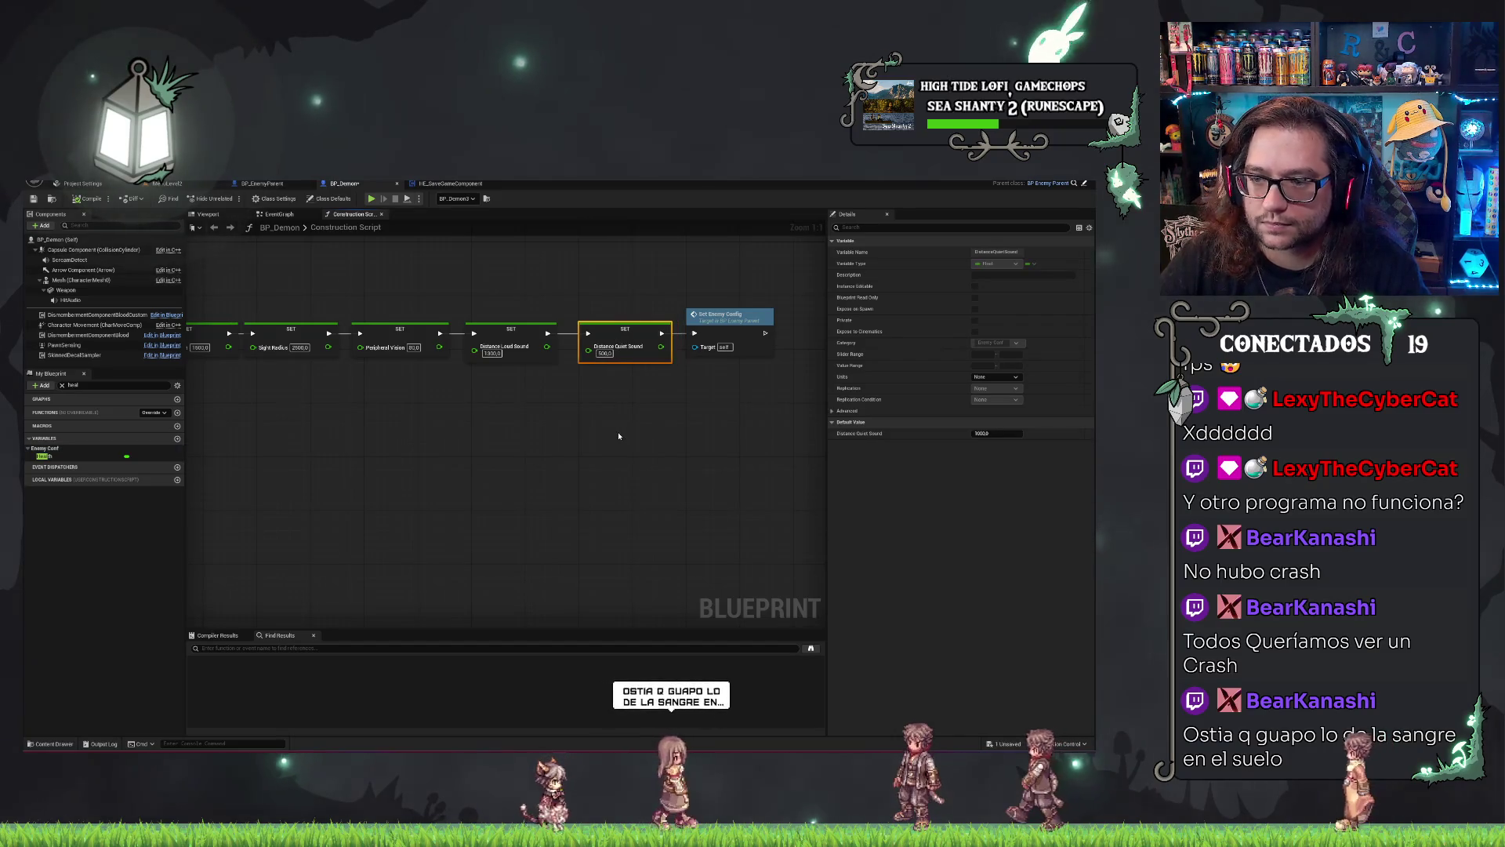
left_click(618, 436)
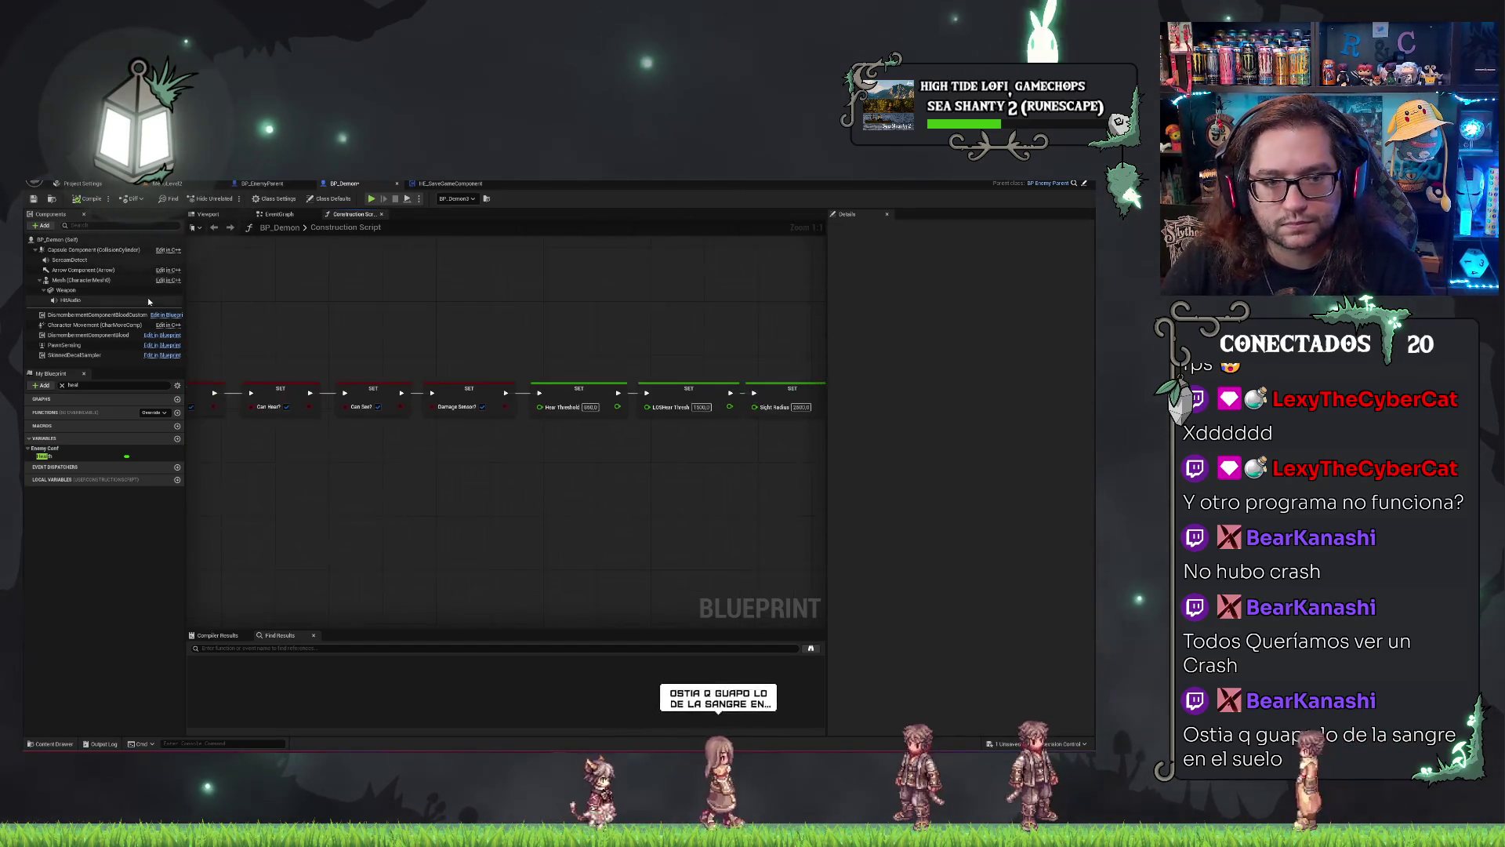
left_click(64, 345)
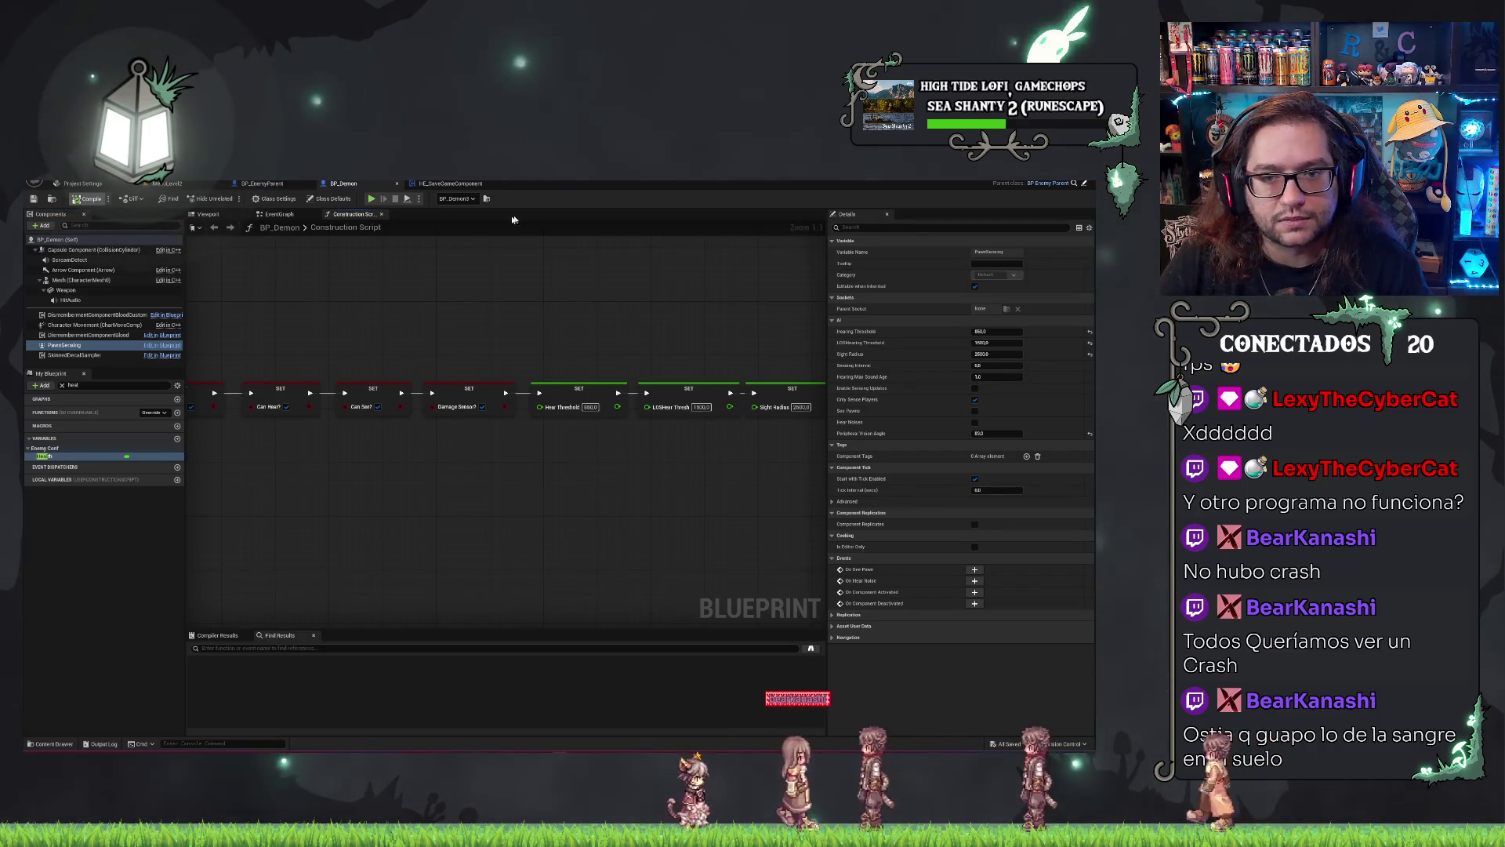
left_click(279, 214)
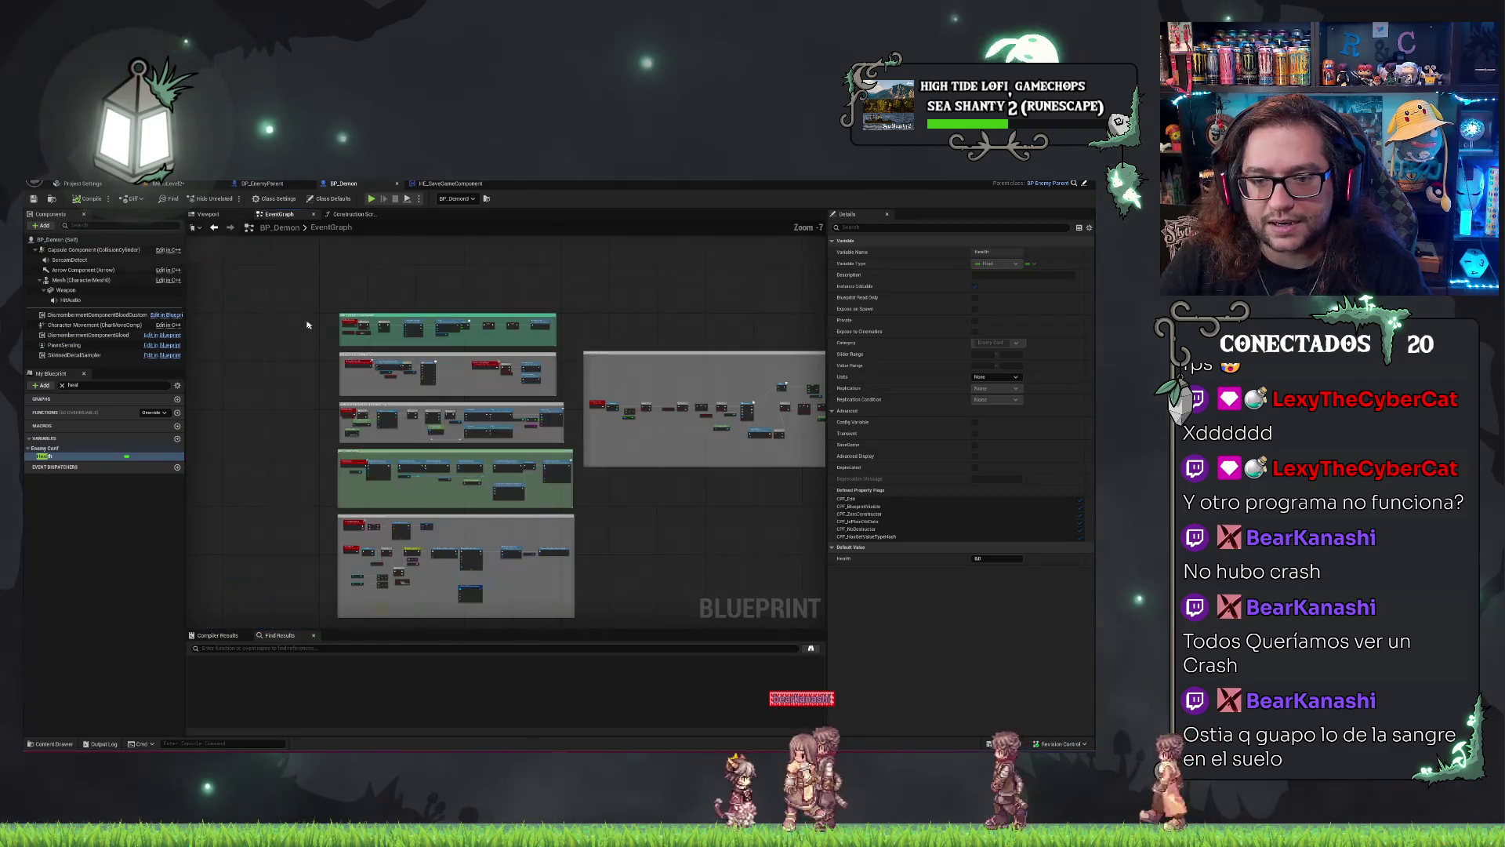
scroll(339, 329, "up", 7)
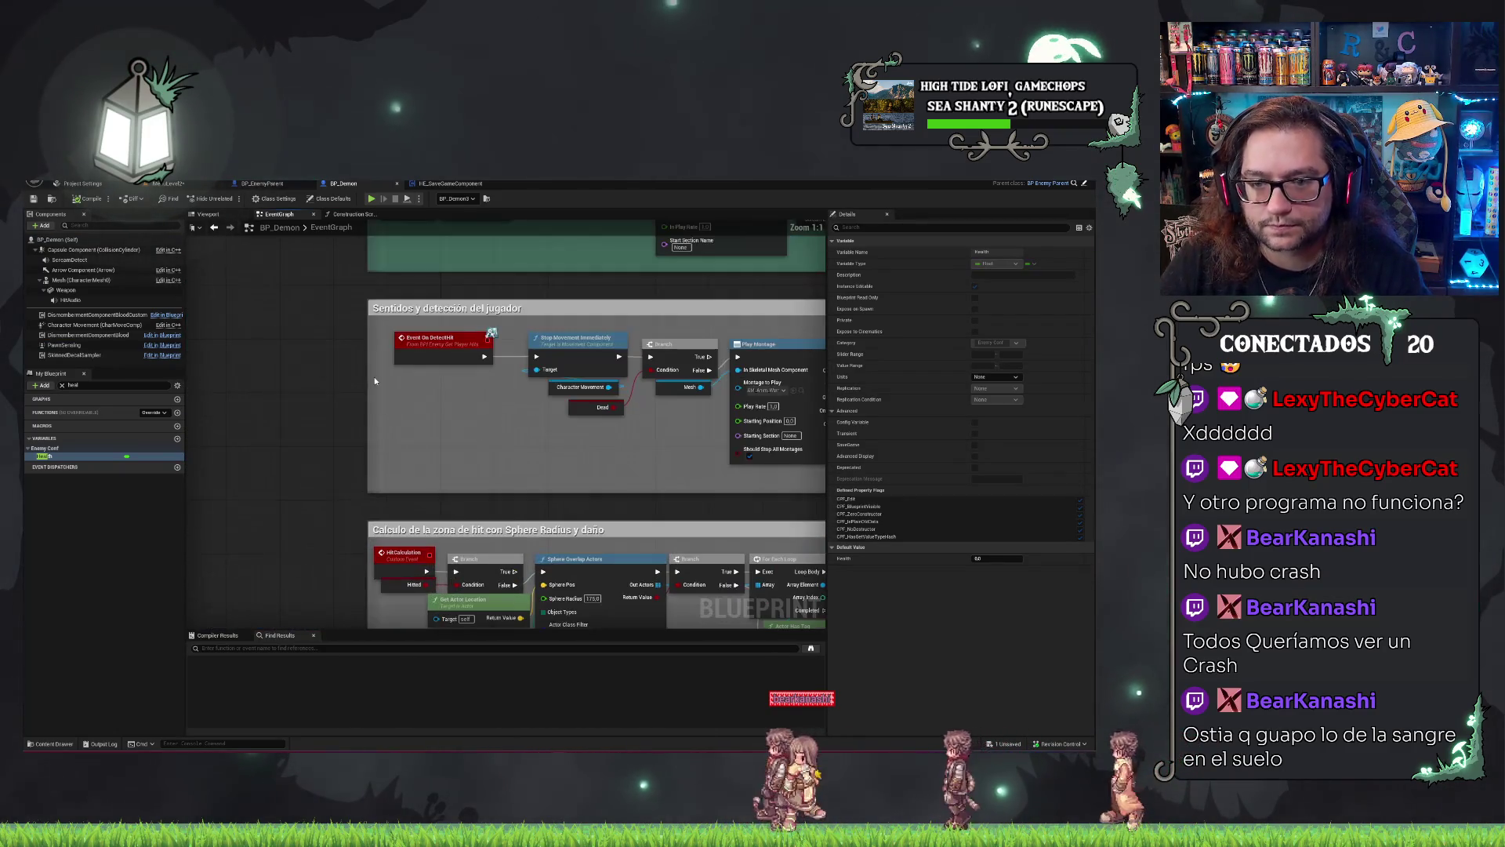
left_click_drag(374, 381, 439, 357)
left_click_drag(247, 504, 230, 466)
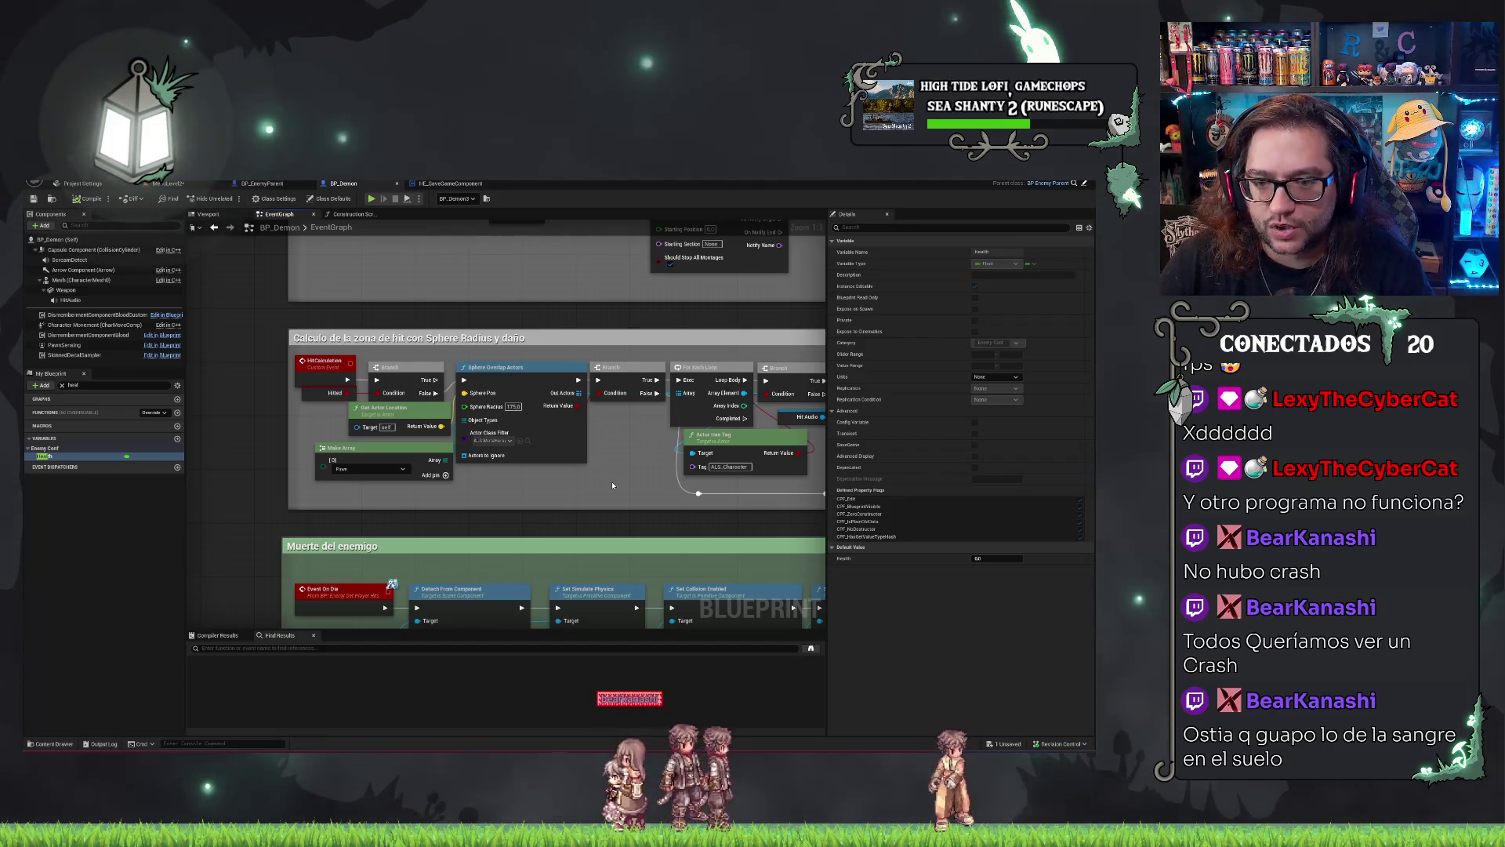
mouse_move(612, 485)
left_mouse_down()
mouse_move(599, 463)
mouse_move(526, 477)
left_mouse_up()
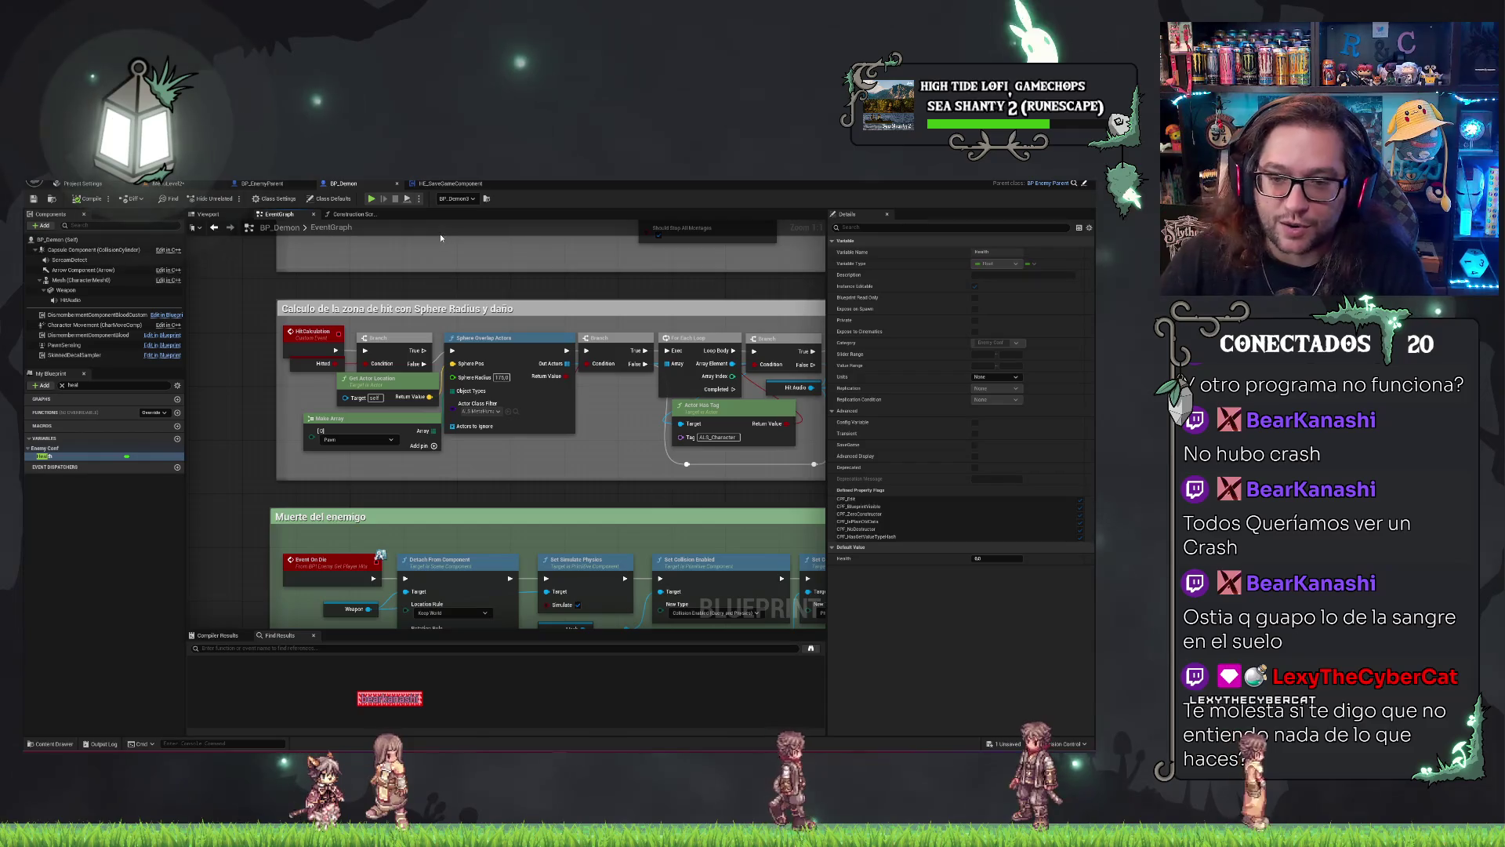
left_click_drag(534, 334, 406, 281)
mouse_move(572, 421)
left_mouse_down()
mouse_move(509, 392)
mouse_move(753, 410)
mouse_move(471, 389)
left_mouse_up()
scroll(471, 389, "down", 5)
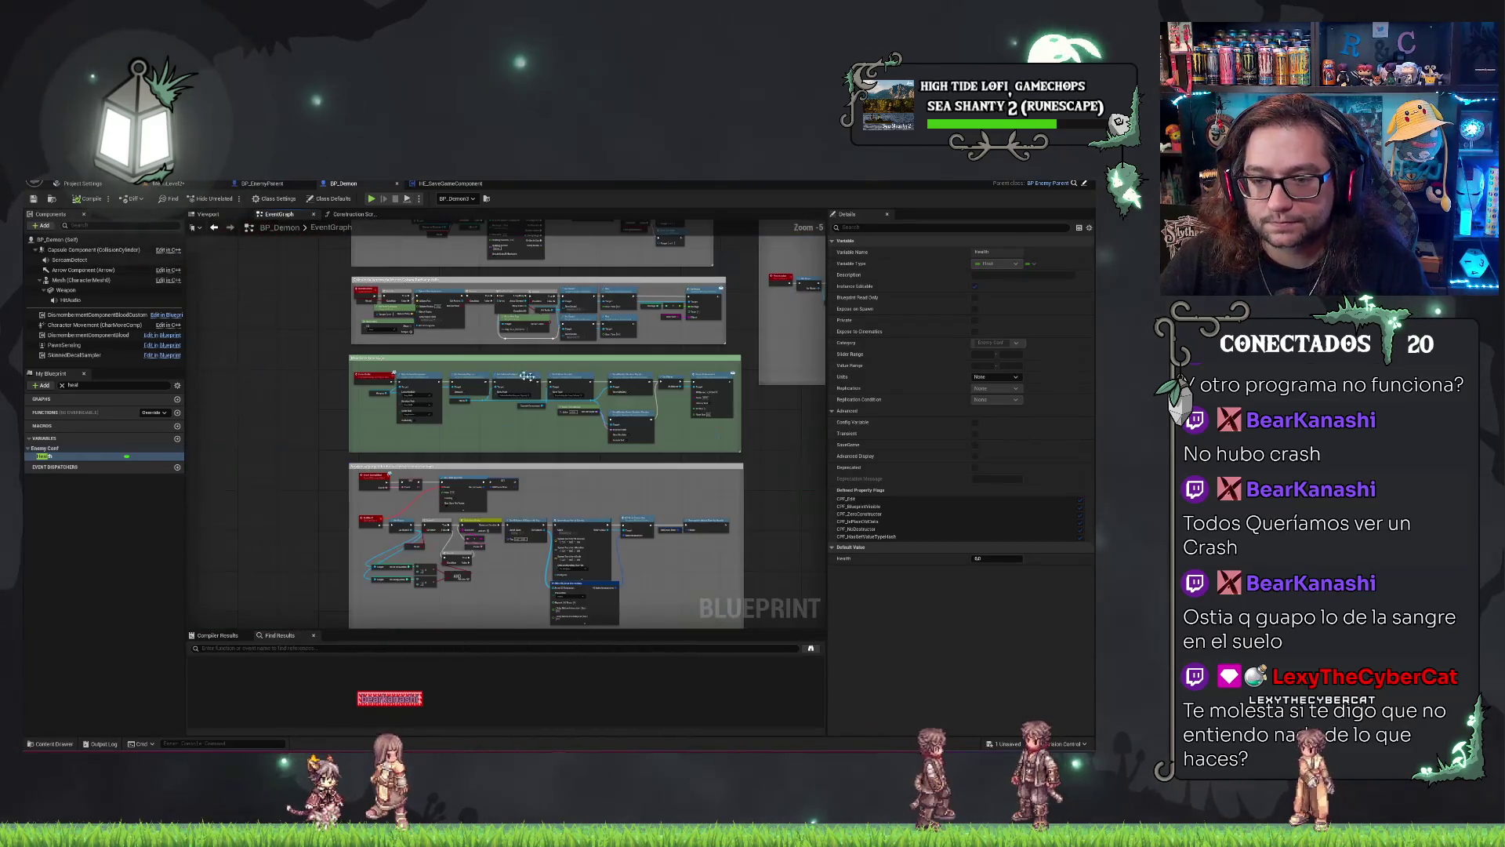
left_click_drag(355, 403, 354, 520)
scroll(347, 413, "up", 4)
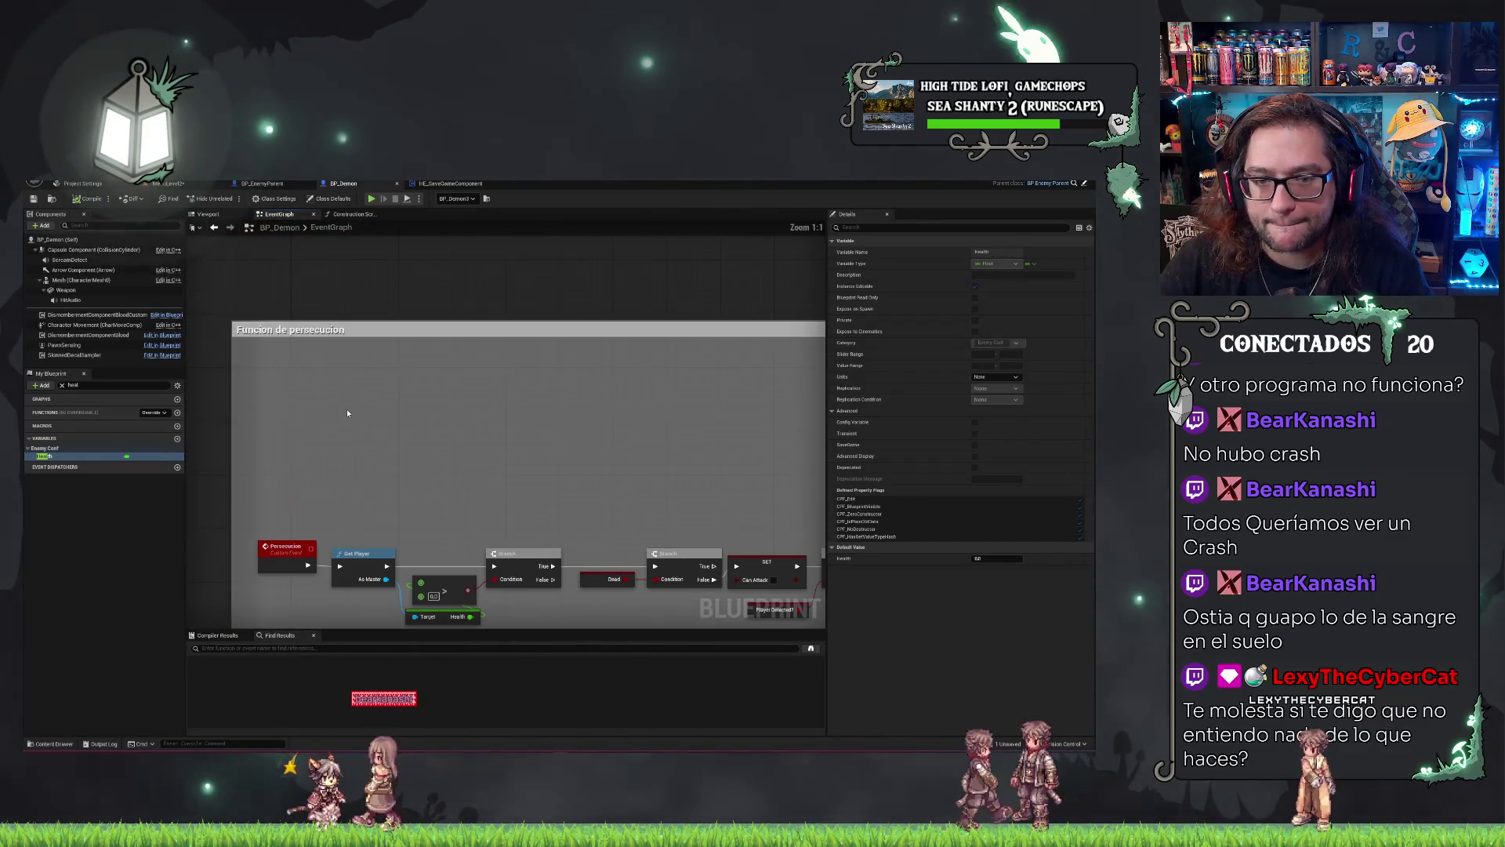
mouse_move(348, 412)
left_mouse_down()
mouse_move(413, 336)
mouse_move(25, 337)
left_mouse_up()
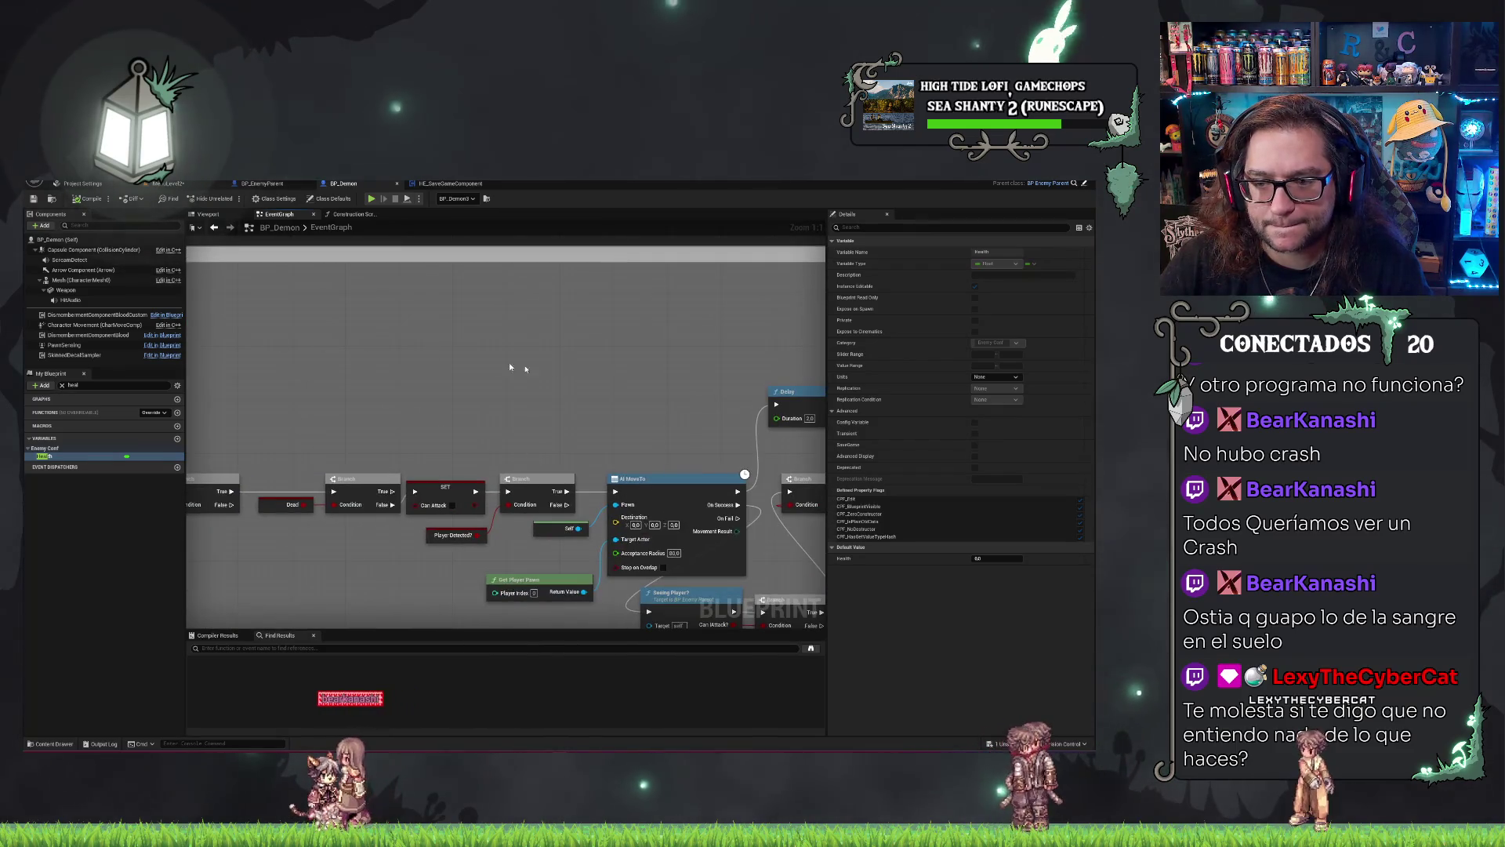
mouse_move(510, 362)
left_mouse_down()
mouse_move(420, 301)
mouse_move(422, 272)
left_mouse_up()
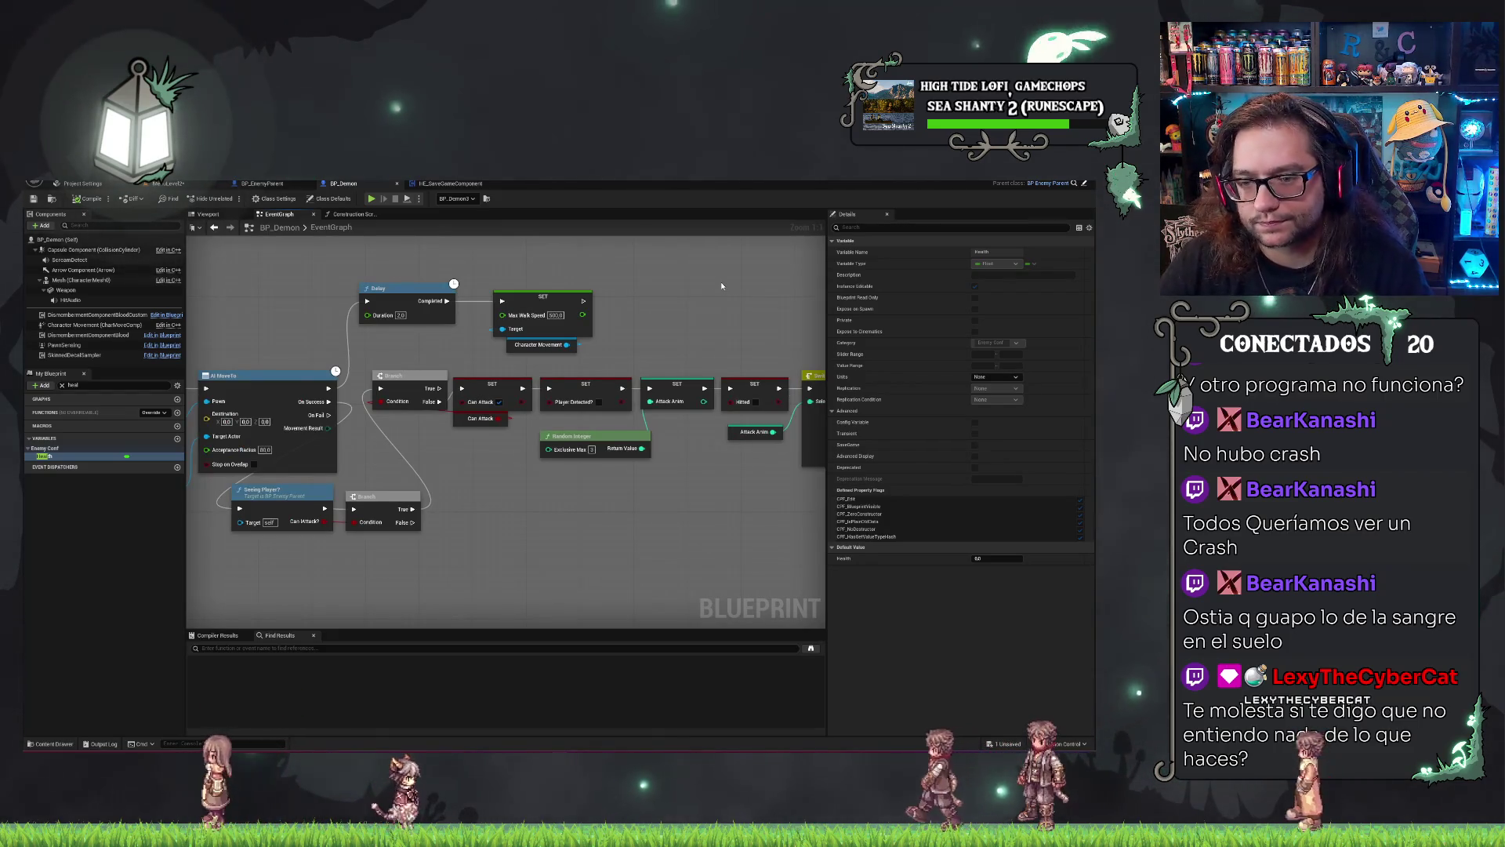
mouse_move(721, 286)
left_mouse_down()
mouse_move(359, 325)
mouse_move(207, 309)
left_mouse_up()
scroll(359, 325, "down", 3)
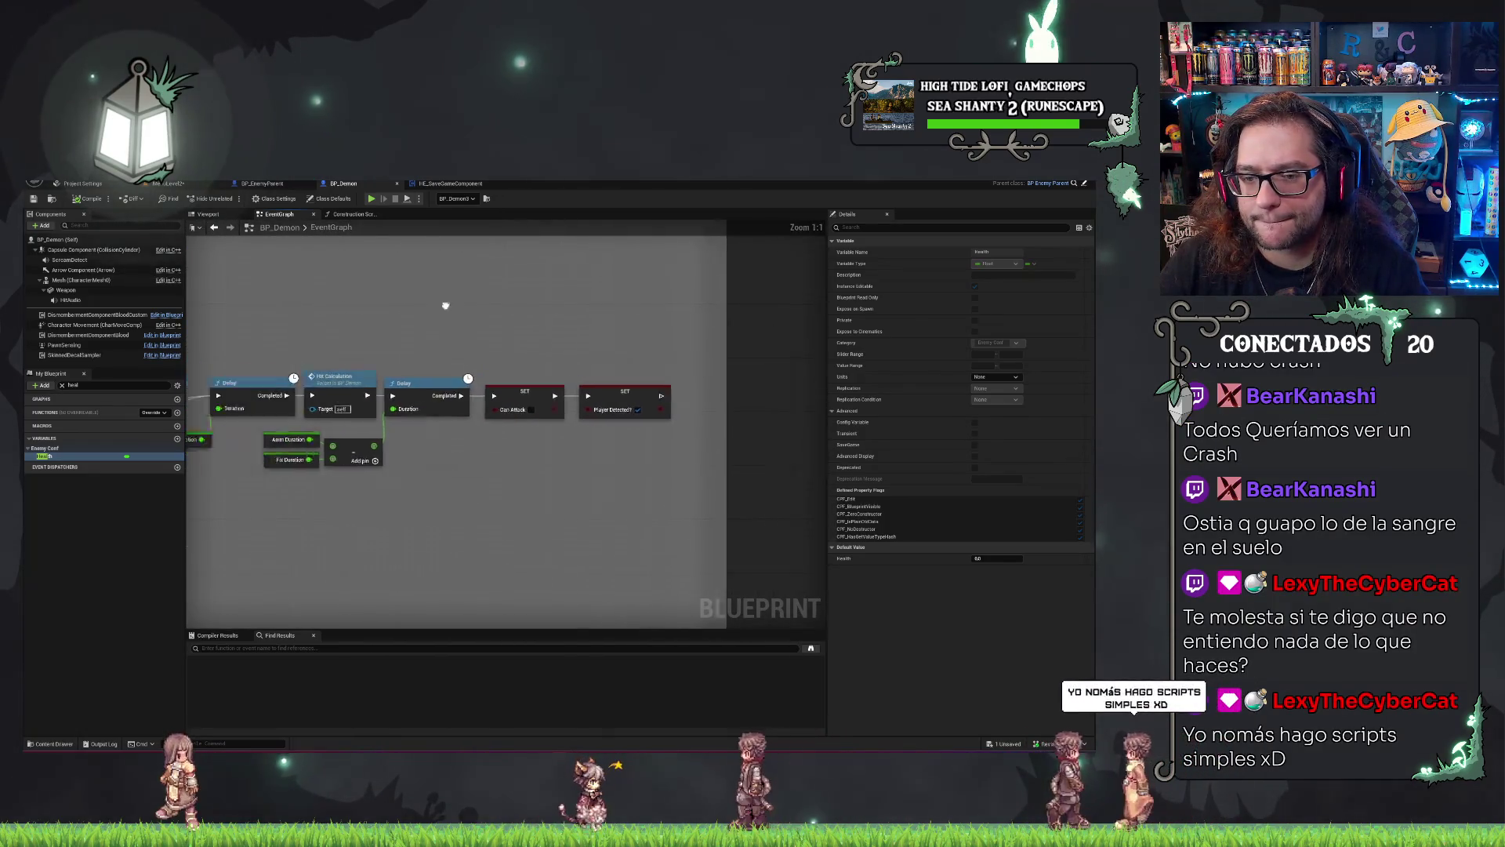
scroll(423, 313, "down", 4)
scroll(454, 492, "up", 5)
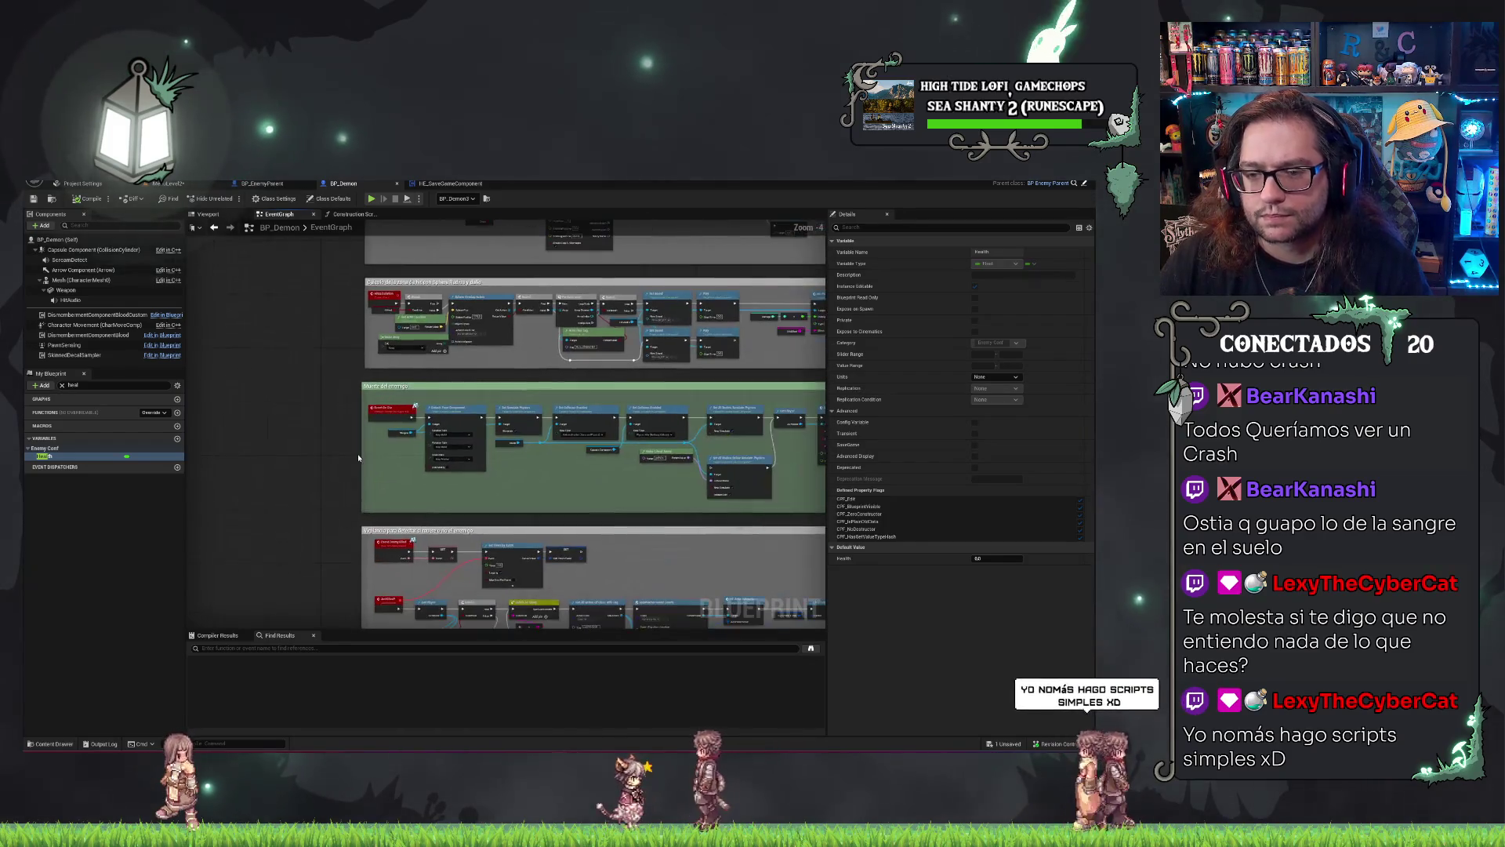
left_click_drag(477, 464, 502, 611)
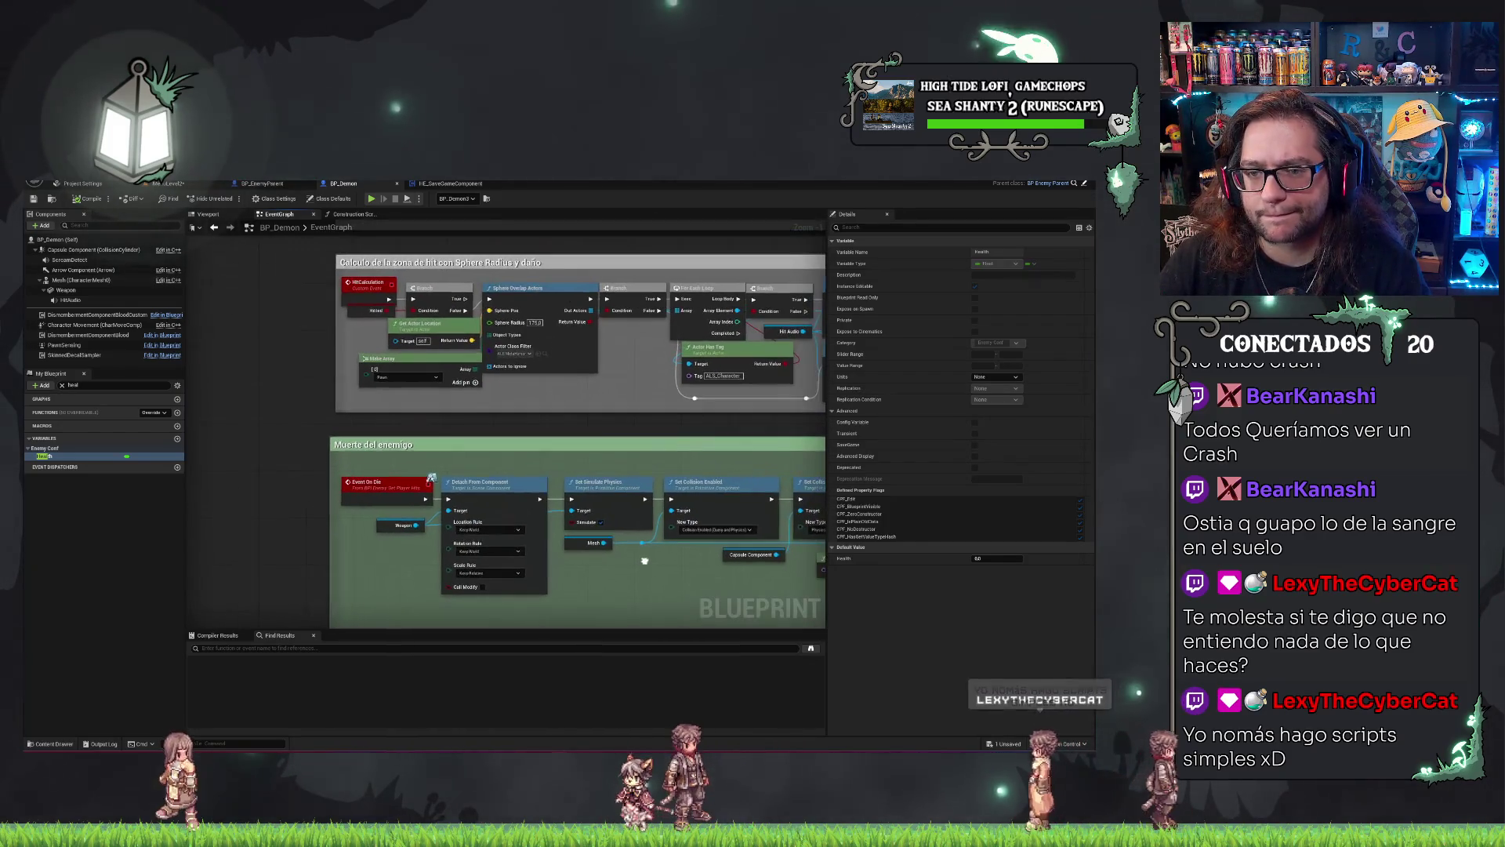
left_click_drag(502, 439, 533, 486)
scroll(539, 427, "up", 1)
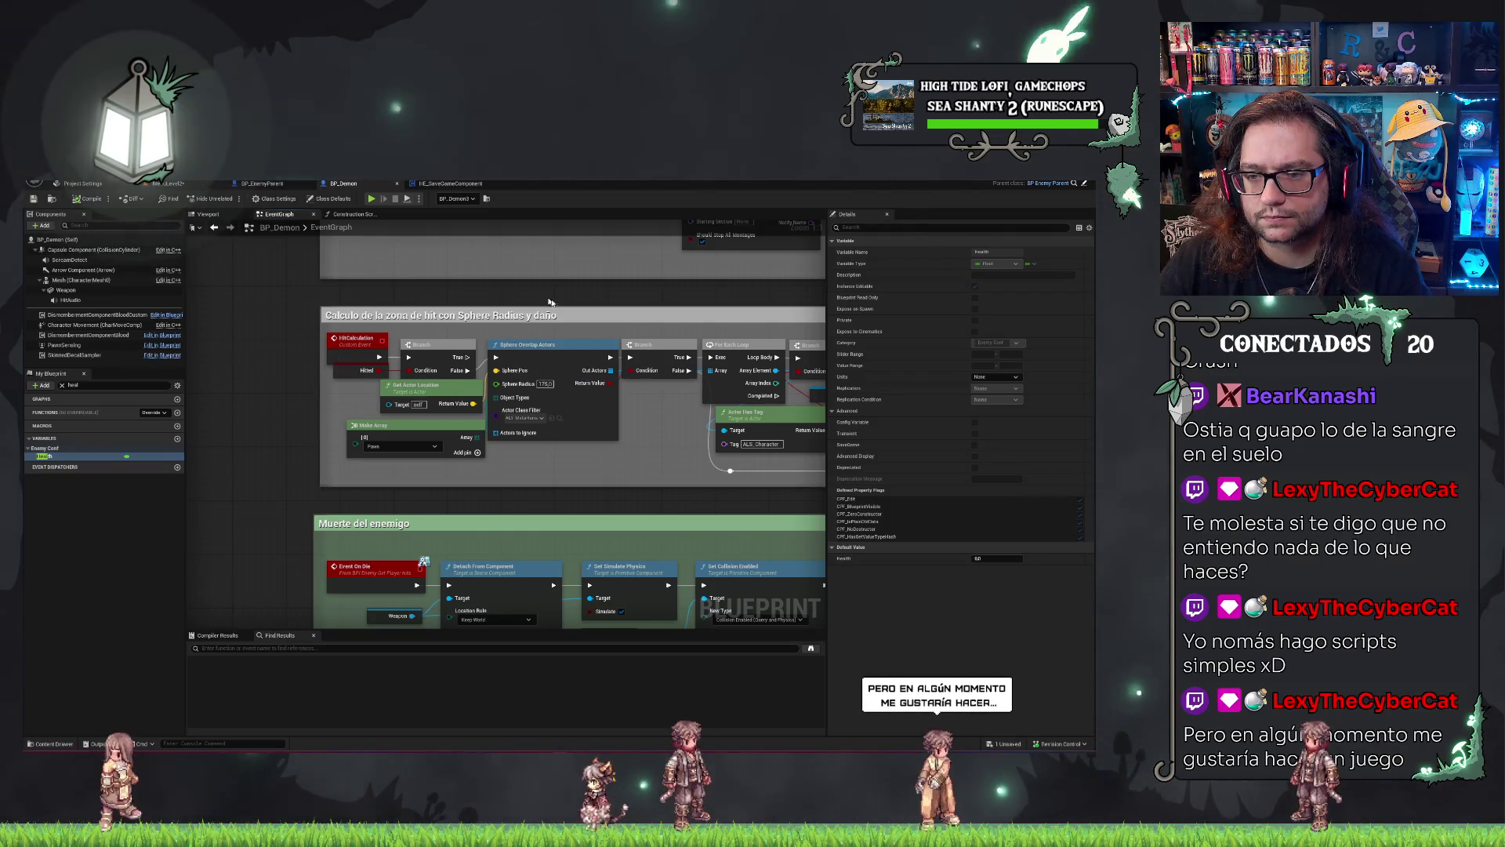
left_click_drag(601, 334, 528, 326)
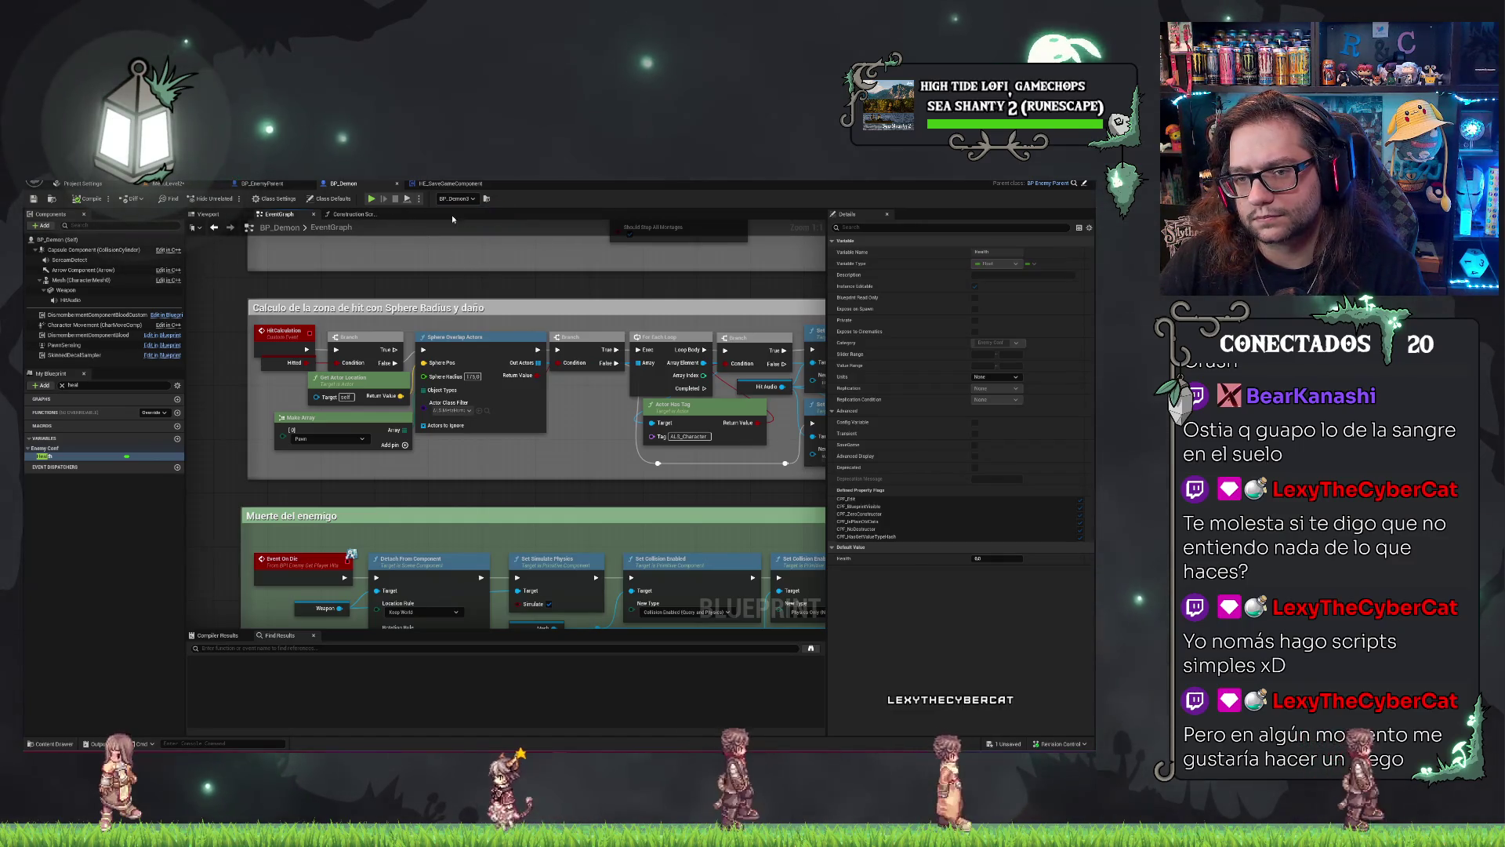
Run a play test while reviewing BP_Demon's Construction Script and Event Graph in the editor.
left_click(371, 200)
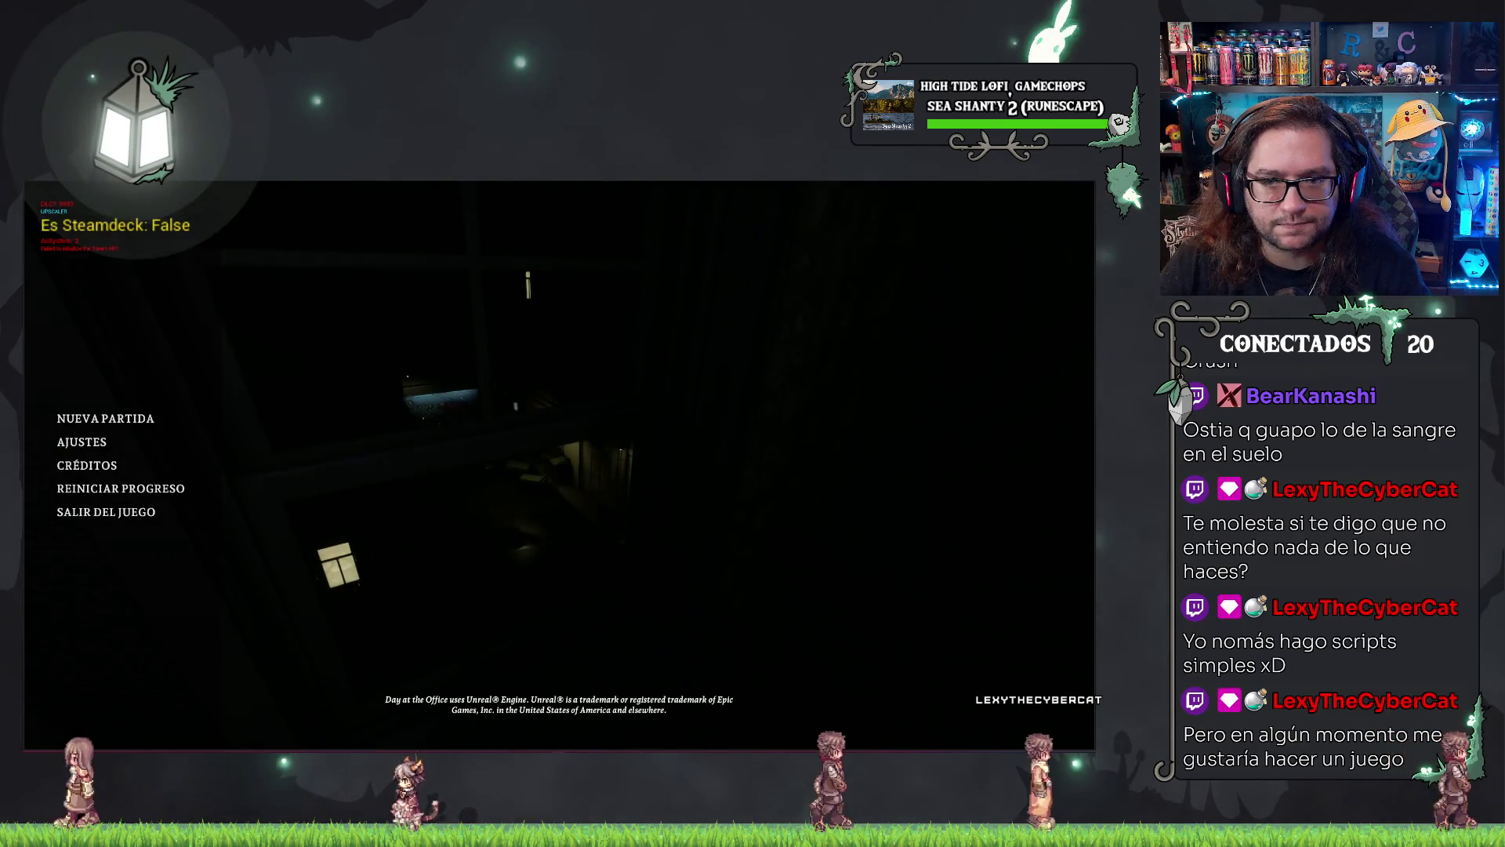
key("alt+Return")
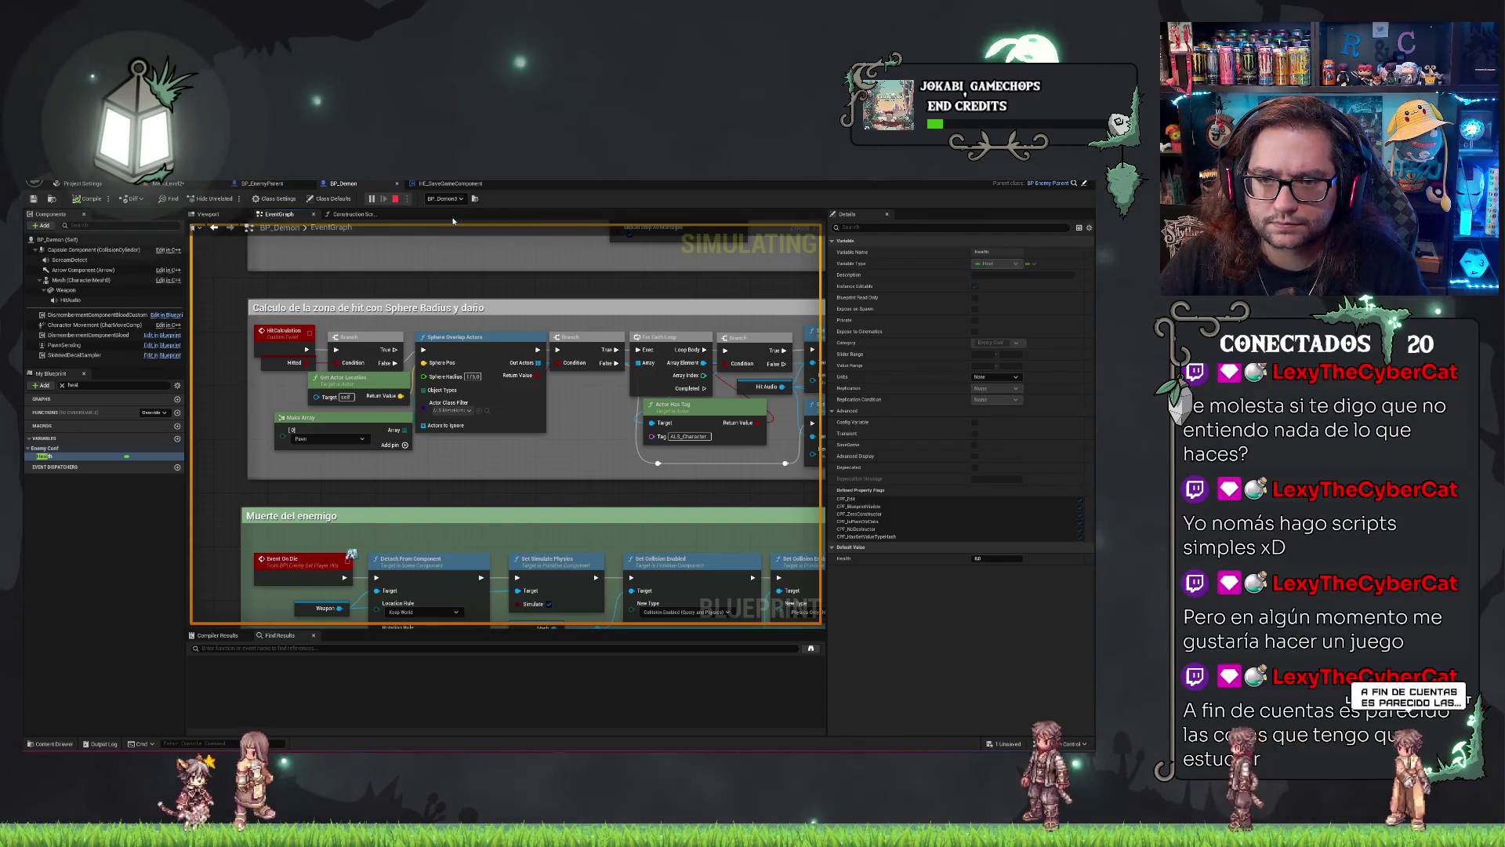
scroll(444, 291, "down", 3)
scroll(439, 294, "up", 4)
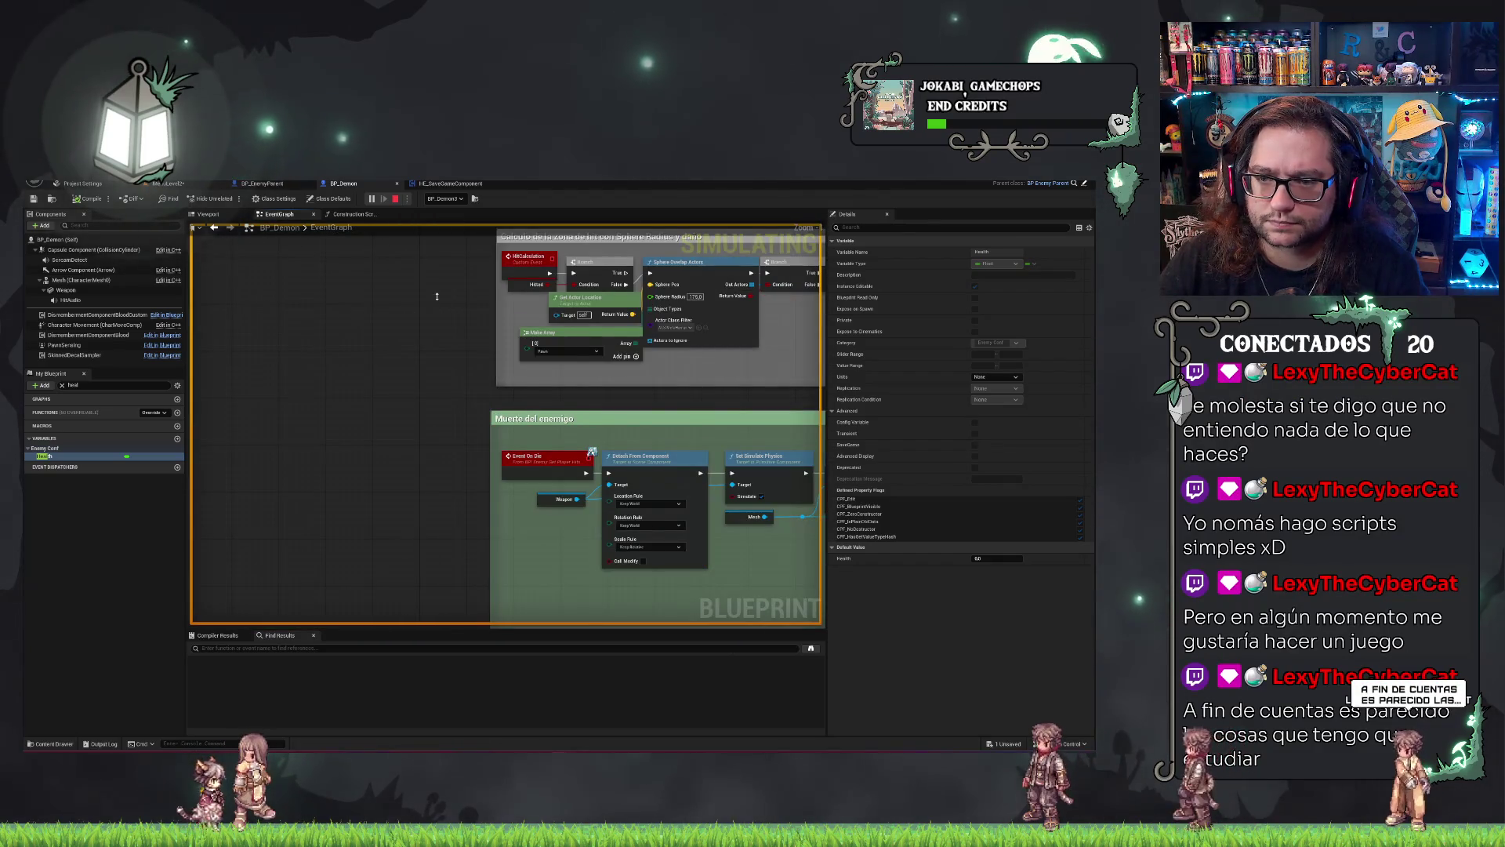
scroll(437, 296, "down", 6)
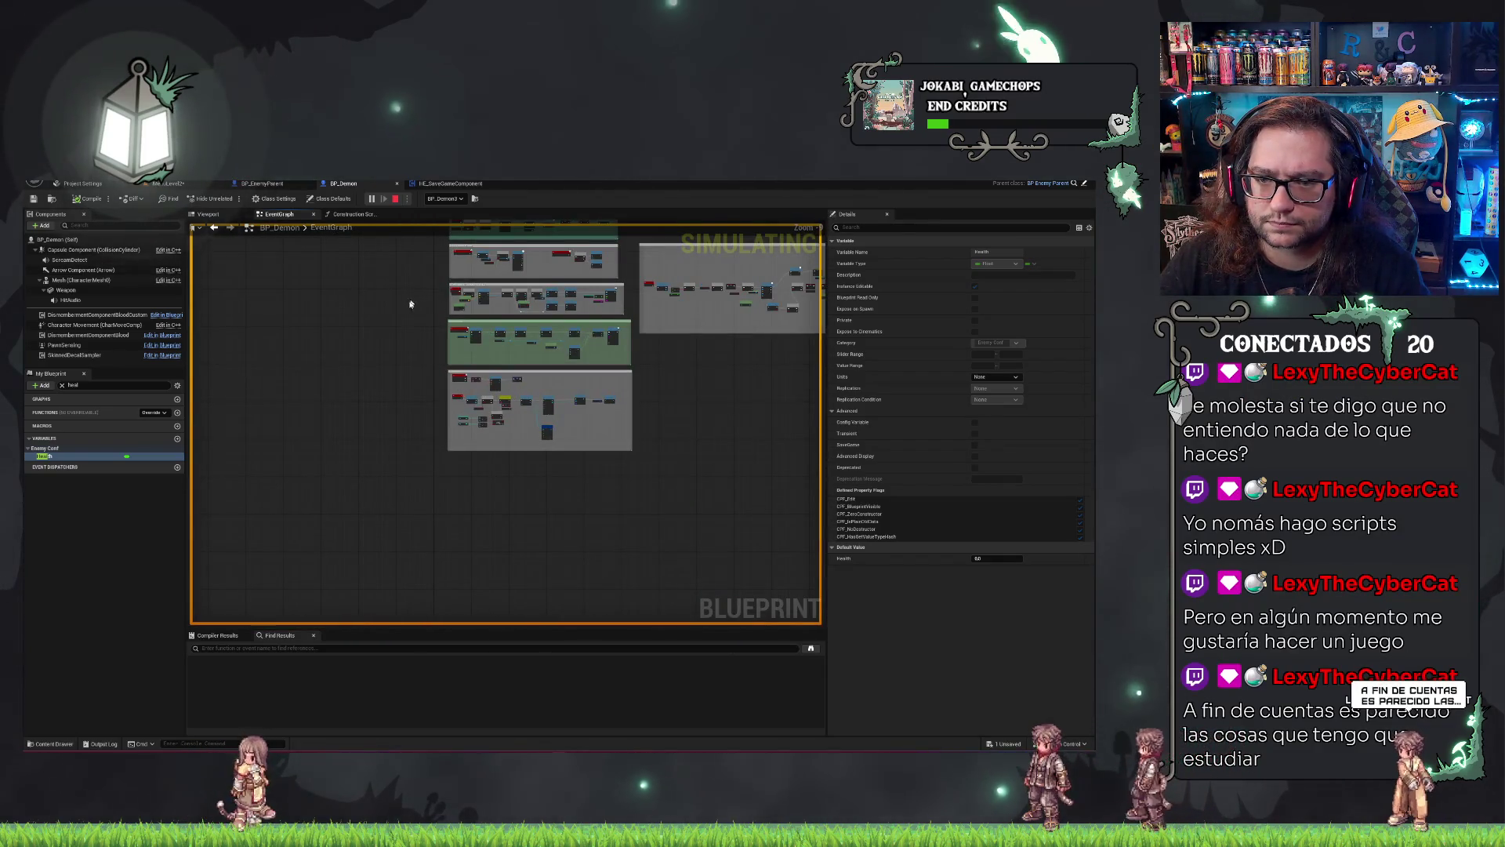
scroll(331, 364, "up", 5)
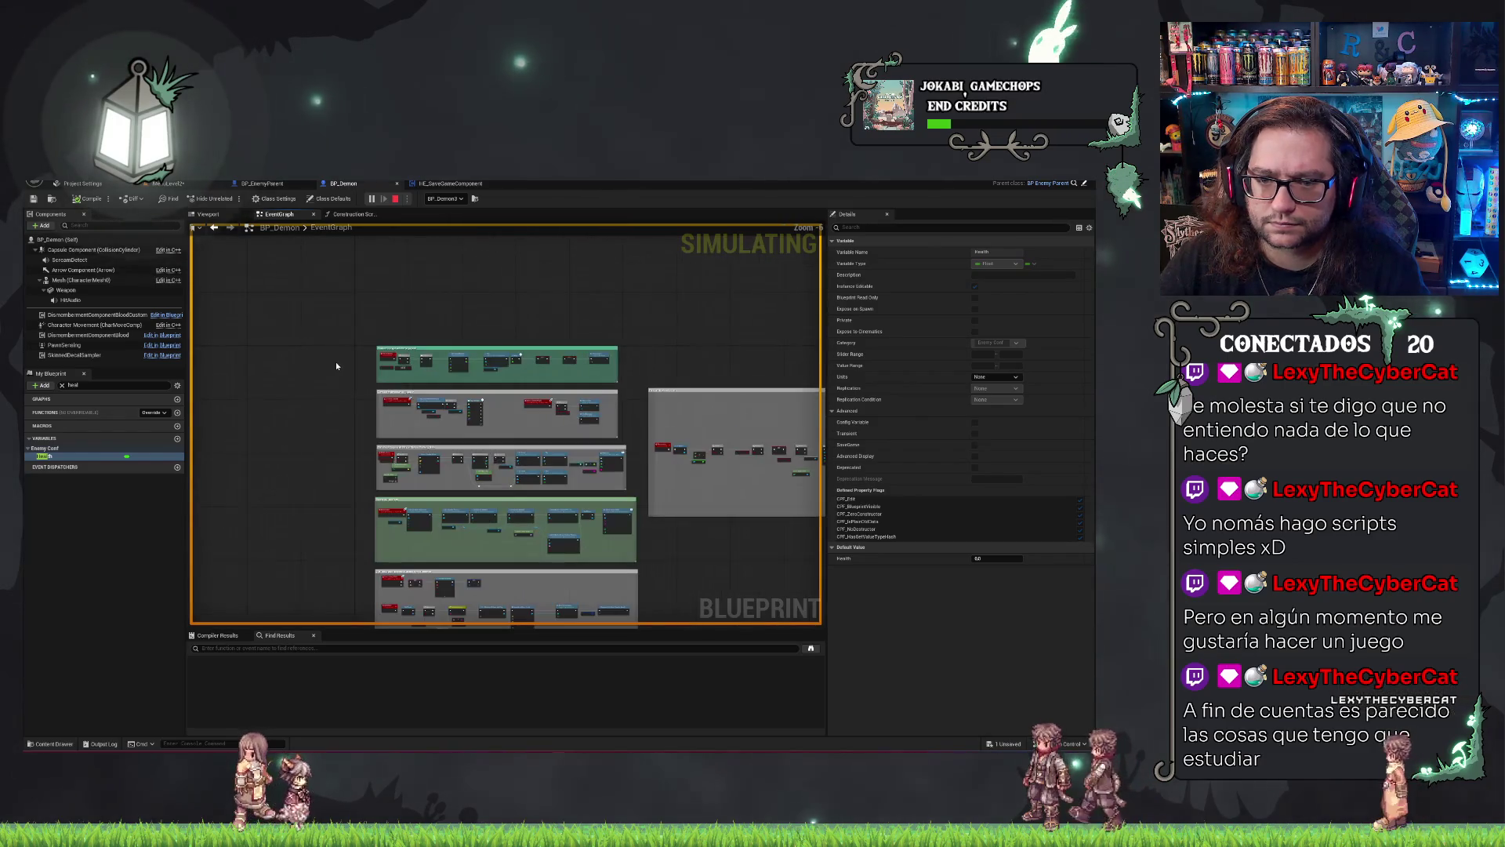
scroll(343, 377, "up", 3)
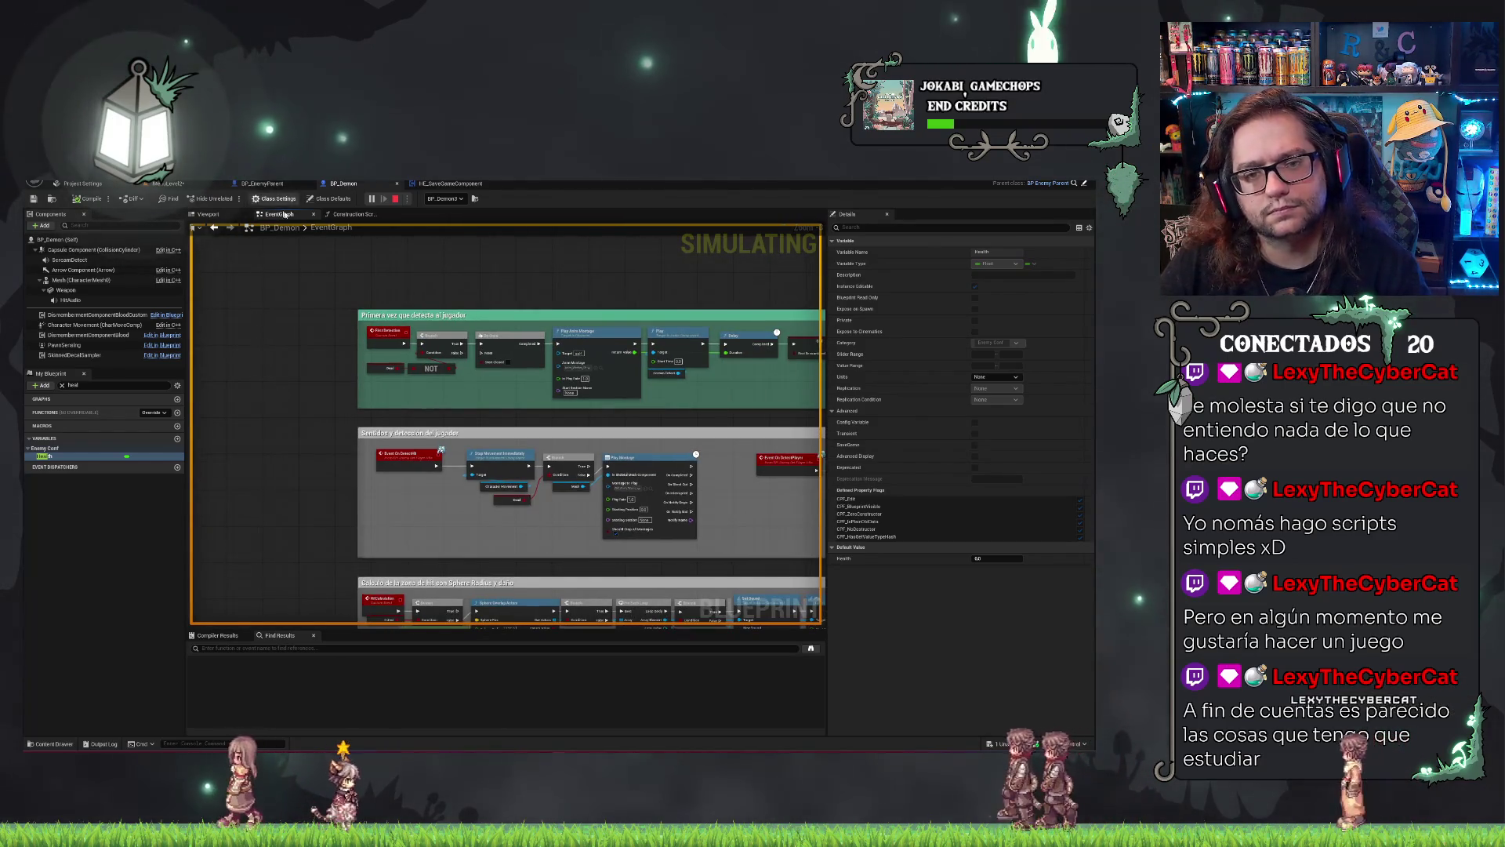
left_click(363, 214)
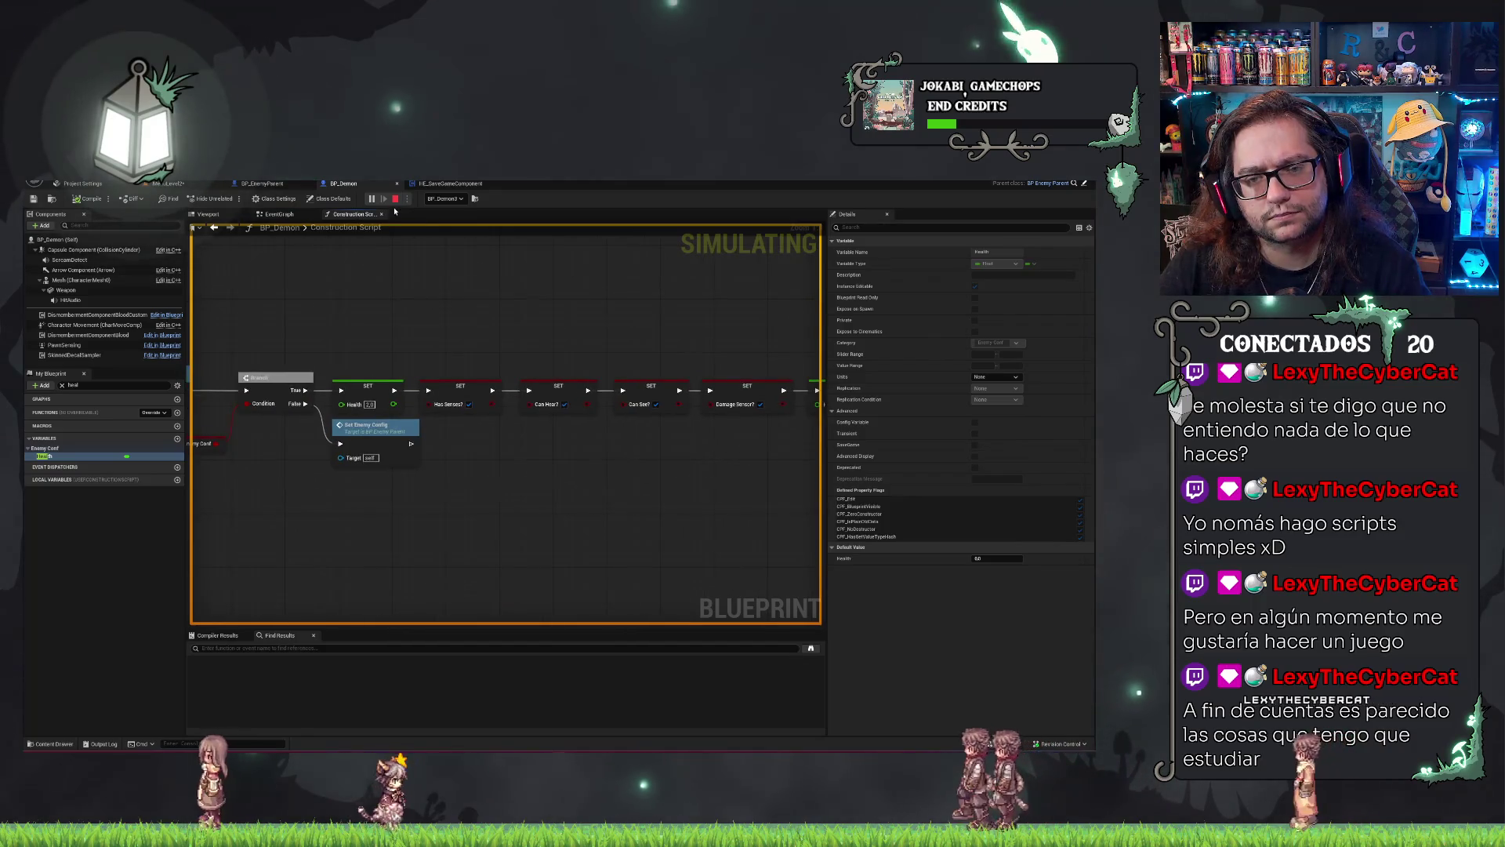
left_click(278, 214)
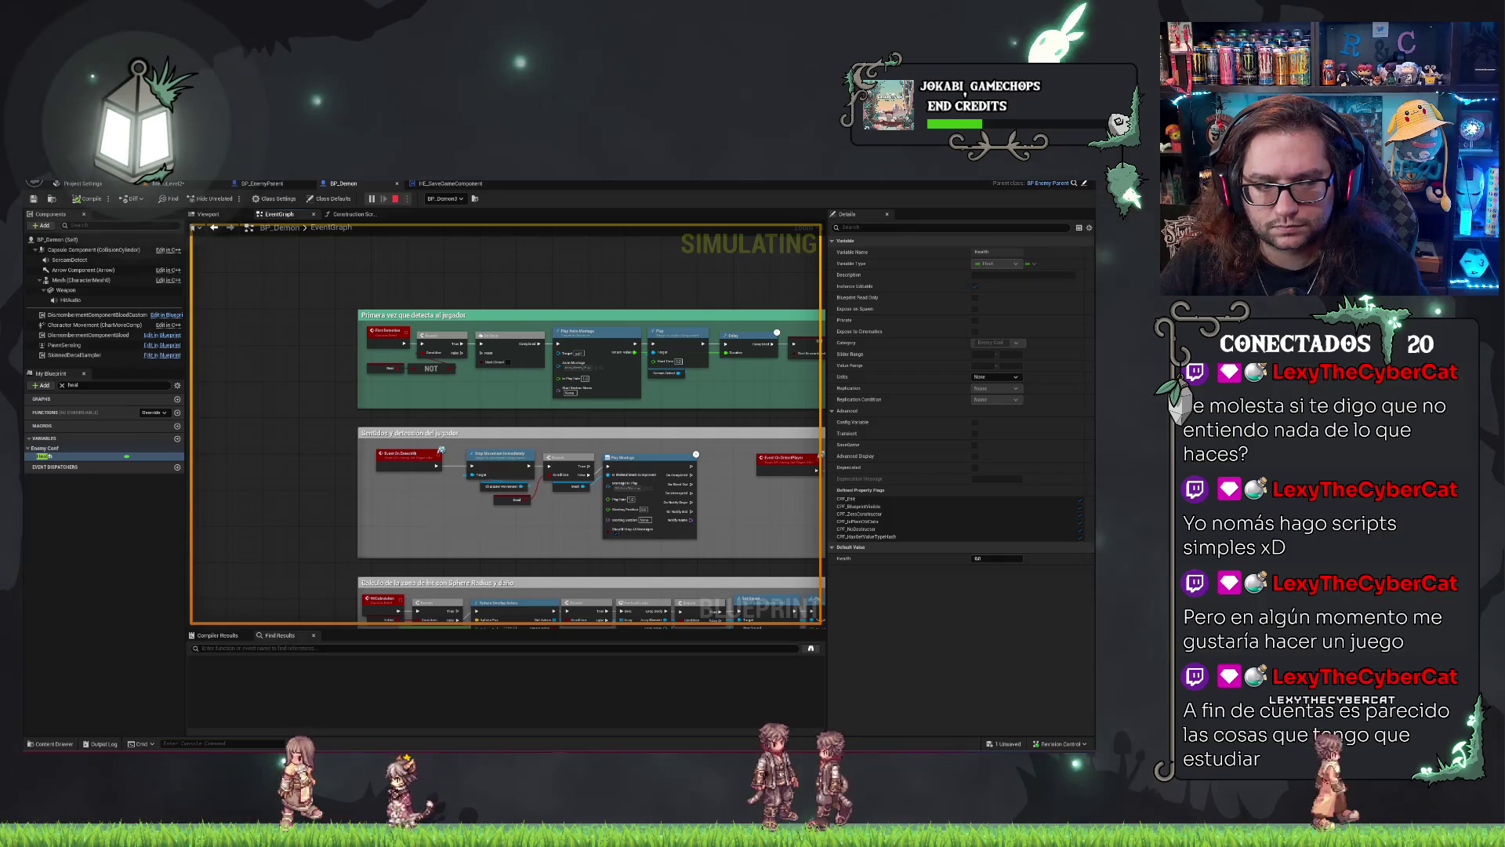
Stop the play session and find all references to the HitCalculation event by name.
key("Escape")
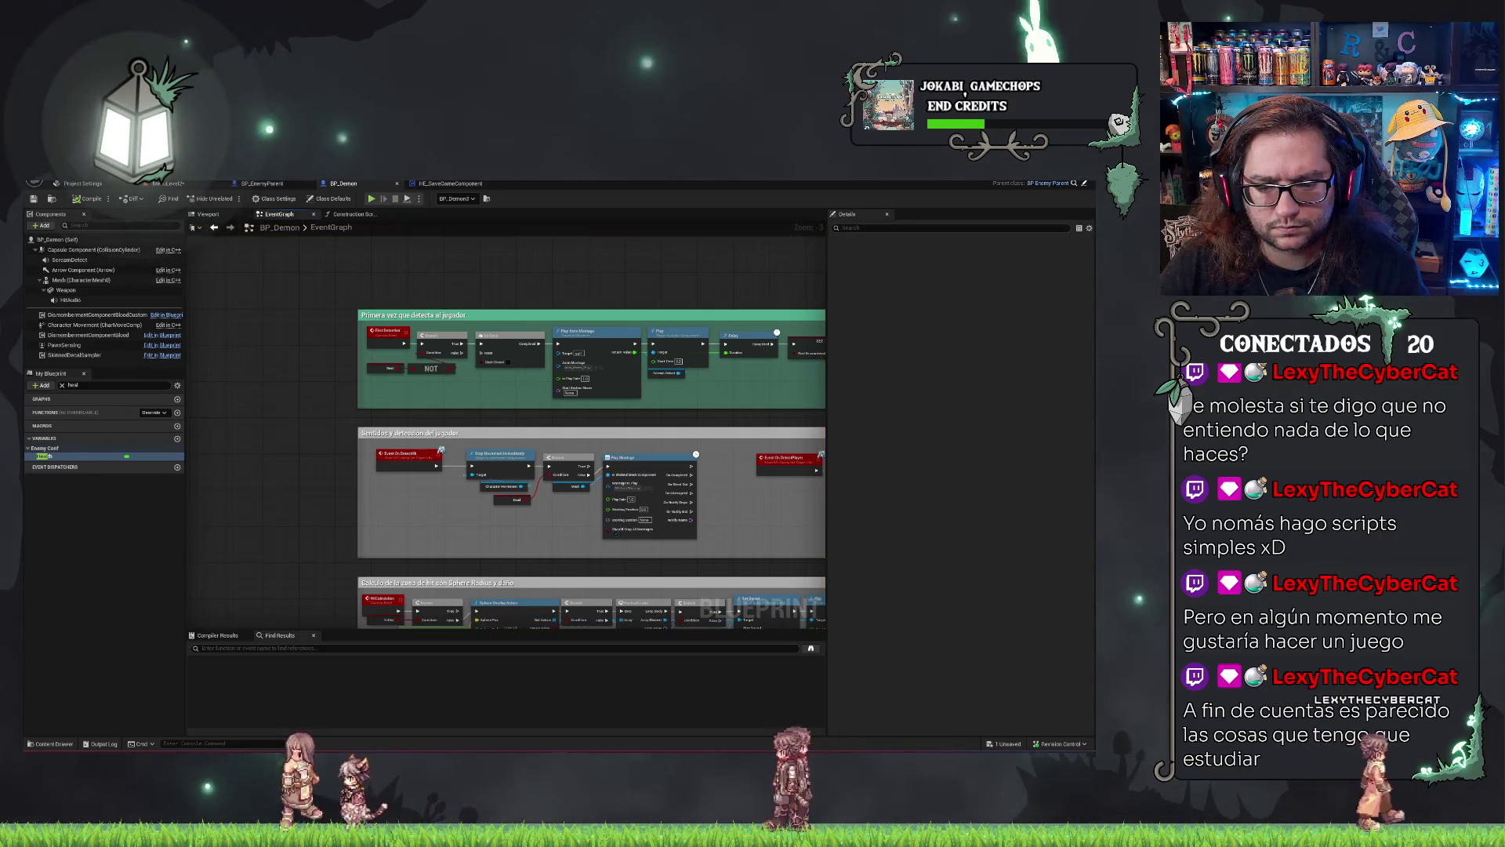
scroll(370, 383, "down", 3)
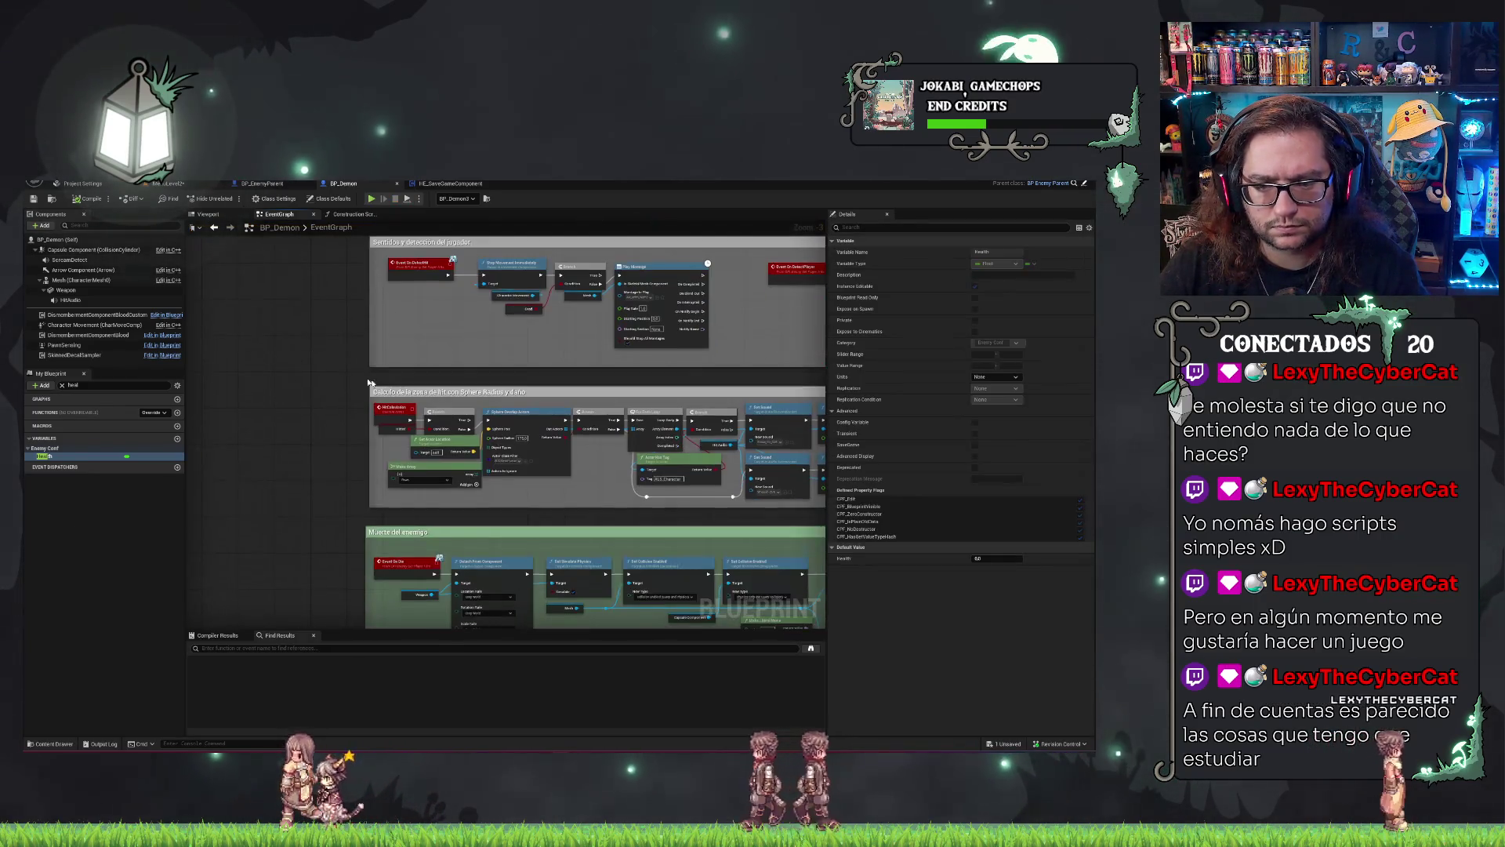
right_click(393, 410)
mouse_move(423, 500)
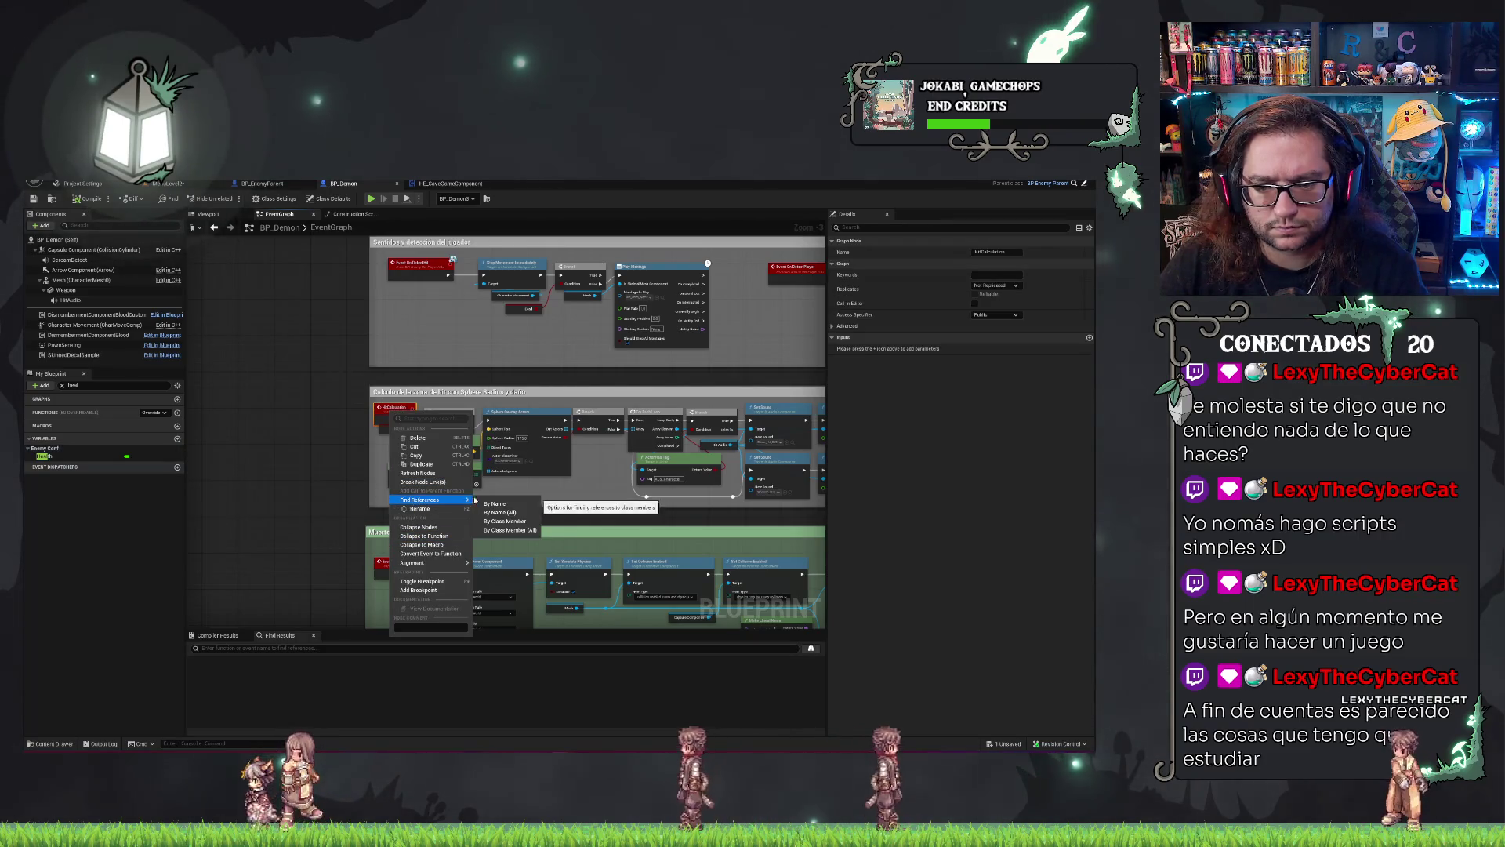
left_click(505, 508)
Jump to the HitCalculation event and its call between the Delay nodes from Find Results.
left_click(225, 671)
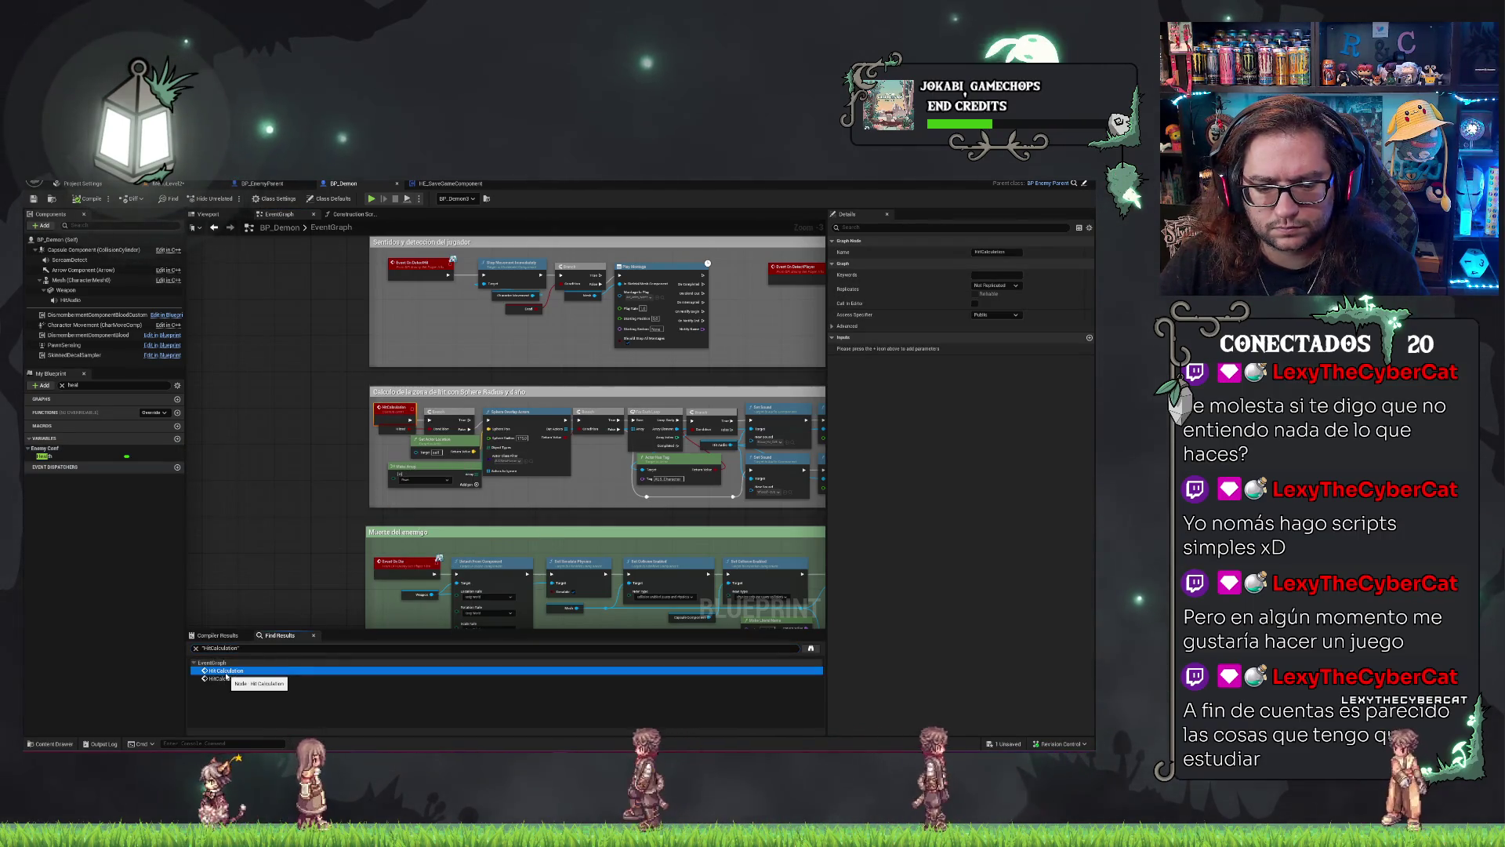
double_click(226, 672)
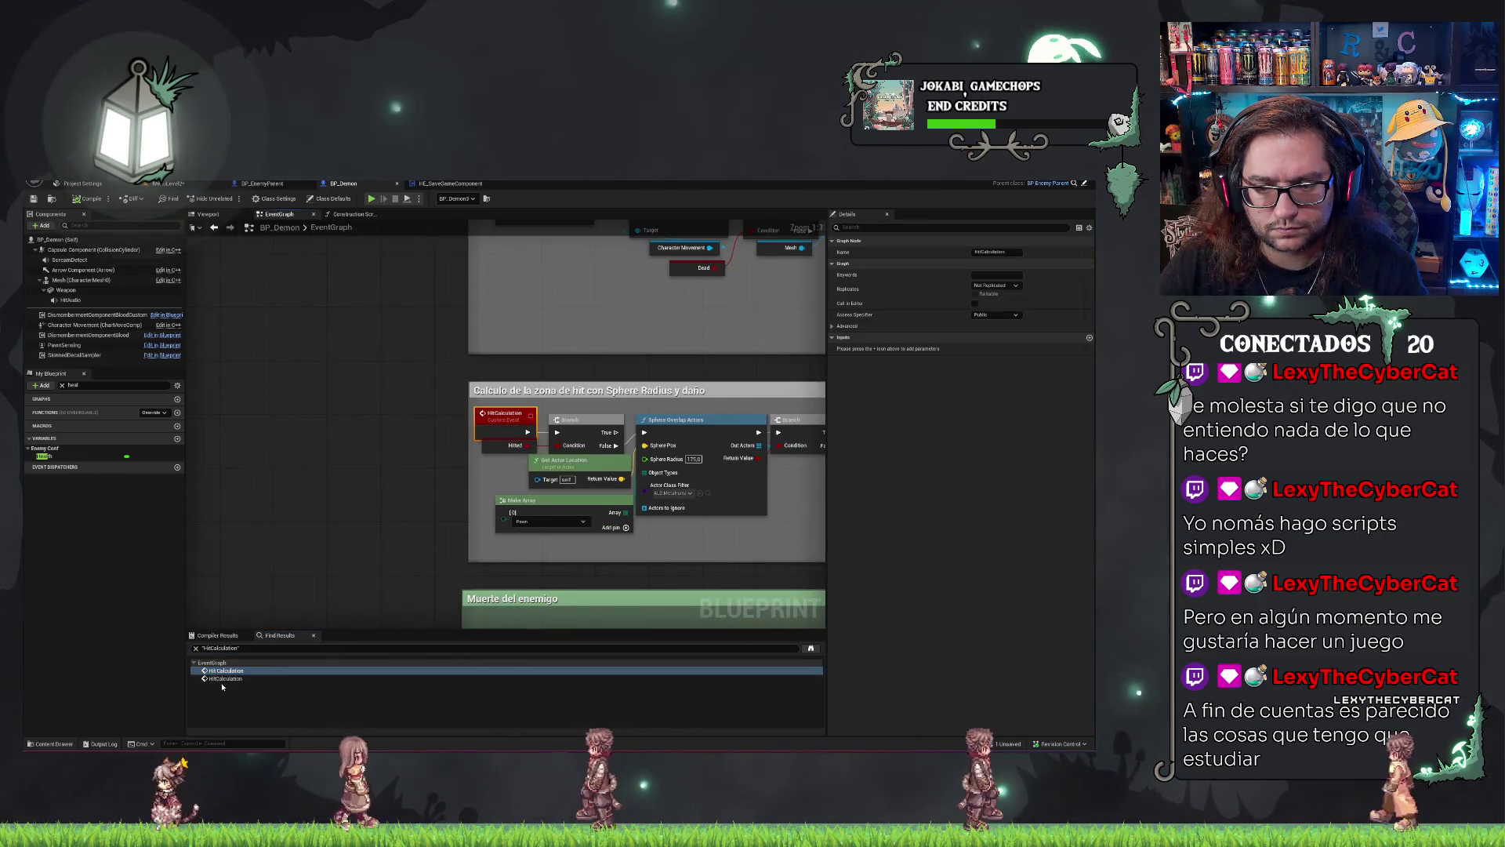
double_click(217, 679)
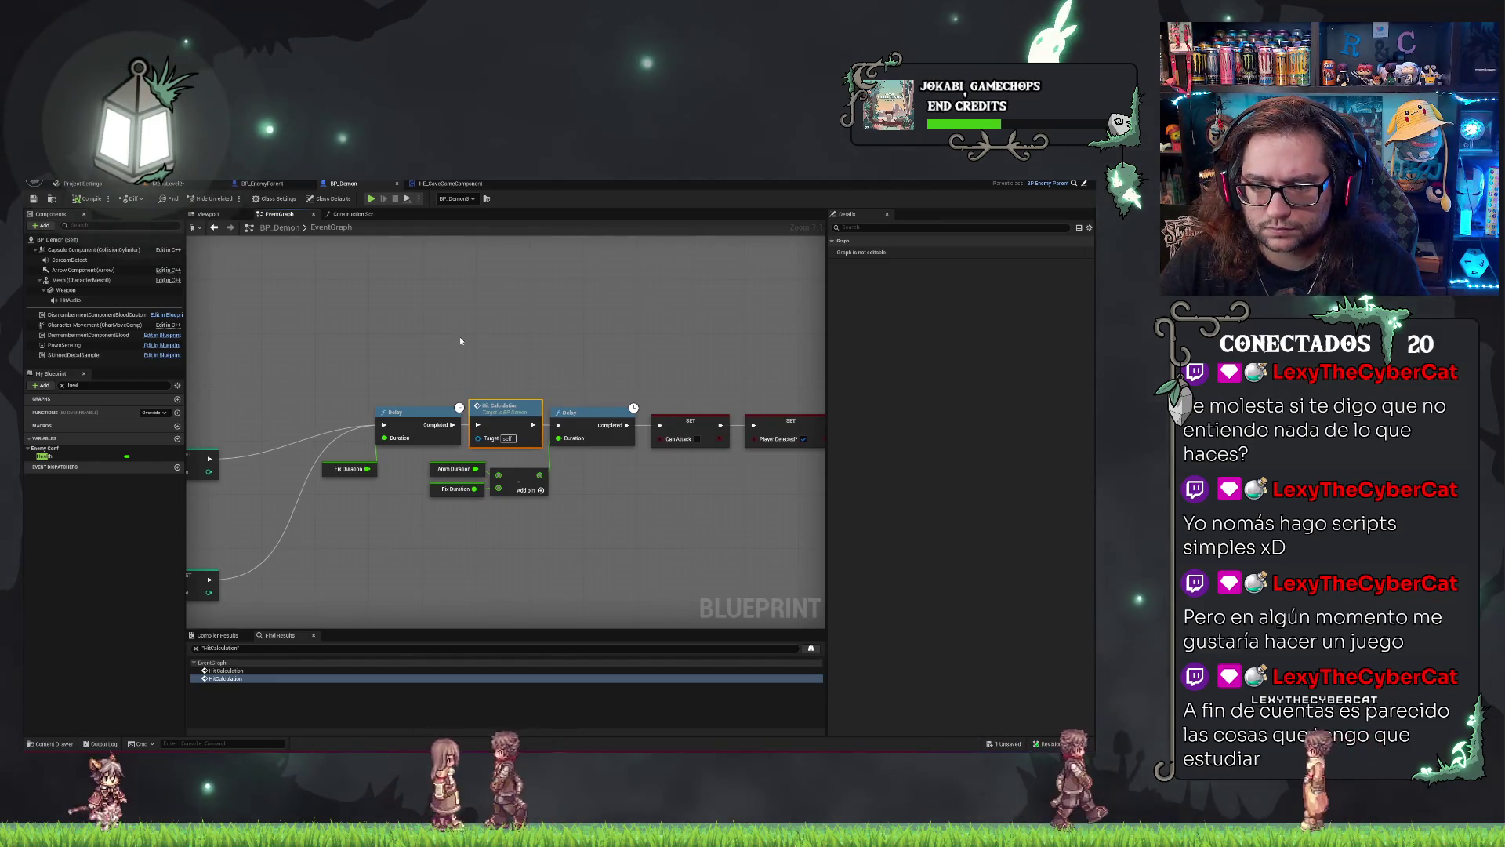
left_click_drag(460, 336, 598, 313)
scroll(533, 311, "down", 5)
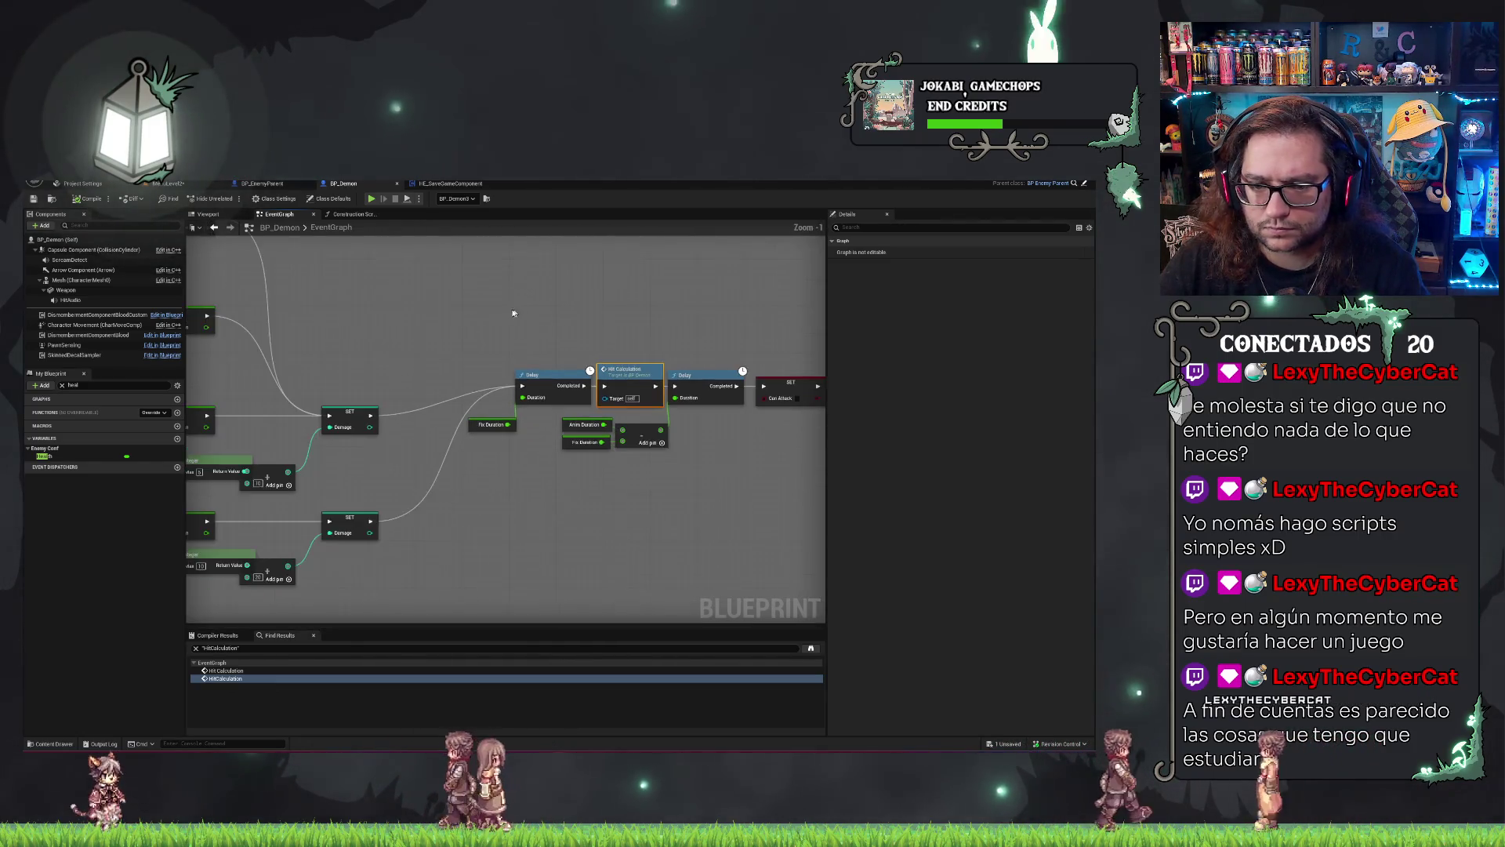
left_click_drag(268, 398, 637, 444)
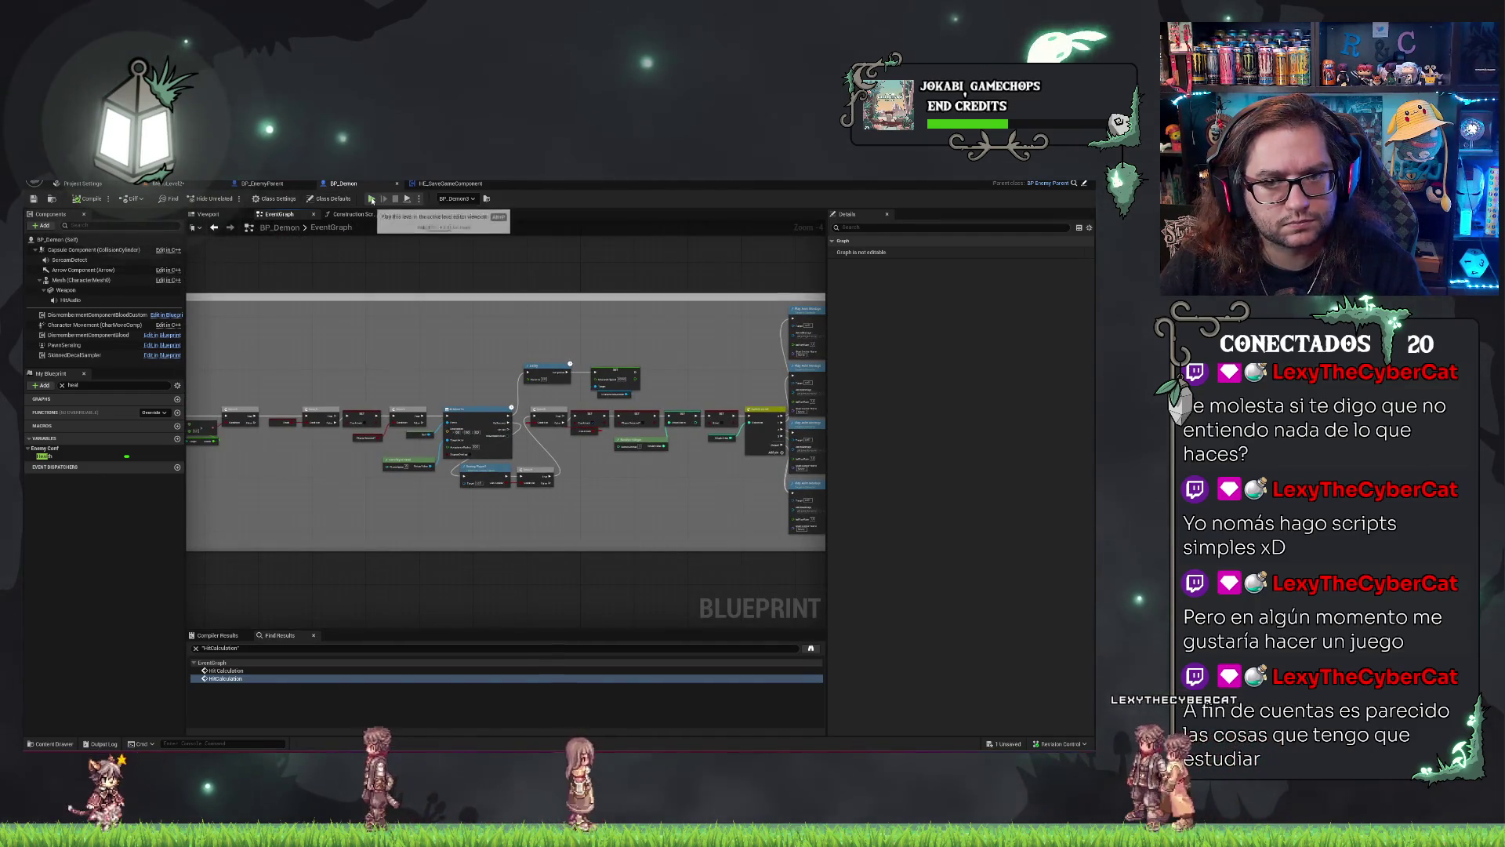
Run a second Play-in-Editor test, watching BP_Demon's graph around the Delay and Max Walk Speed setter, then stop.
key("alt+p")
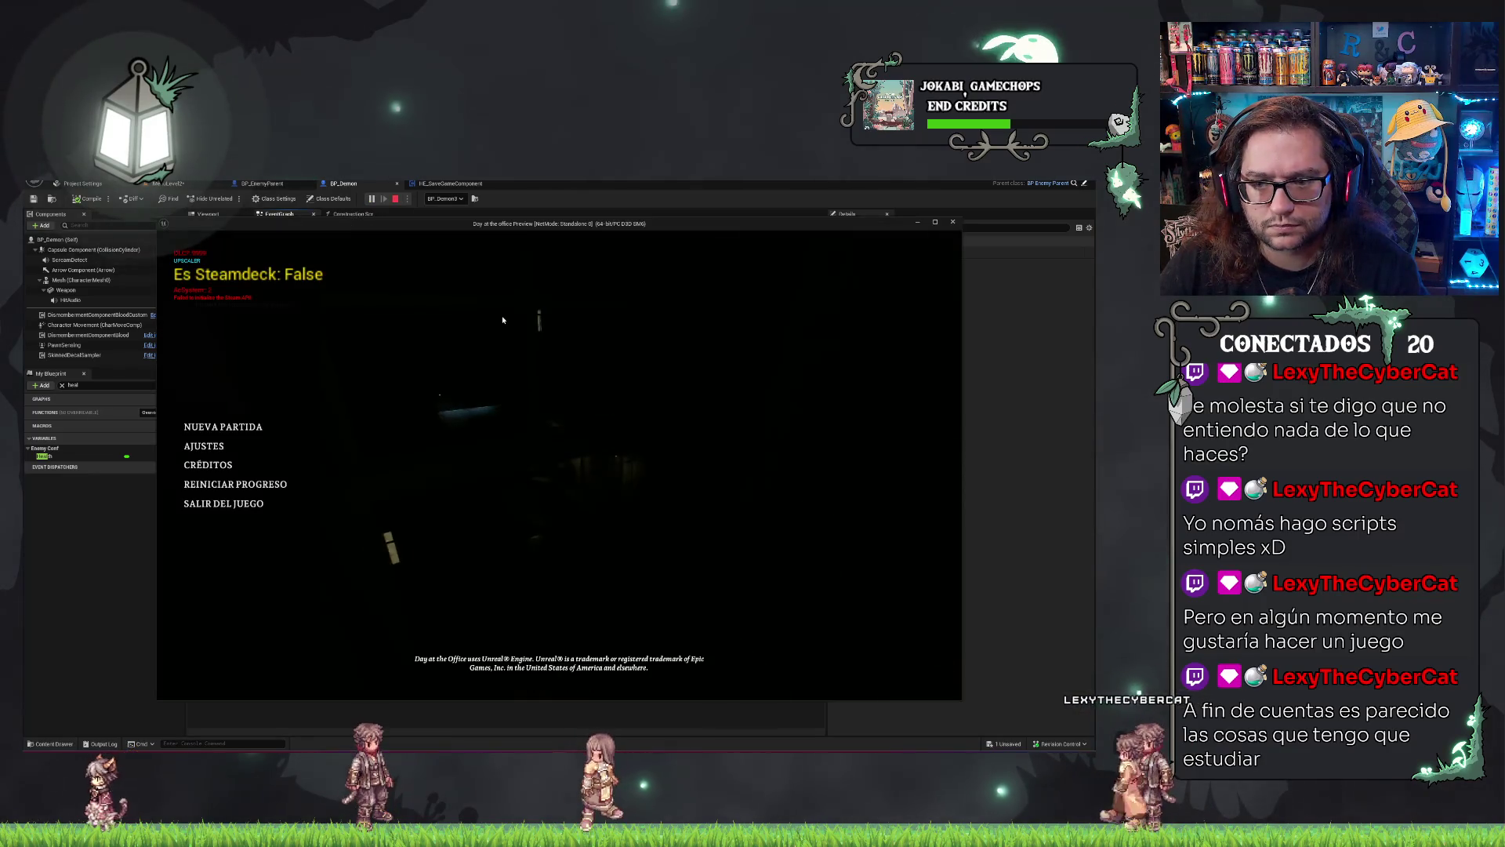
key("alt+Tab")
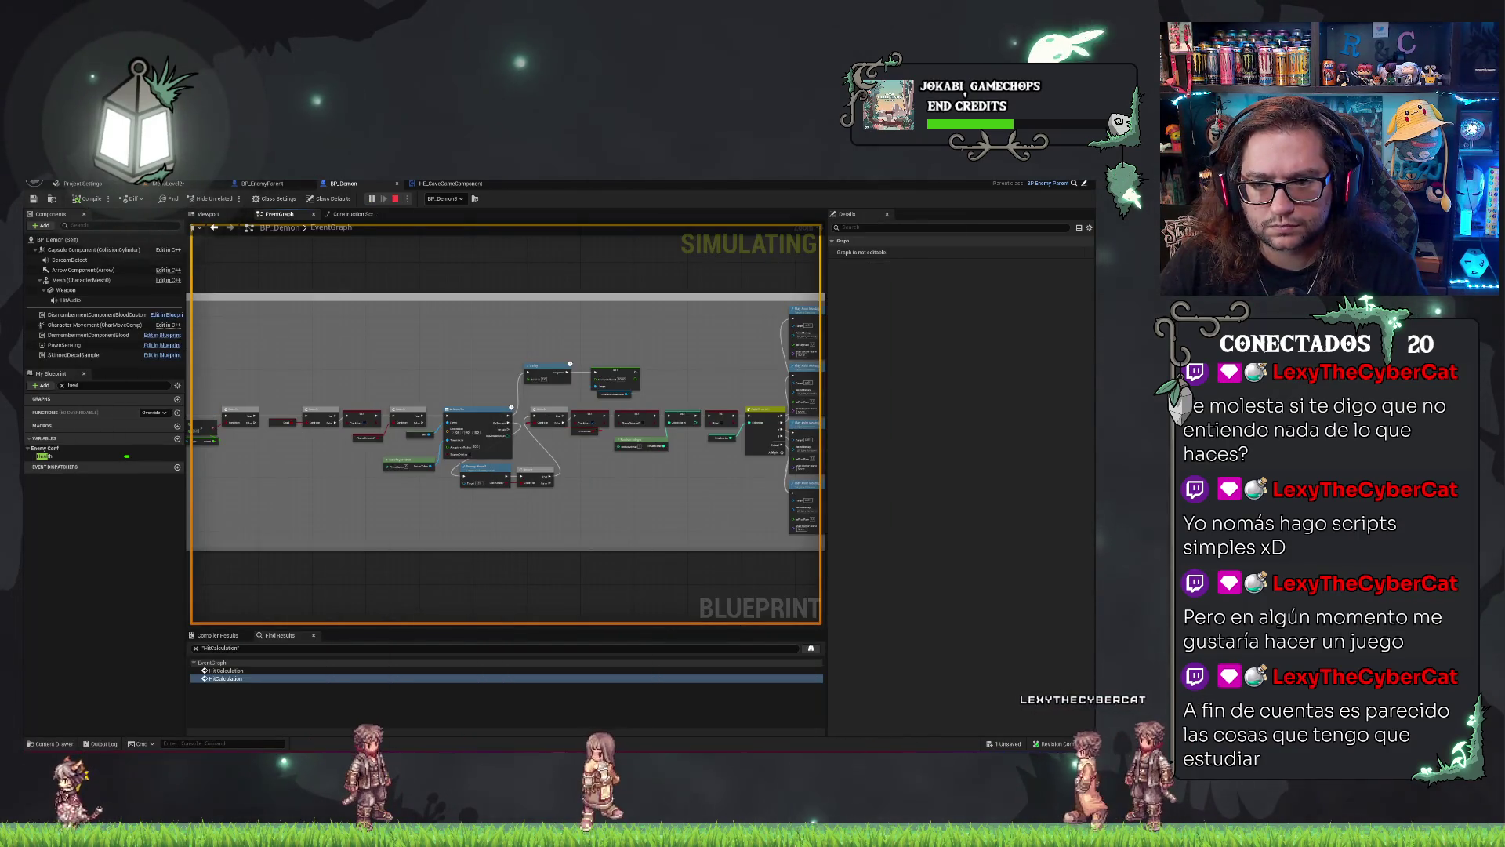
left_click_drag(726, 305, 694, 303)
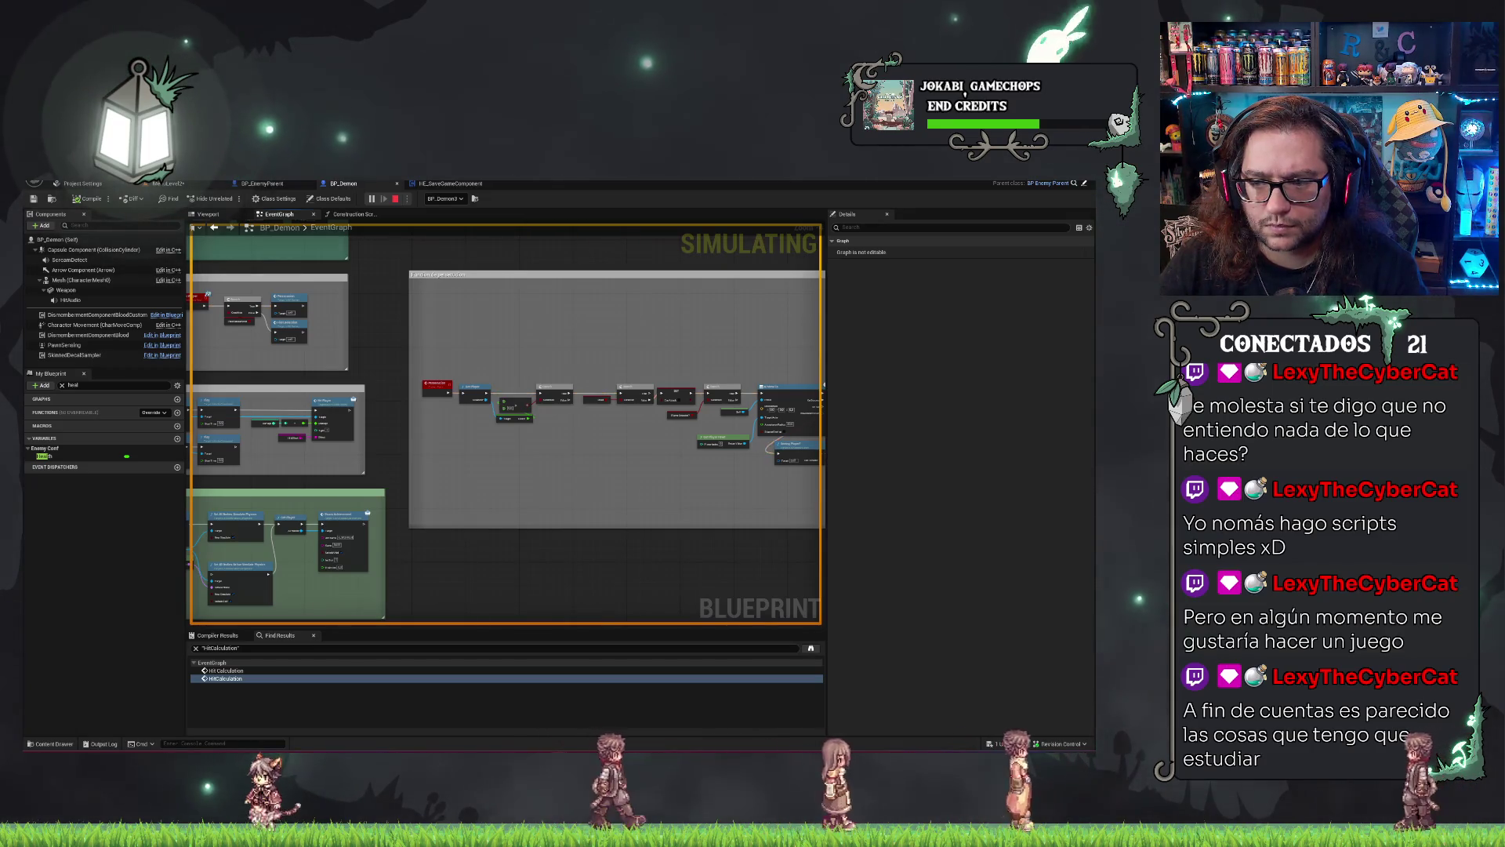
left_click_drag(748, 513, 718, 506)
scroll(504, 427, "up", 5)
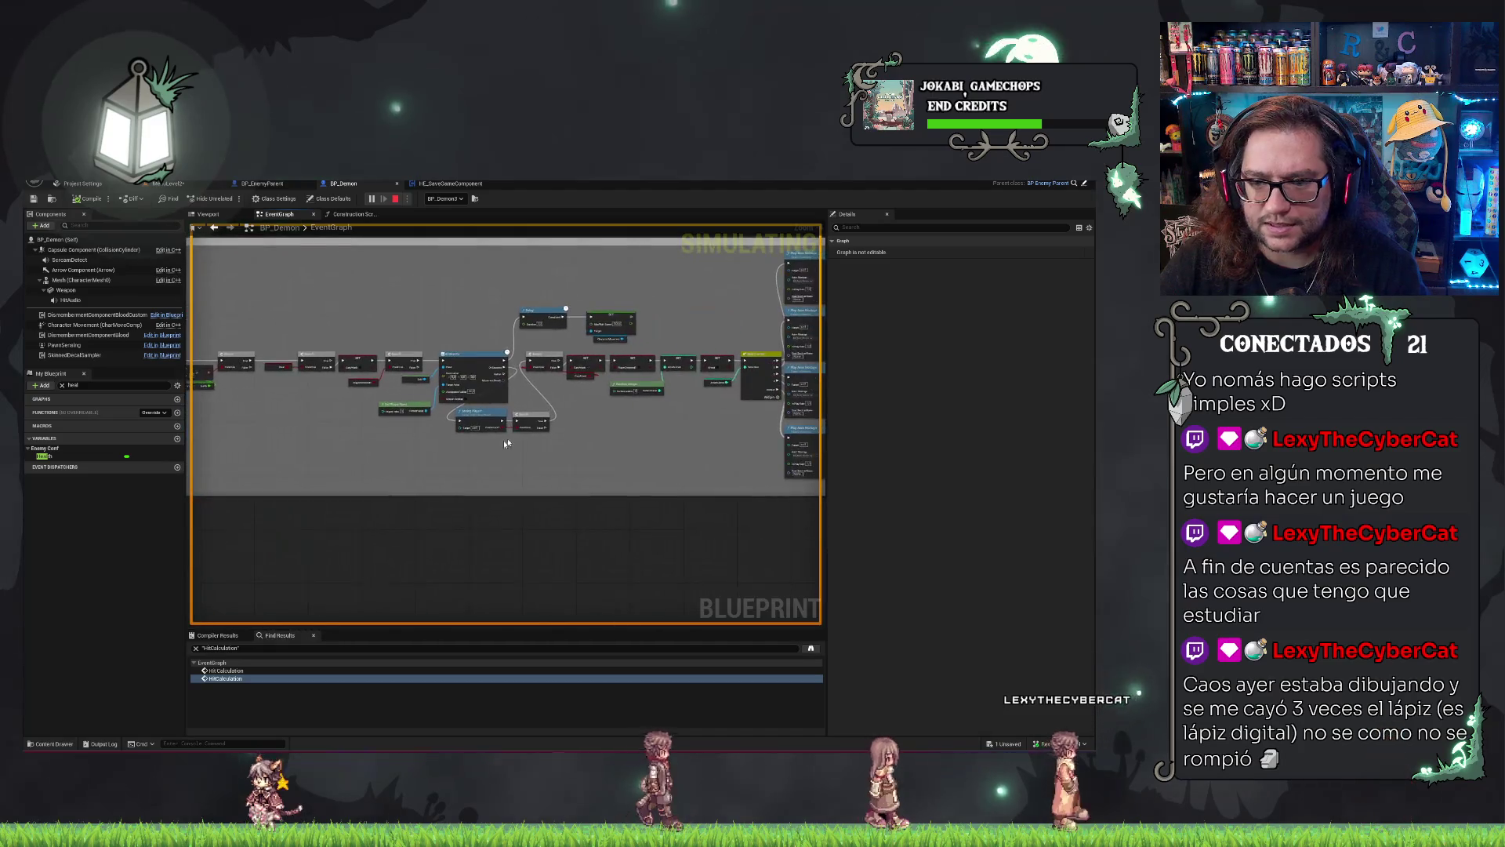
scroll(316, 500, "down", 4)
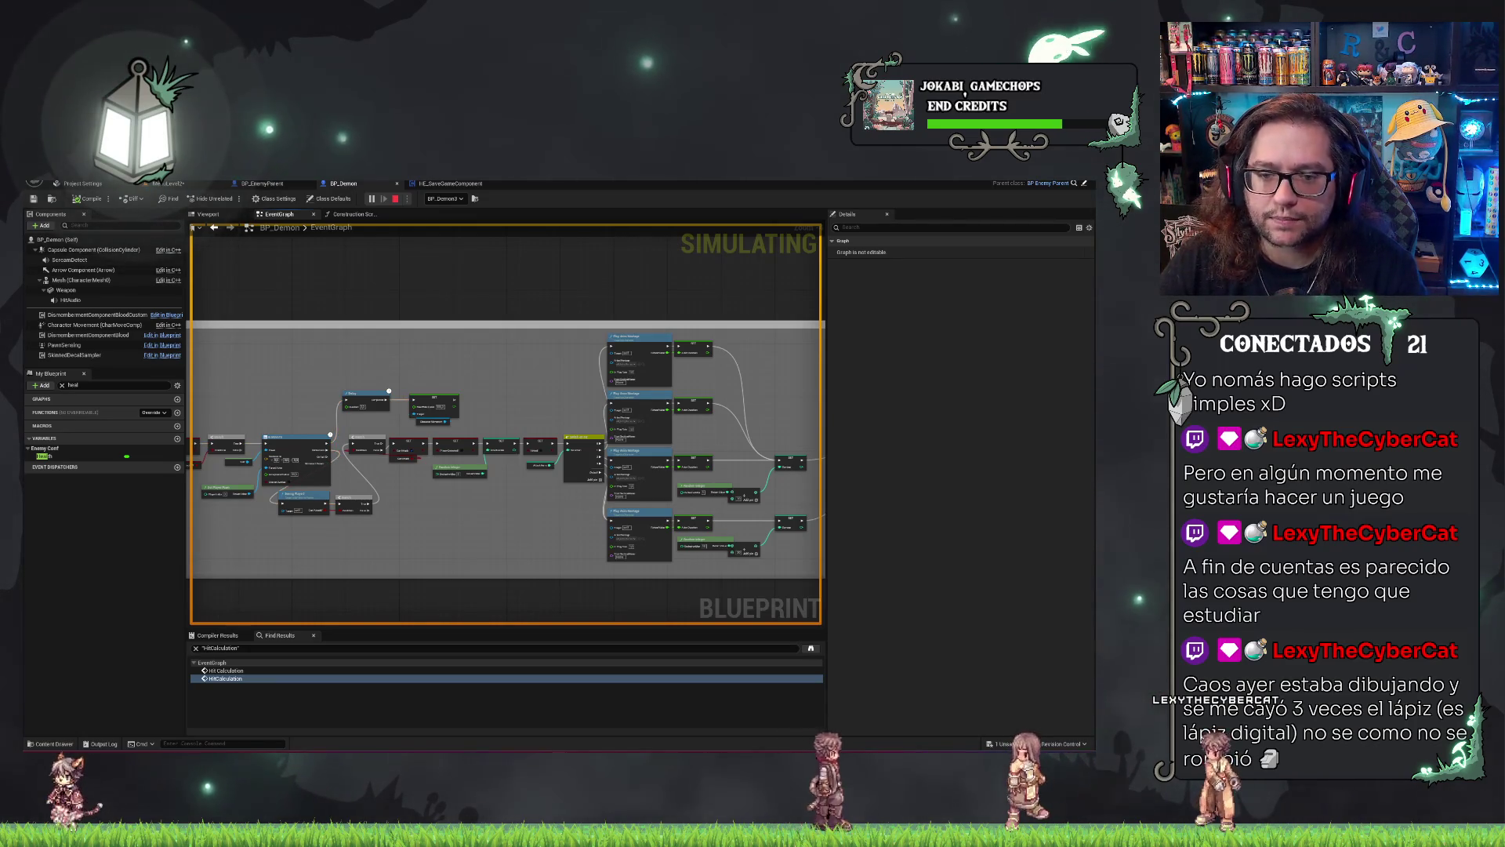
key("Escape")
scroll(293, 469, "up", 3)
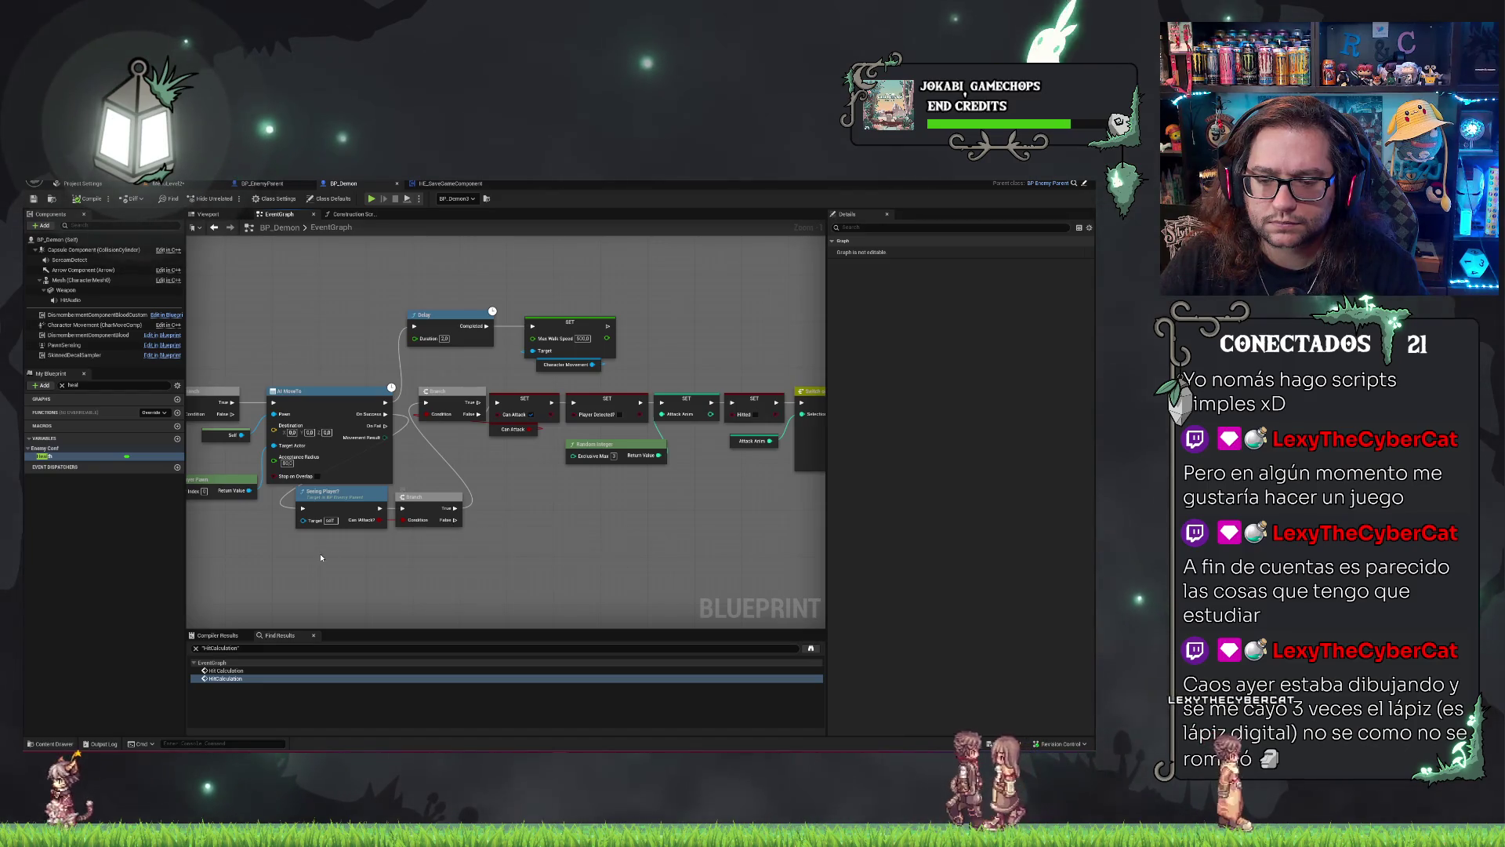
mouse_move(318, 553)
left_mouse_down()
mouse_move(329, 509)
mouse_move(710, 516)
left_mouse_up()
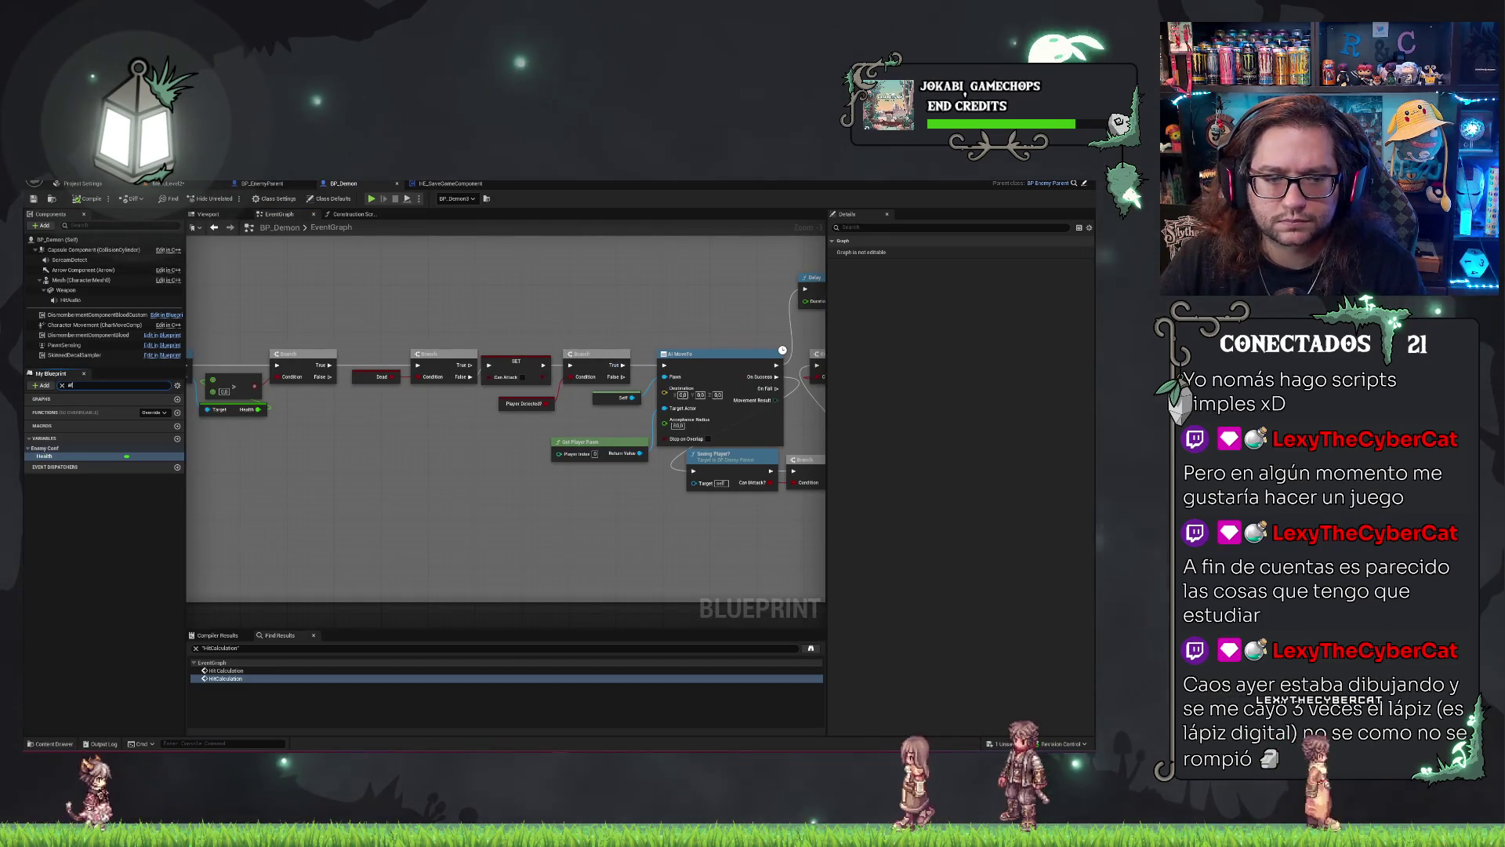
type("attac")
left_click(76, 464)
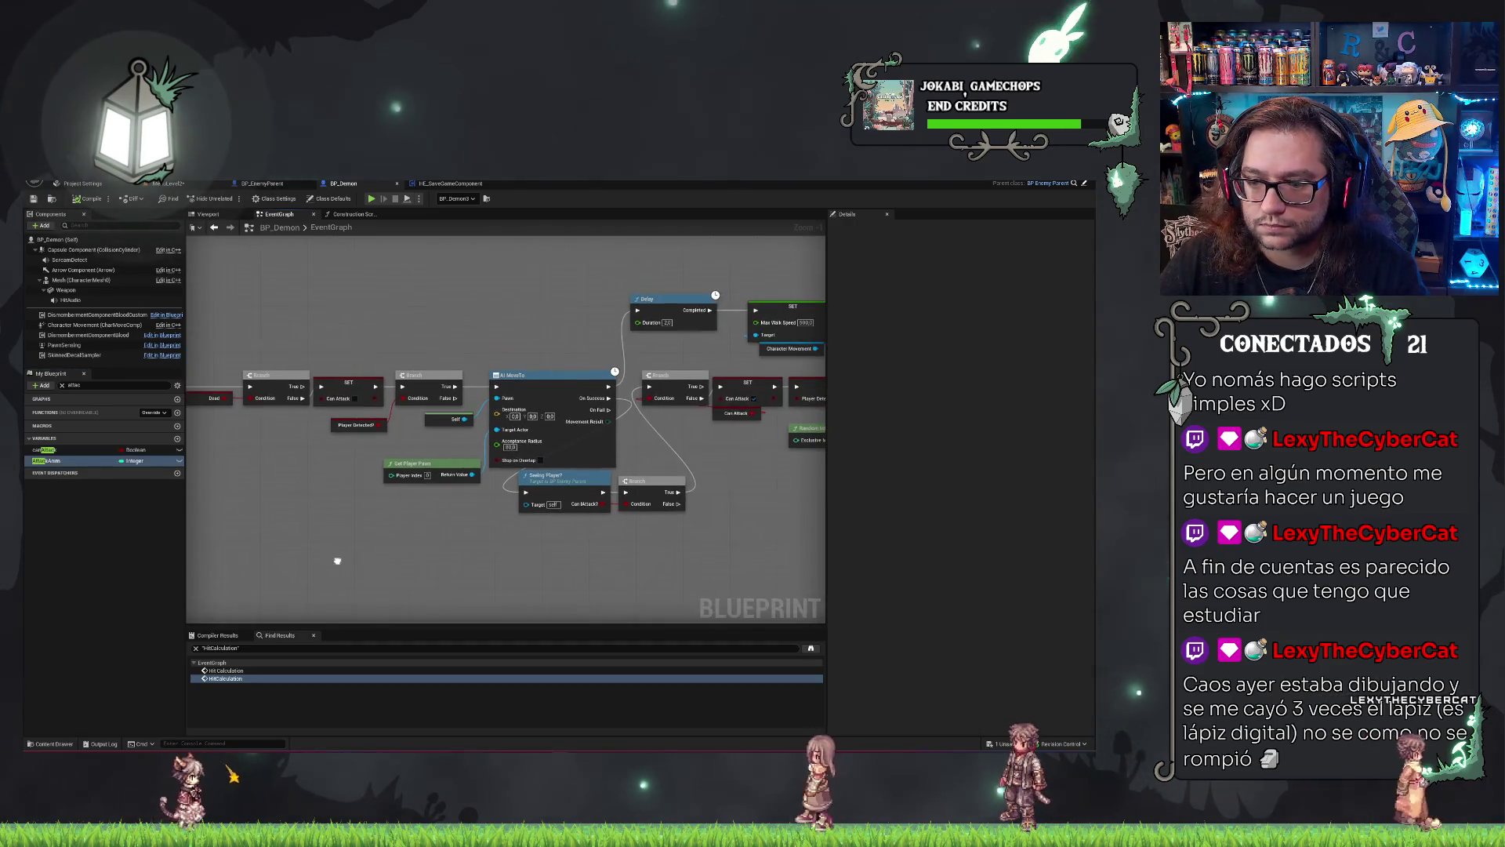
left_click_drag(504, 533, 336, 554)
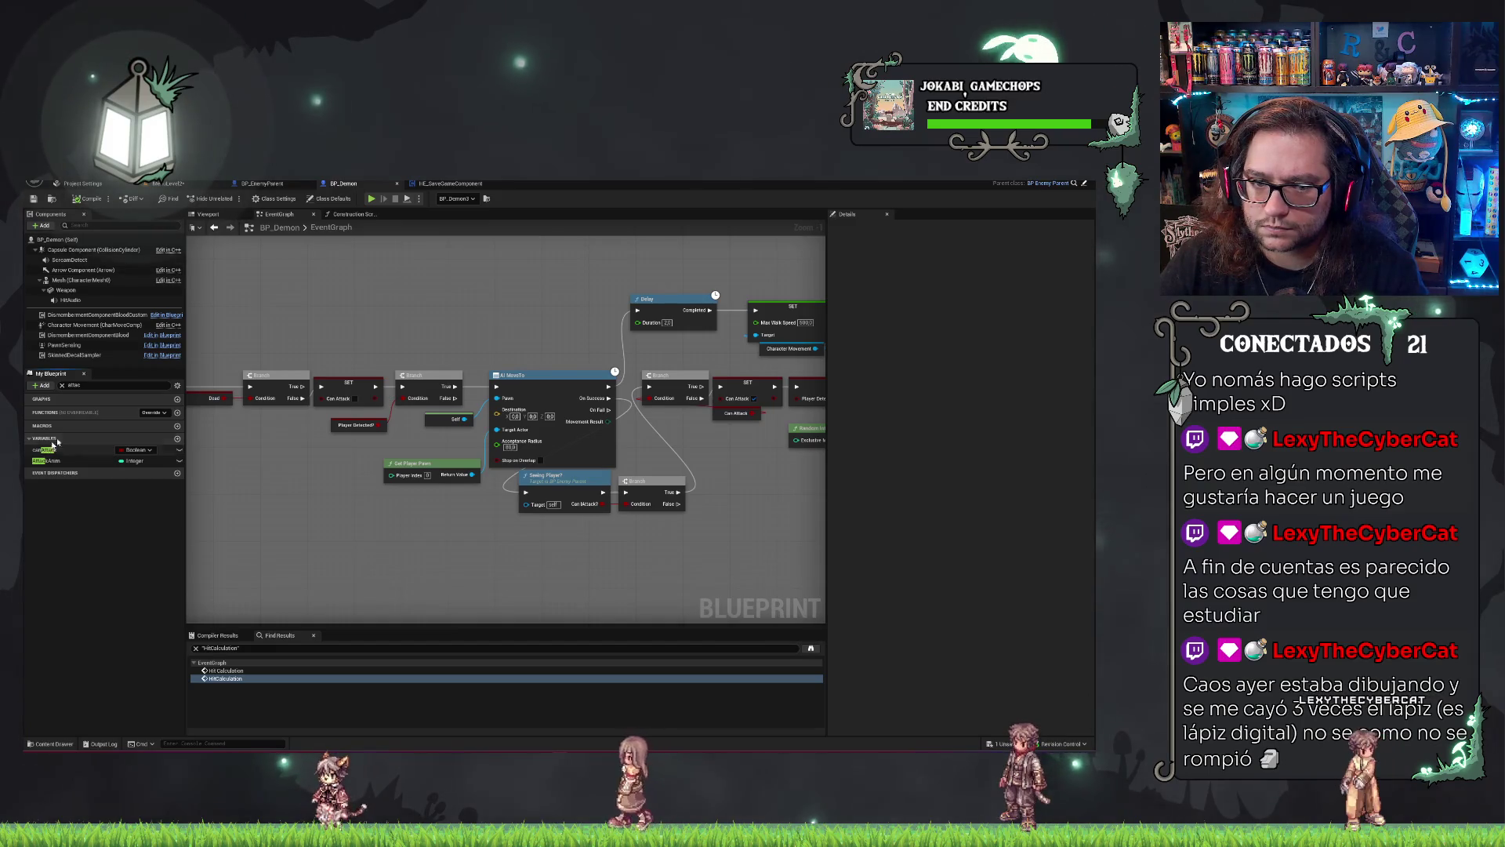
left_click(177, 386)
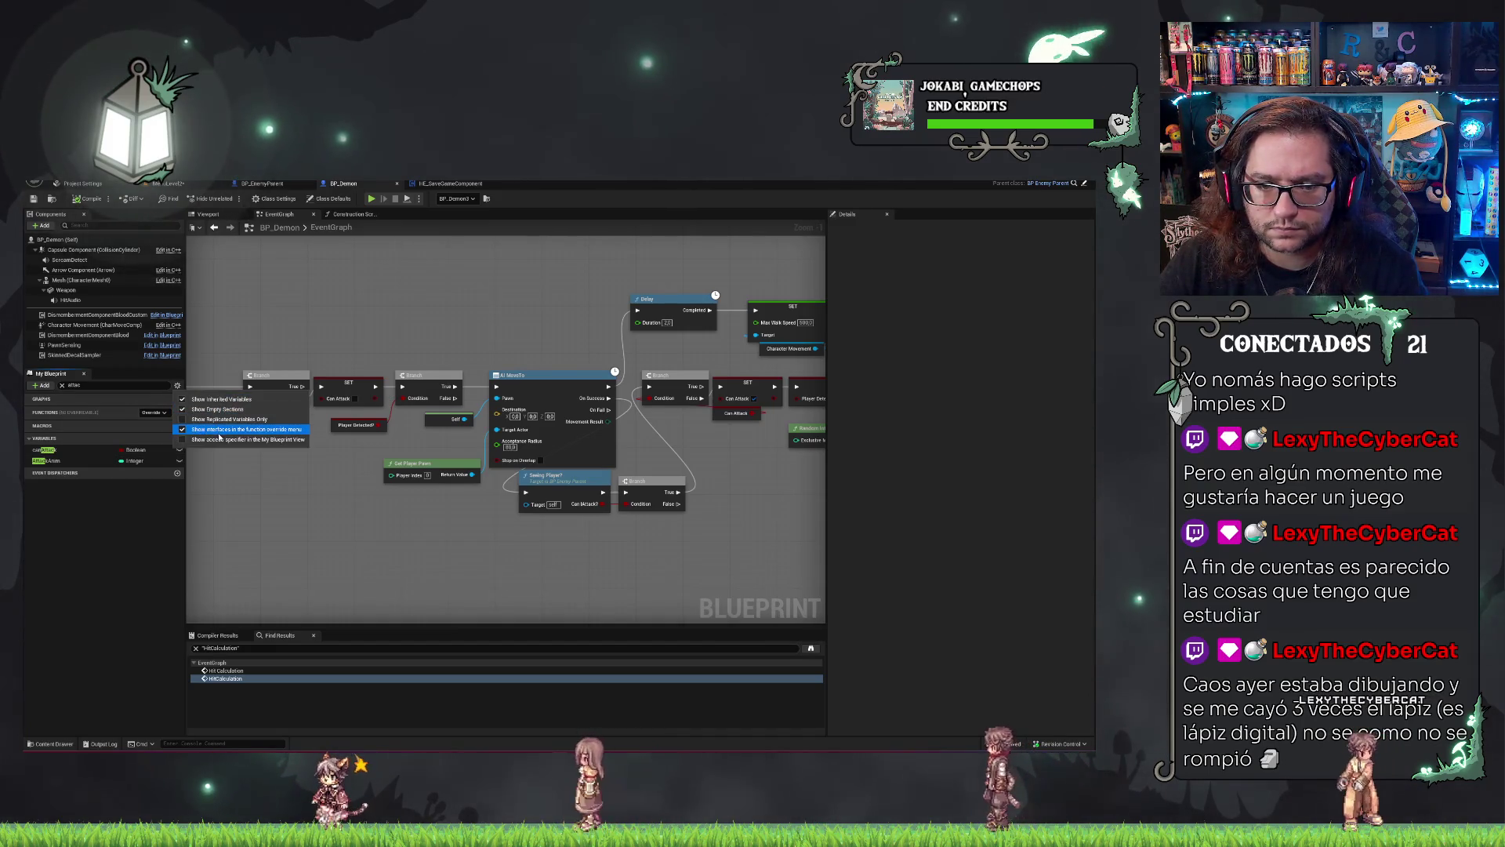
left_click(386, 540)
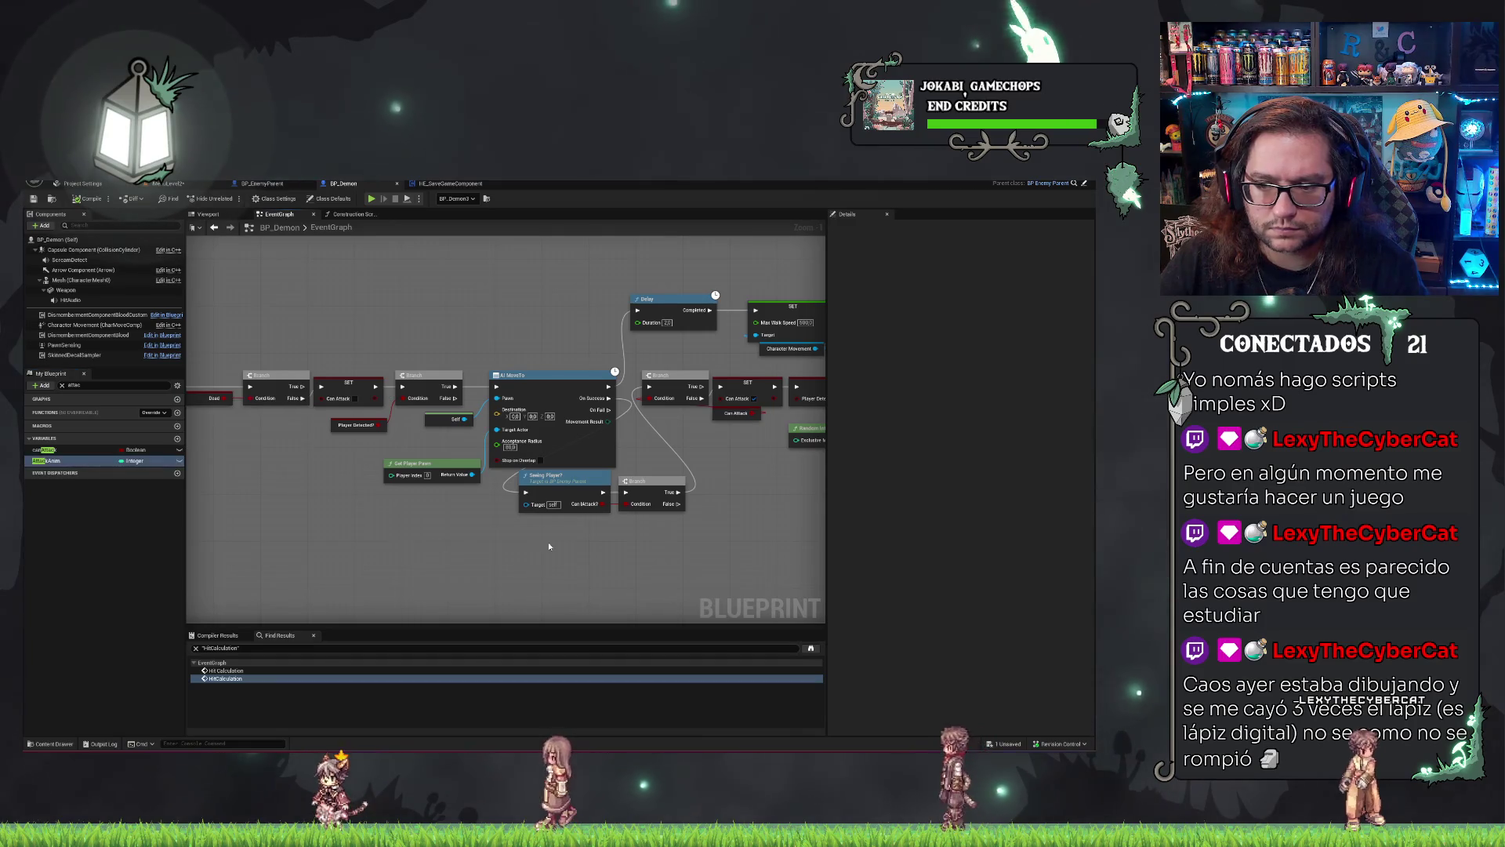
left_click_drag(548, 543, 428, 492)
scroll(428, 492, "up", 1)
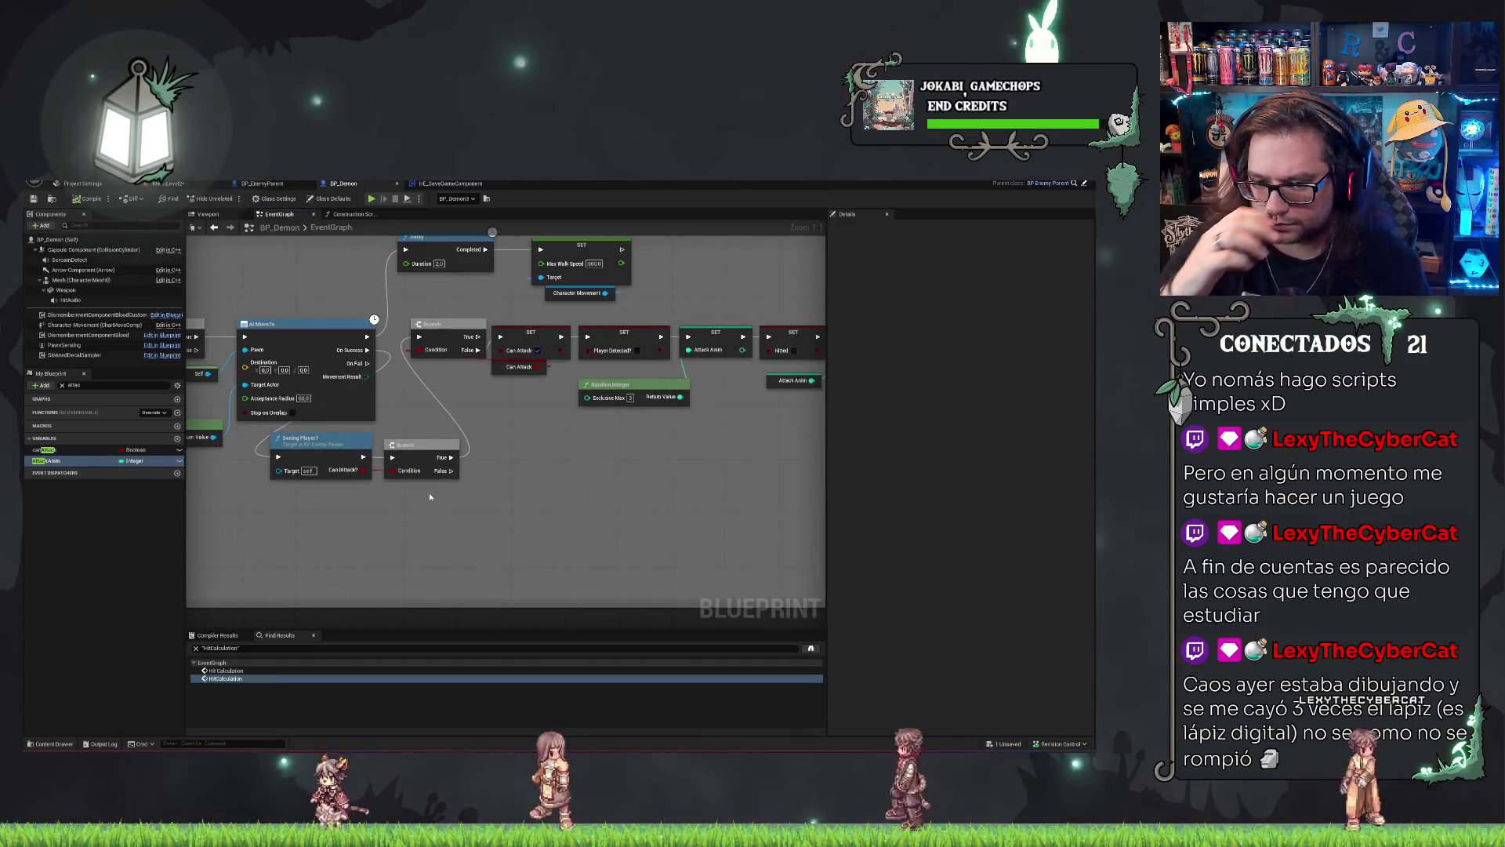
Open the SeeingPlayer? function and bring its Line Trace By Channel and hit result into view.
left_click(325, 442)
double_click(326, 442)
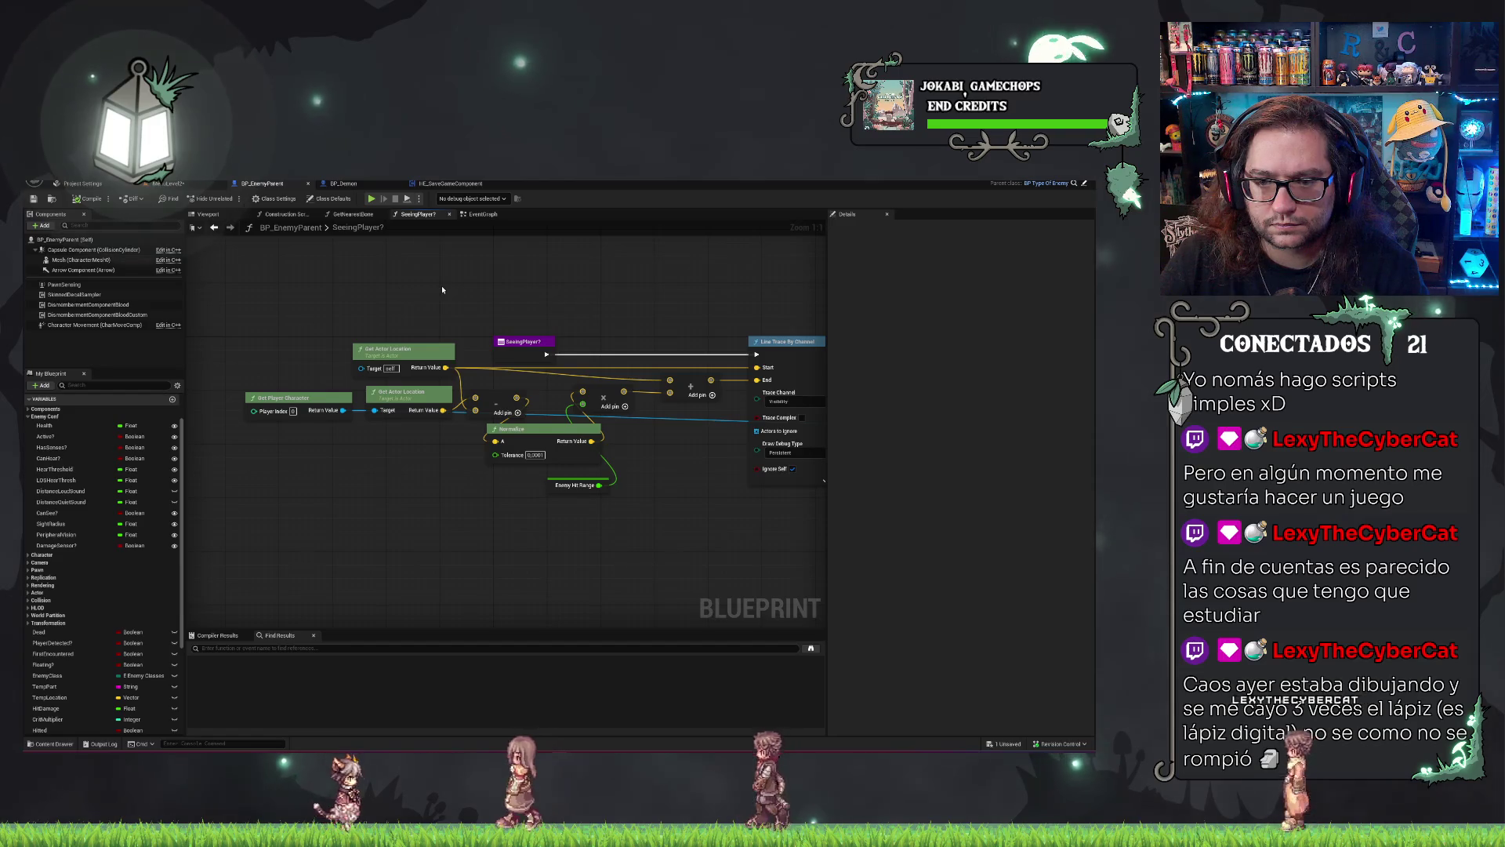
left_click_drag(441, 286, 373, 288)
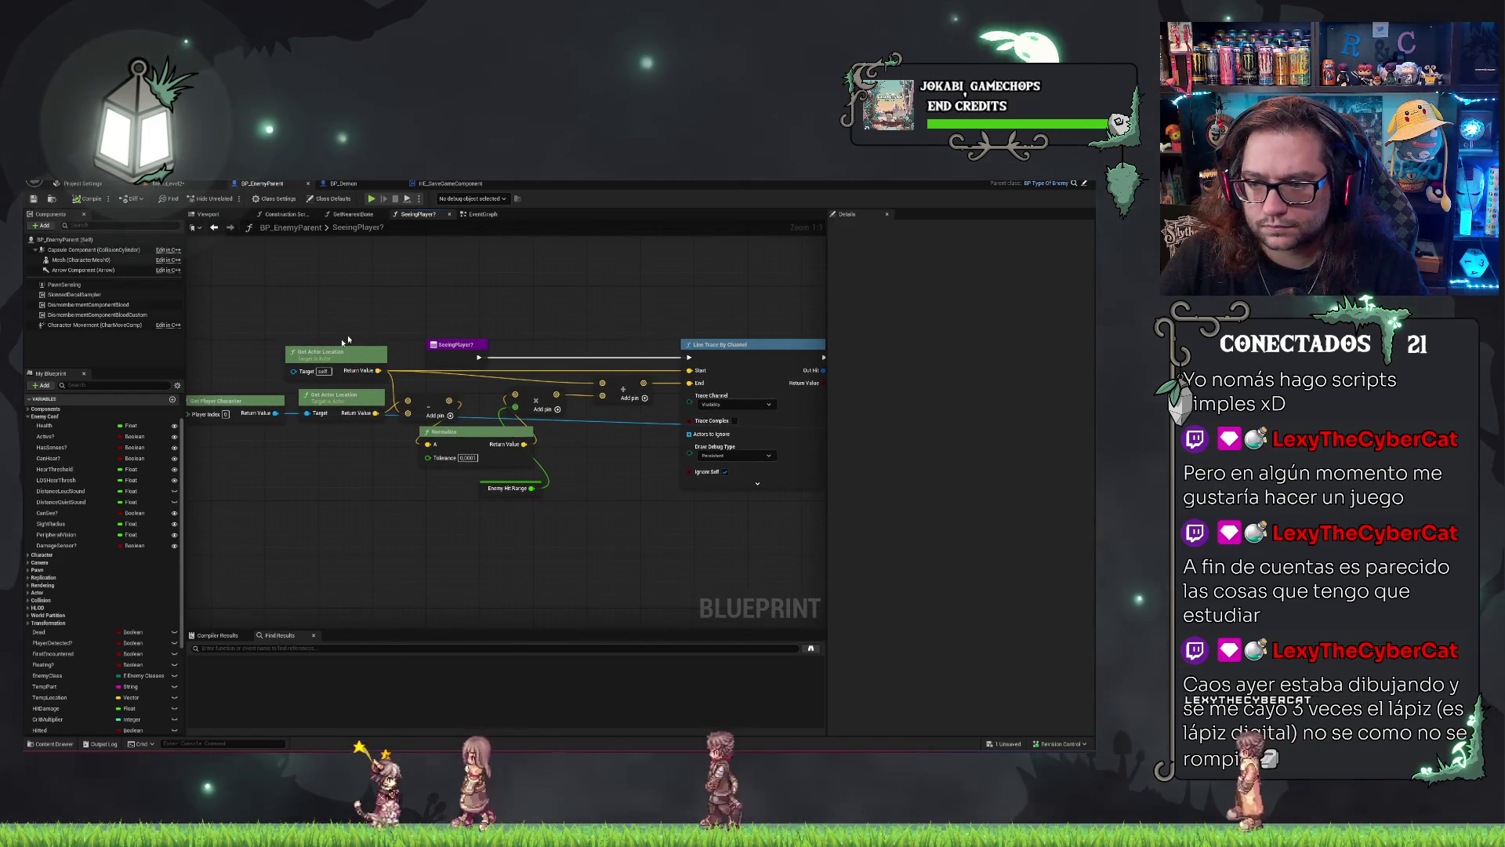
mouse_move(686, 533)
left_mouse_down()
mouse_move(482, 468)
mouse_move(264, 492)
mouse_move(719, 490)
mouse_move(455, 480)
left_mouse_up()
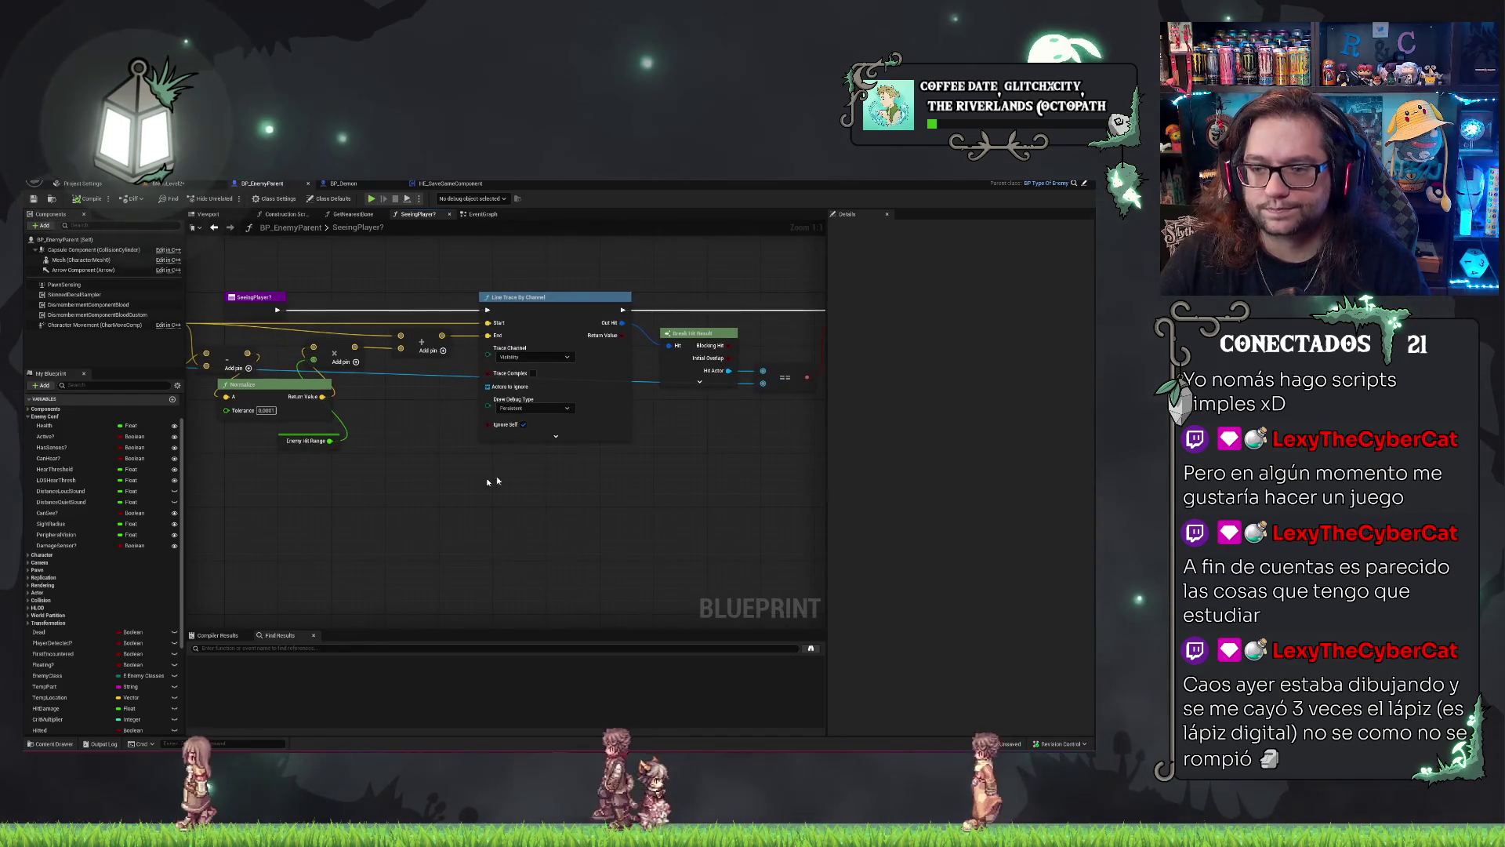
left_click_drag(432, 454, 493, 444)
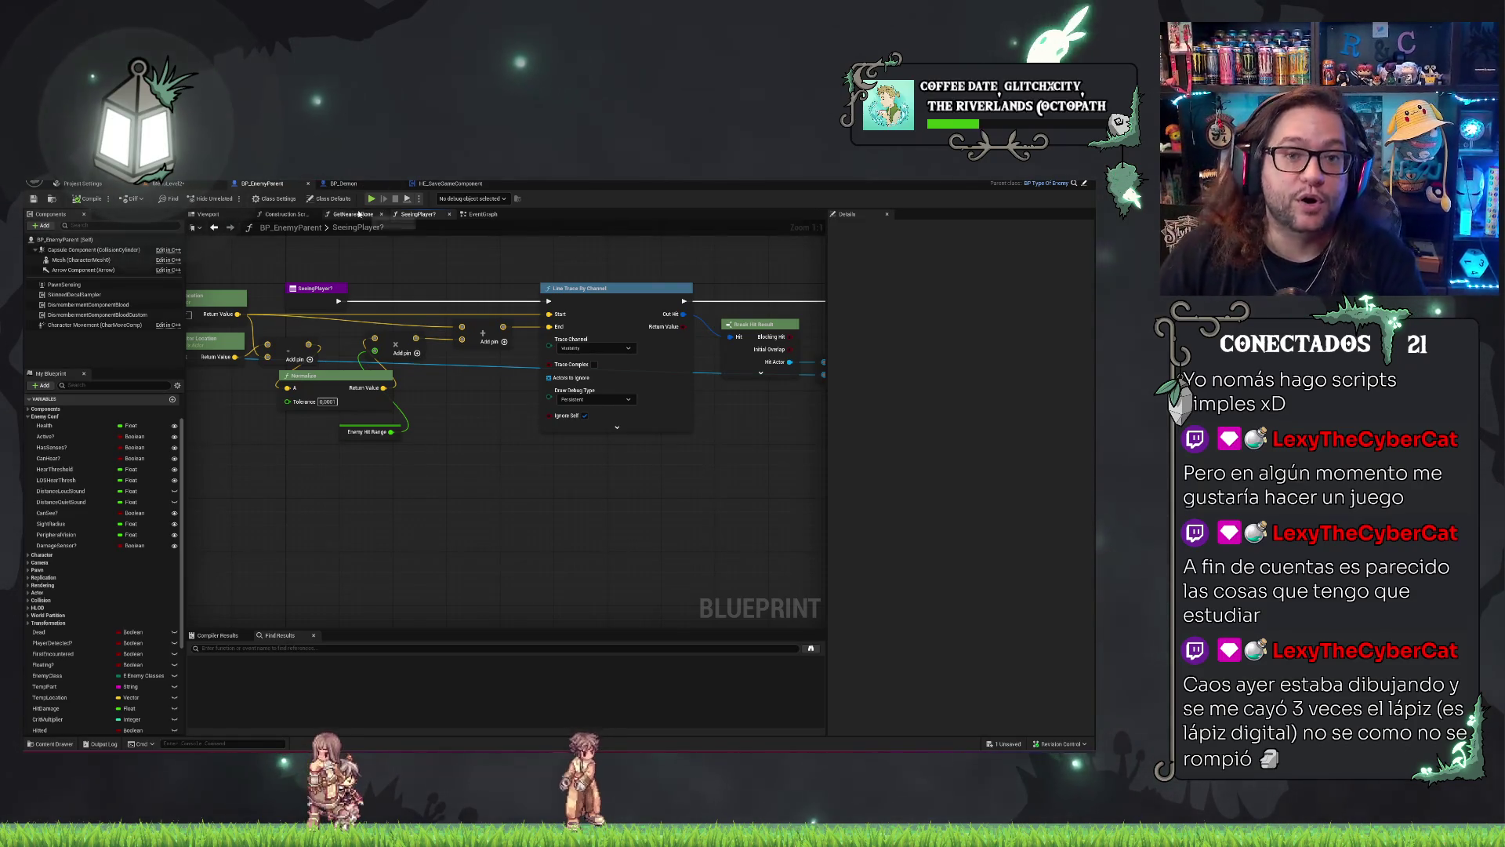
Check the MenuLevel2 level, return to BP_EnemyParent's graph, and open the File menu.
left_click(180, 185)
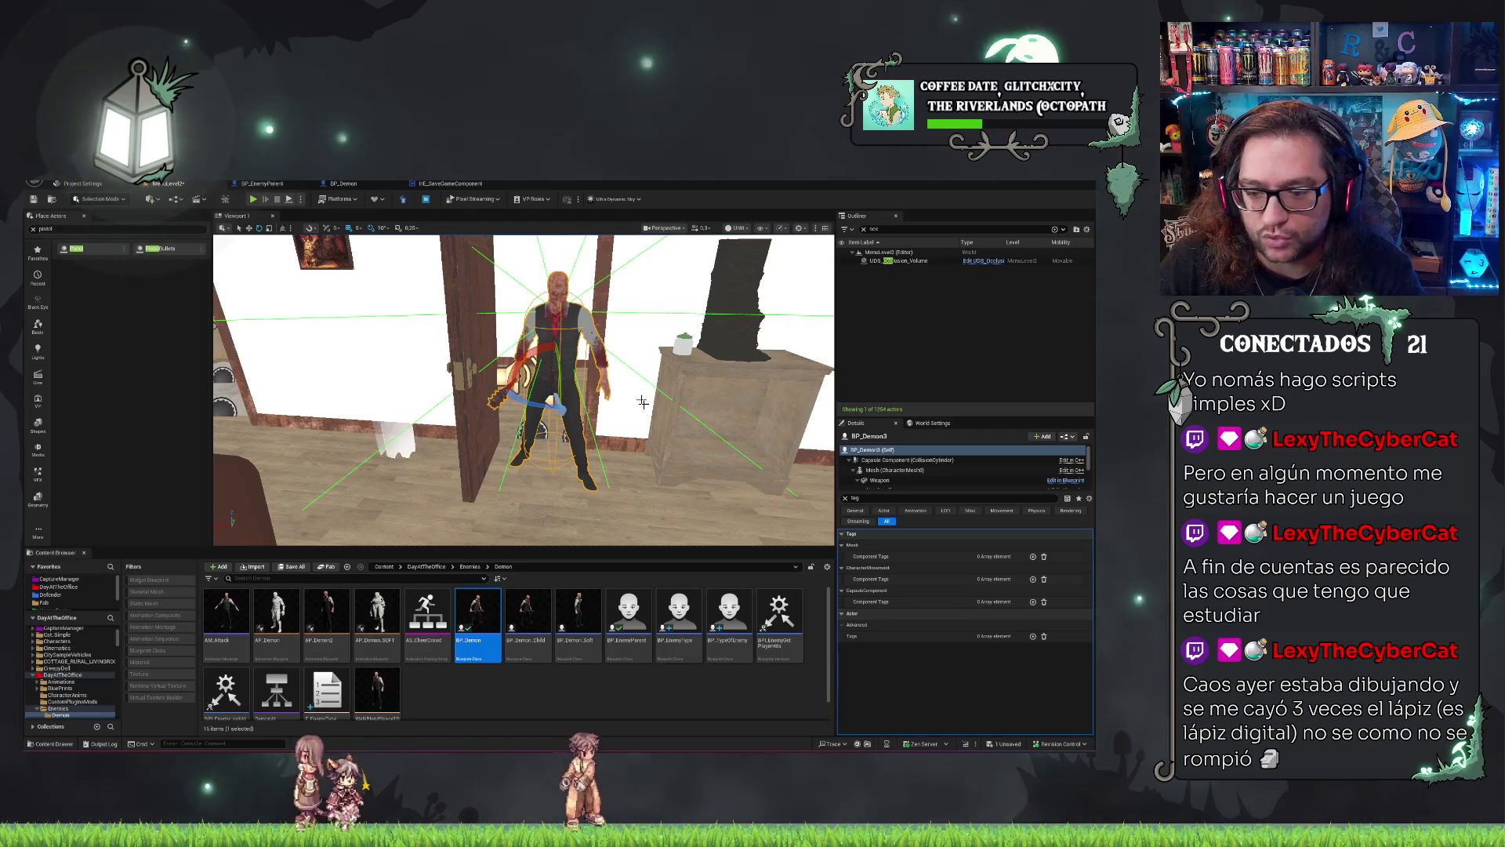
scroll(642, 402, "down", 5)
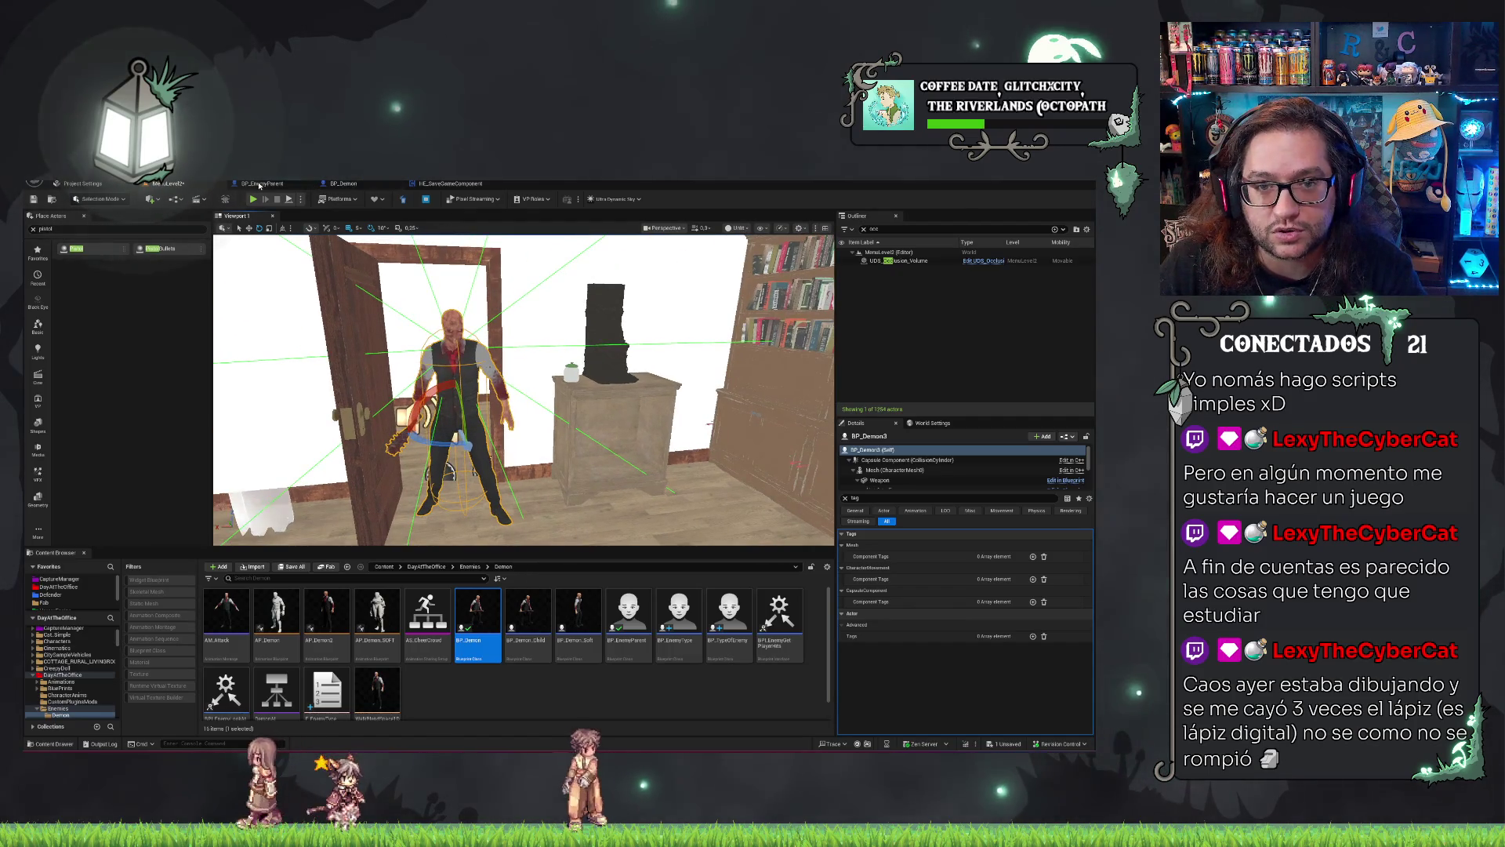
left_click(262, 183)
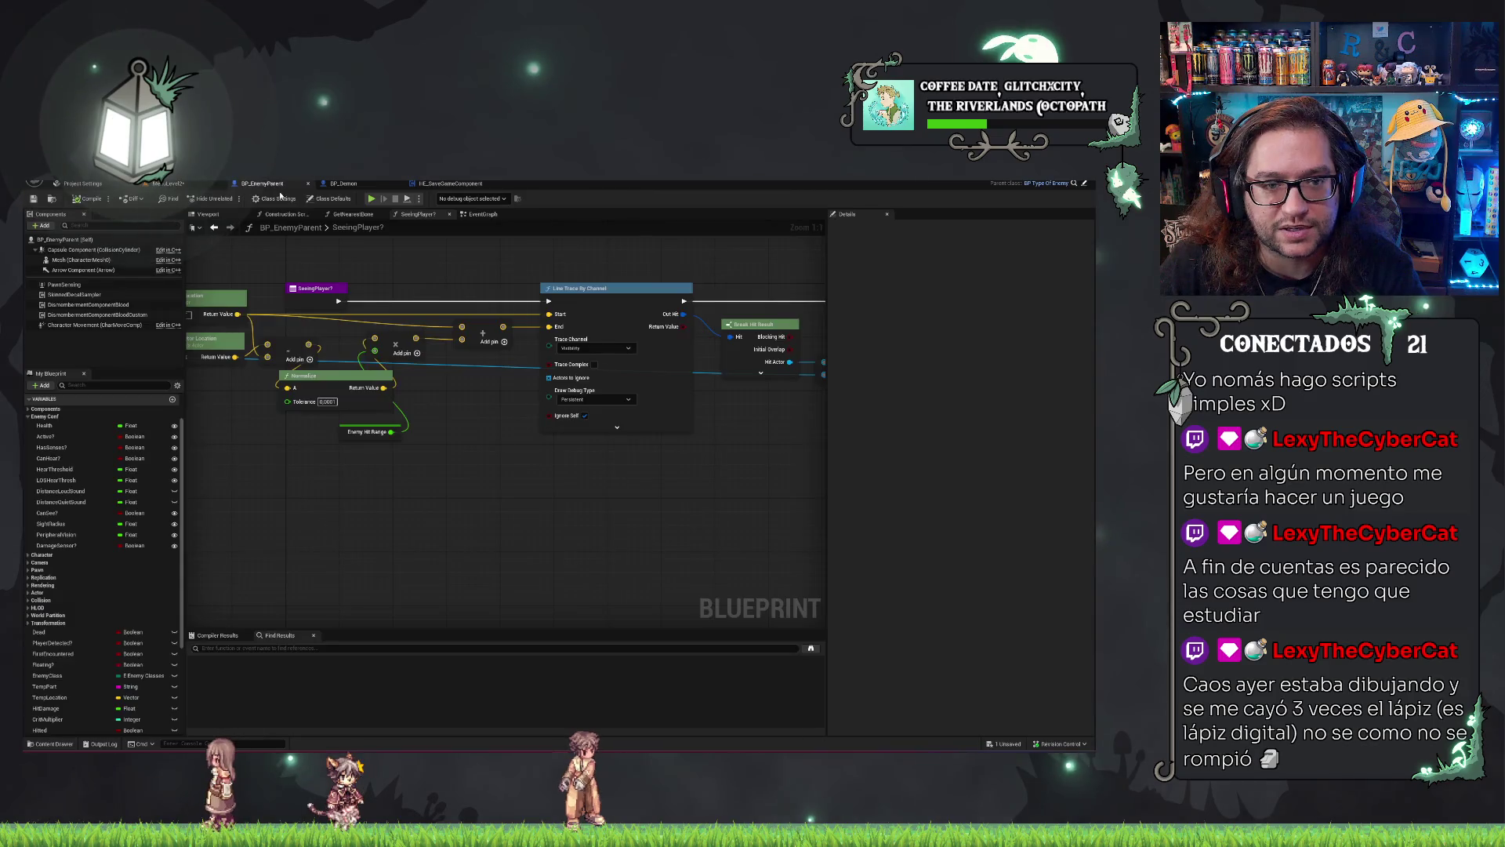
left_click(33, 181)
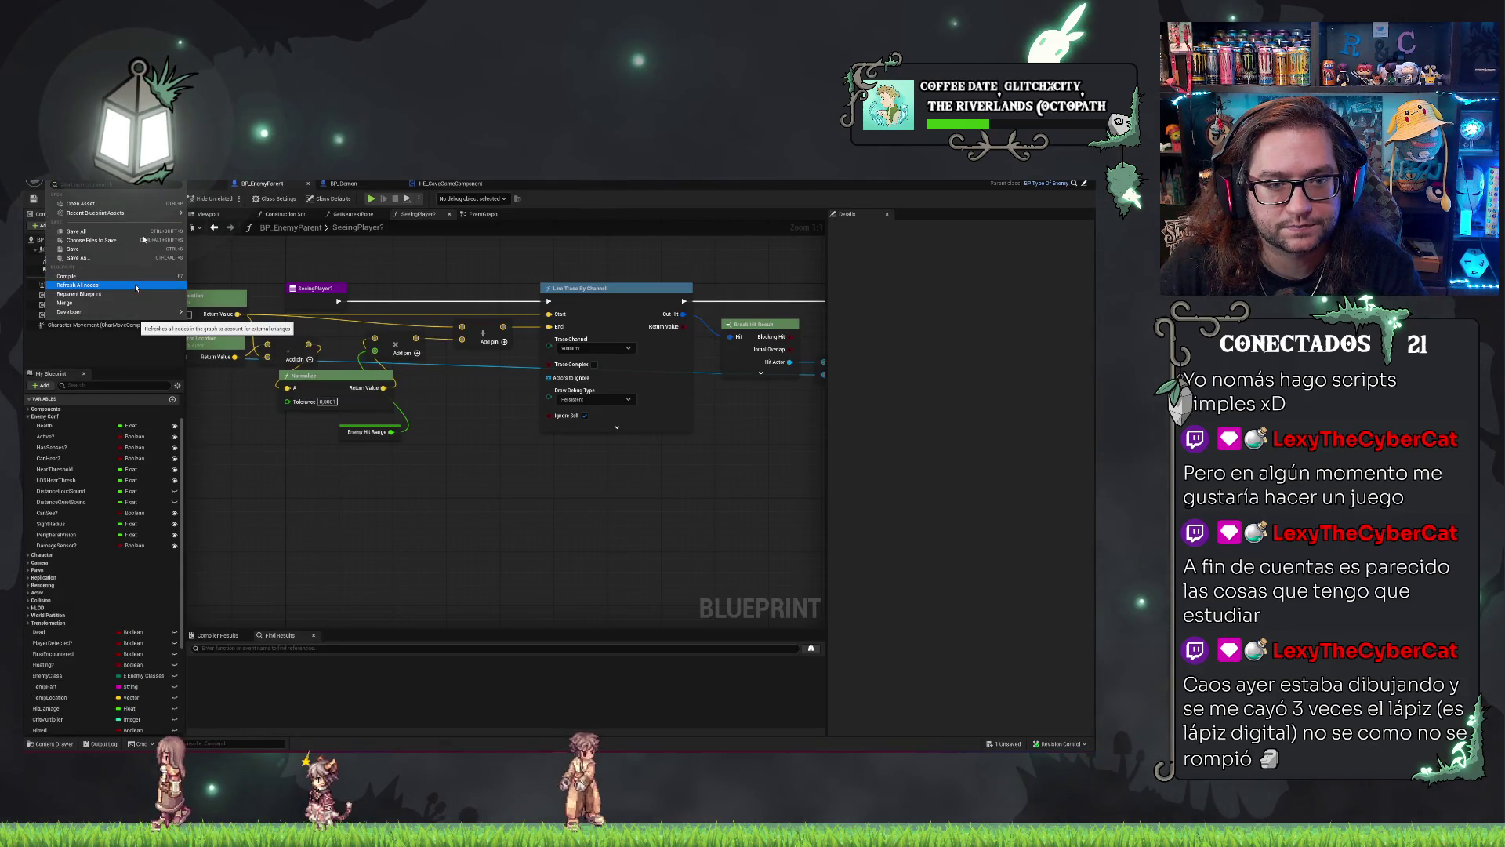
Browse File > Recent Blueprint Assets, then return to the MenuLevel2 level editor.
left_click(570, 227)
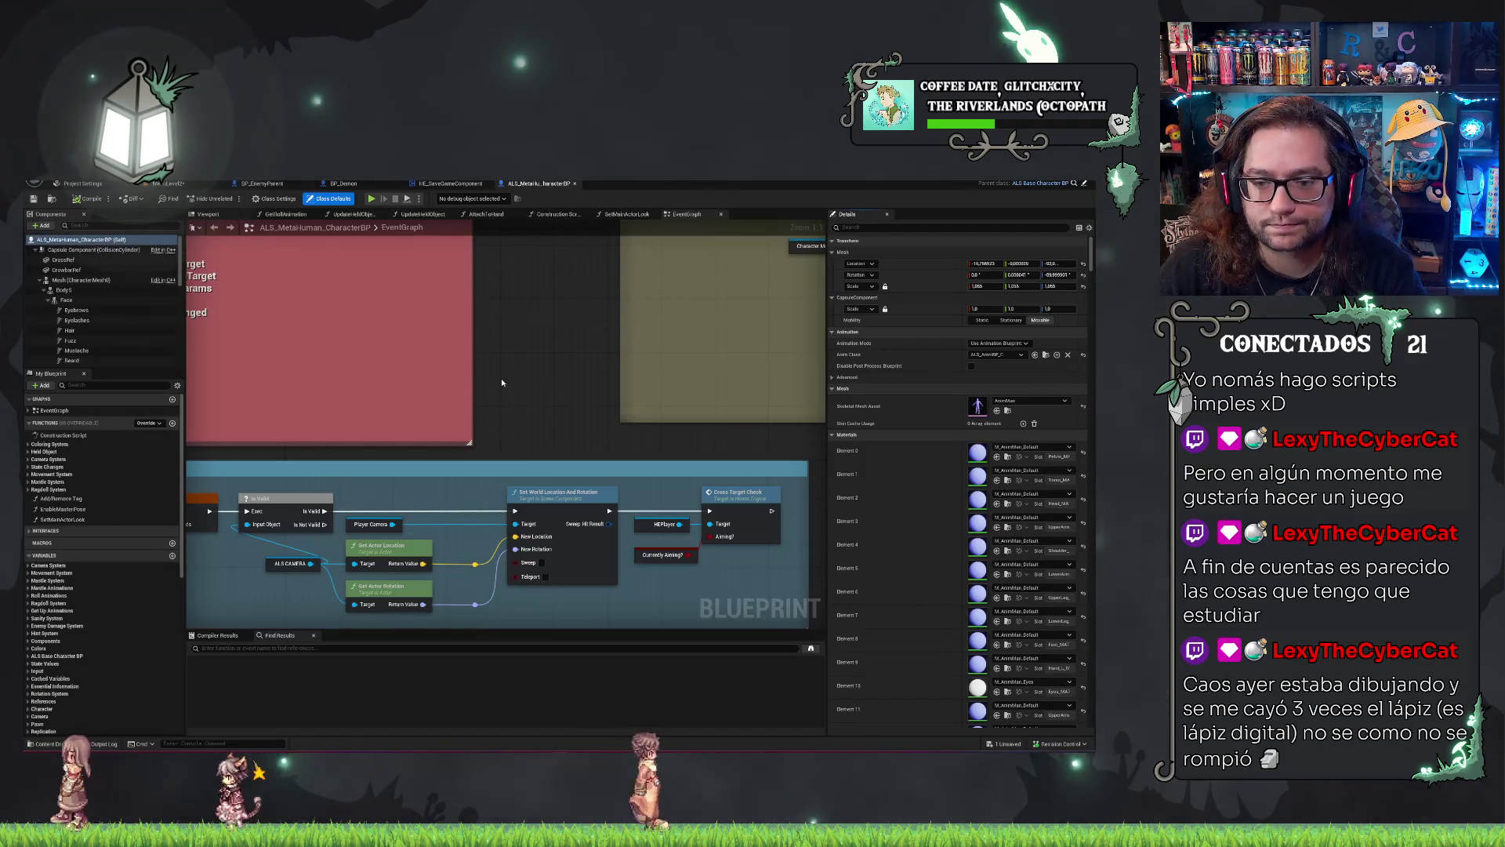
left_click(33, 182)
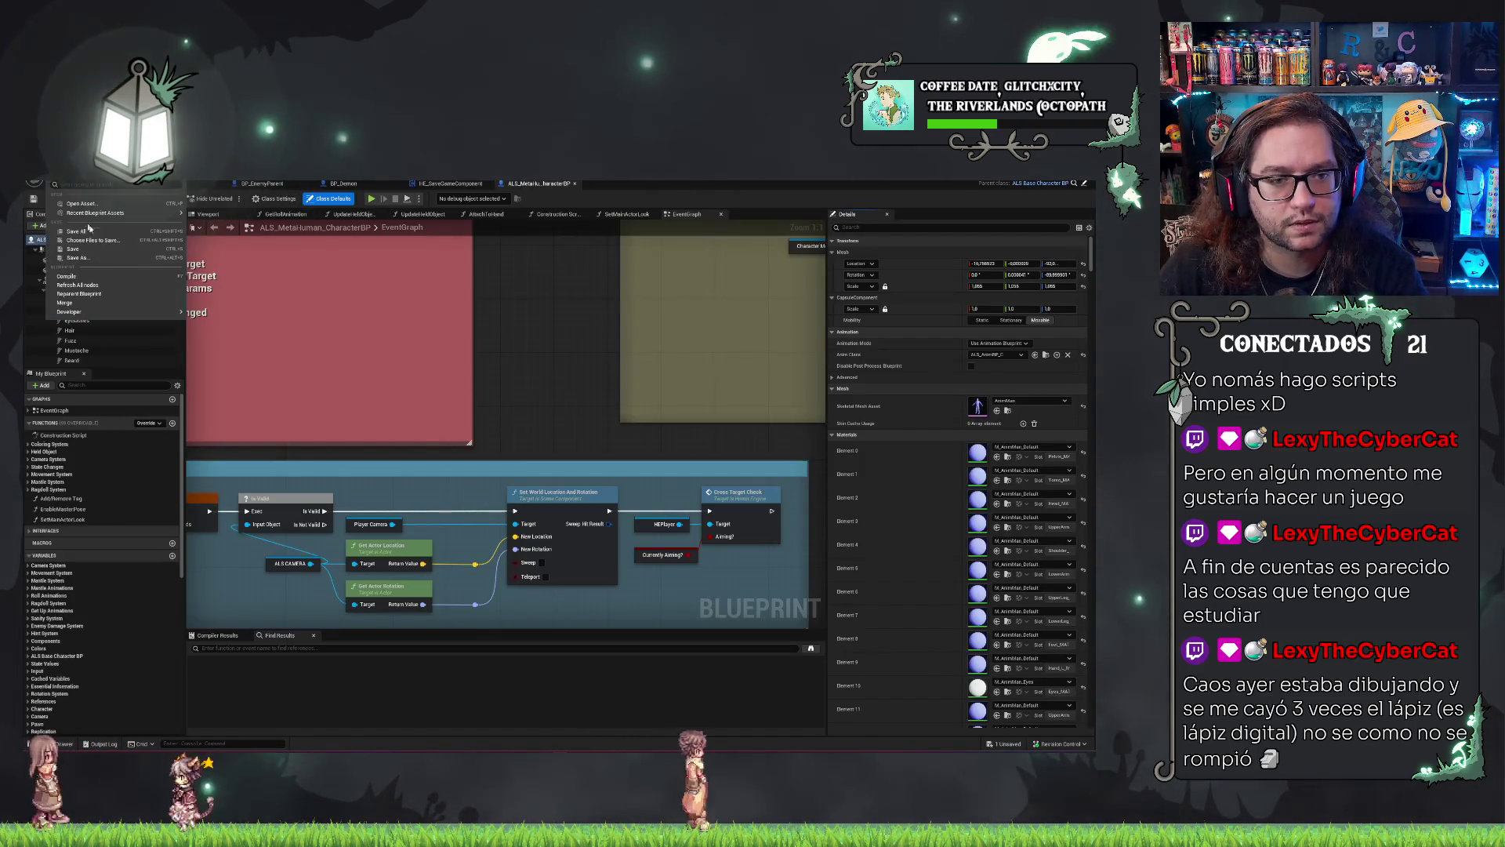
mouse_move(101, 215)
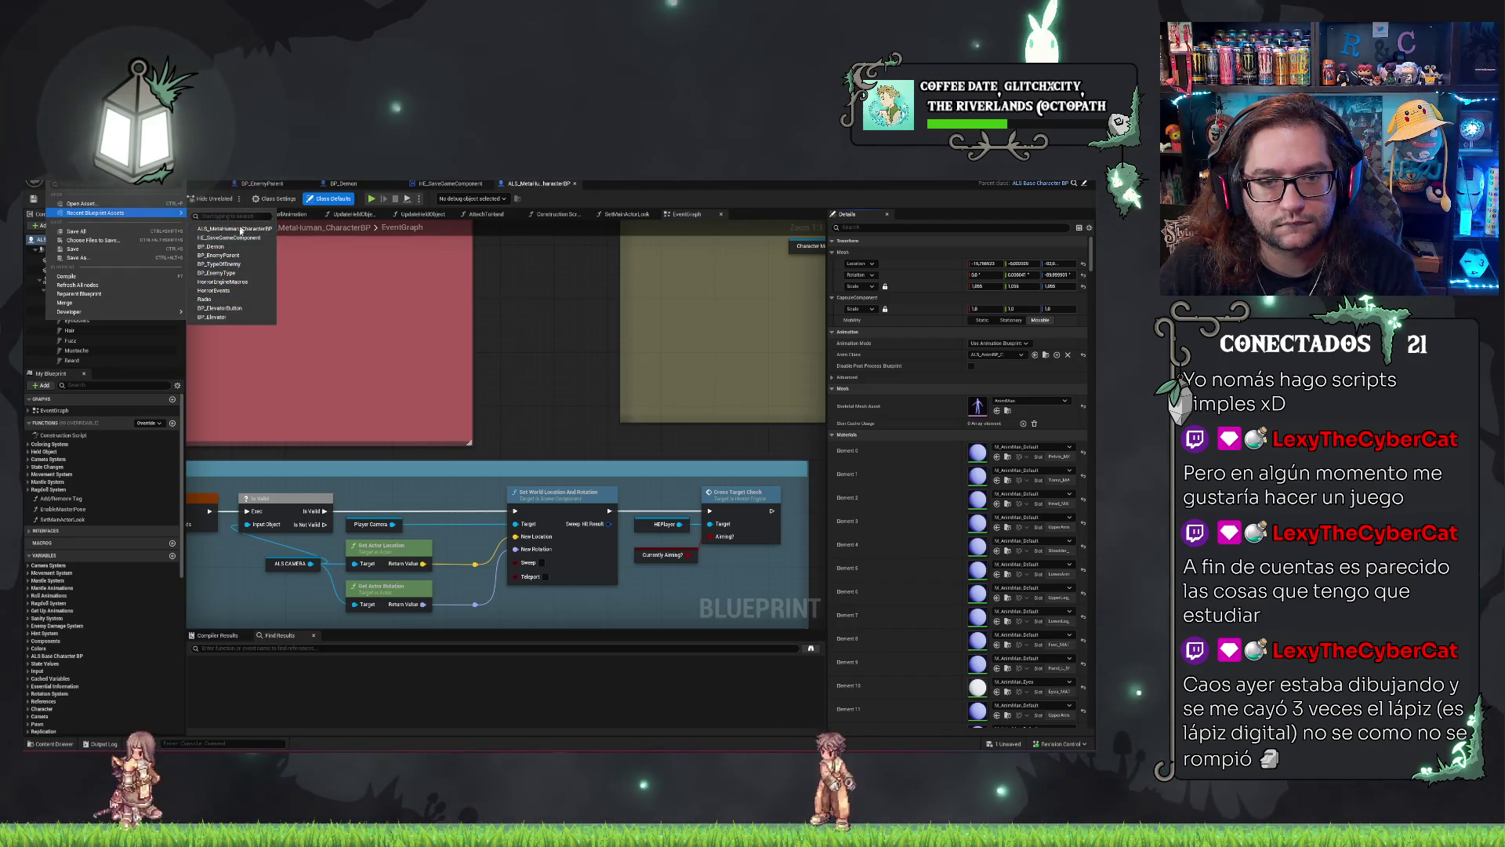
key("Escape")
left_click(169, 183)
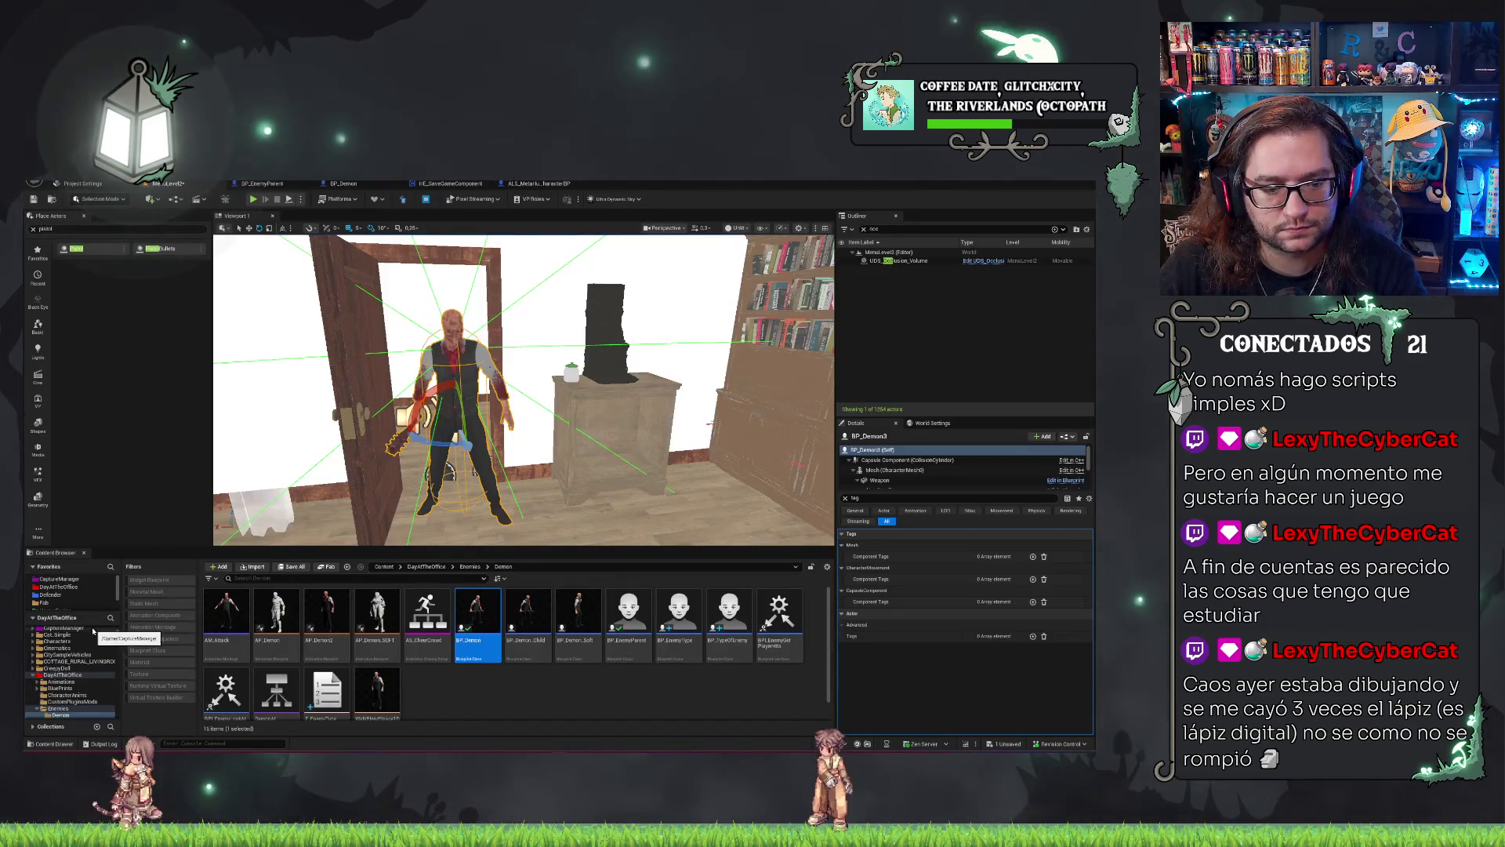
Show the HorrorEngine folder, frame the demon with F, and select the sphere asset.
left_click(56, 583)
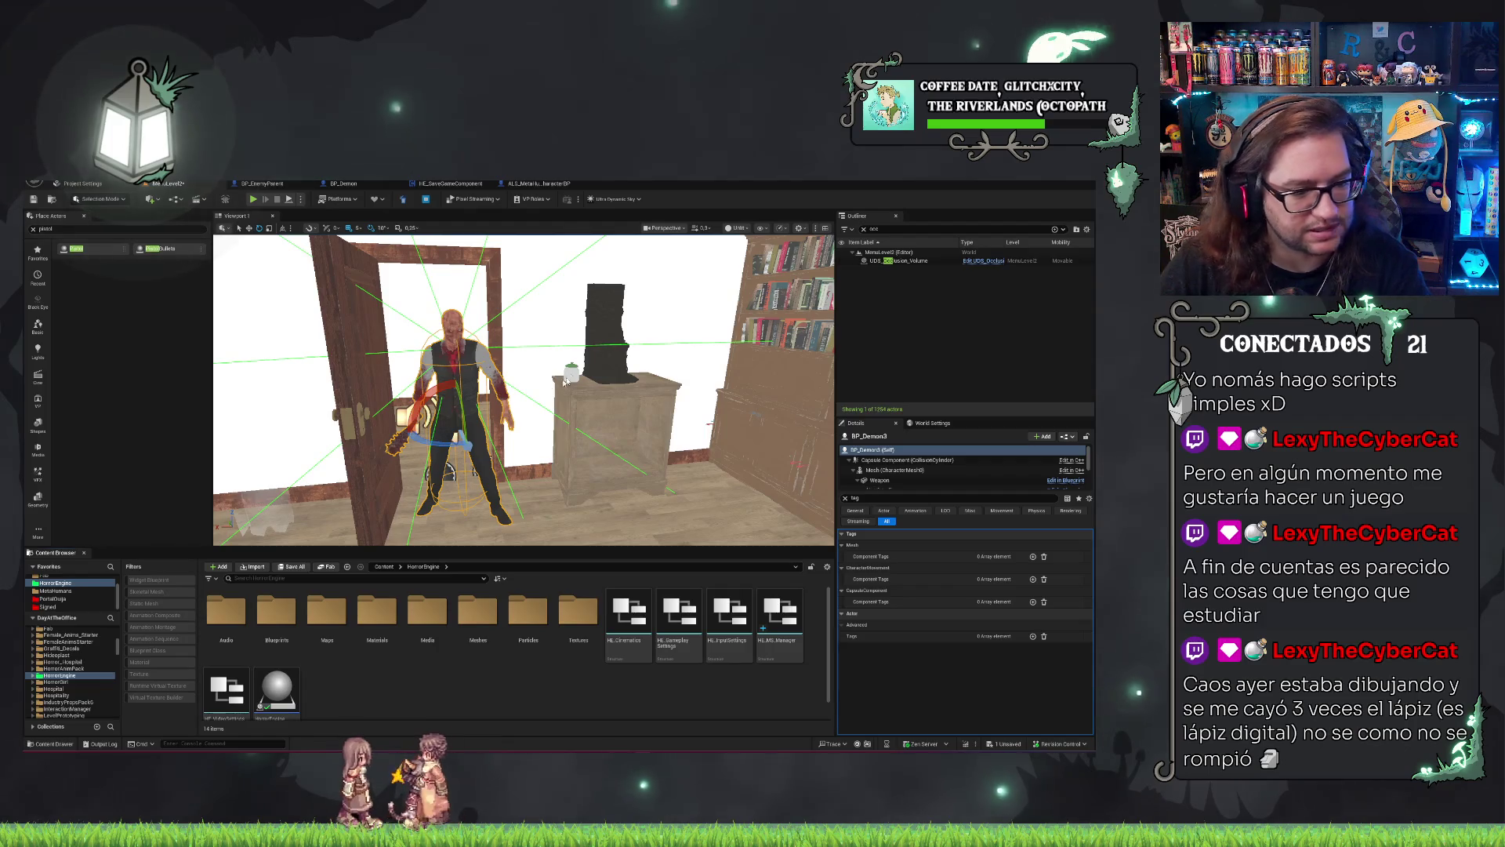
key("f")
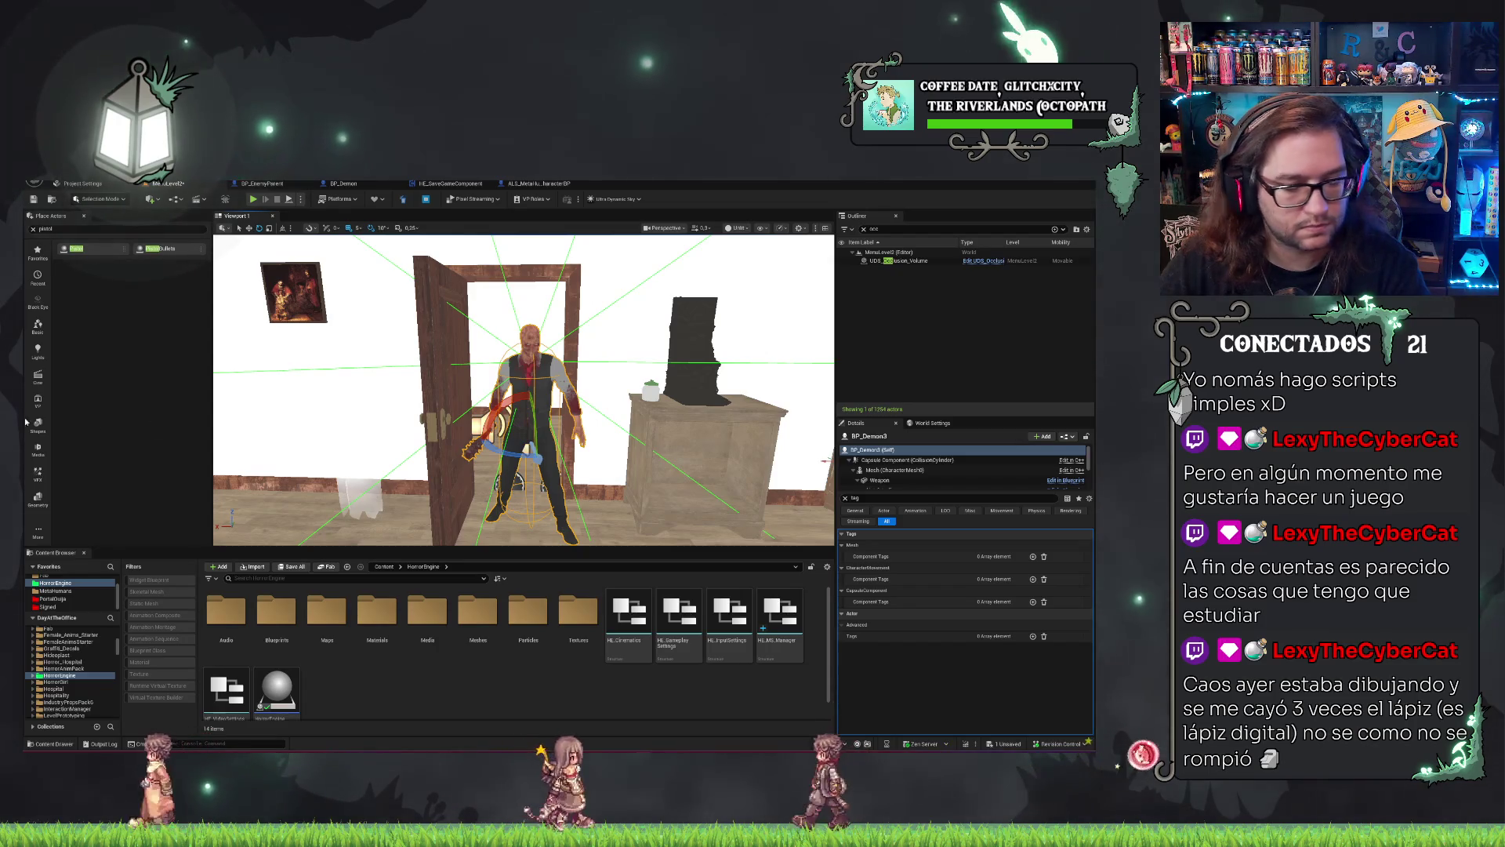
key("Right")
key("Up")
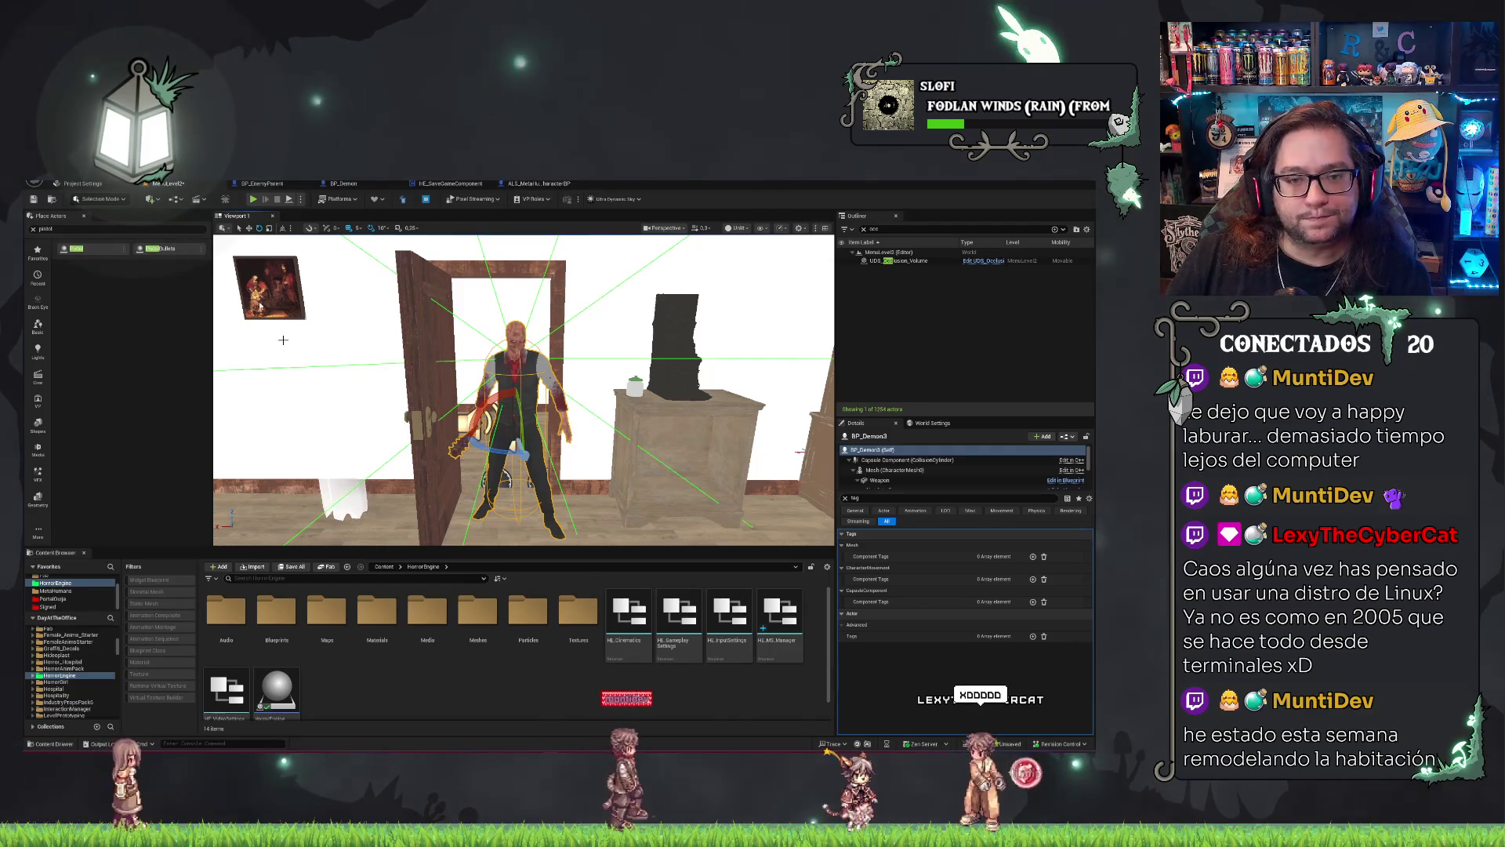
left_click(276, 690)
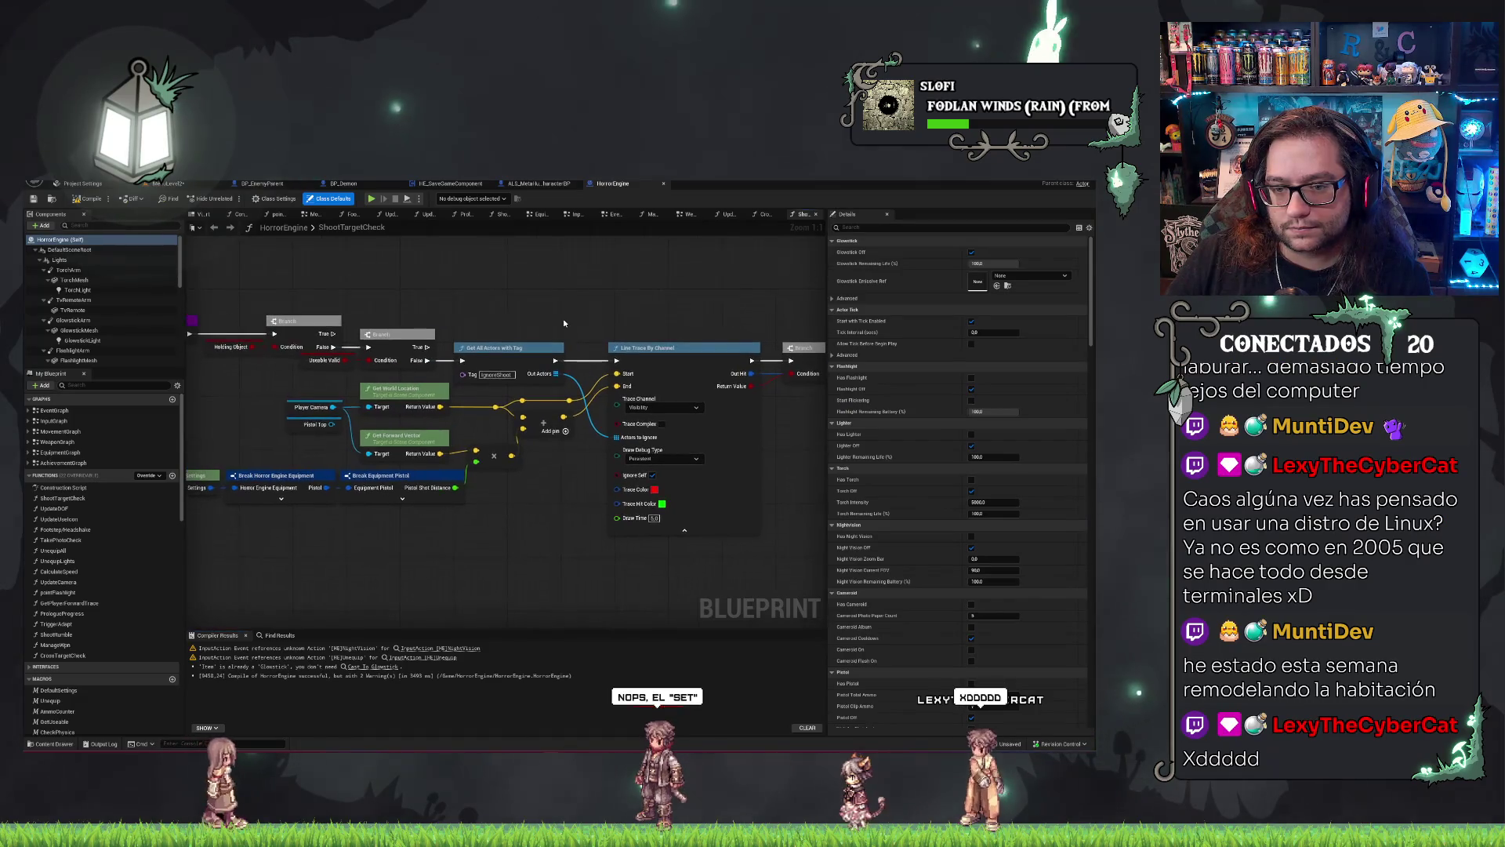
Select HorrorEngine's Get All Actors with Tag node and cycle tabs back to BP_EnemyParent's SeeingPlayer?
left_click(502, 347)
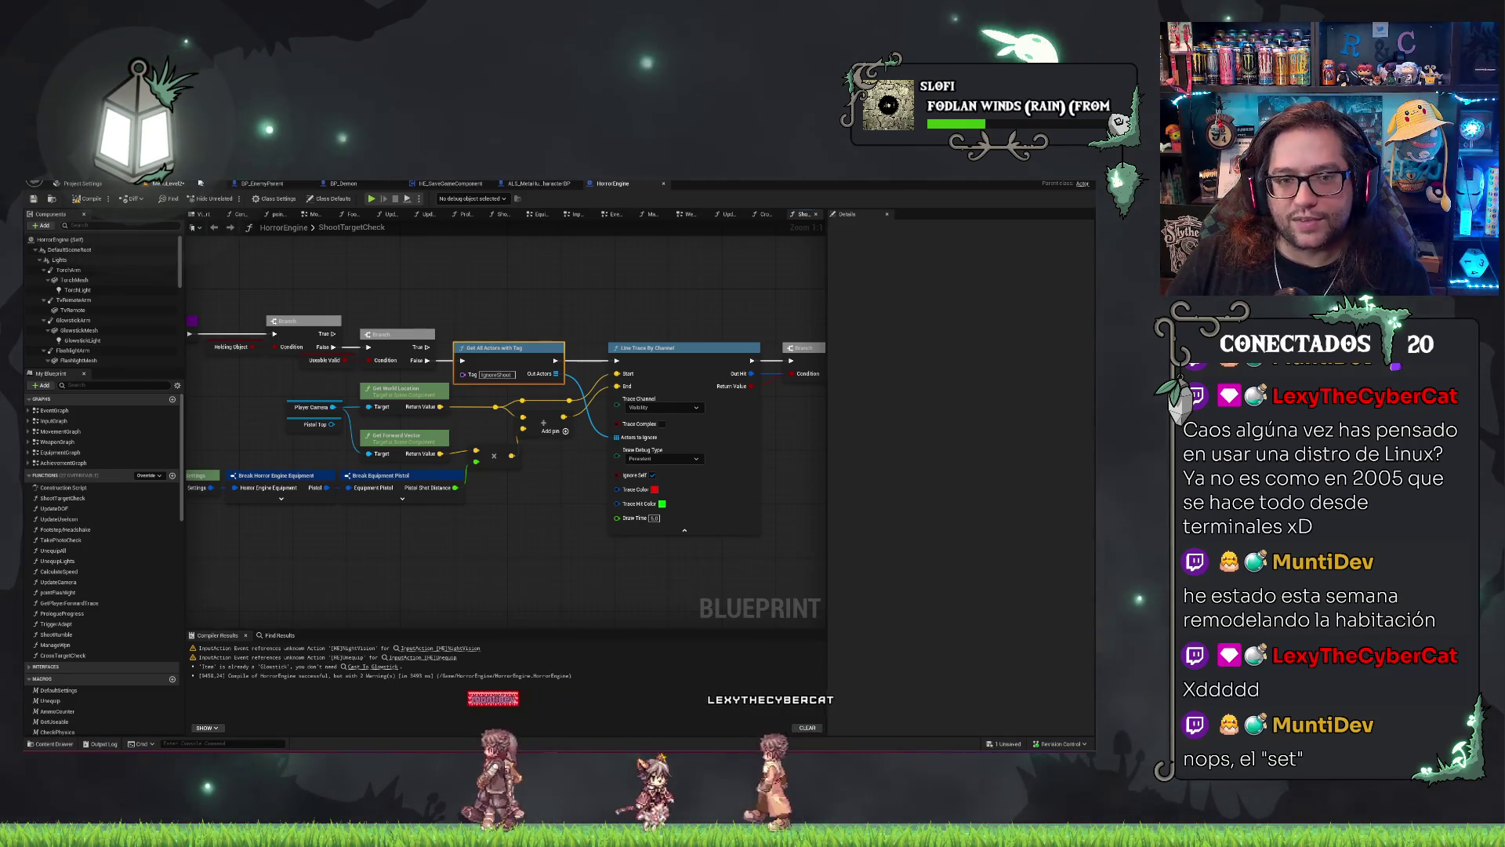
left_click(181, 184)
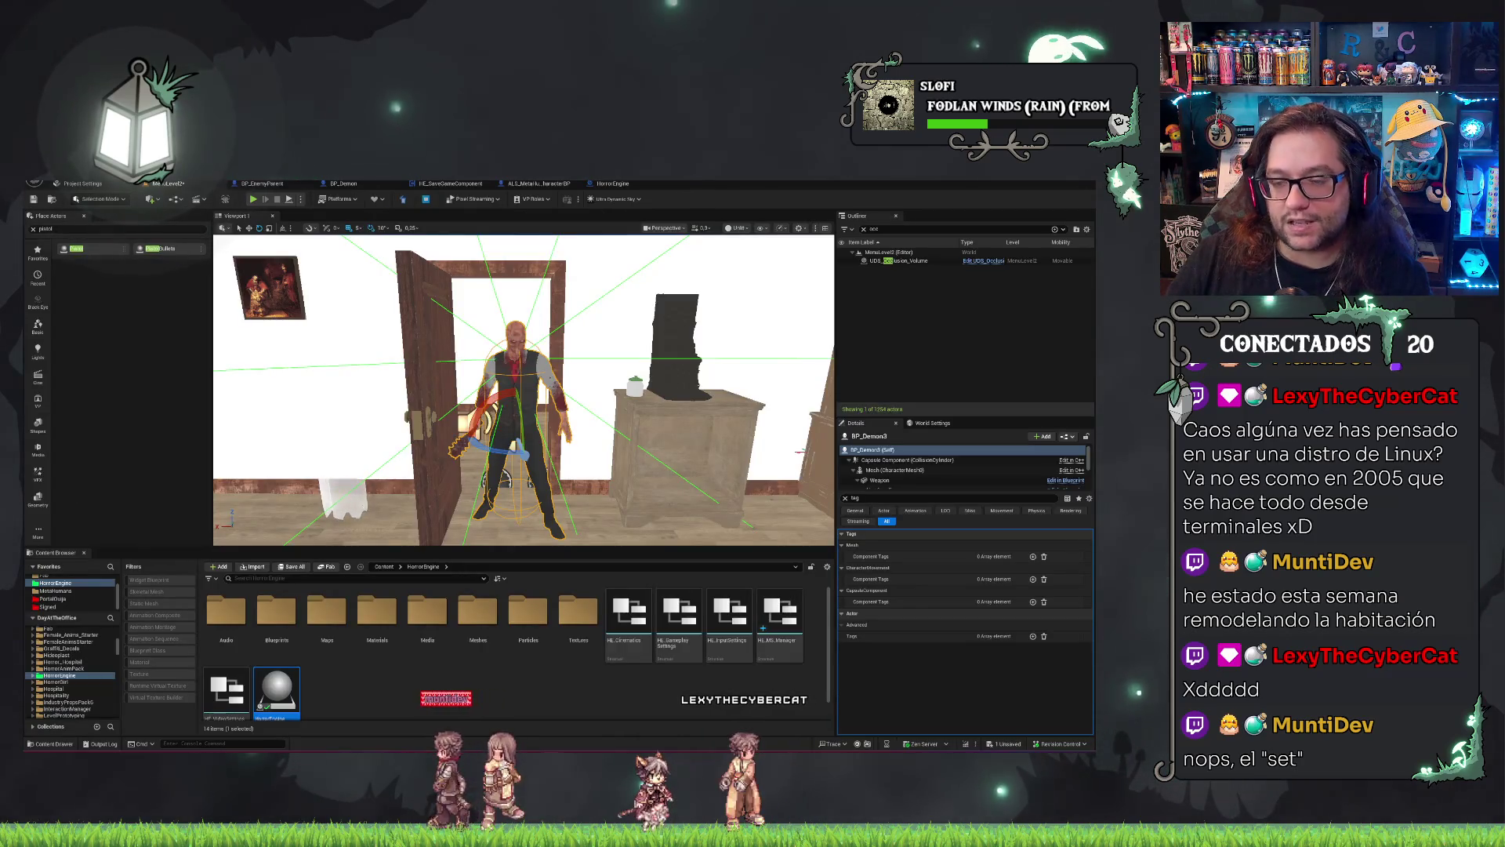
left_click(632, 185)
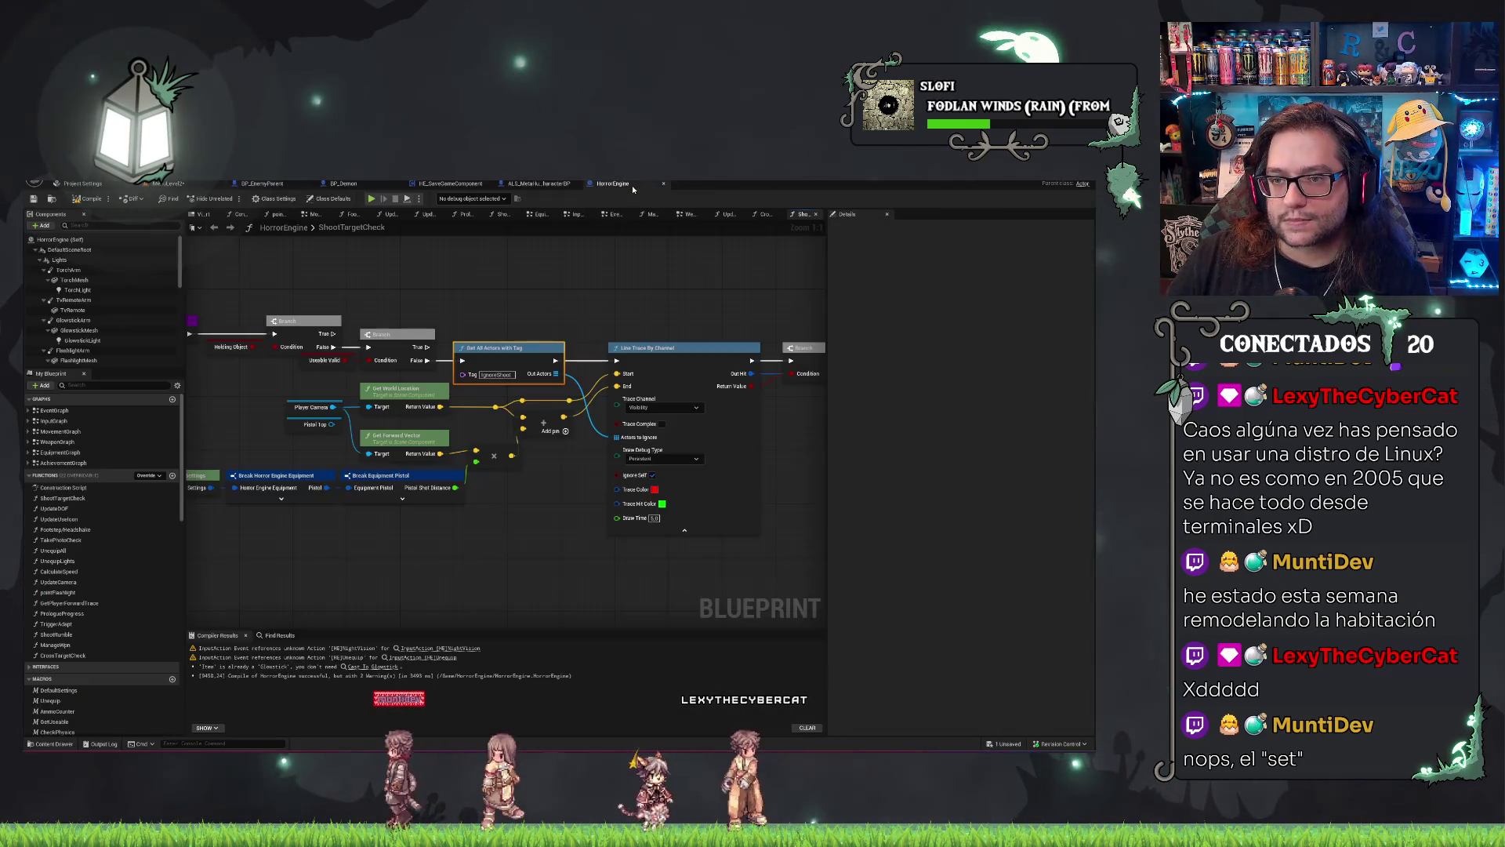
left_click(548, 185)
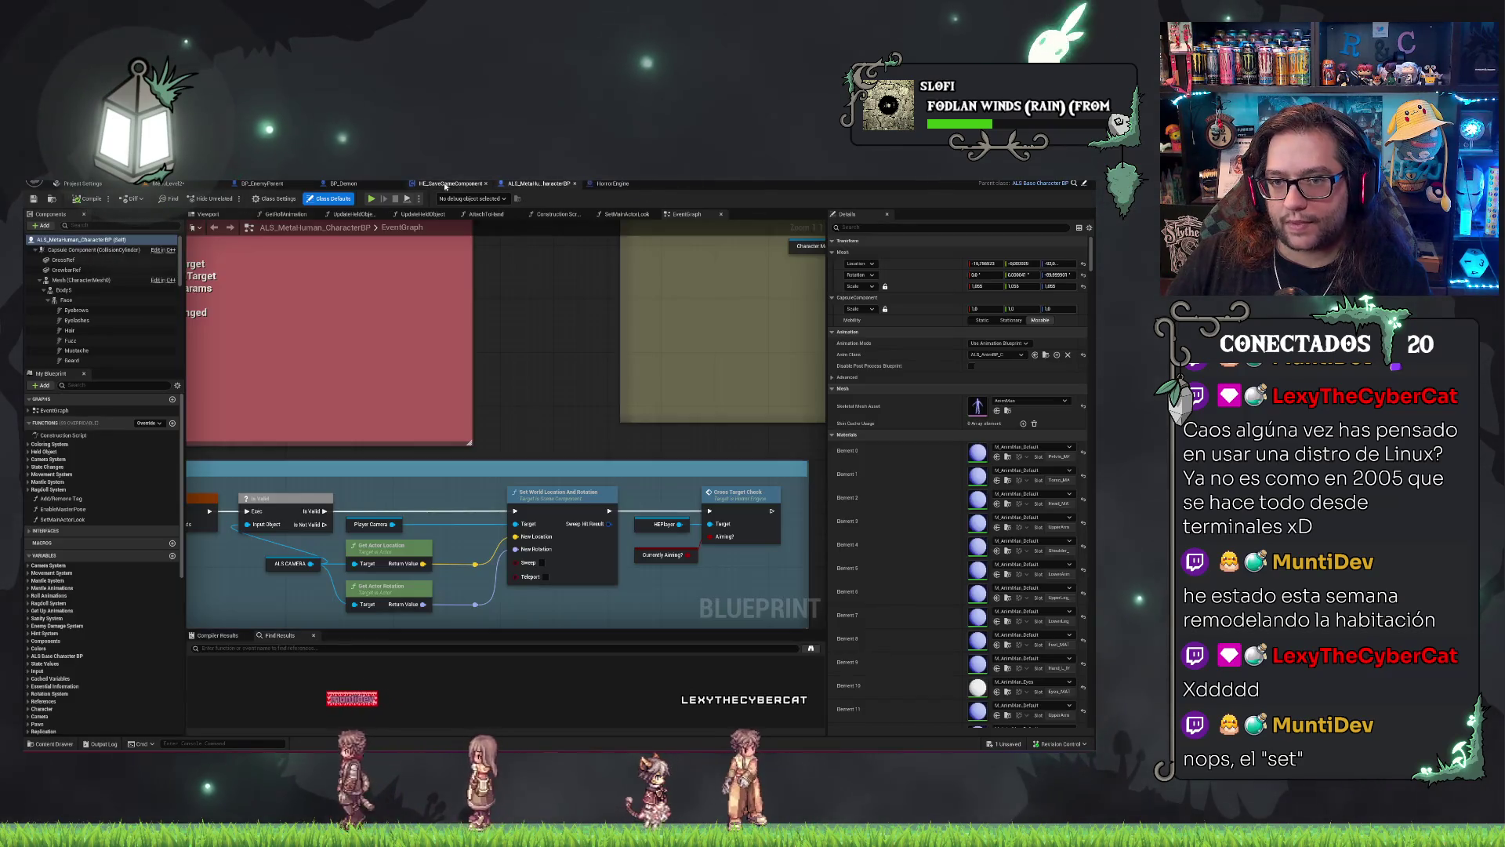
left_click(262, 184)
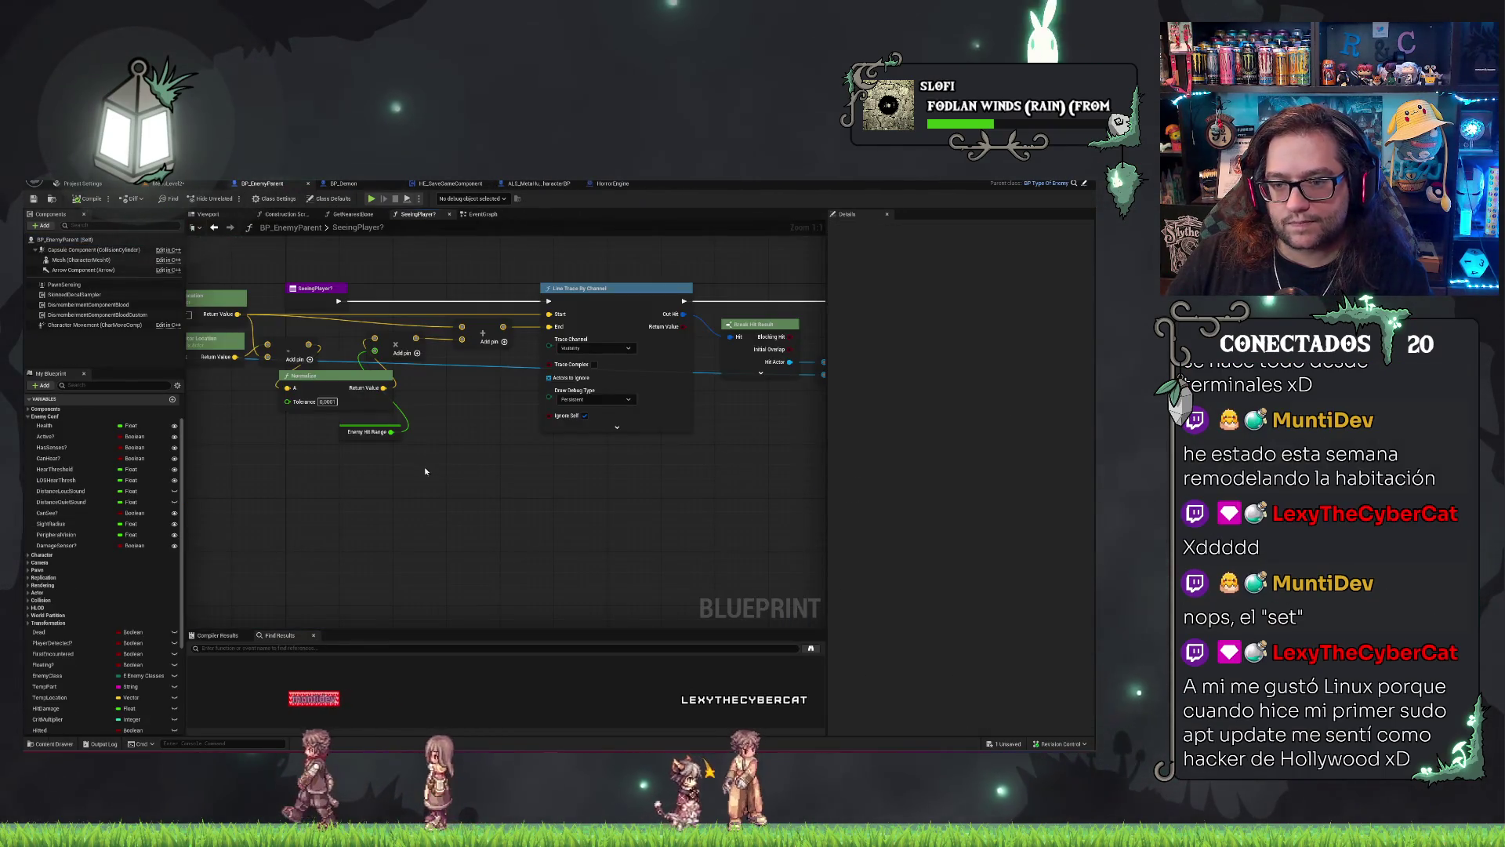
Paste the Get All Actors with Tag node and wire it after the function entry, before the line trace.
key("ctrl+v")
left_click_drag(443, 303, 450, 291)
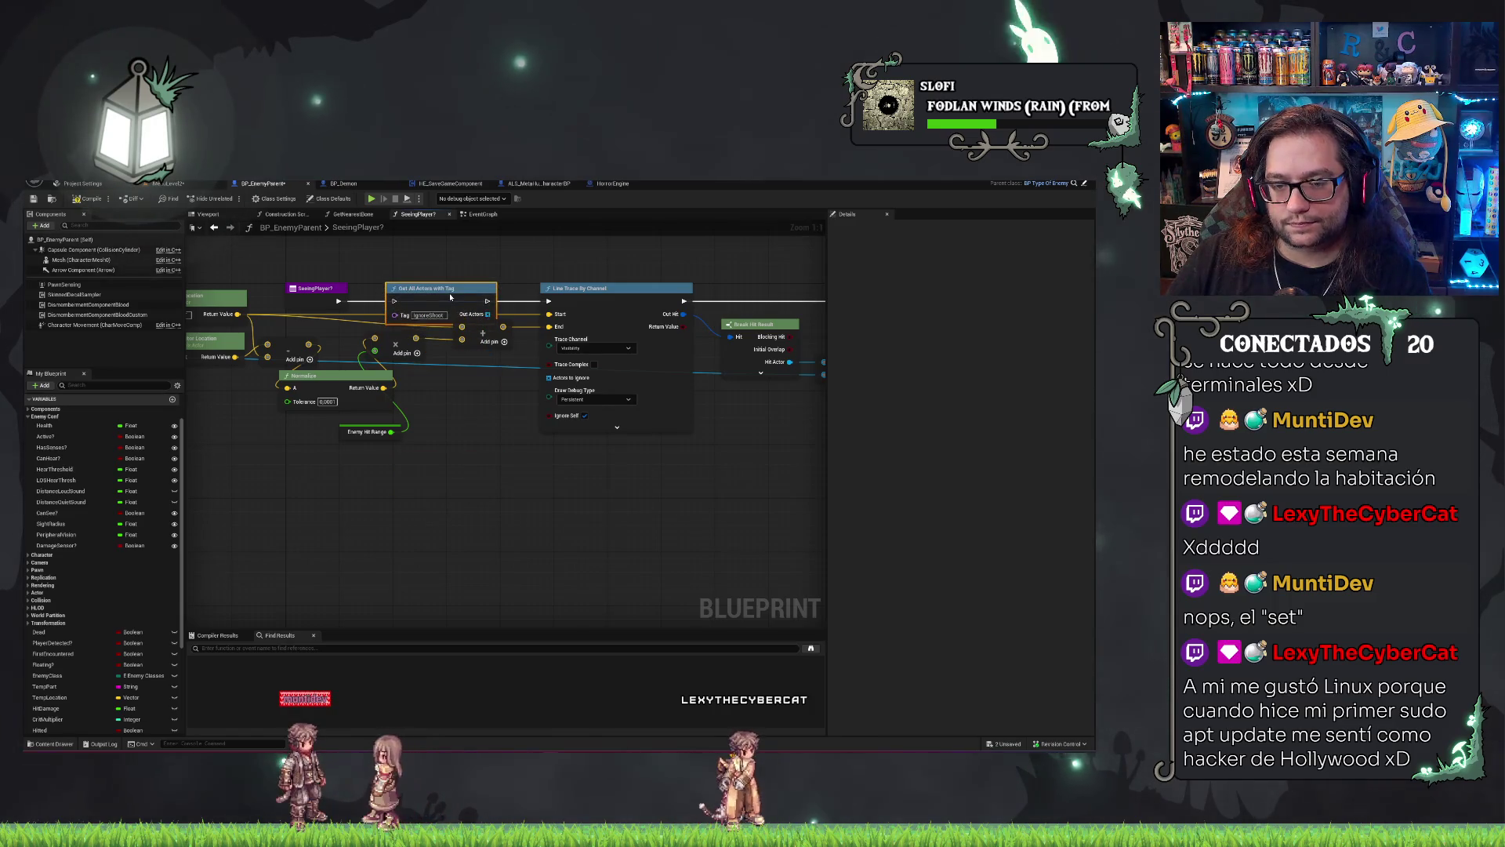
mouse_move(339, 300)
left_mouse_down()
mouse_move(405, 297)
mouse_move(393, 301)
left_mouse_up()
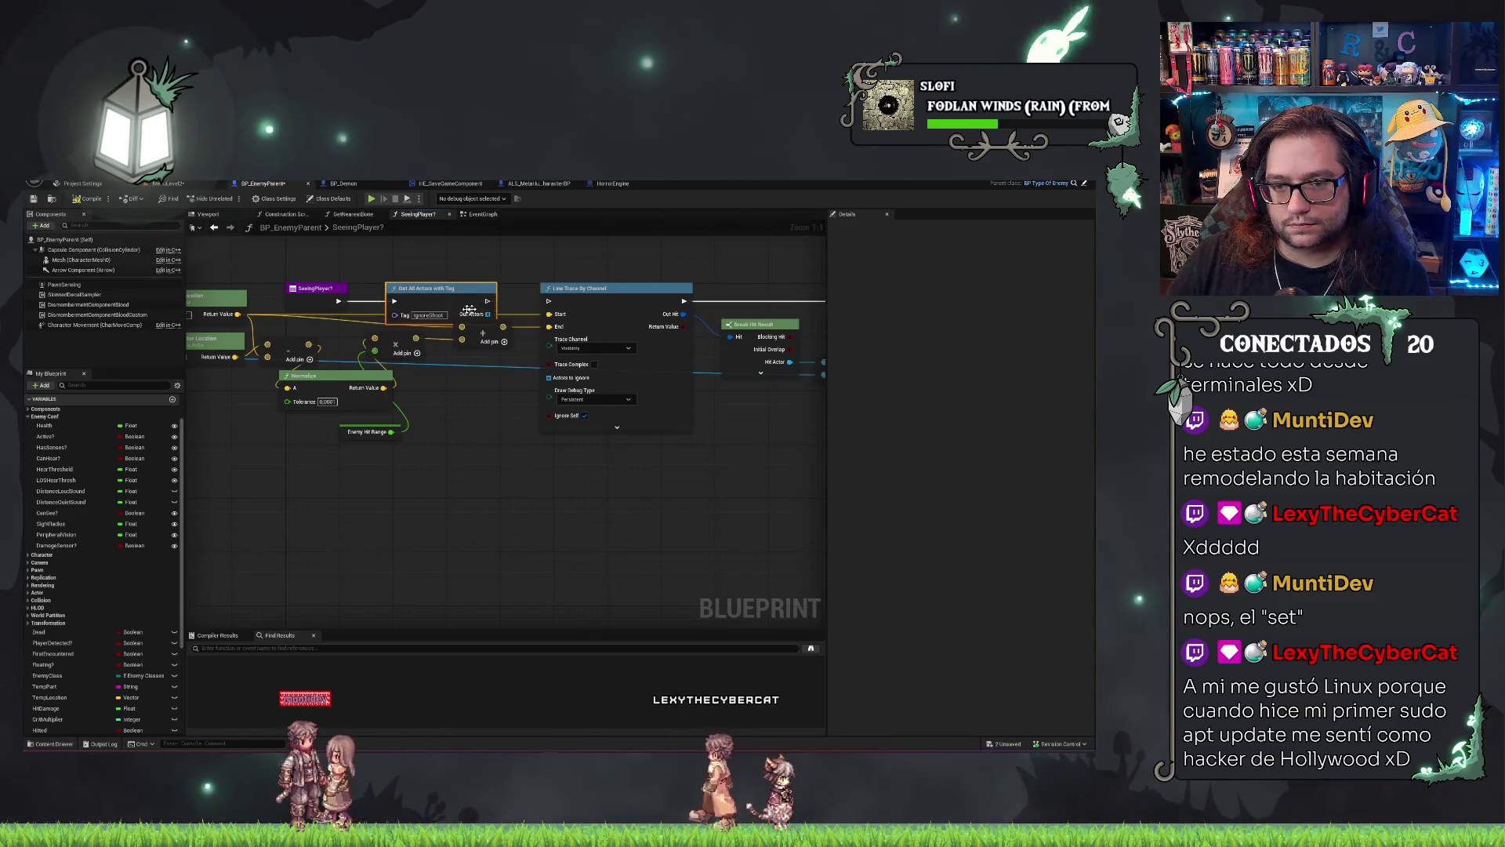
left_click_drag(487, 314, 553, 375)
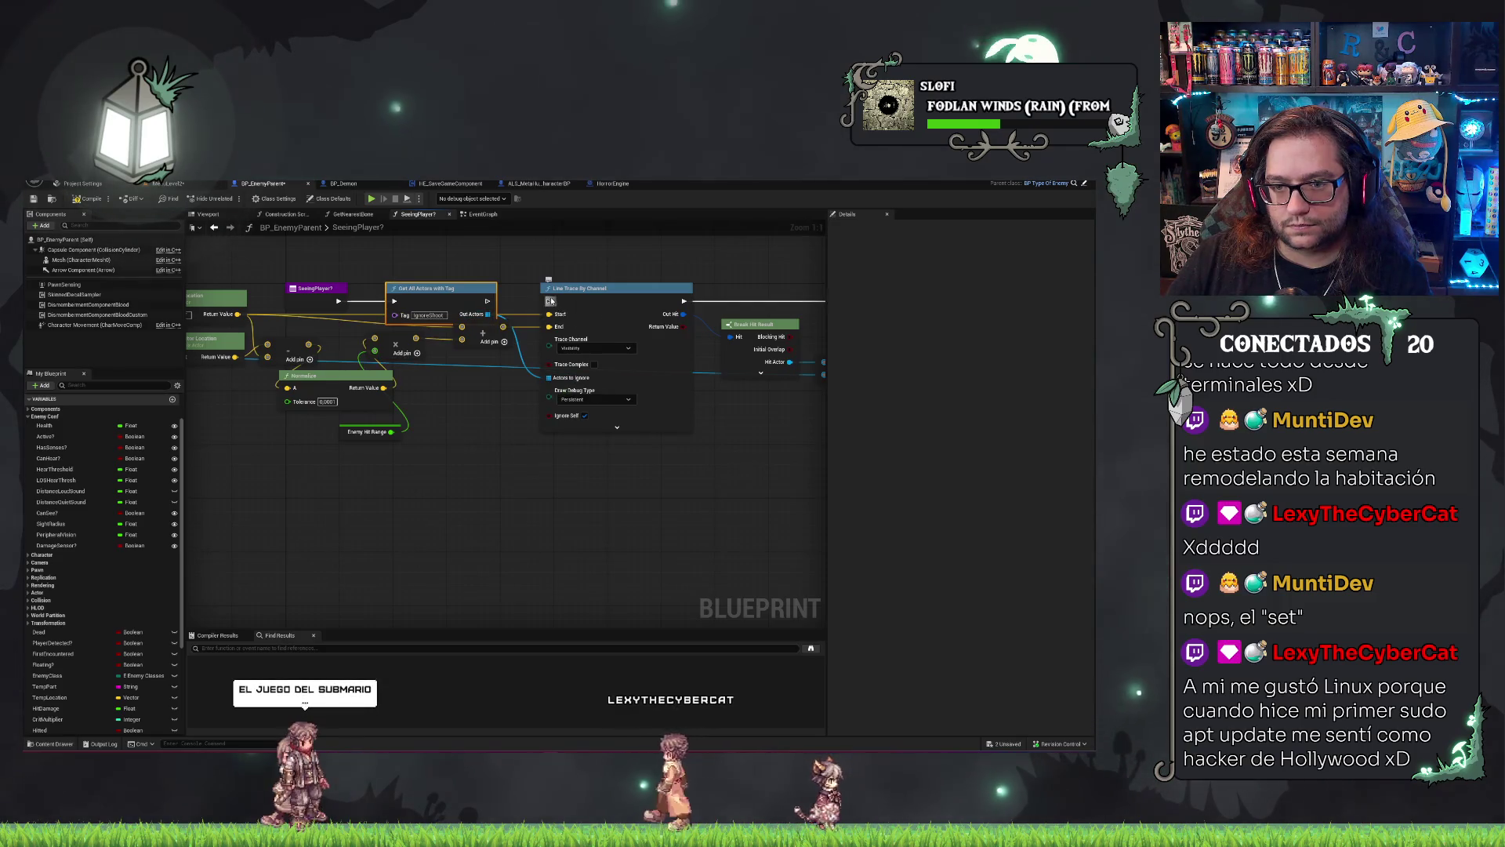
Compile, set the line trace's Draw Debug Type to None, and save the blueprint and all assets.
left_click(91, 200)
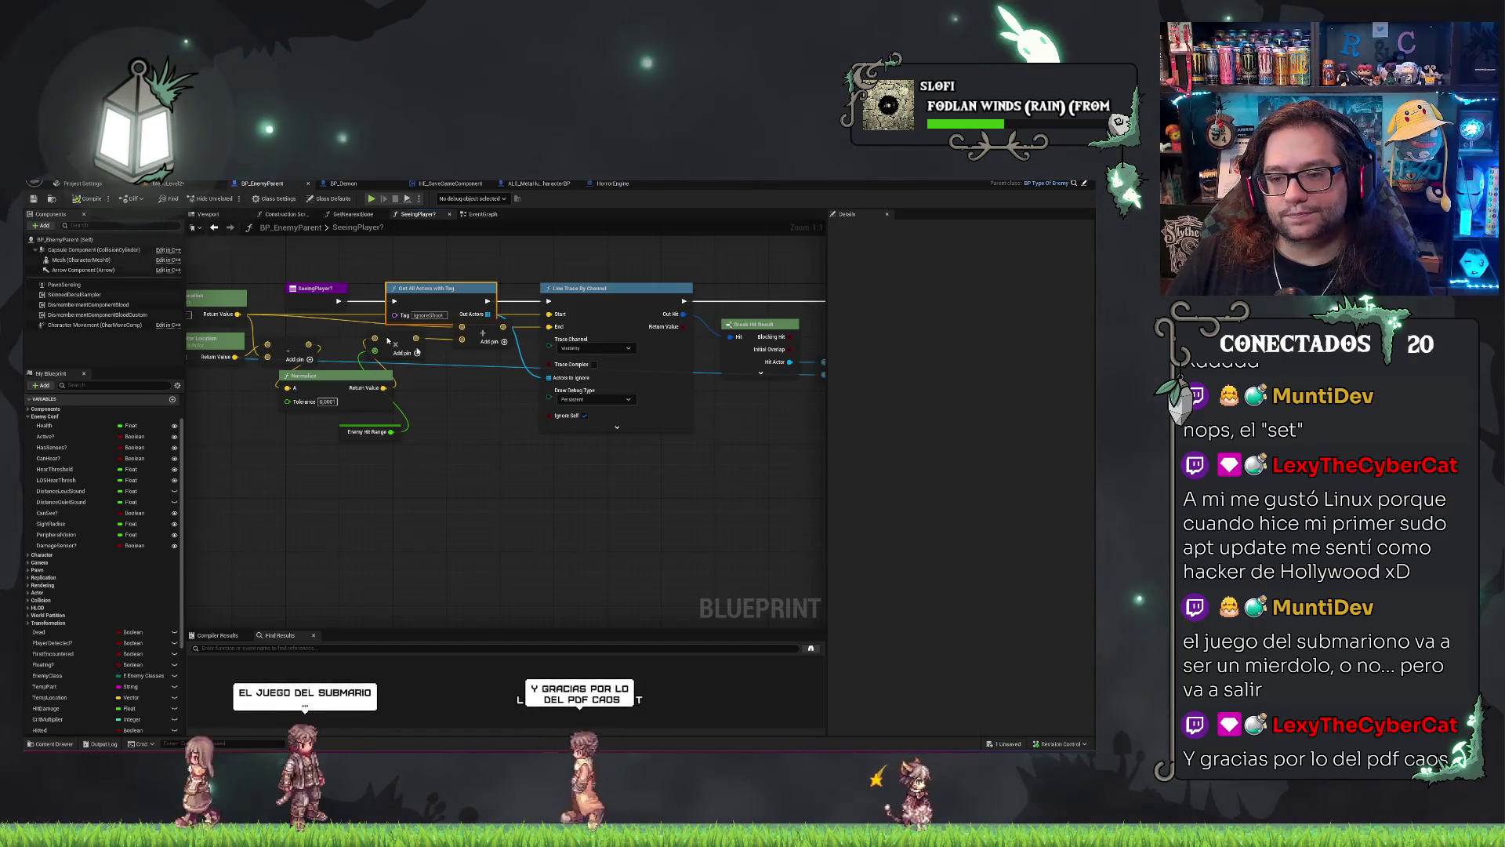
left_click(602, 400)
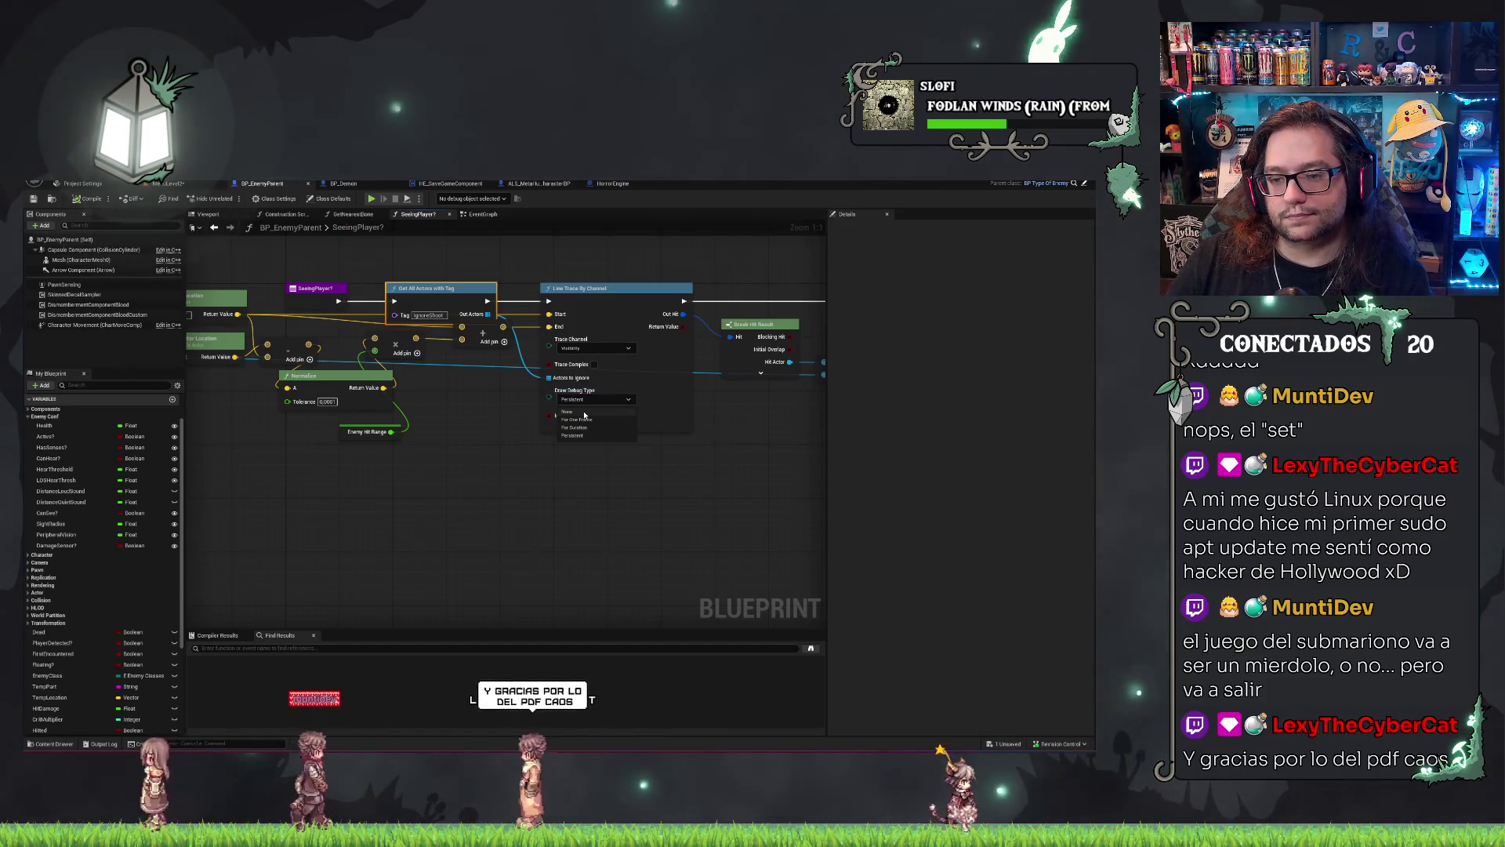
left_click(584, 412)
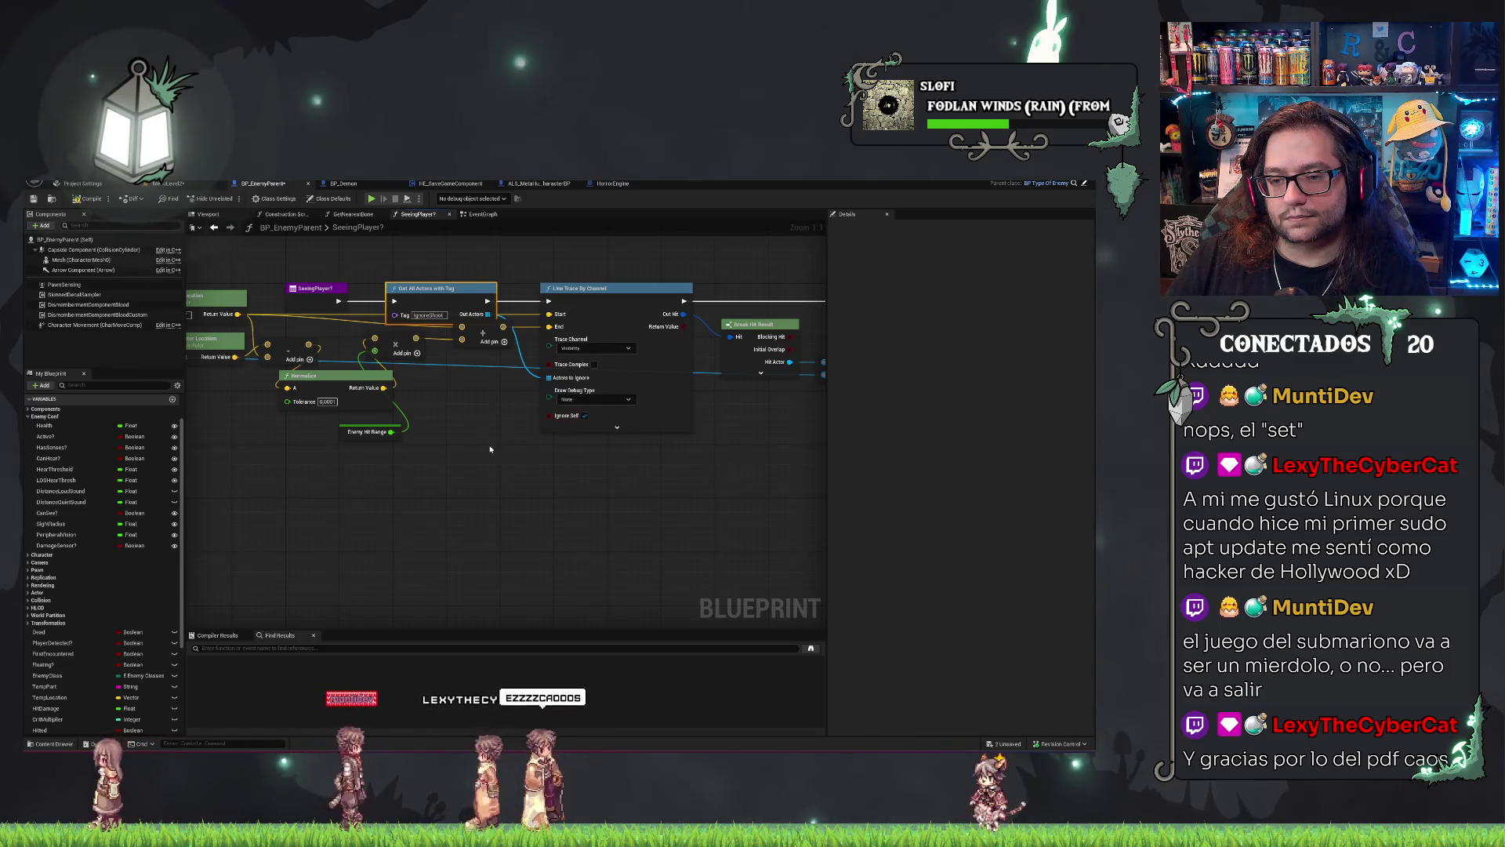
left_click(32, 201)
key("ctrl+shift+s")
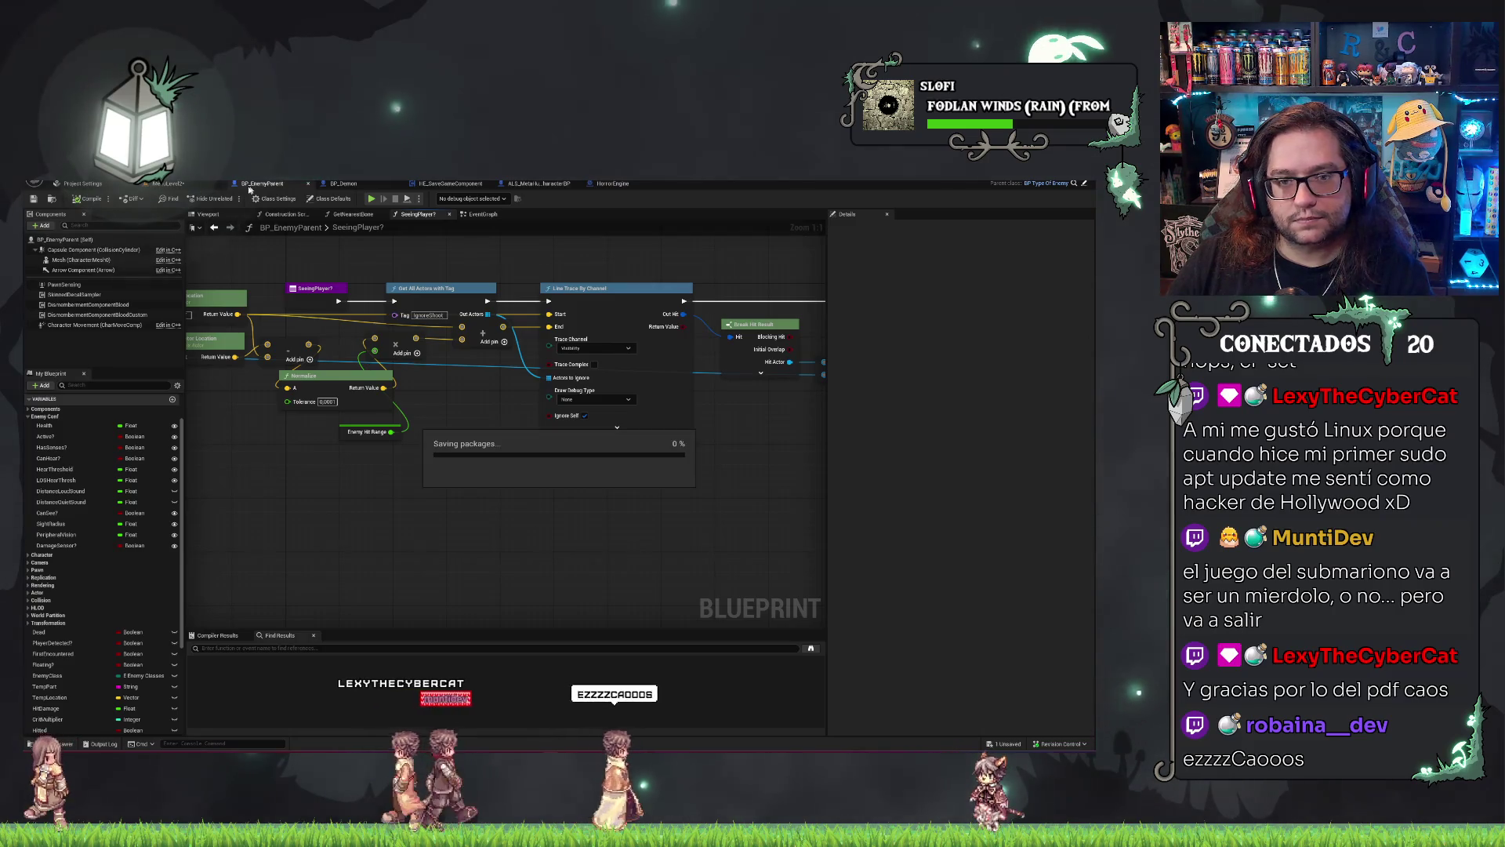
Play MenuLevel2 with Alt+P, start NUEVA PARTIDA, eject with F8, and view BP_Demon's event graph.
left_click(171, 184)
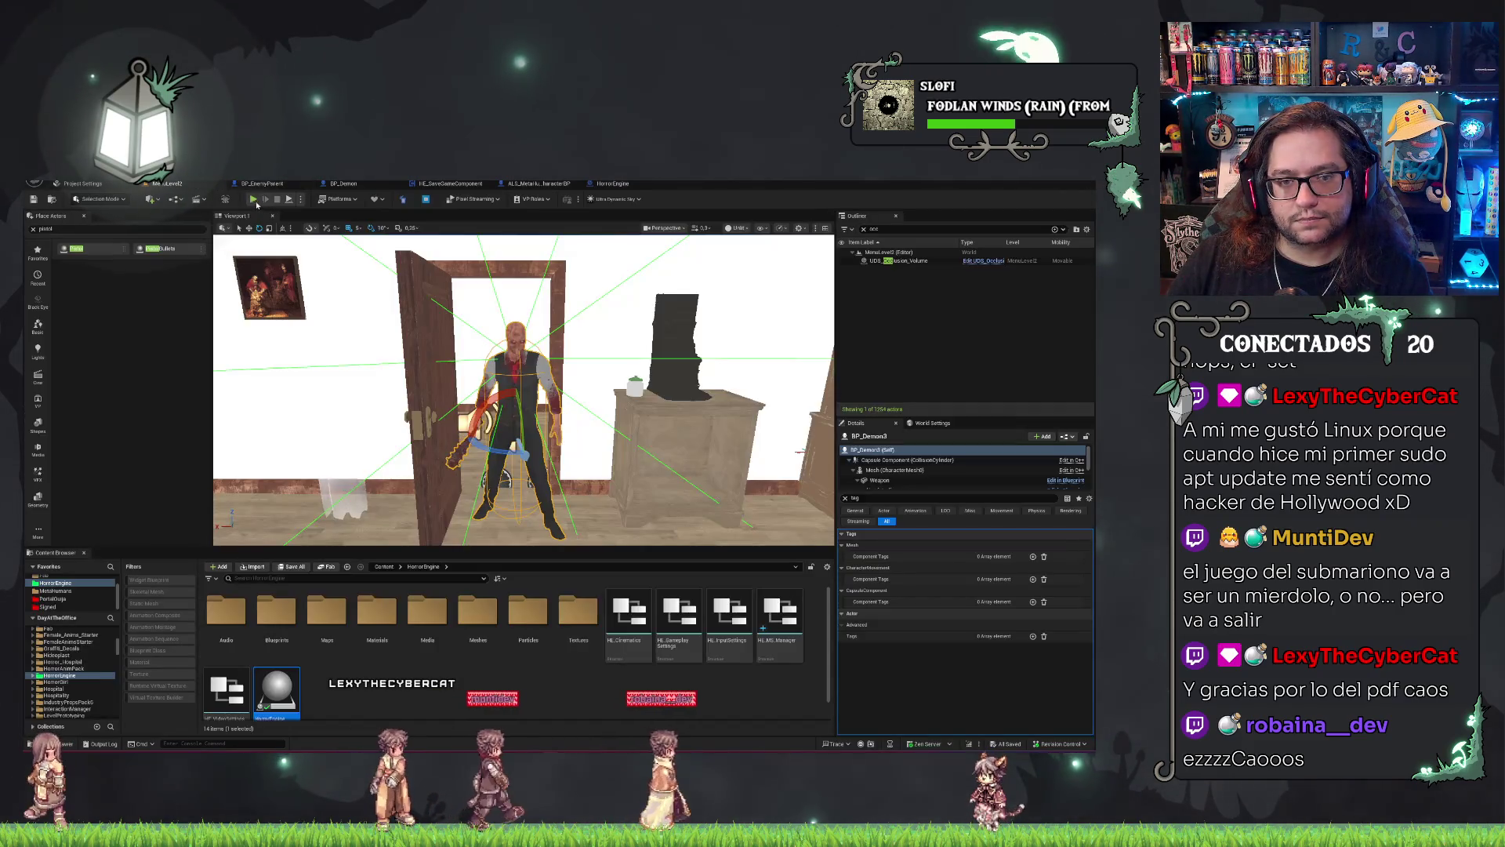
key("alt+p")
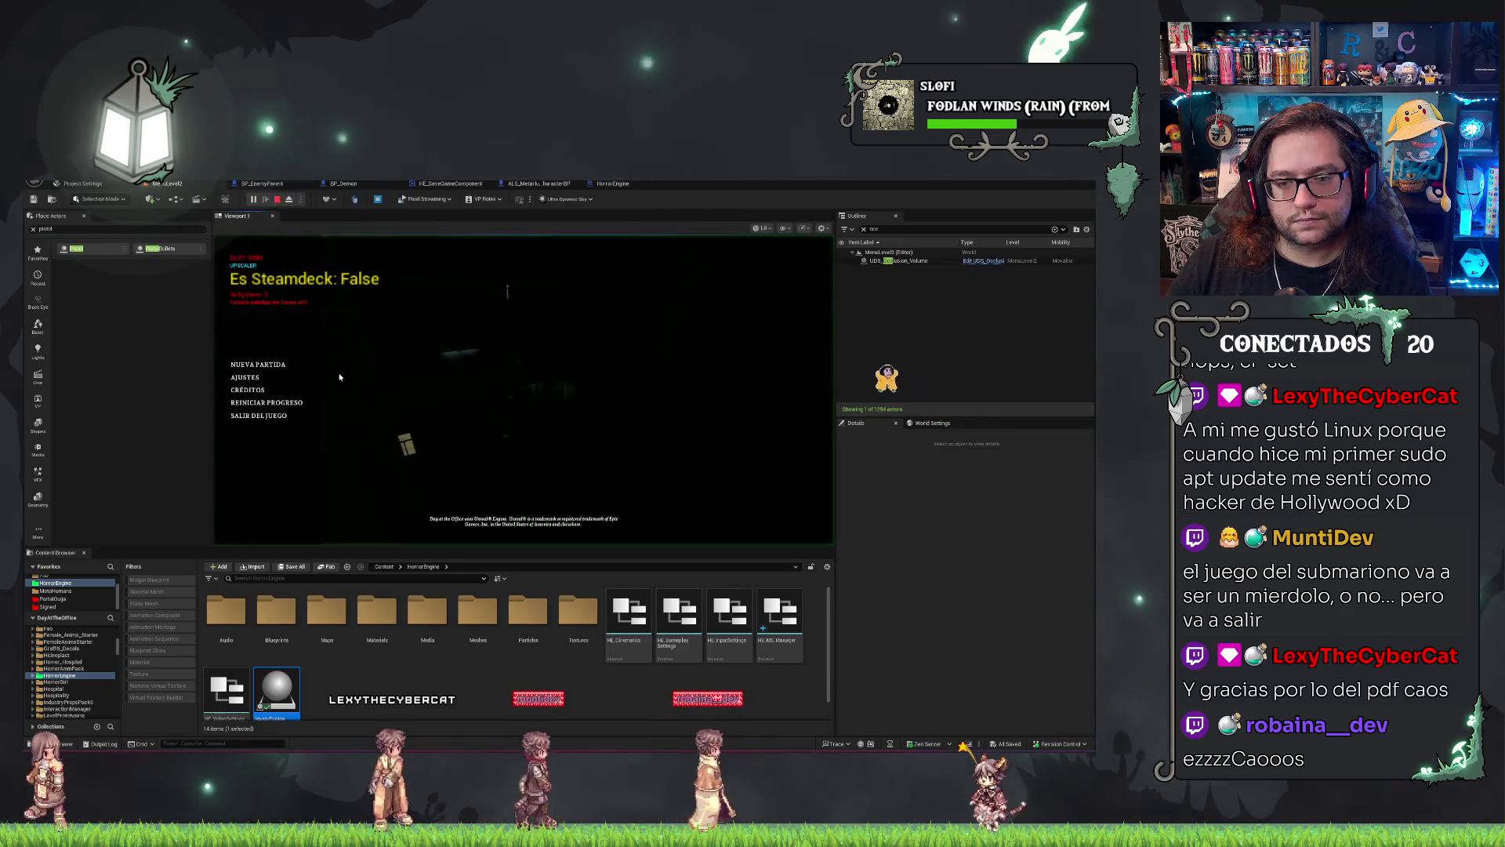
left_click(284, 367)
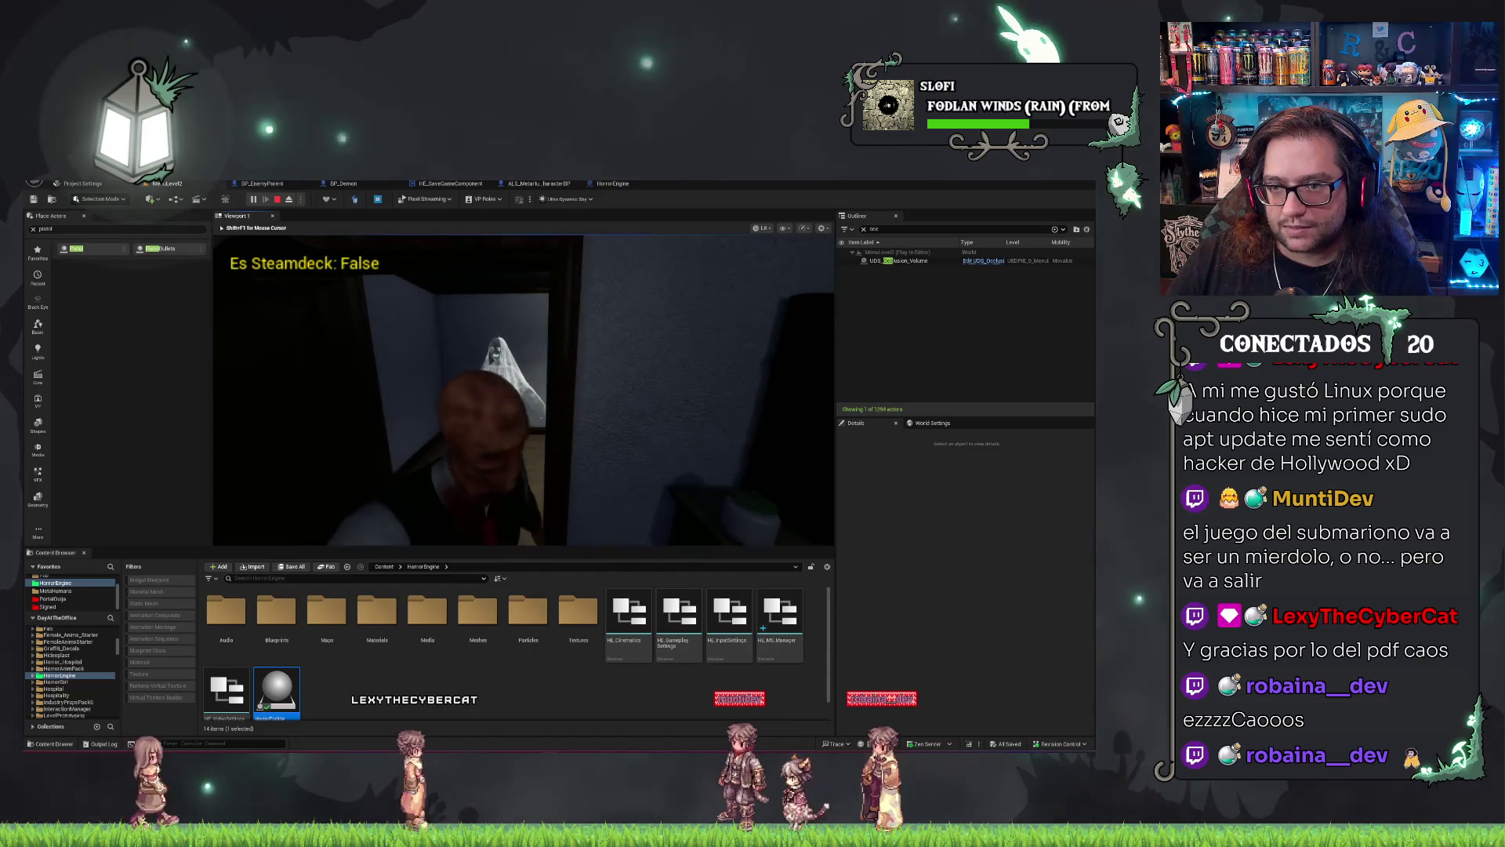
key("F8")
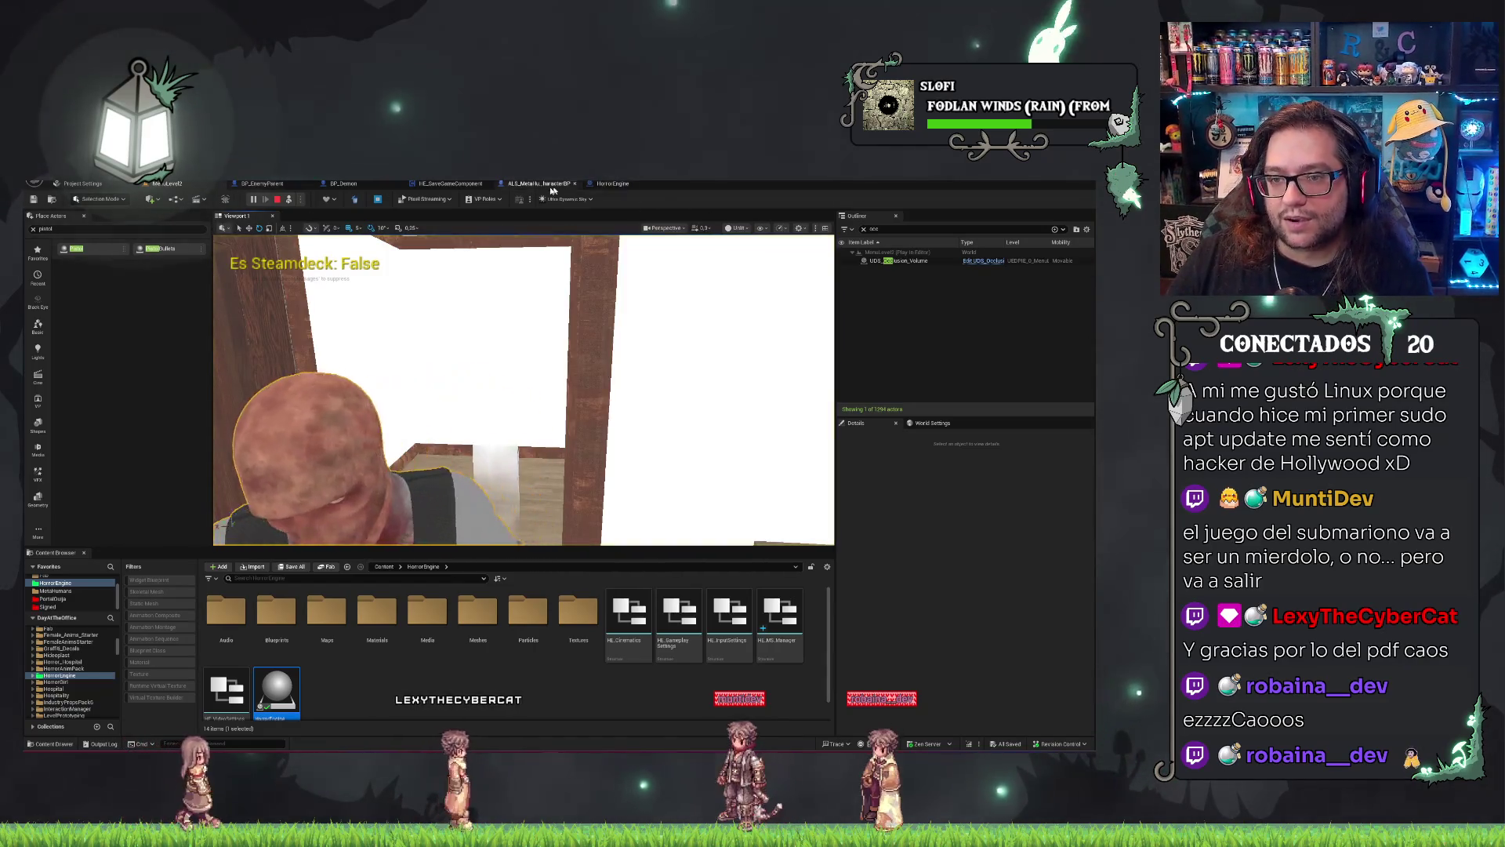
left_click(351, 186)
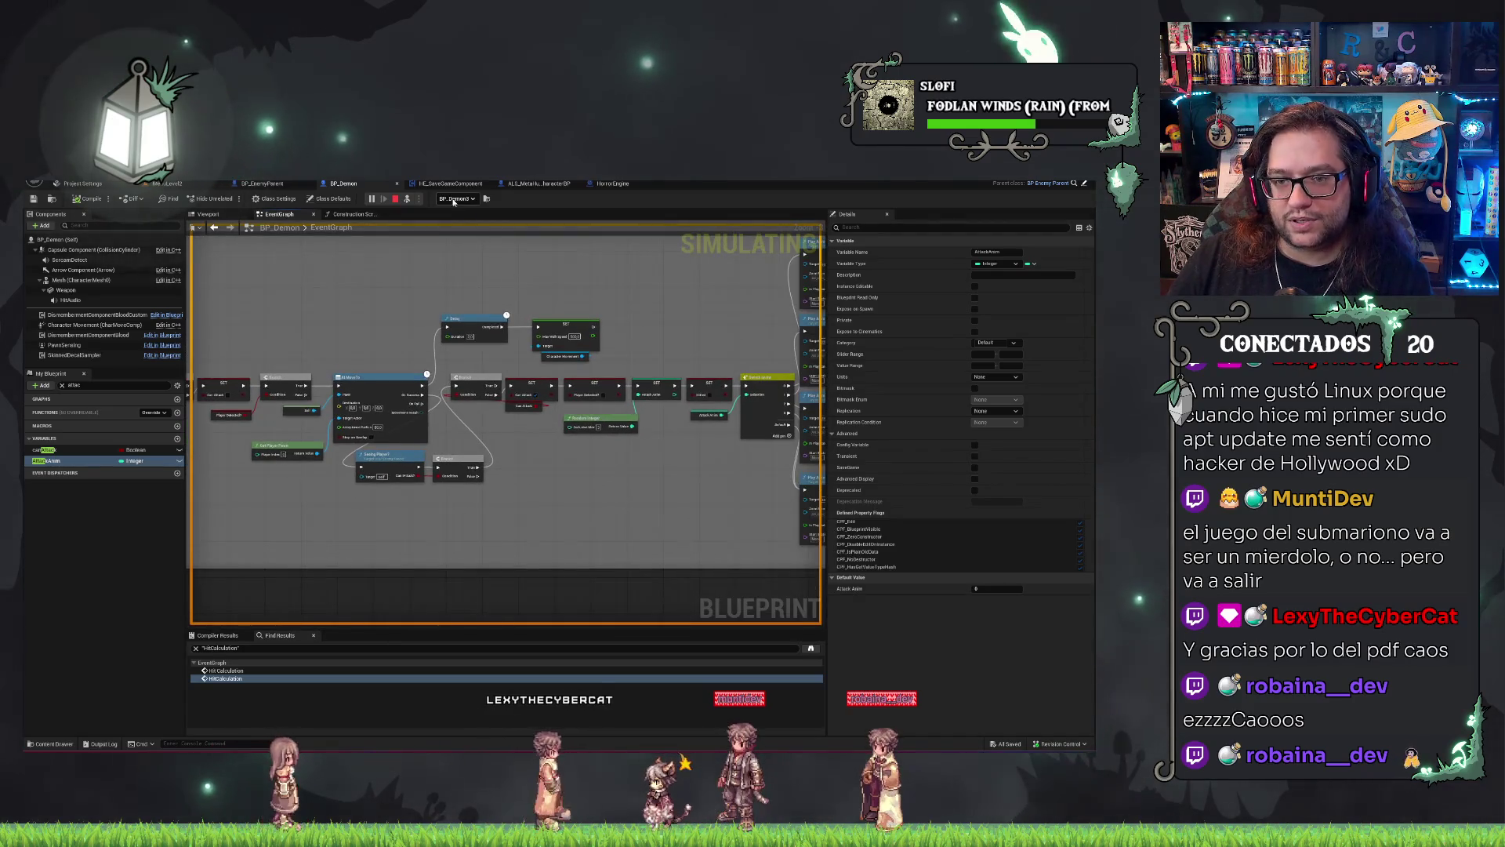
Compare traces in BP_Demon, HorrorEngine and ALS_MetaHuman_CharacterBP, ending on BP_EnemyParent's SeeingPlayer? graph.
scroll(641, 288, "down", 6)
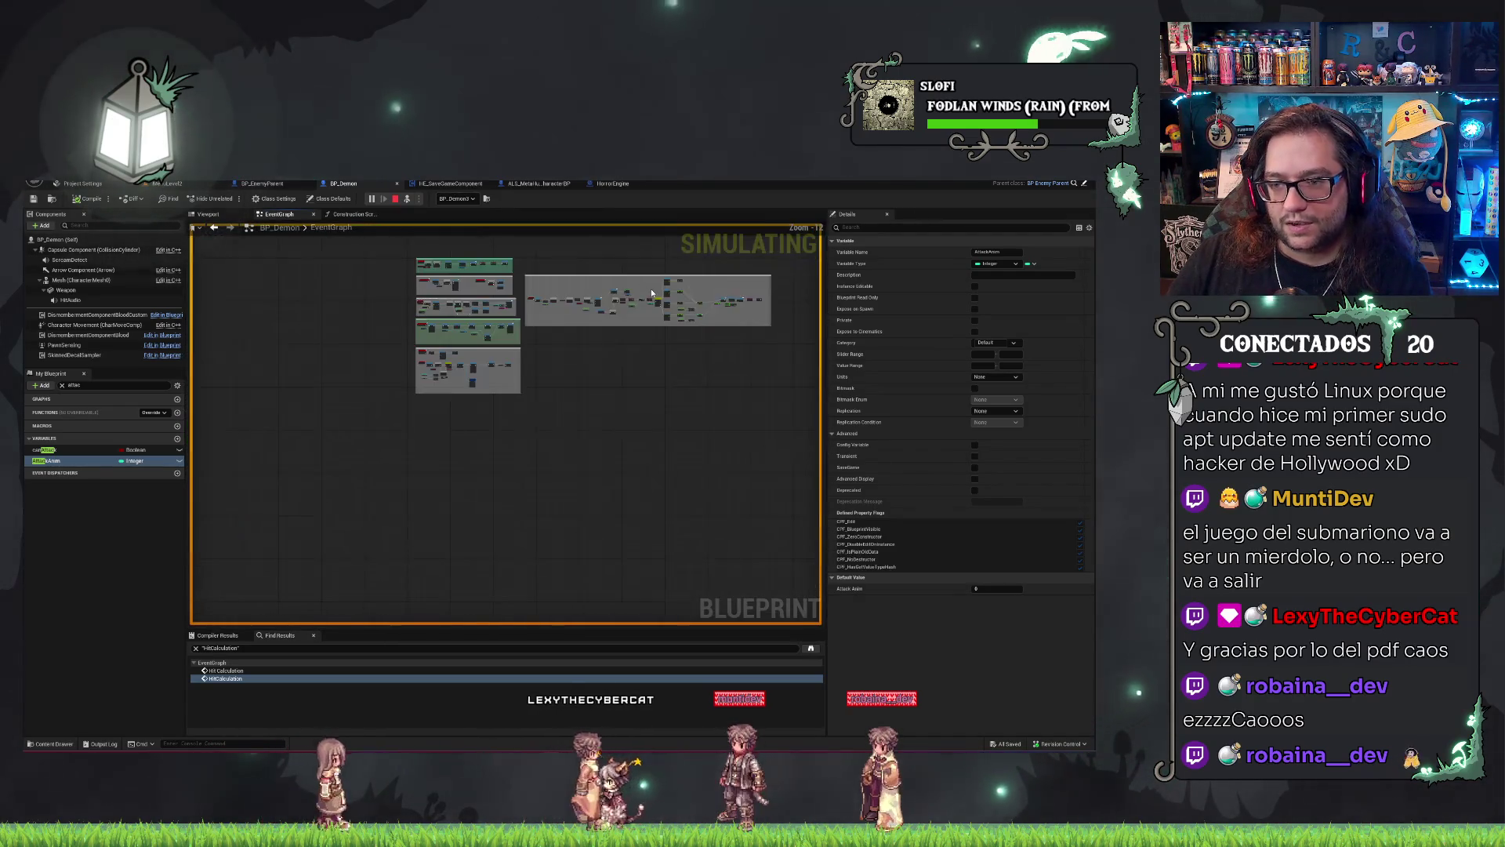
scroll(510, 377, "up", 4)
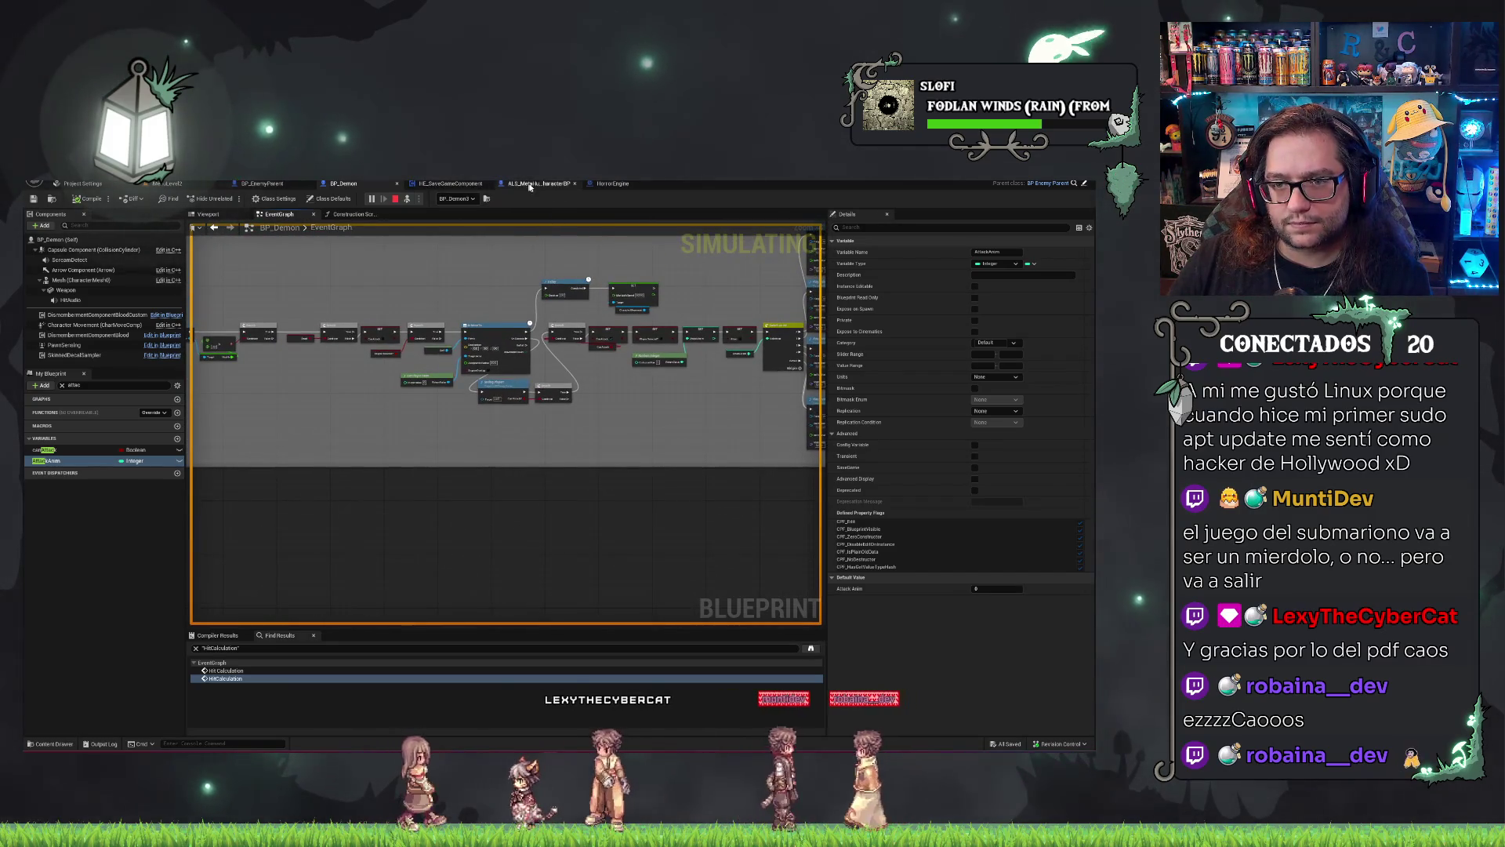
left_click(612, 183)
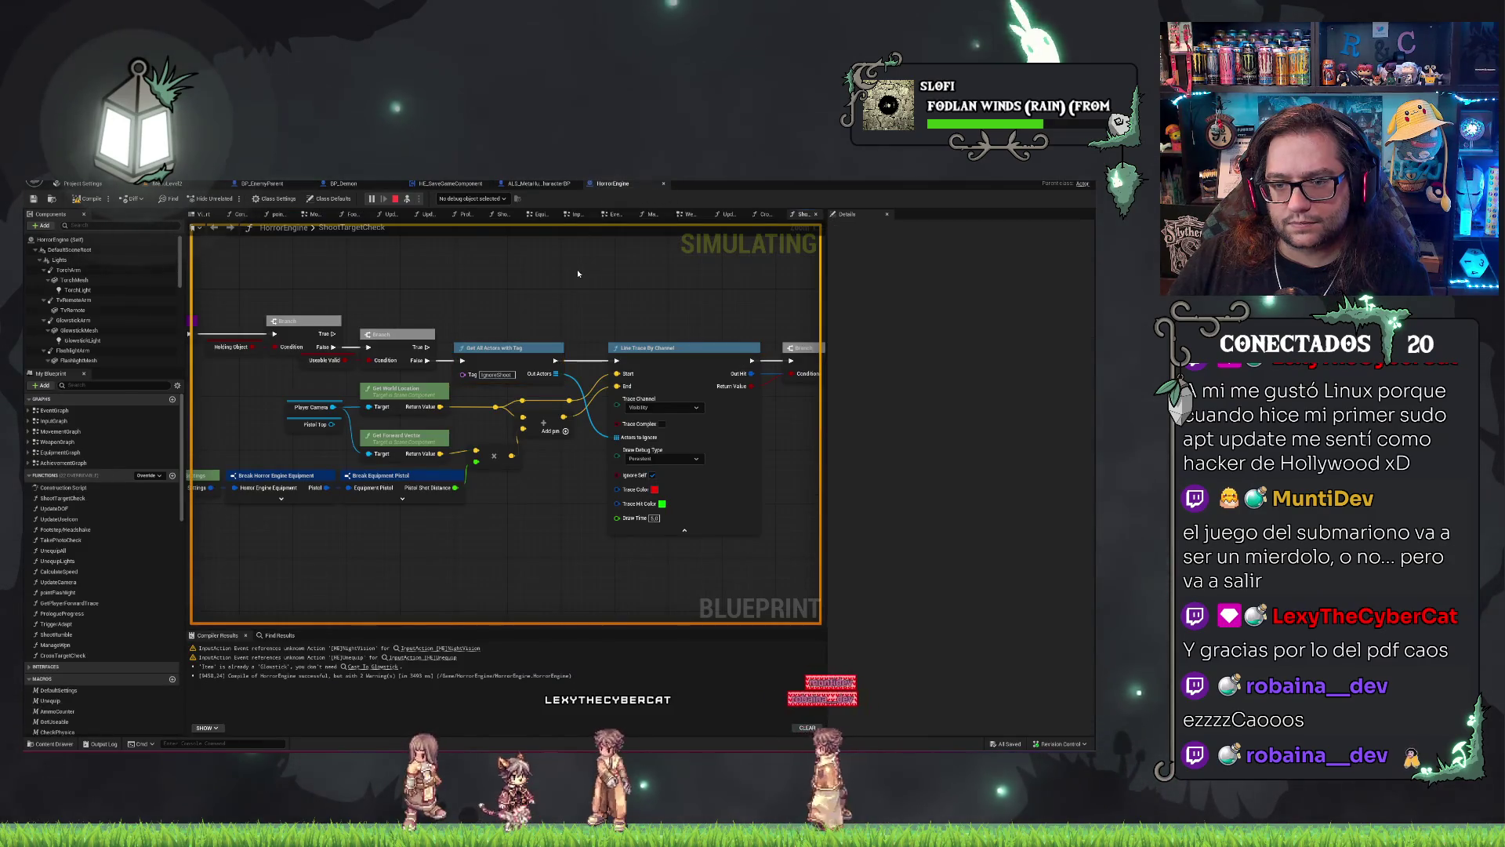
left_click(532, 182)
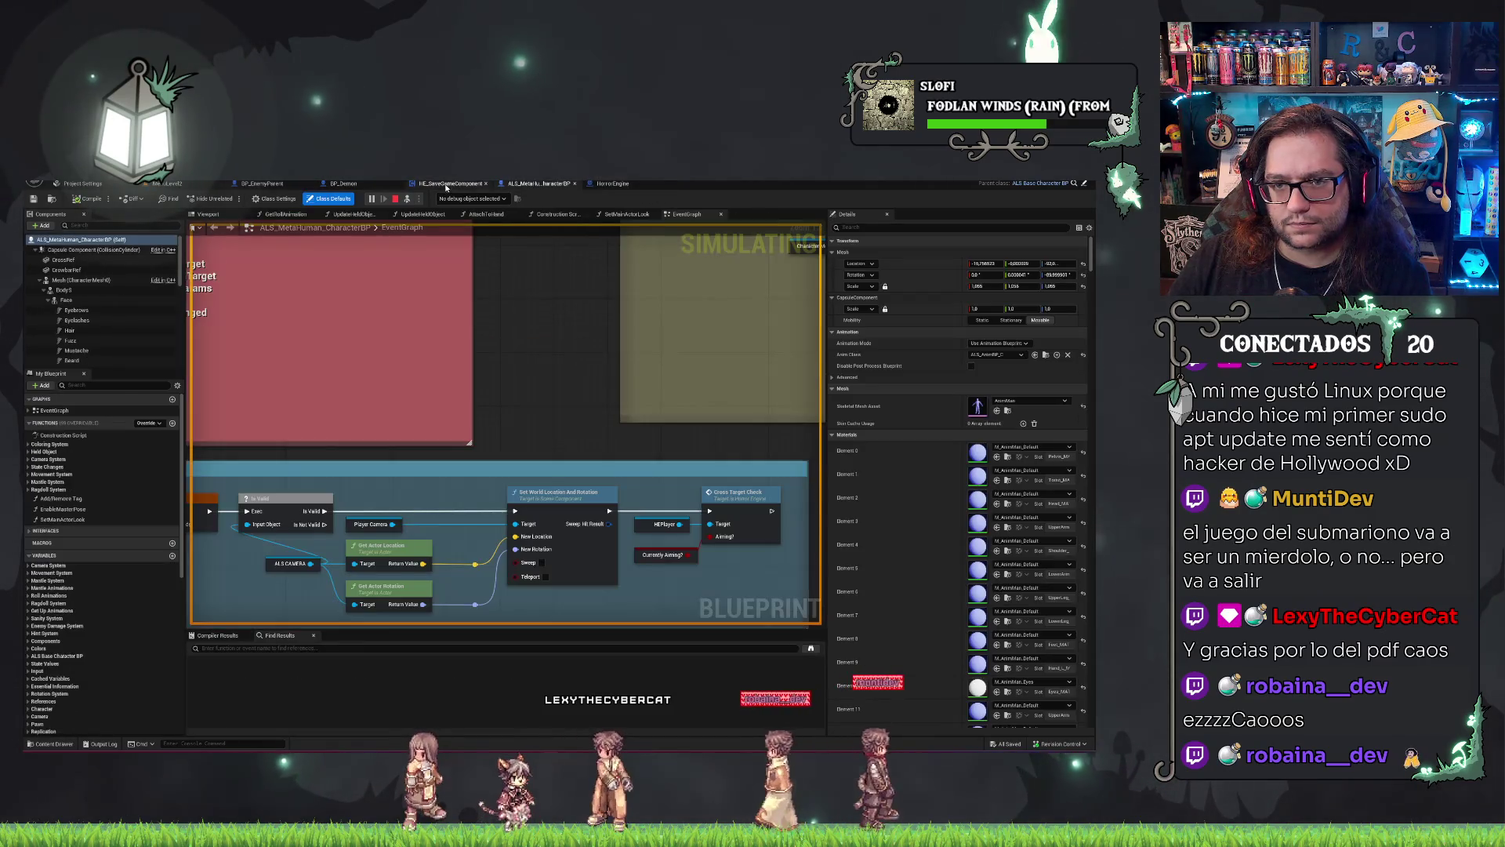
left_click(262, 183)
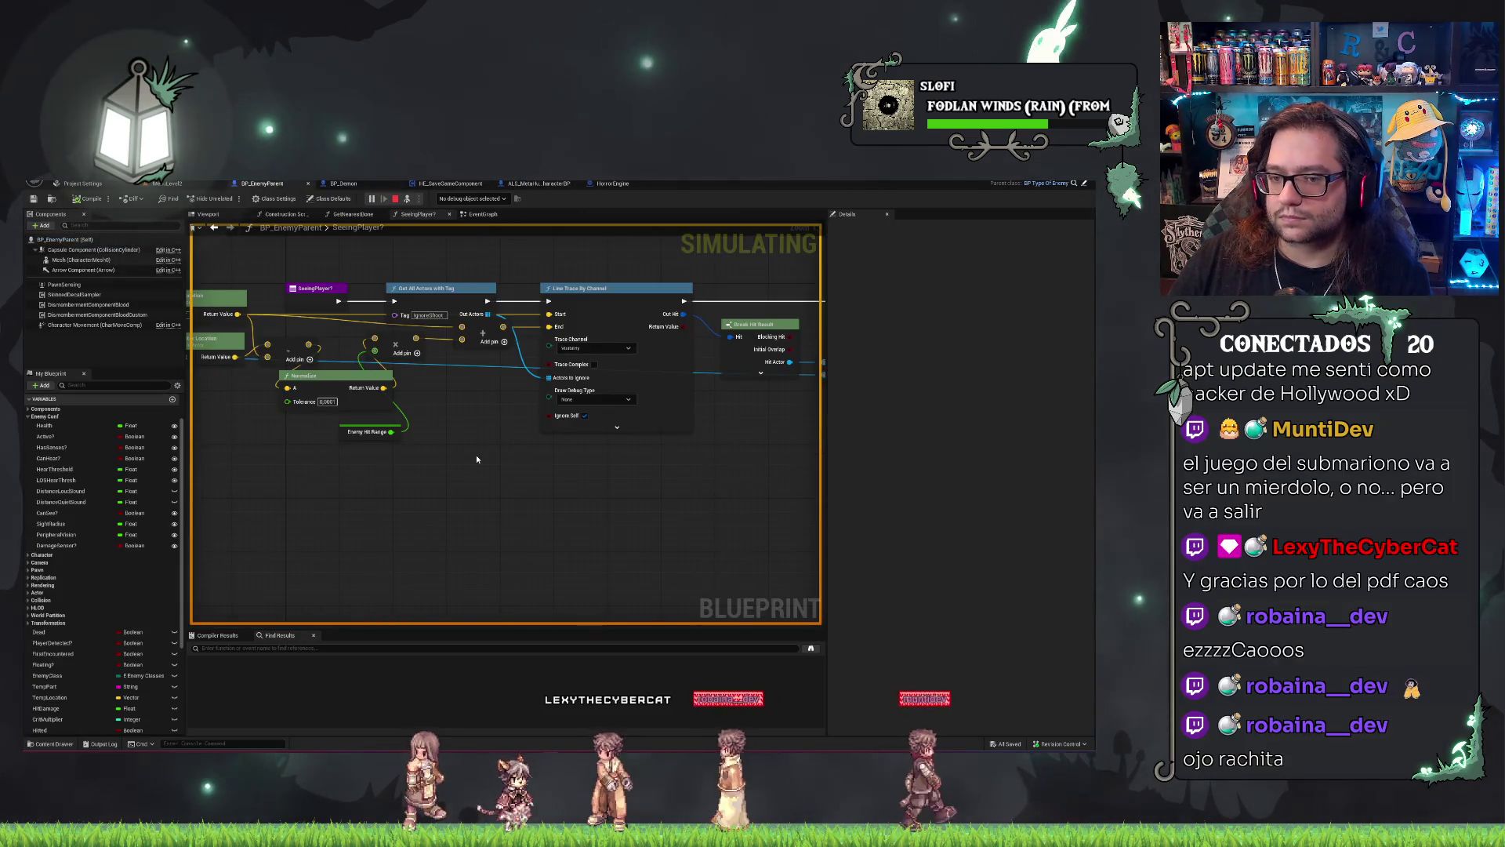
left_click_drag(505, 458, 536, 466)
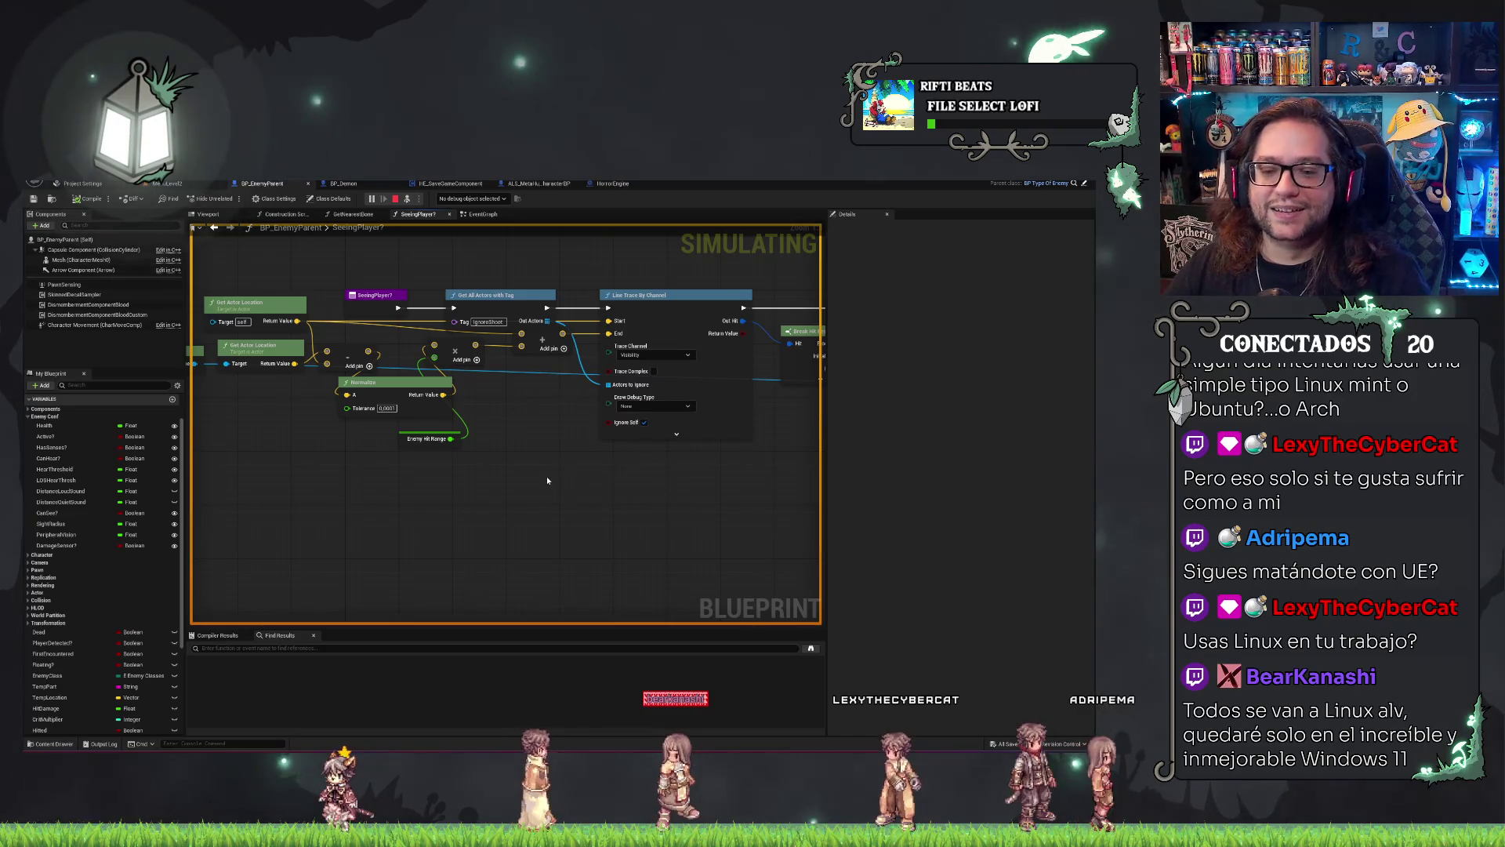
Review the SeeingPlayer? line trace nodes and stop the running simulation.
left_click_drag(547, 477, 578, 533)
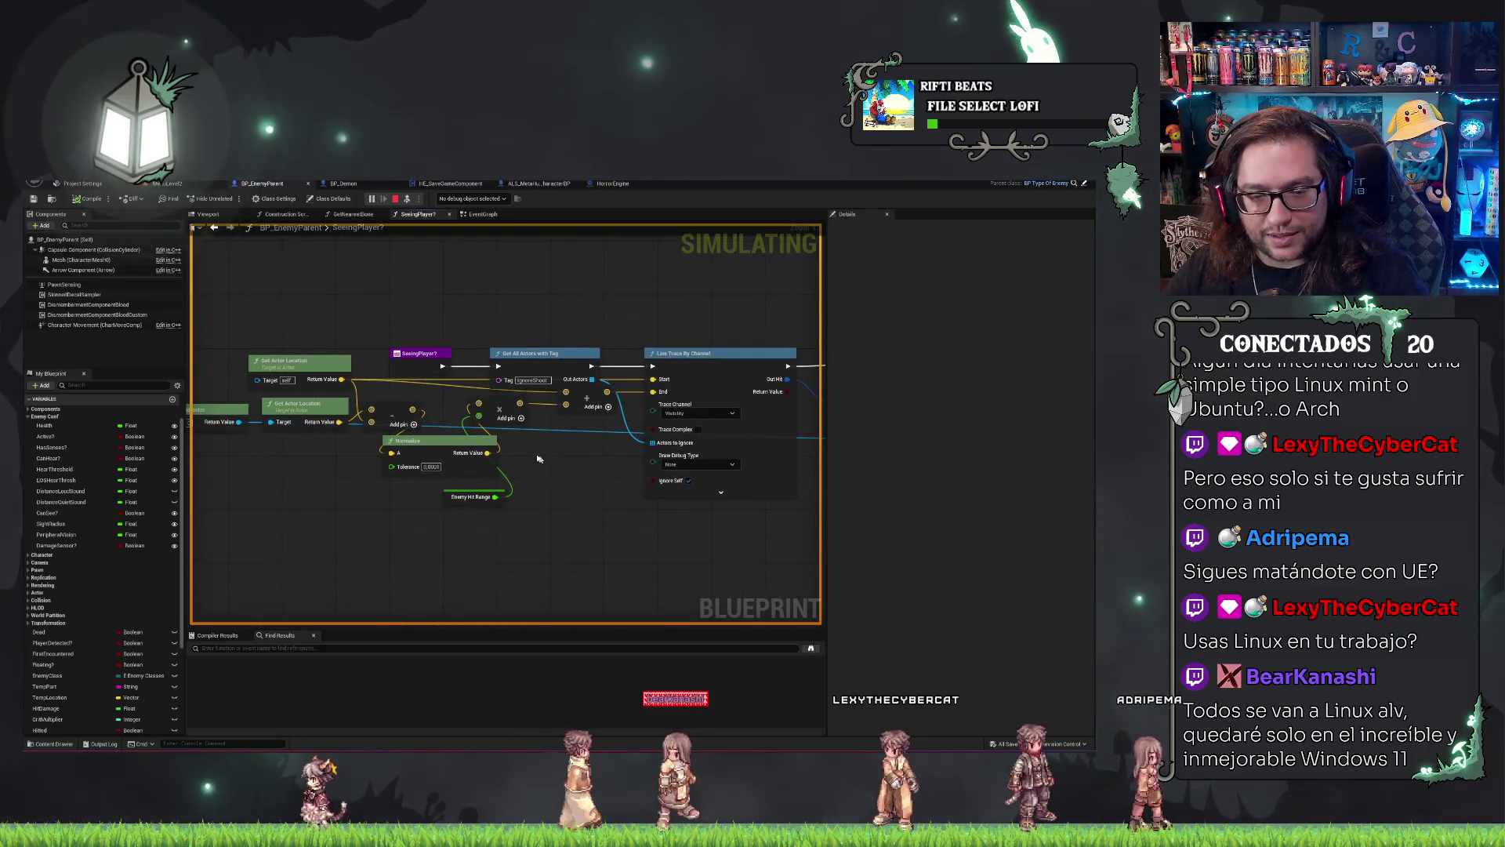
left_click_drag(298, 330, 372, 338)
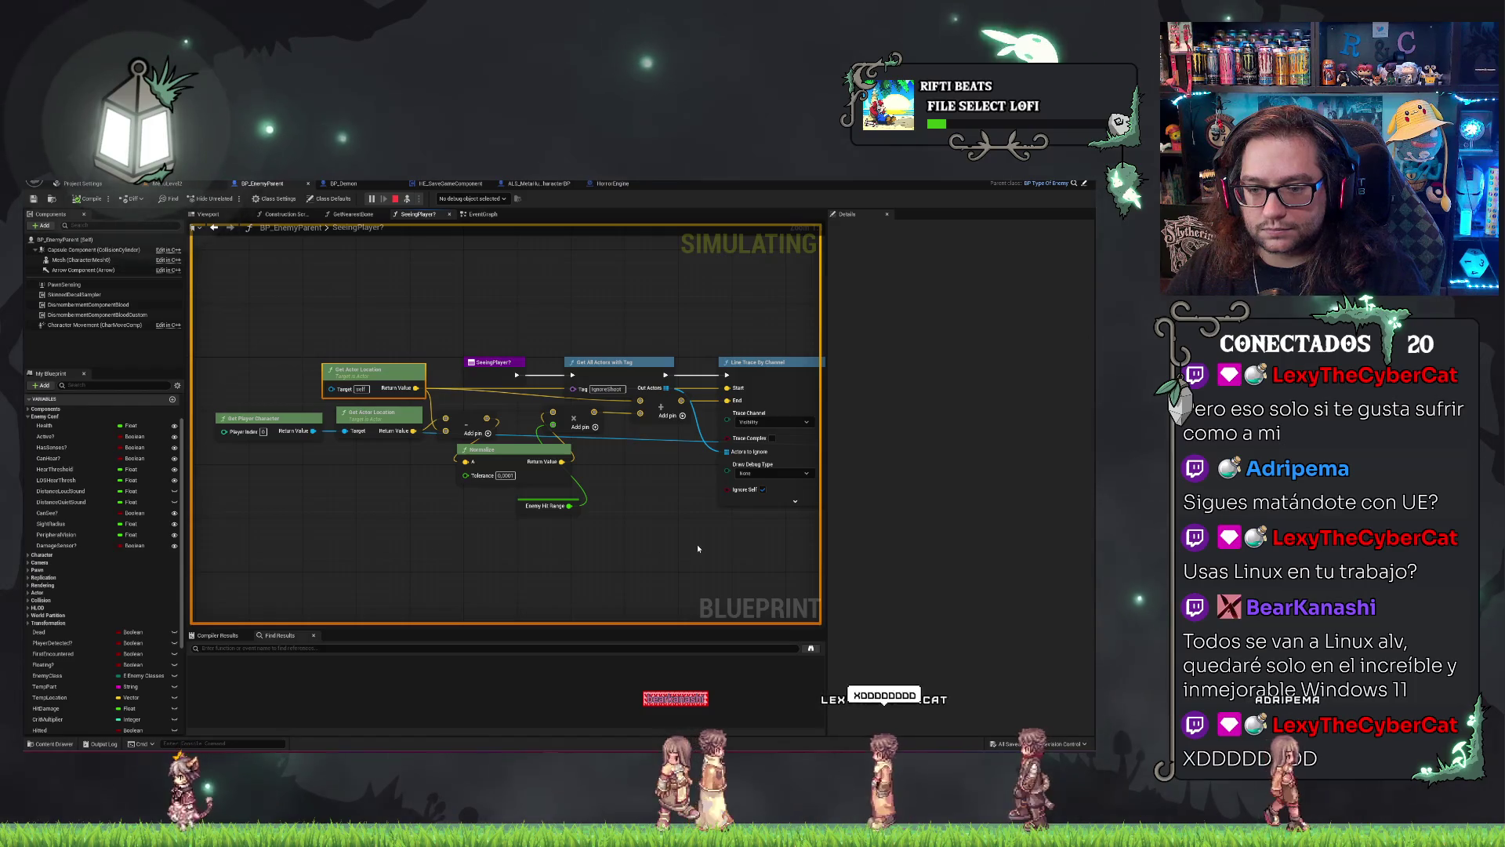
left_click_drag(680, 544, 613, 532)
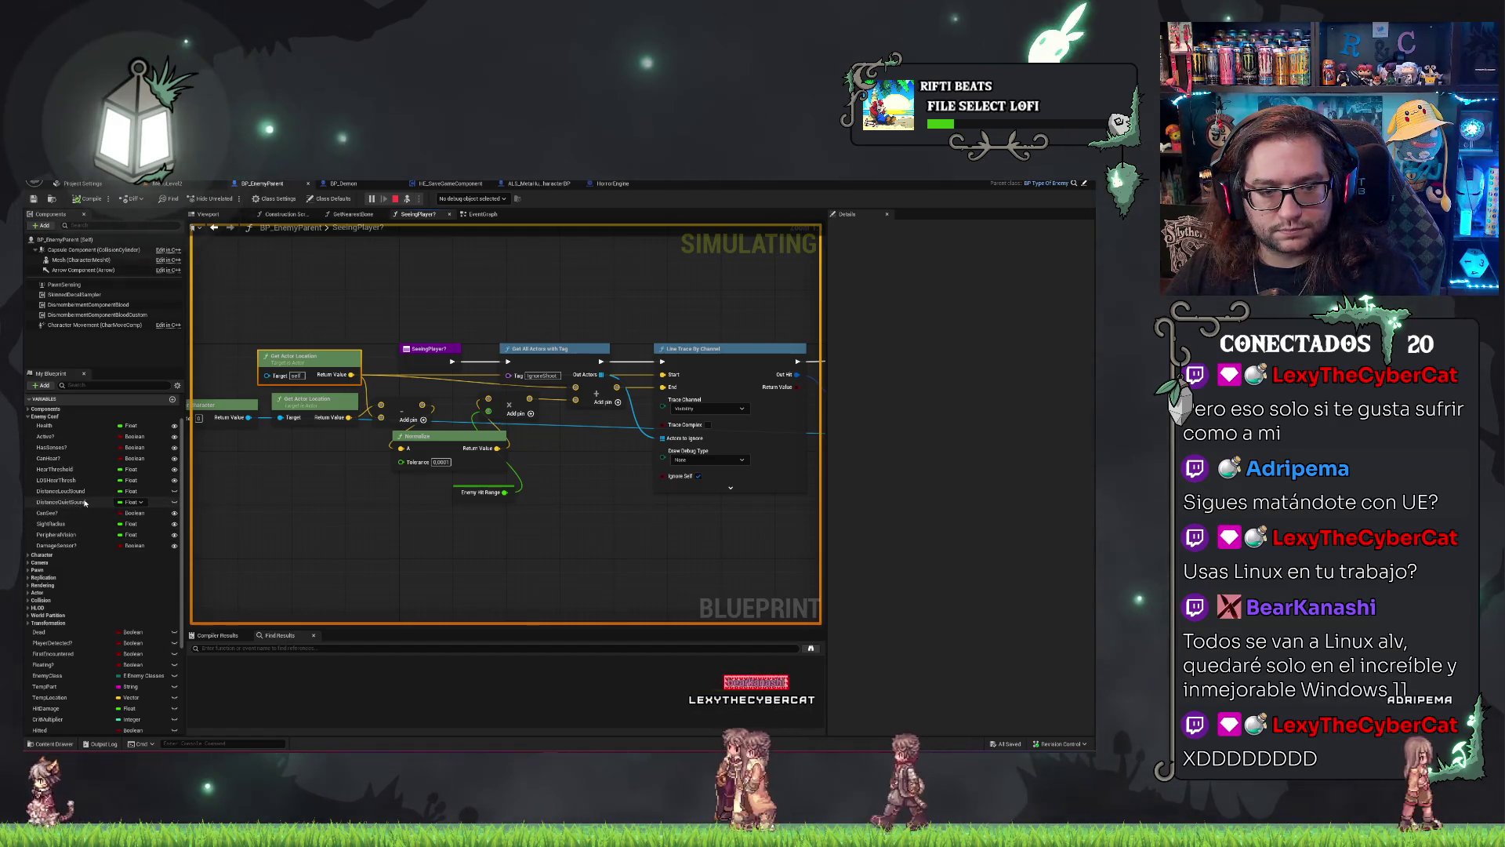
left_click(395, 198)
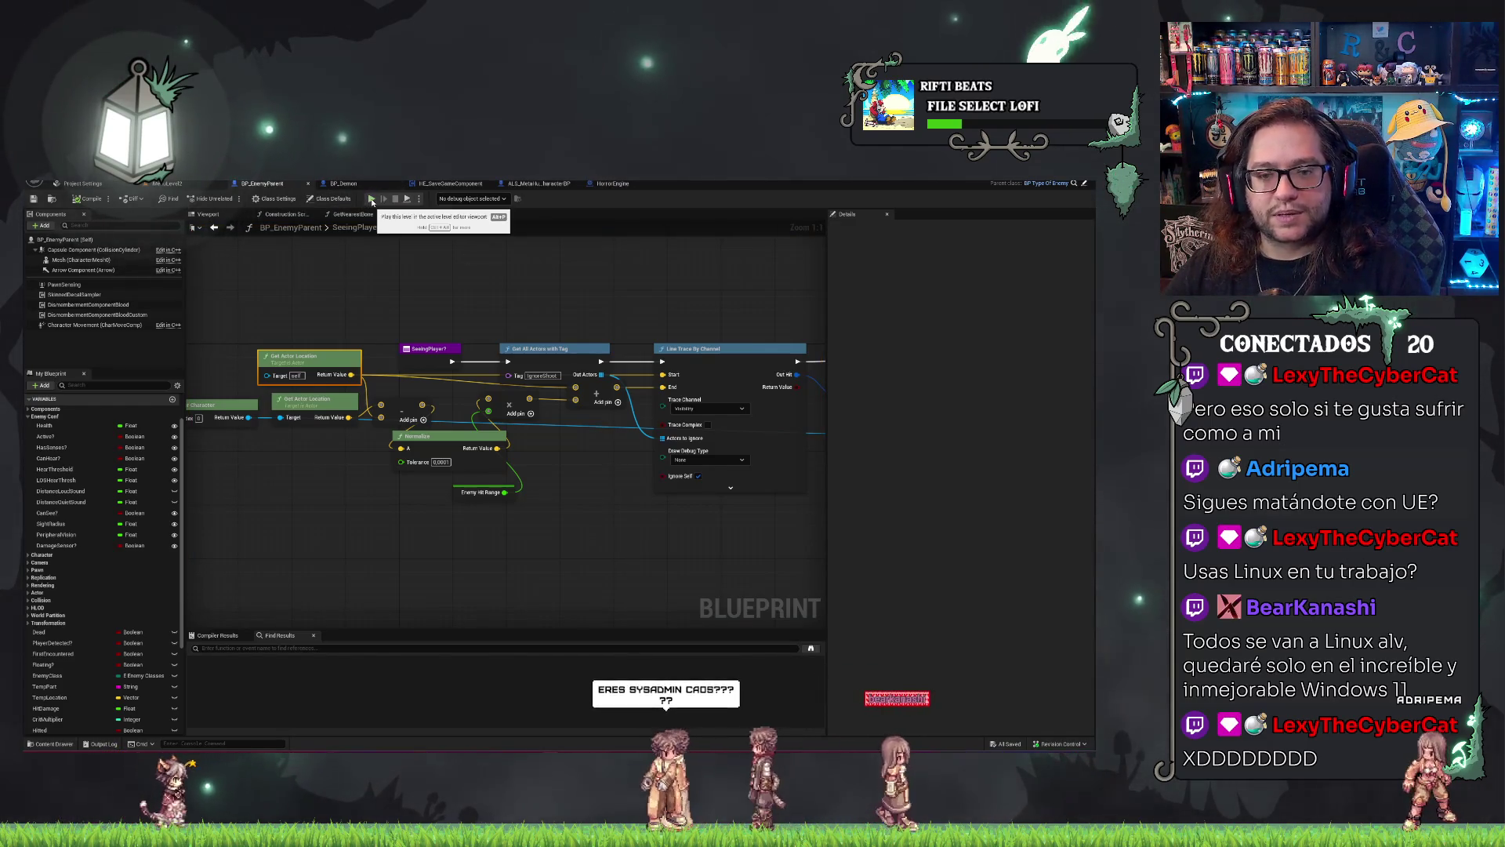
Inspect the Break Hit Result and Return Node, then go to BP_Demon's event graph.
left_click_drag(586, 284, 555, 277)
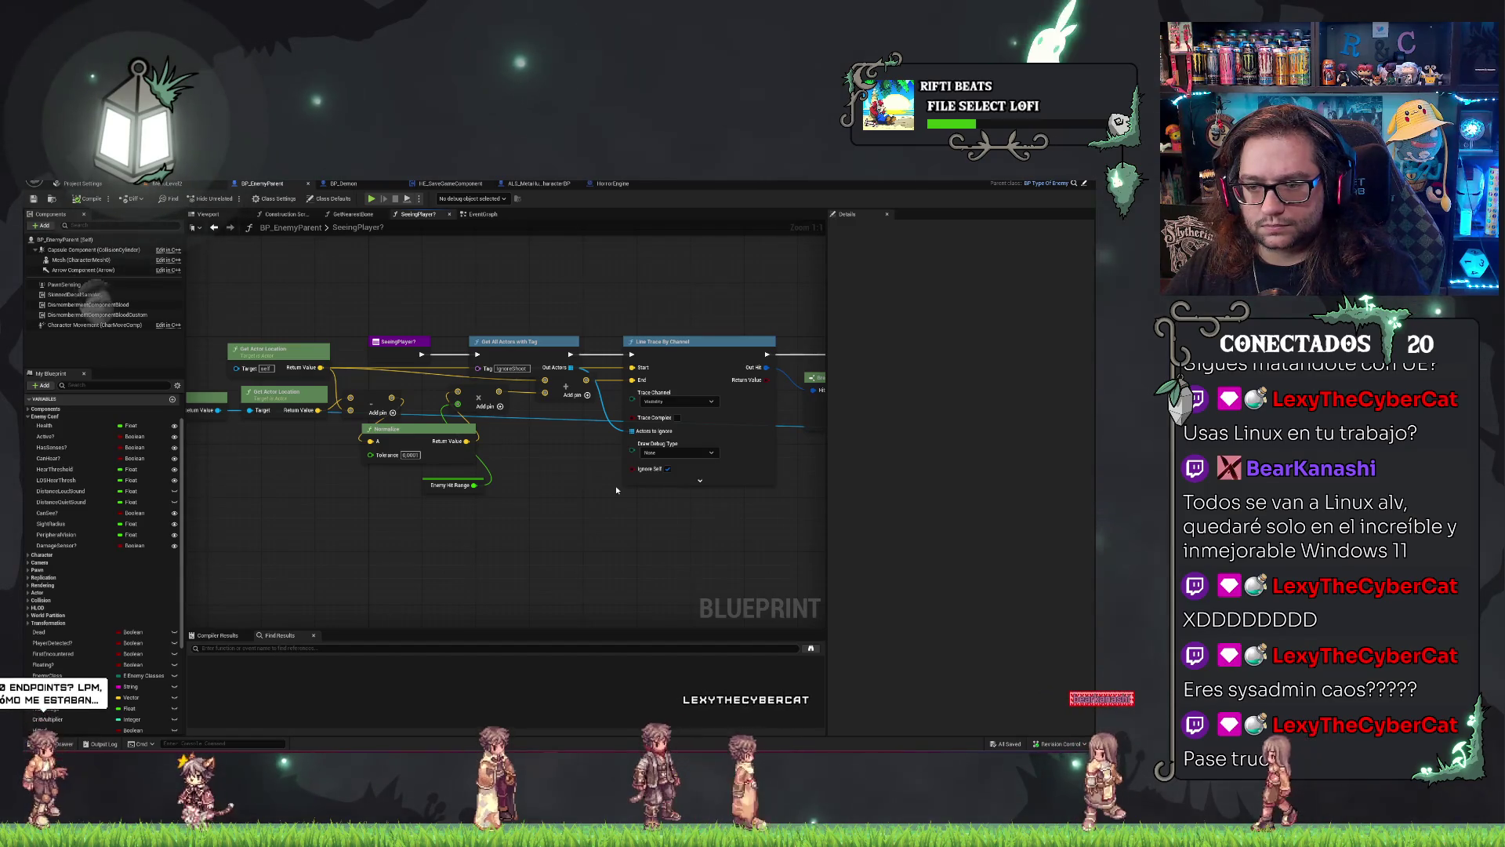
left_click_drag(616, 490, 599, 484)
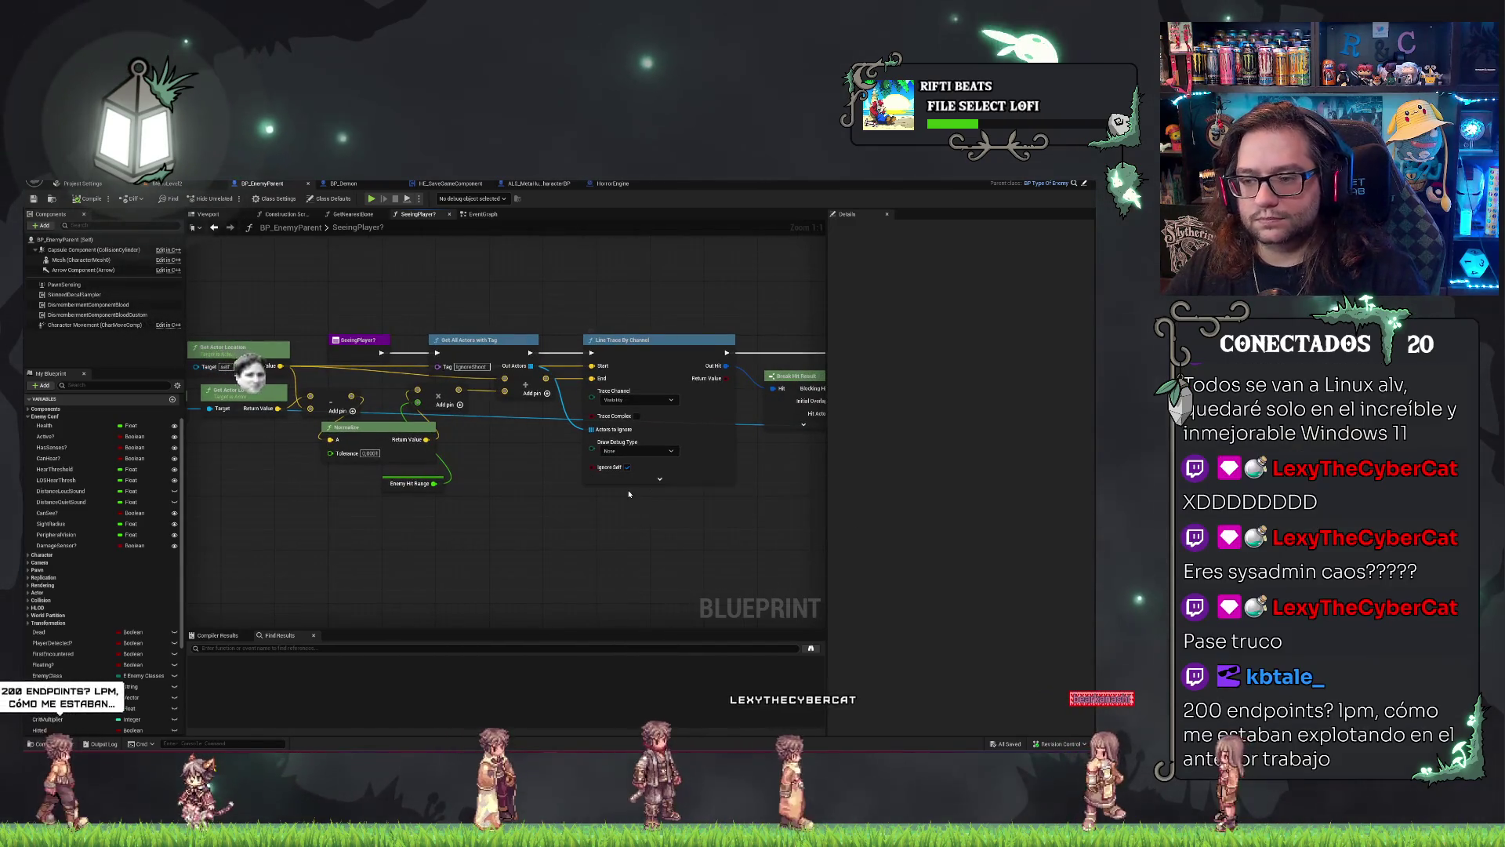
mouse_move(697, 525)
left_mouse_down()
mouse_move(550, 506)
mouse_move(547, 493)
left_mouse_up()
scroll(635, 478, "down", 2)
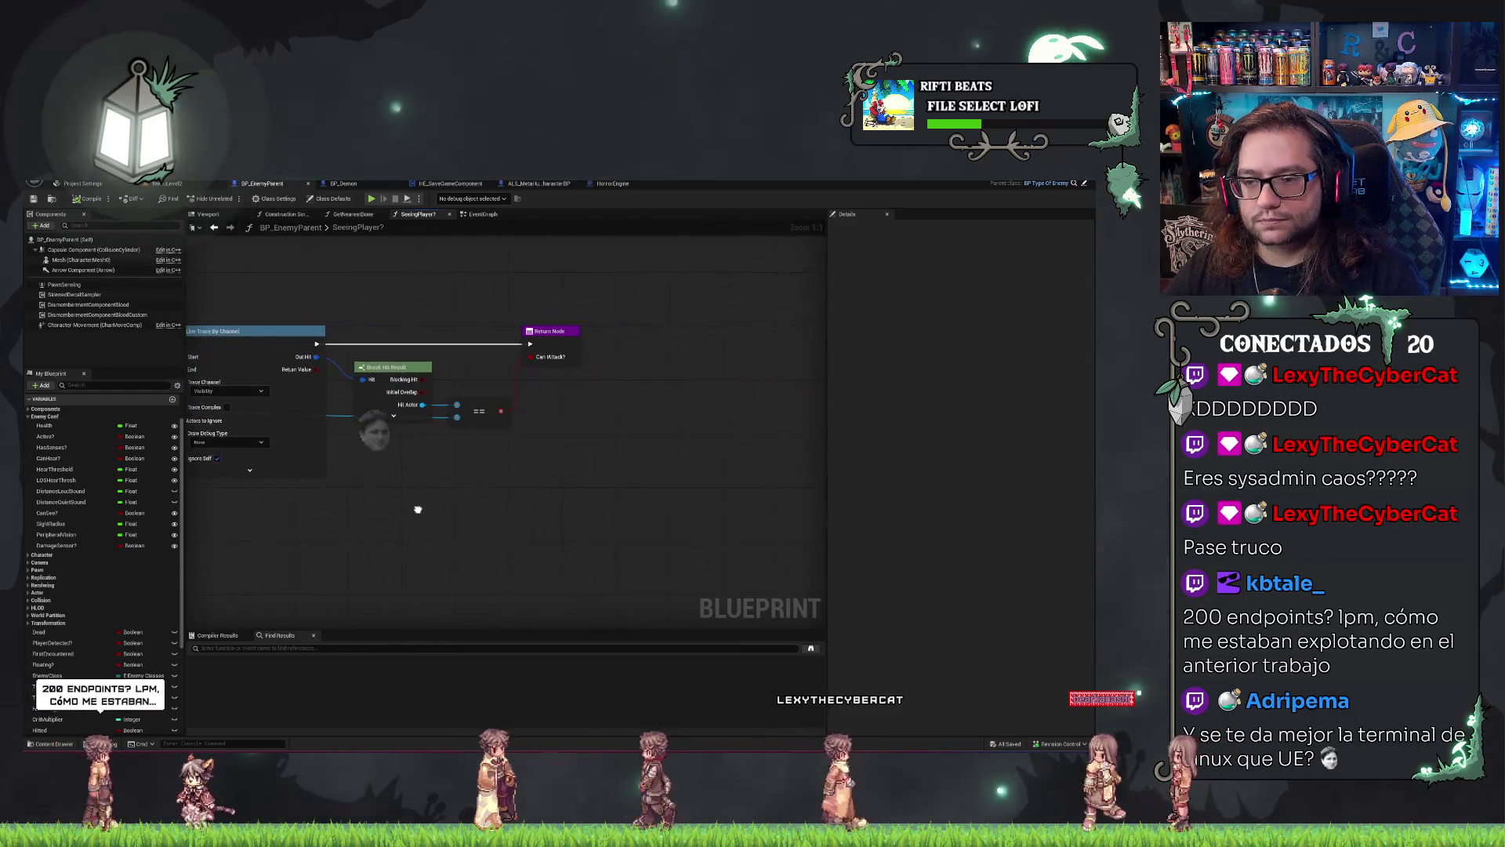
left_click_drag(635, 478, 588, 477)
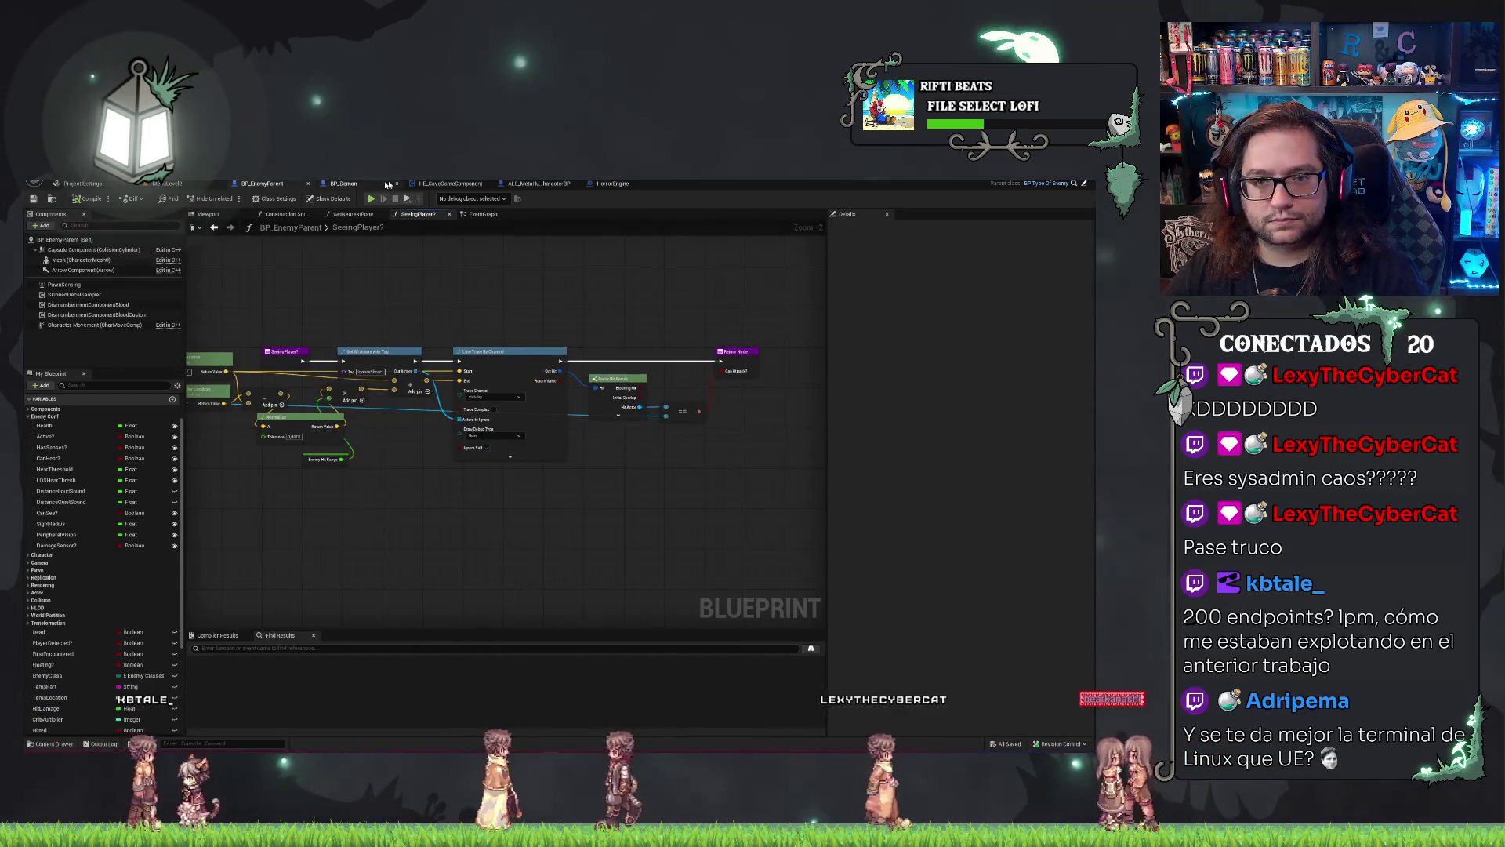
left_click(349, 183)
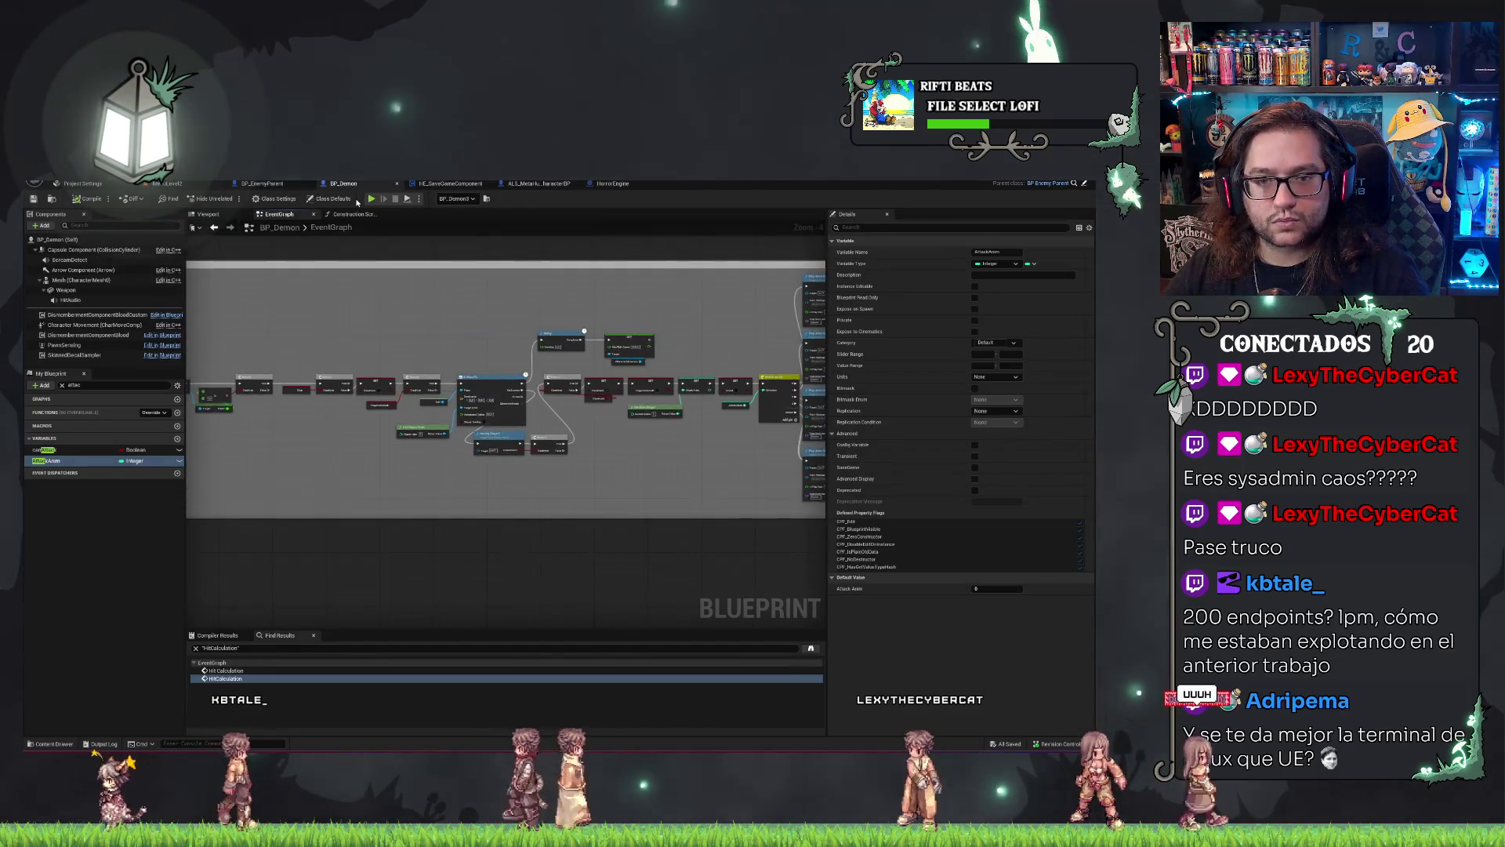
Start a new Play session and Alt+Tab from the game window back to the editor.
left_click(372, 200)
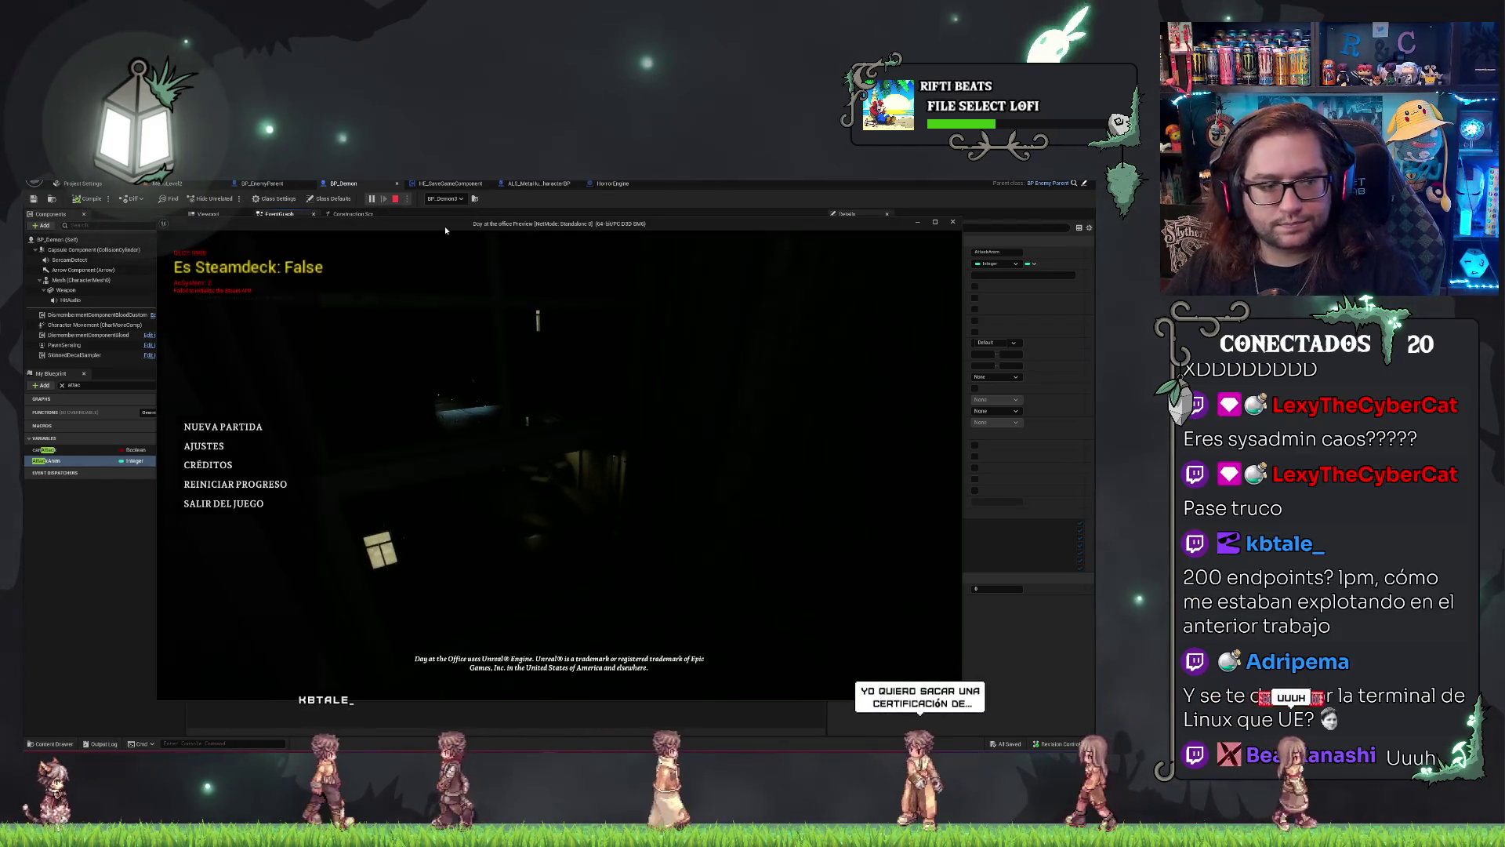
key("alt+Tab")
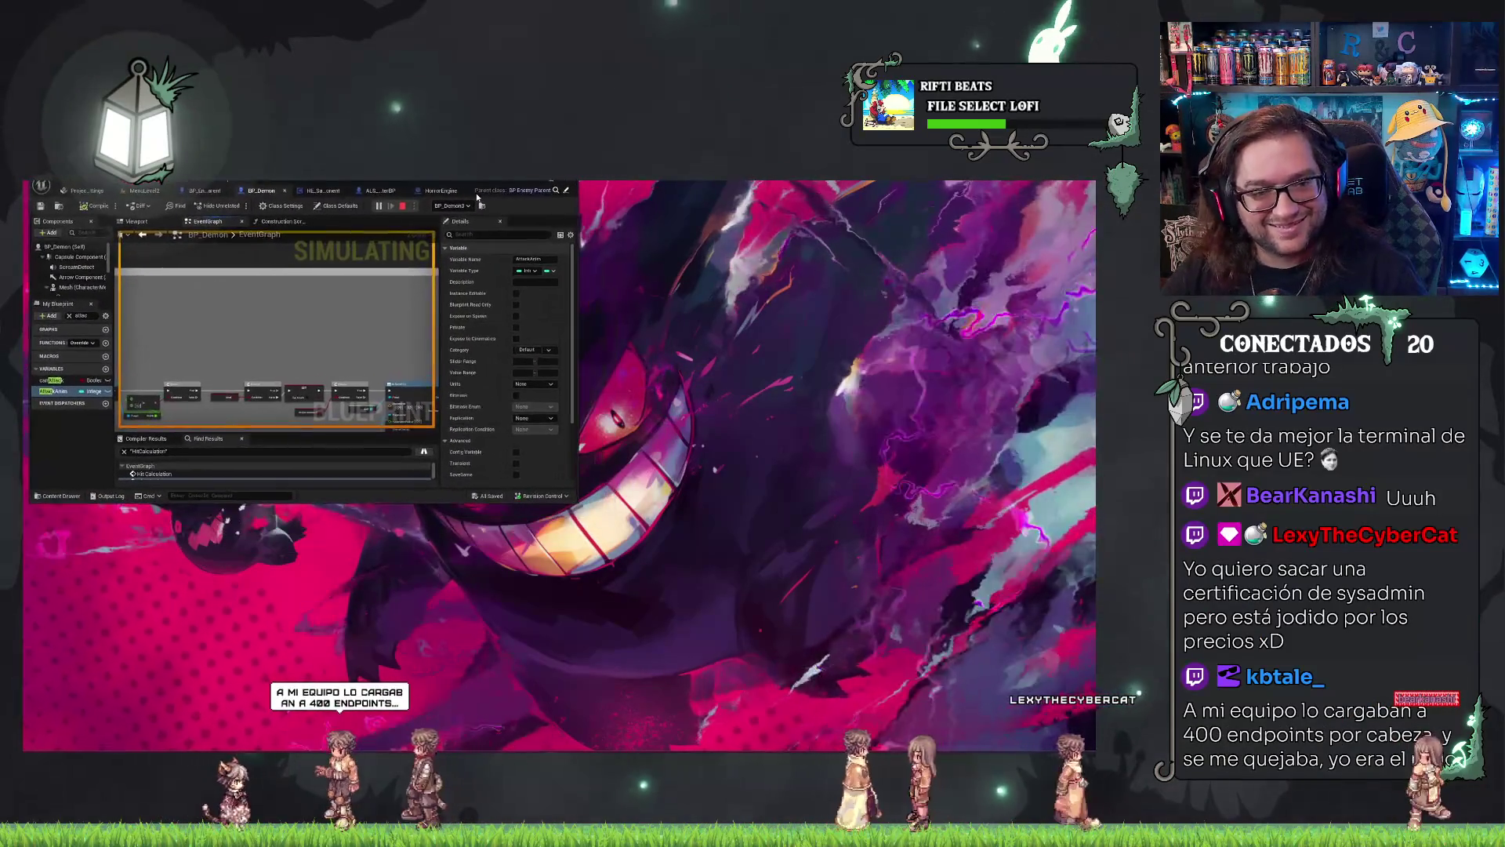
Drag the editor window's bottom-right corner to make it fill the screen.
mouse_move(584, 506)
left_mouse_down()
mouse_move(690, 519)
mouse_move(1090, 726)
mouse_move(1087, 745)
left_mouse_up()
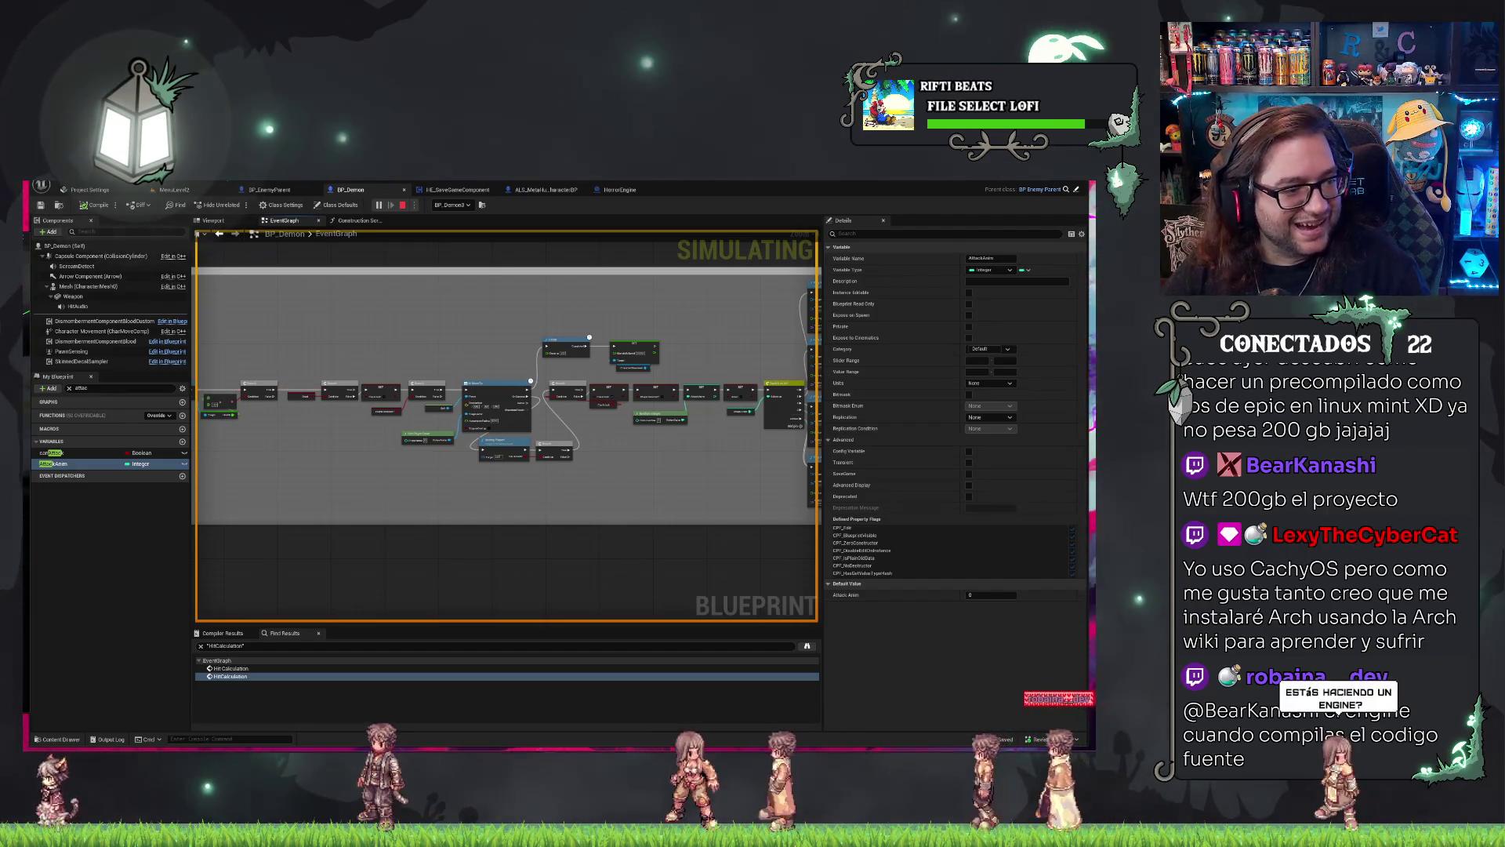
End the Play In Editor session with Esc.
key("Escape")
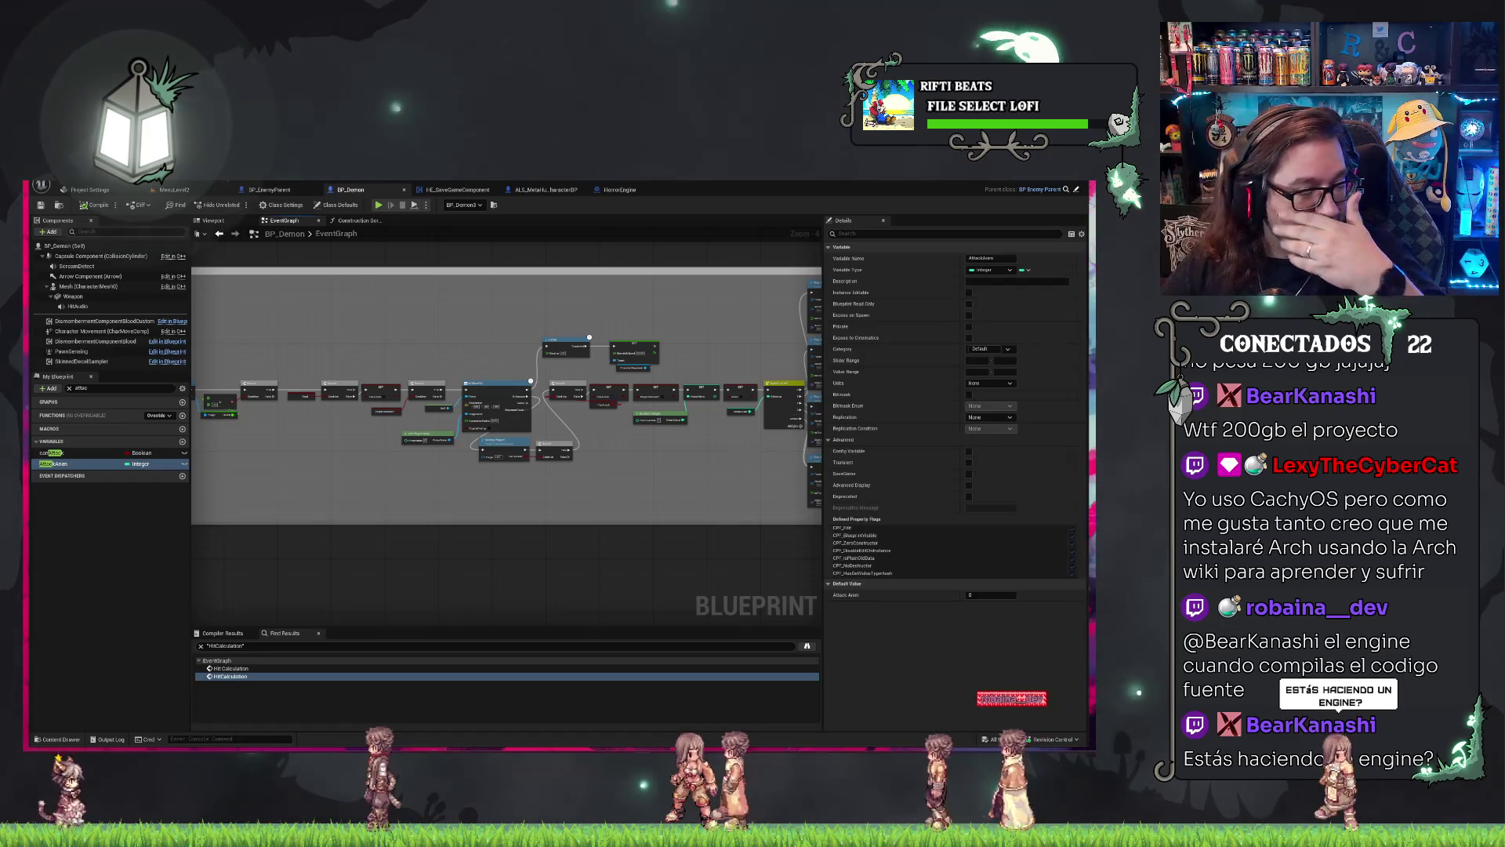
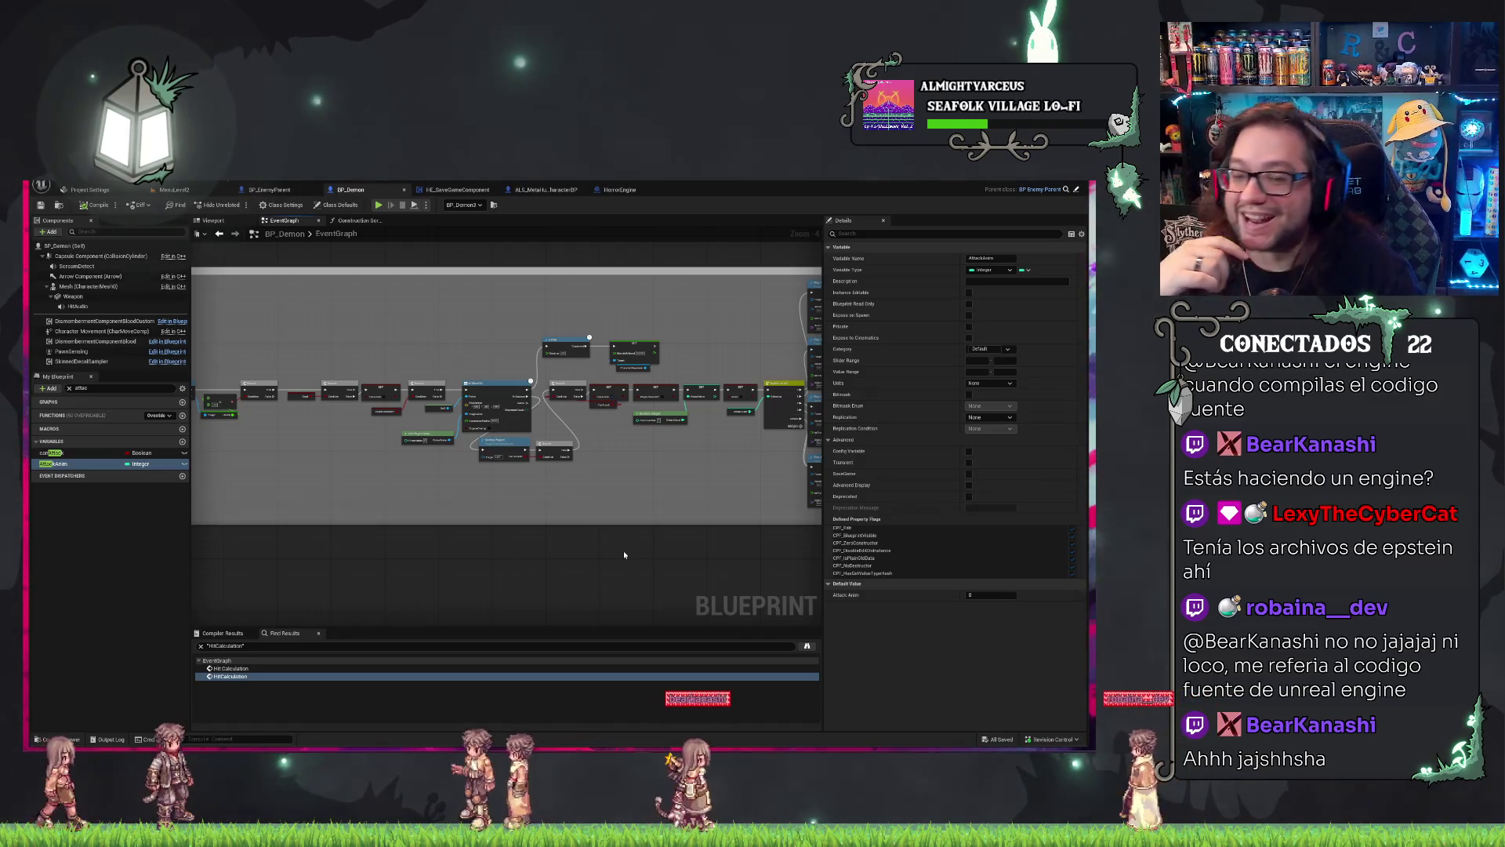
Open BP_EnemyParent's SeeingPlayer? function graph and start a play session of the level.
scroll(510, 466, "up", 4)
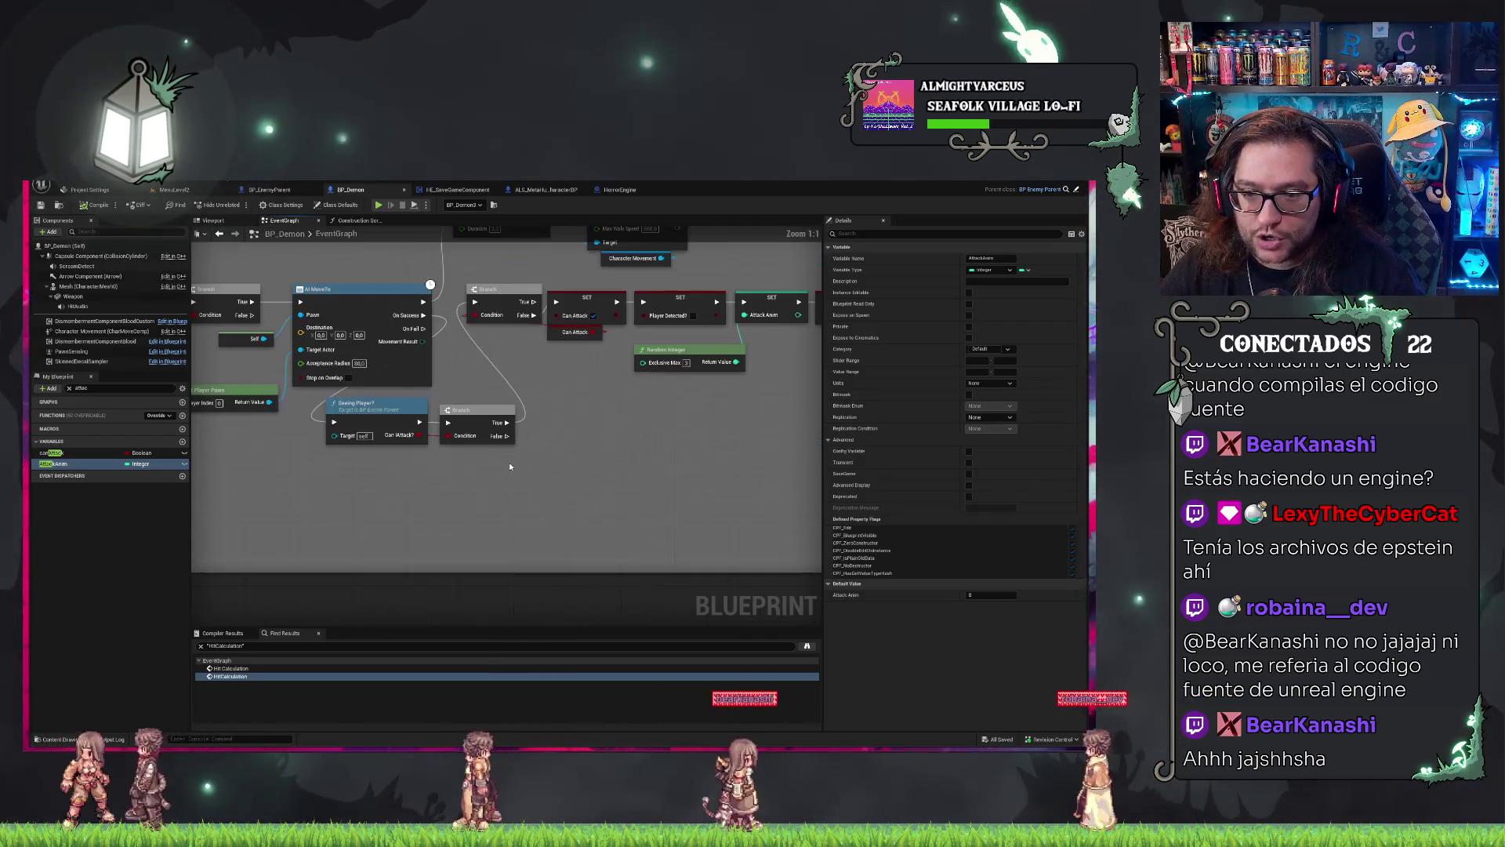
double_click(362, 405)
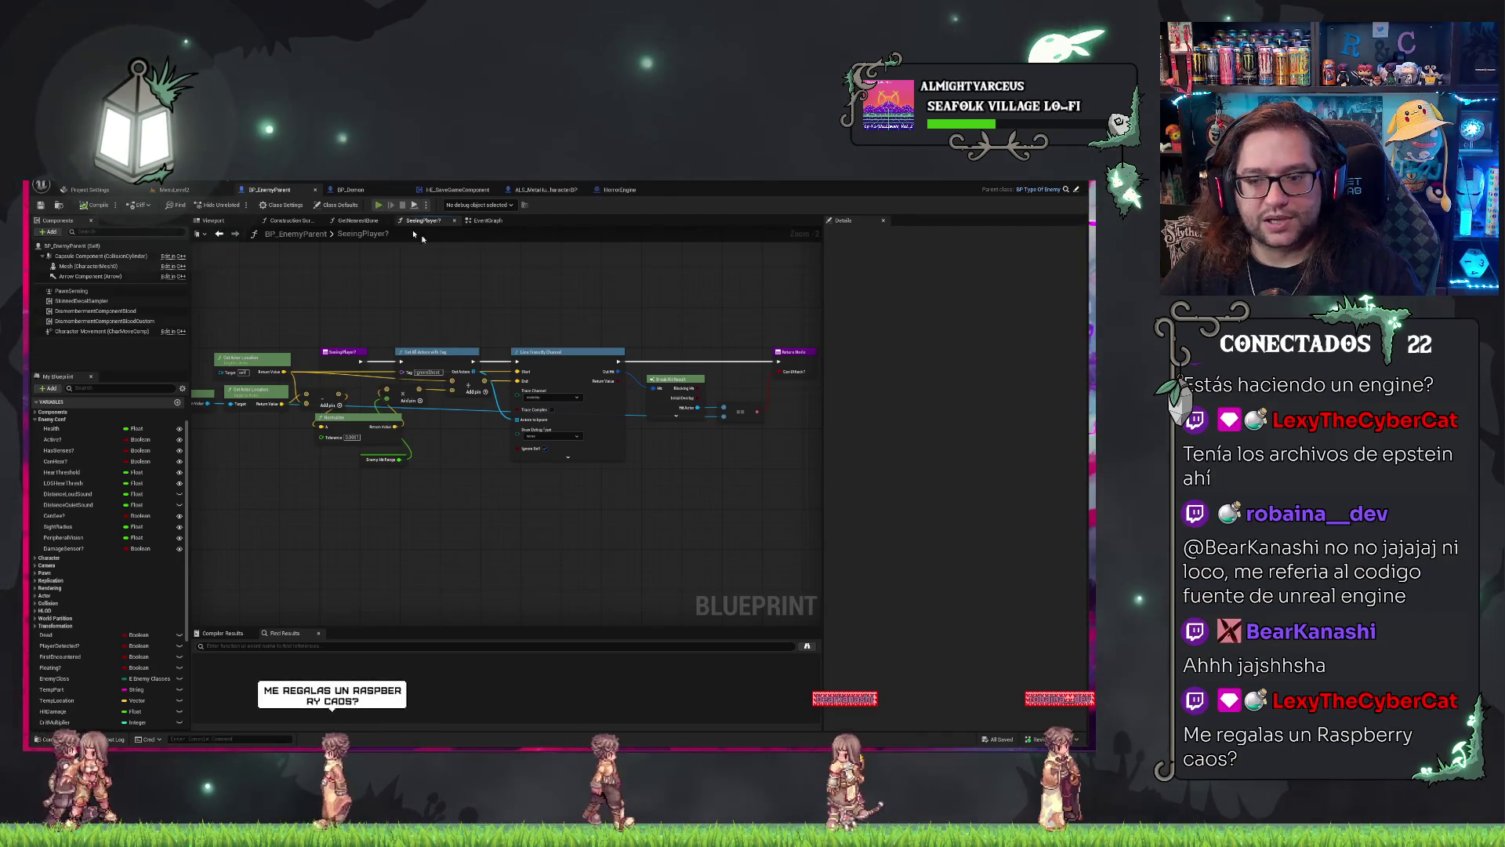
key("alt+p")
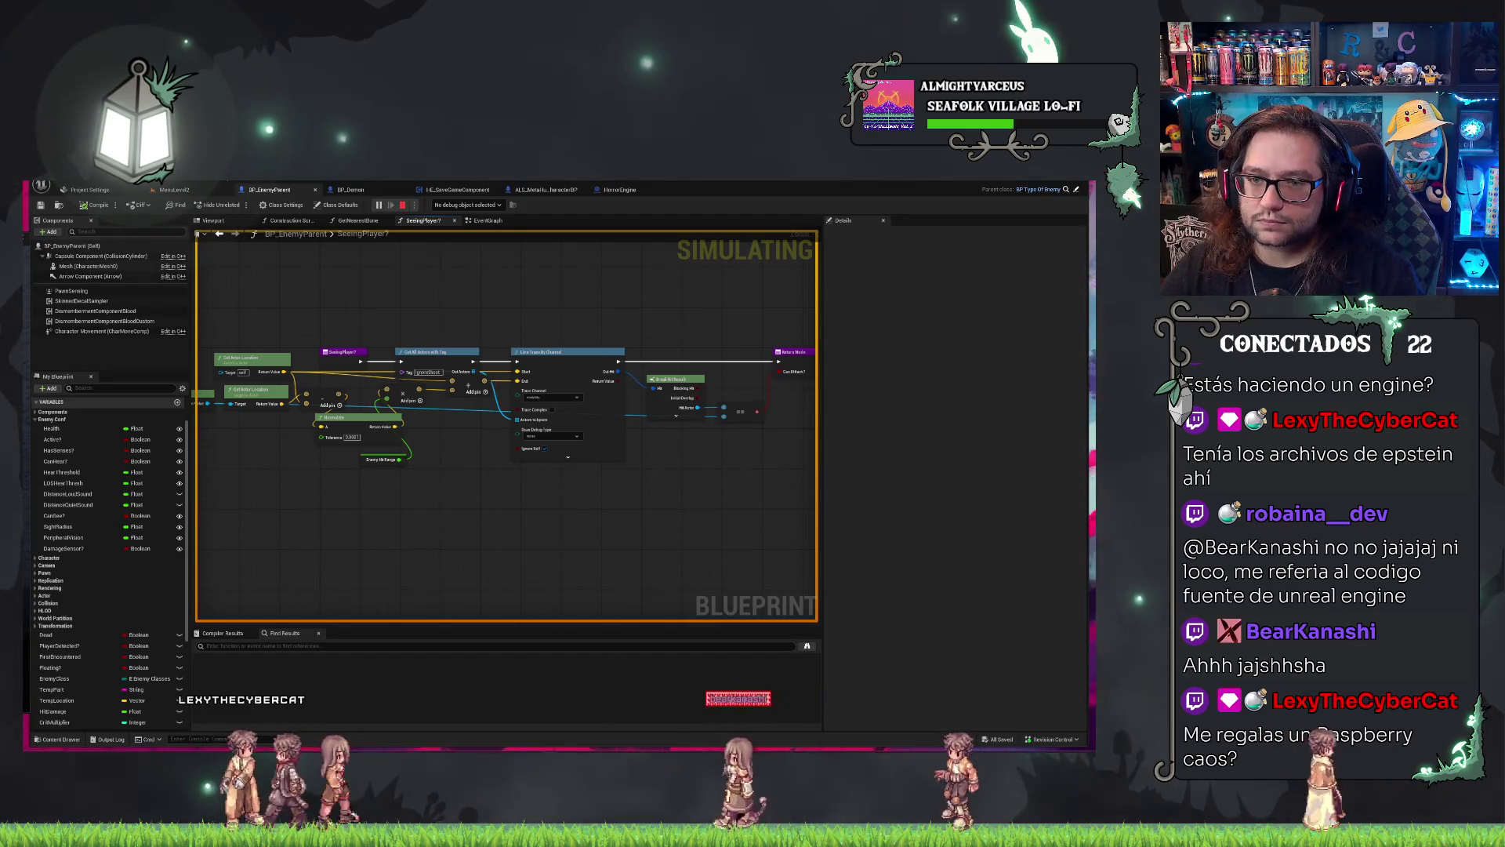
Debug the BP_Demon3 instance, then stop the play session.
left_click(466, 205)
left_click(487, 223)
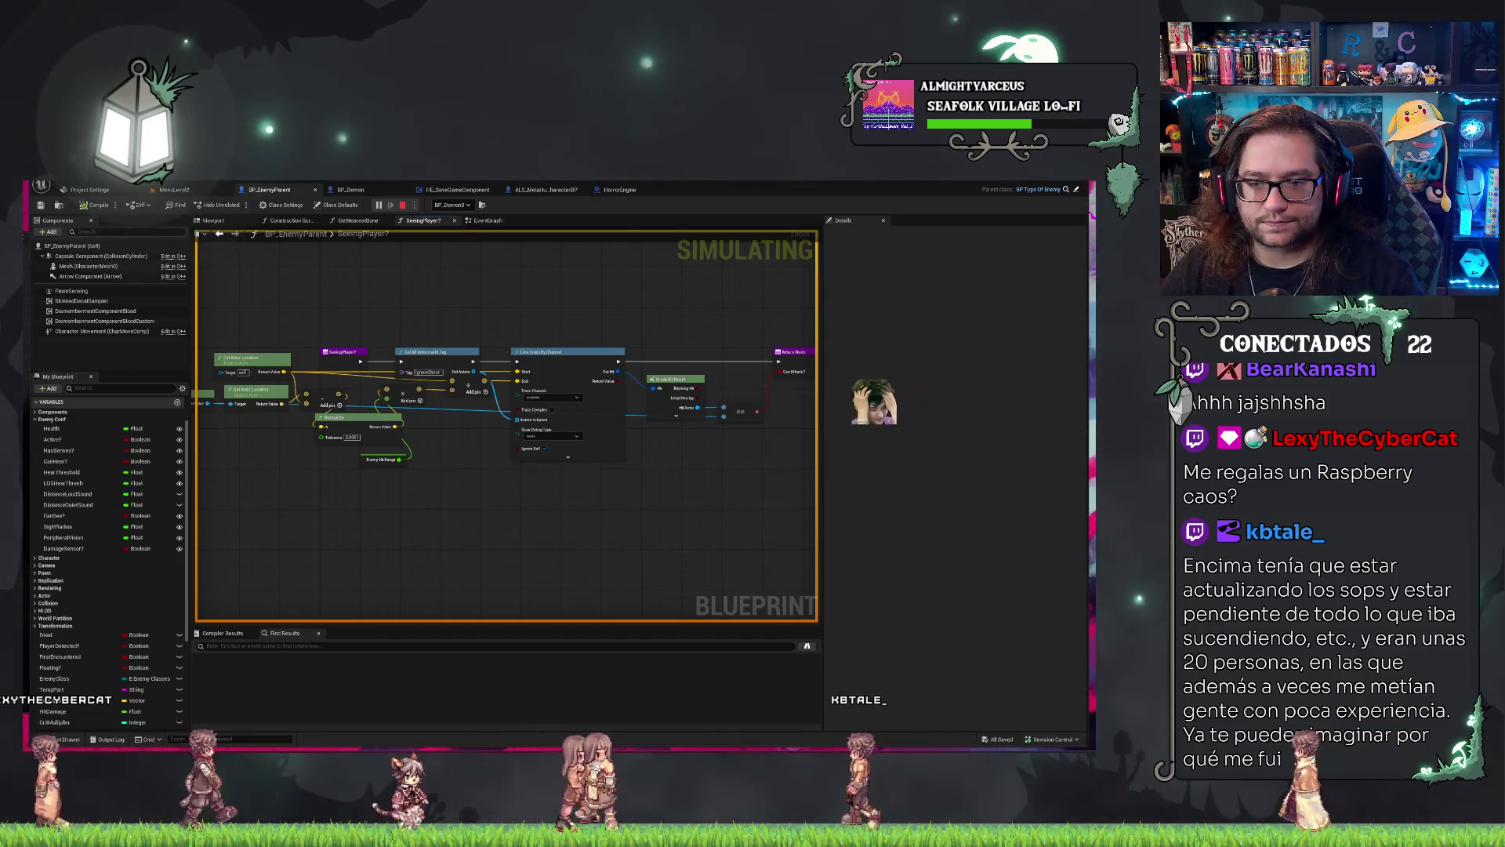
key("Escape")
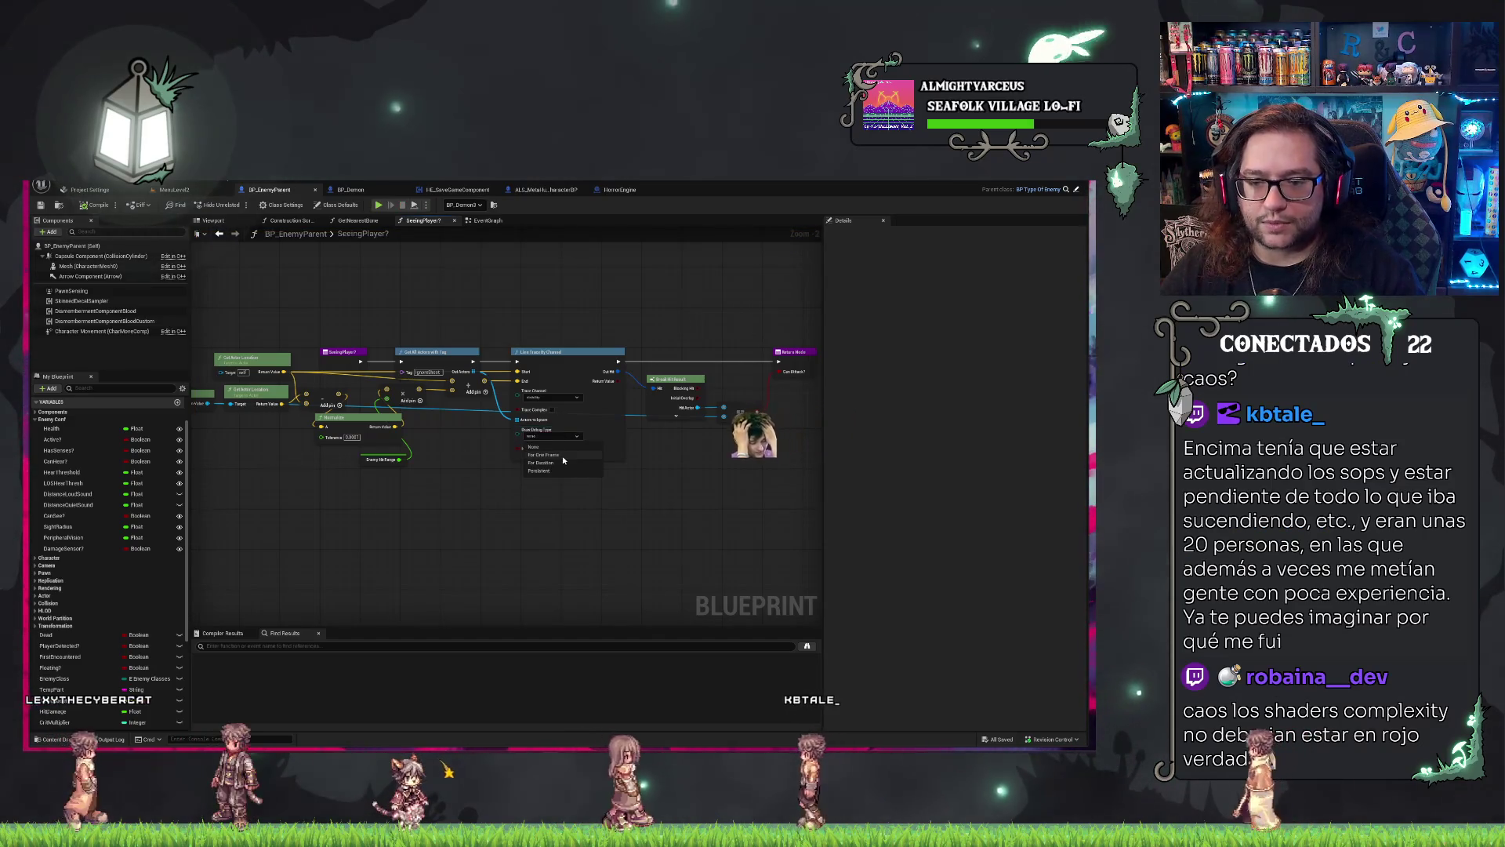
Set the line trace's Draw Debug Type to Persistent and save the blueprint.
left_click(552, 436)
left_click(565, 471)
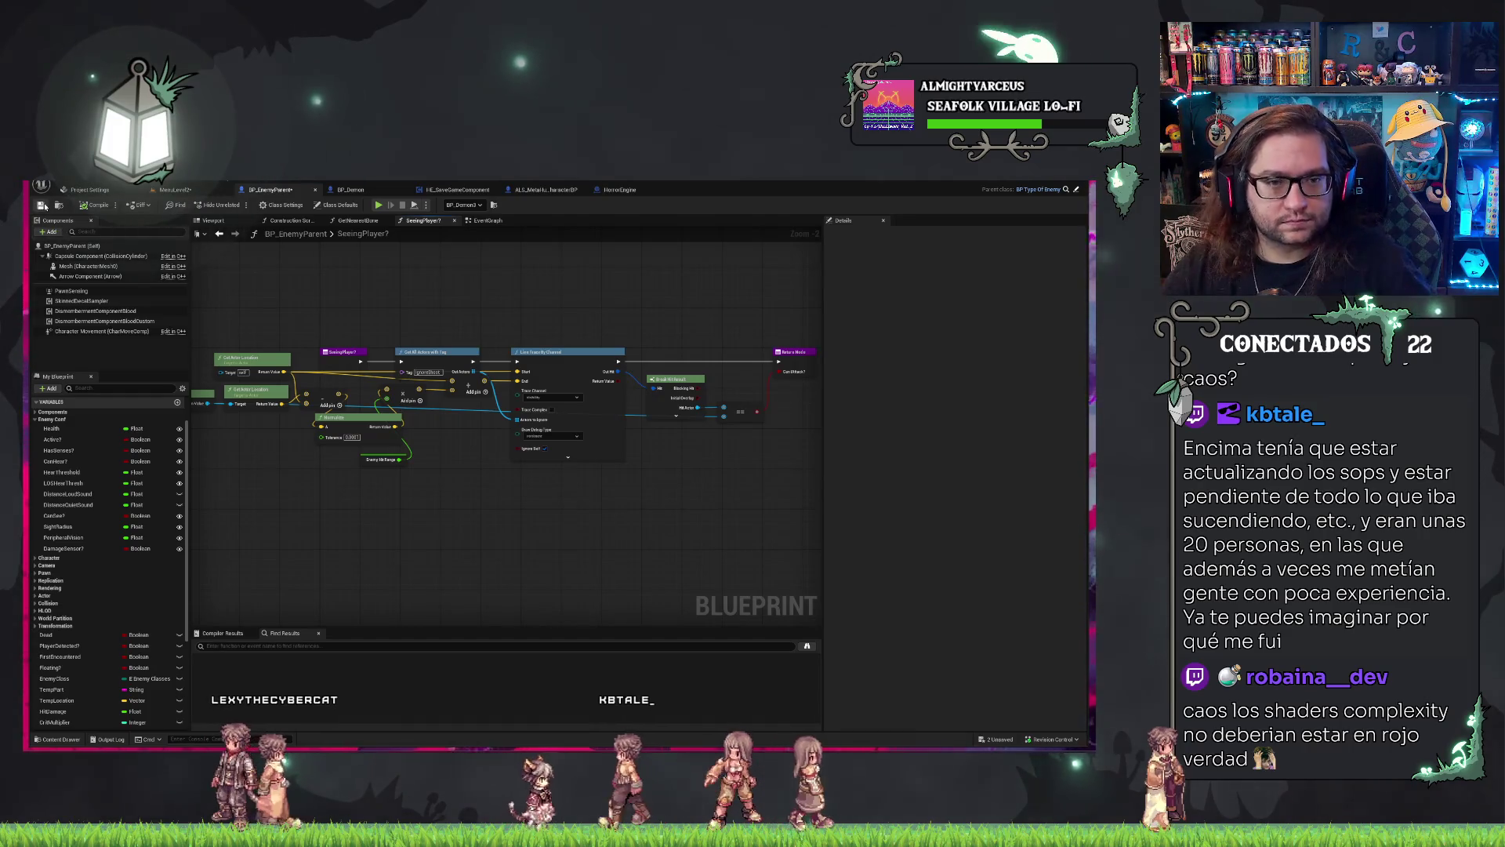
key("ctrl+s")
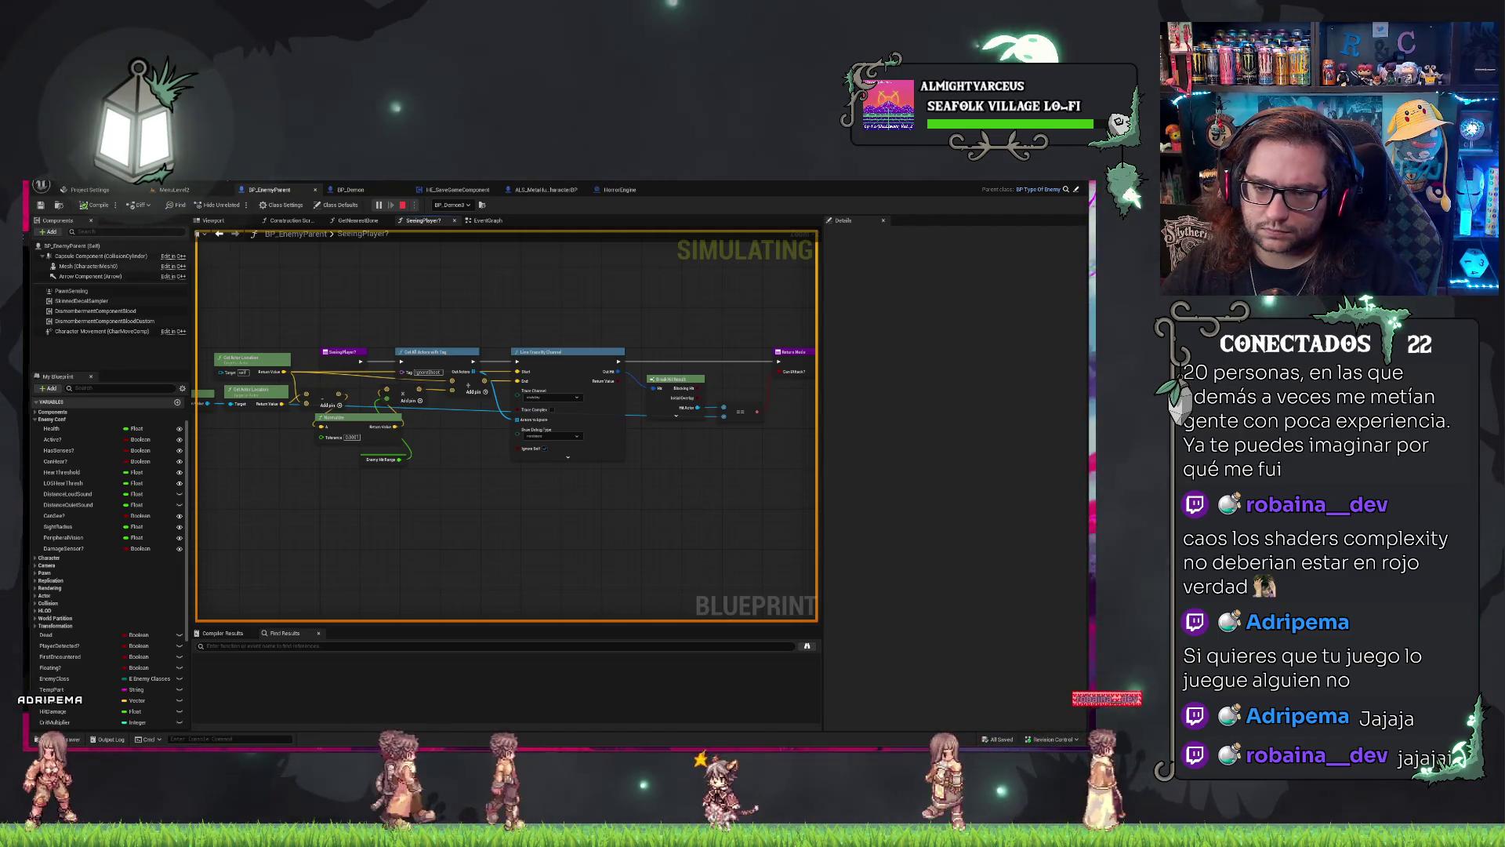
Stop play and review the Mesh component and the class default tag settings.
key("Escape")
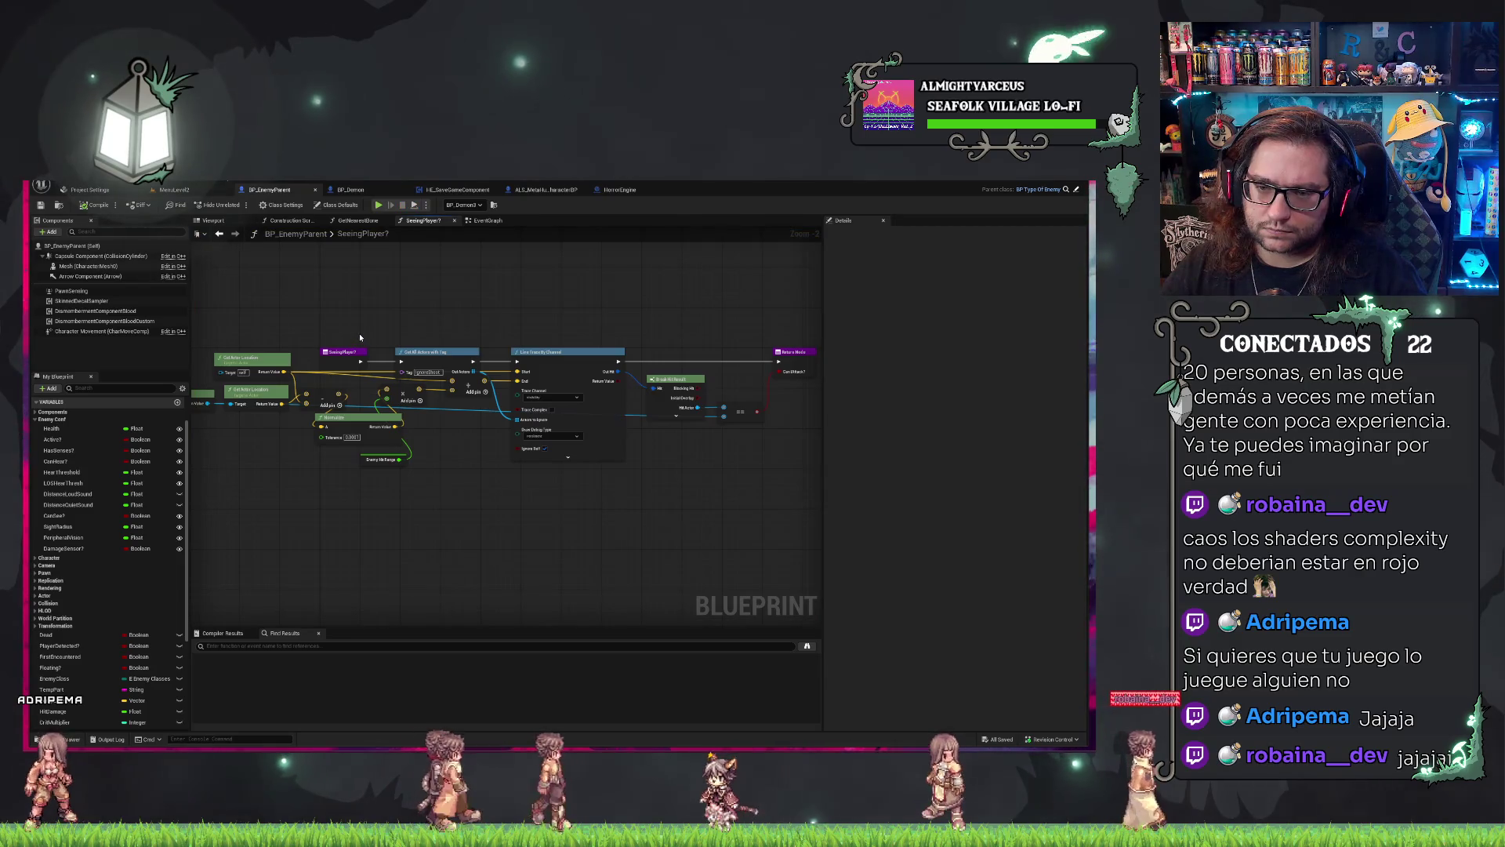
left_click(94, 268)
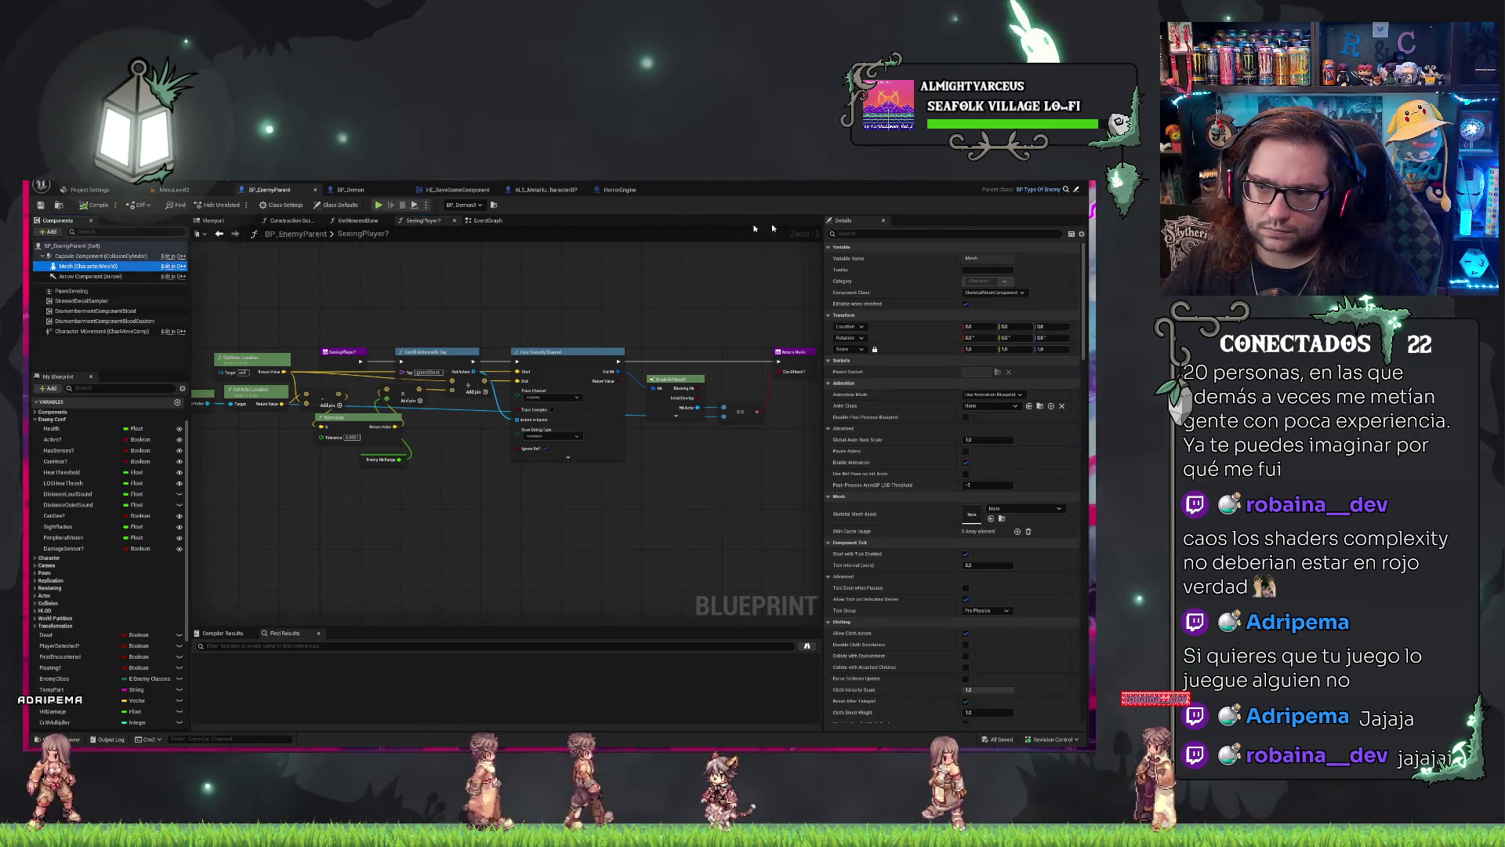
type("tag")
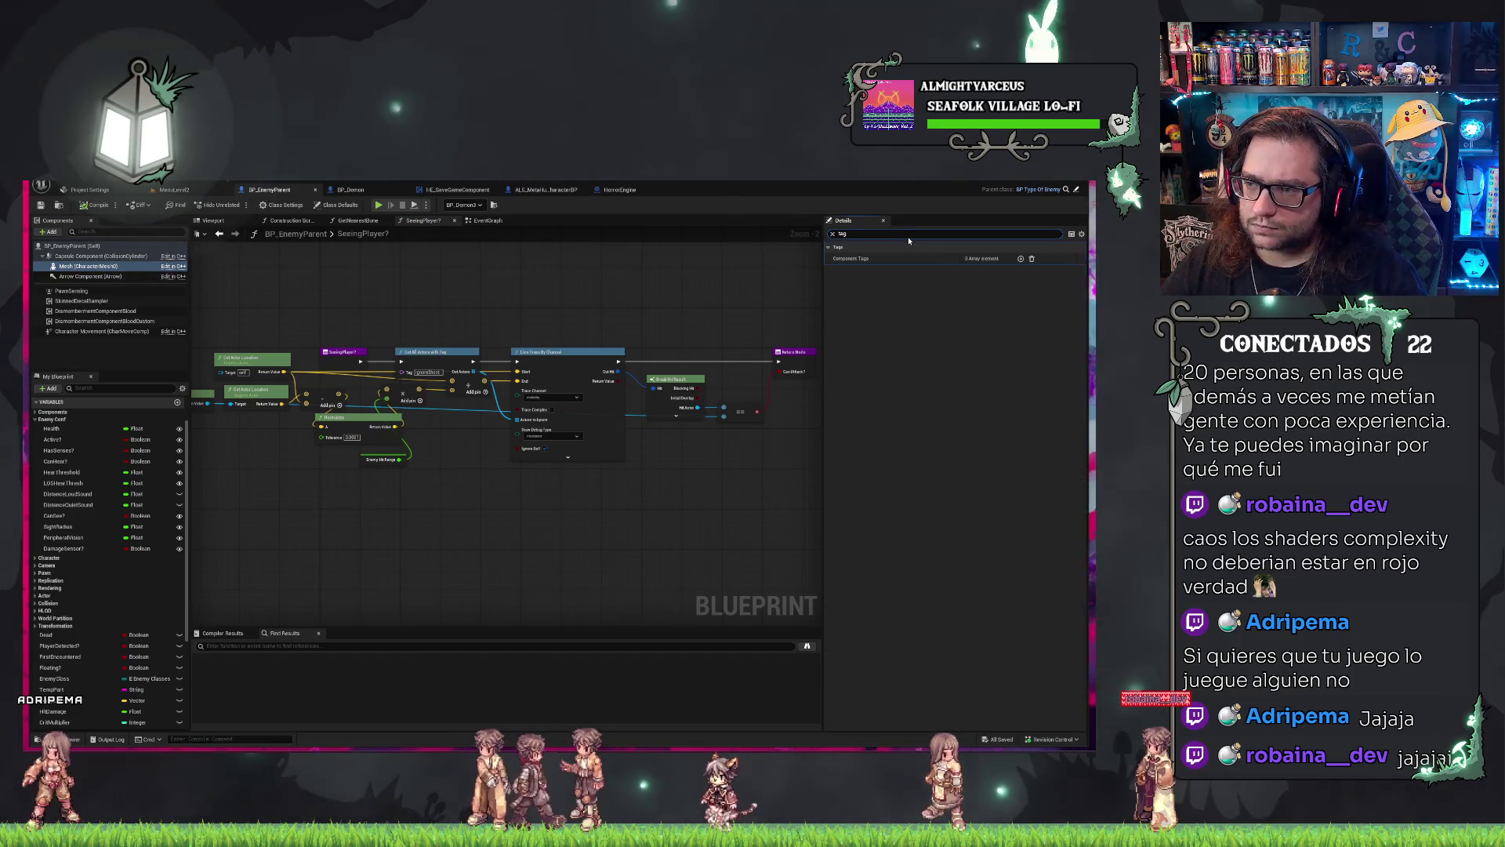
left_click(100, 246)
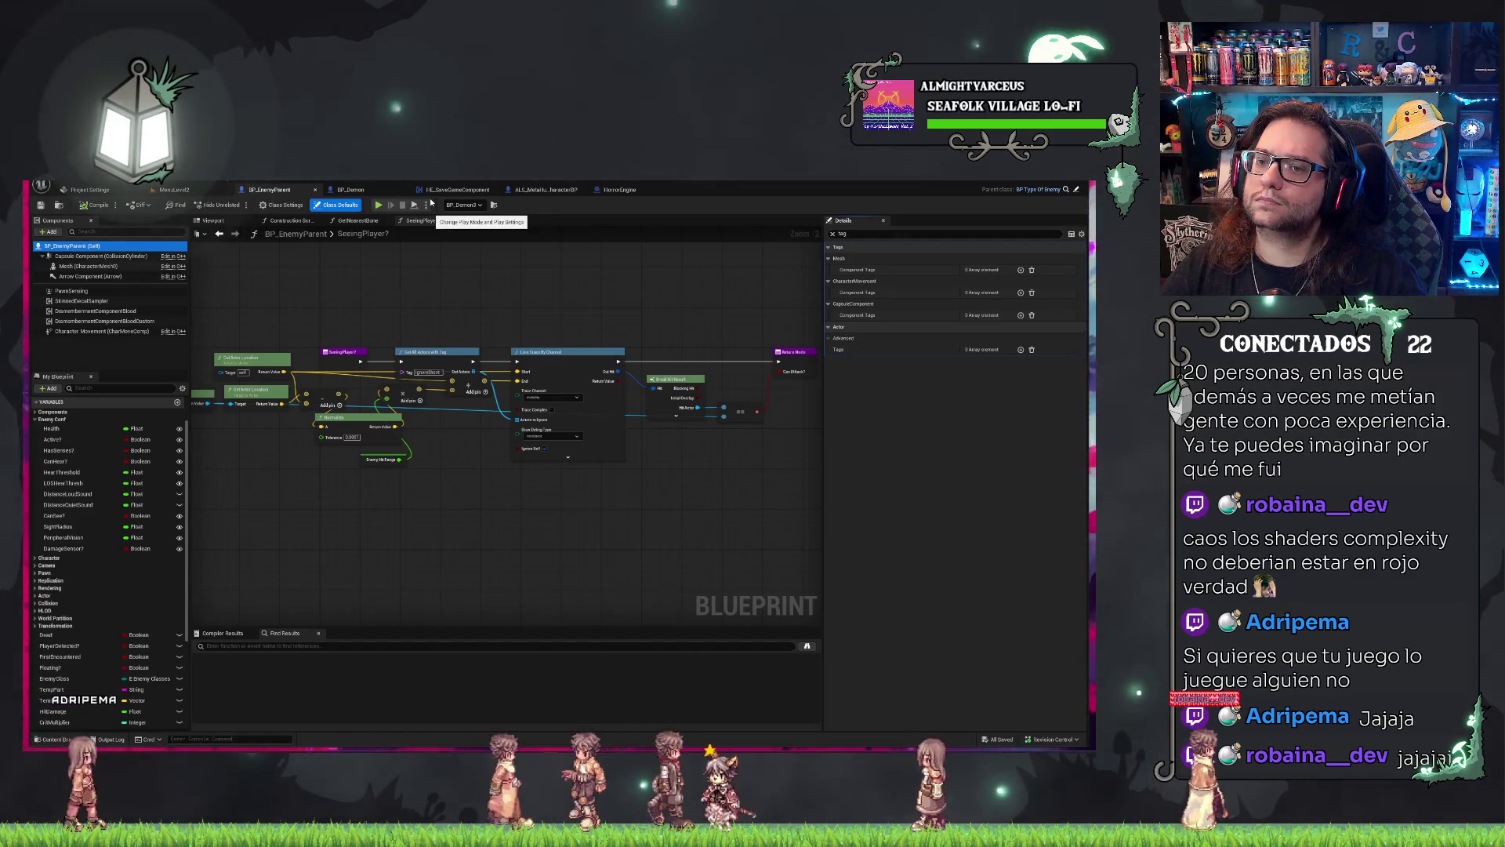
scroll(433, 369, "up", 2)
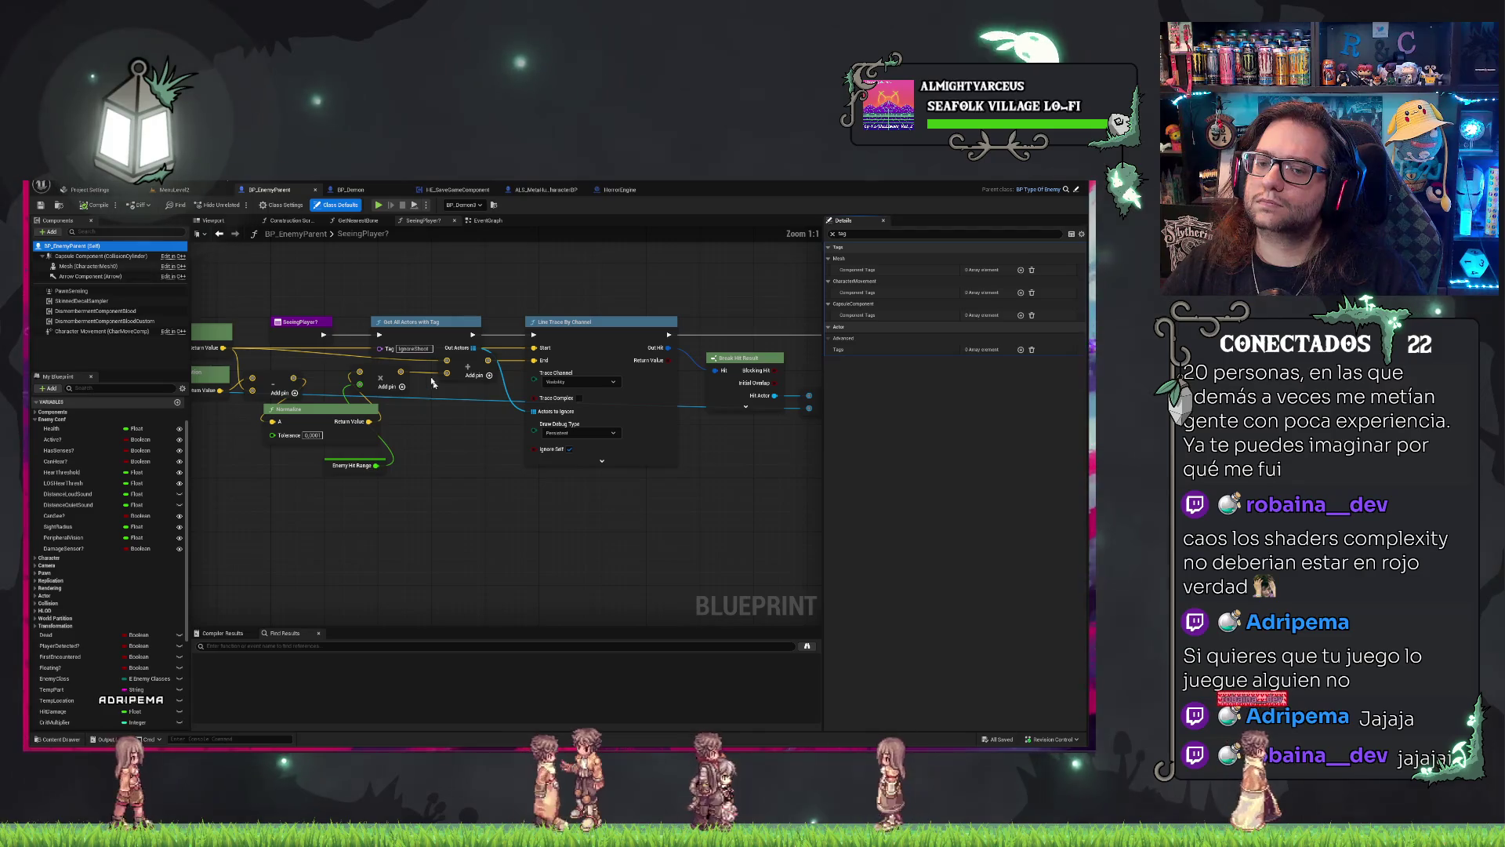
Enter IgnoreTrace as the Get All Actors with Tag node's Tag, then frame BP_Demon3 in MenuLevel2.
type("IgnoreTrace")
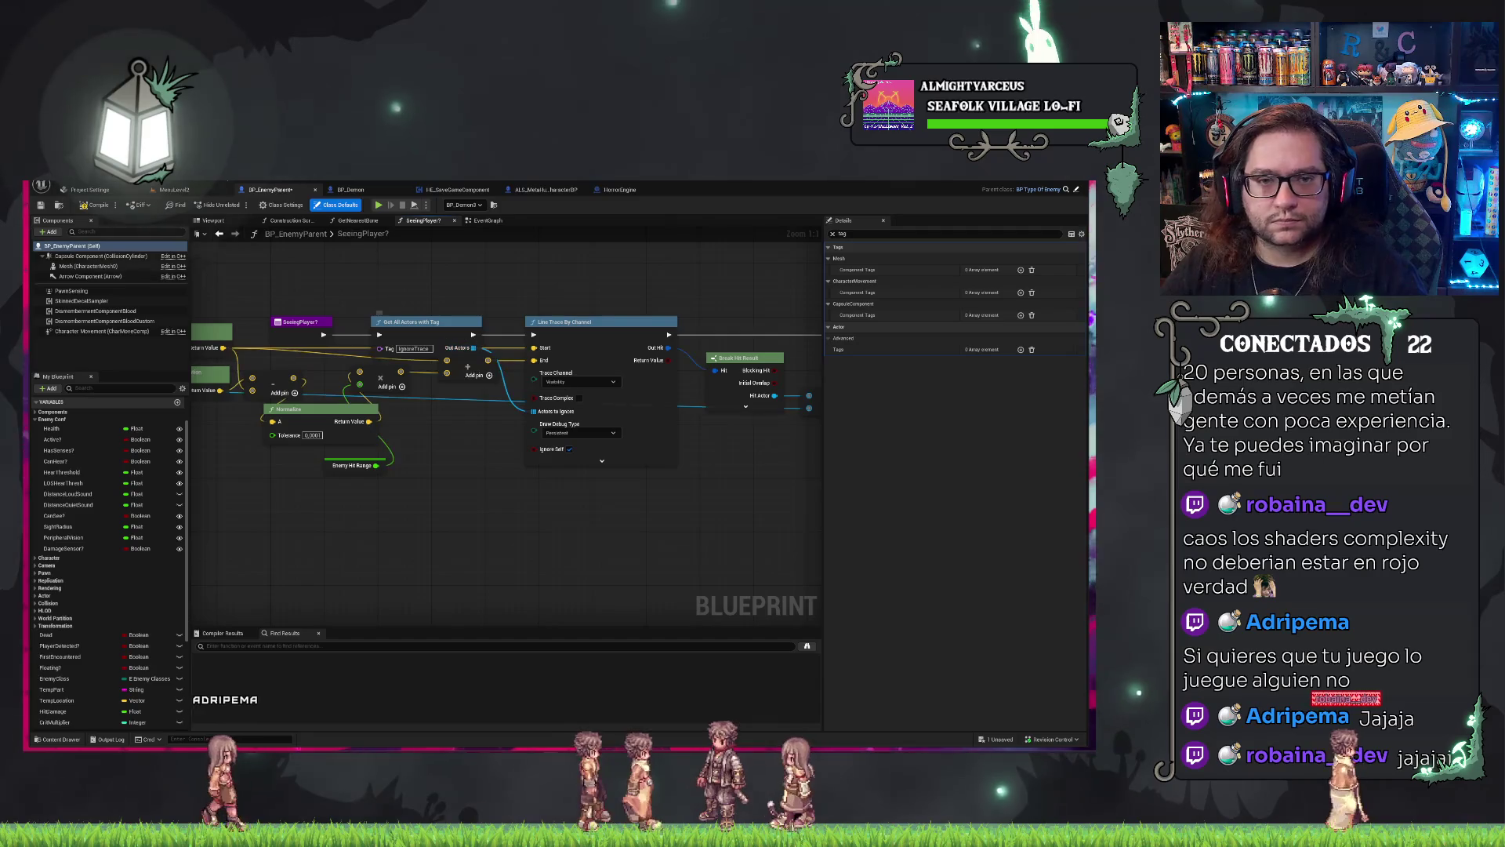
left_click(168, 191)
key("f")
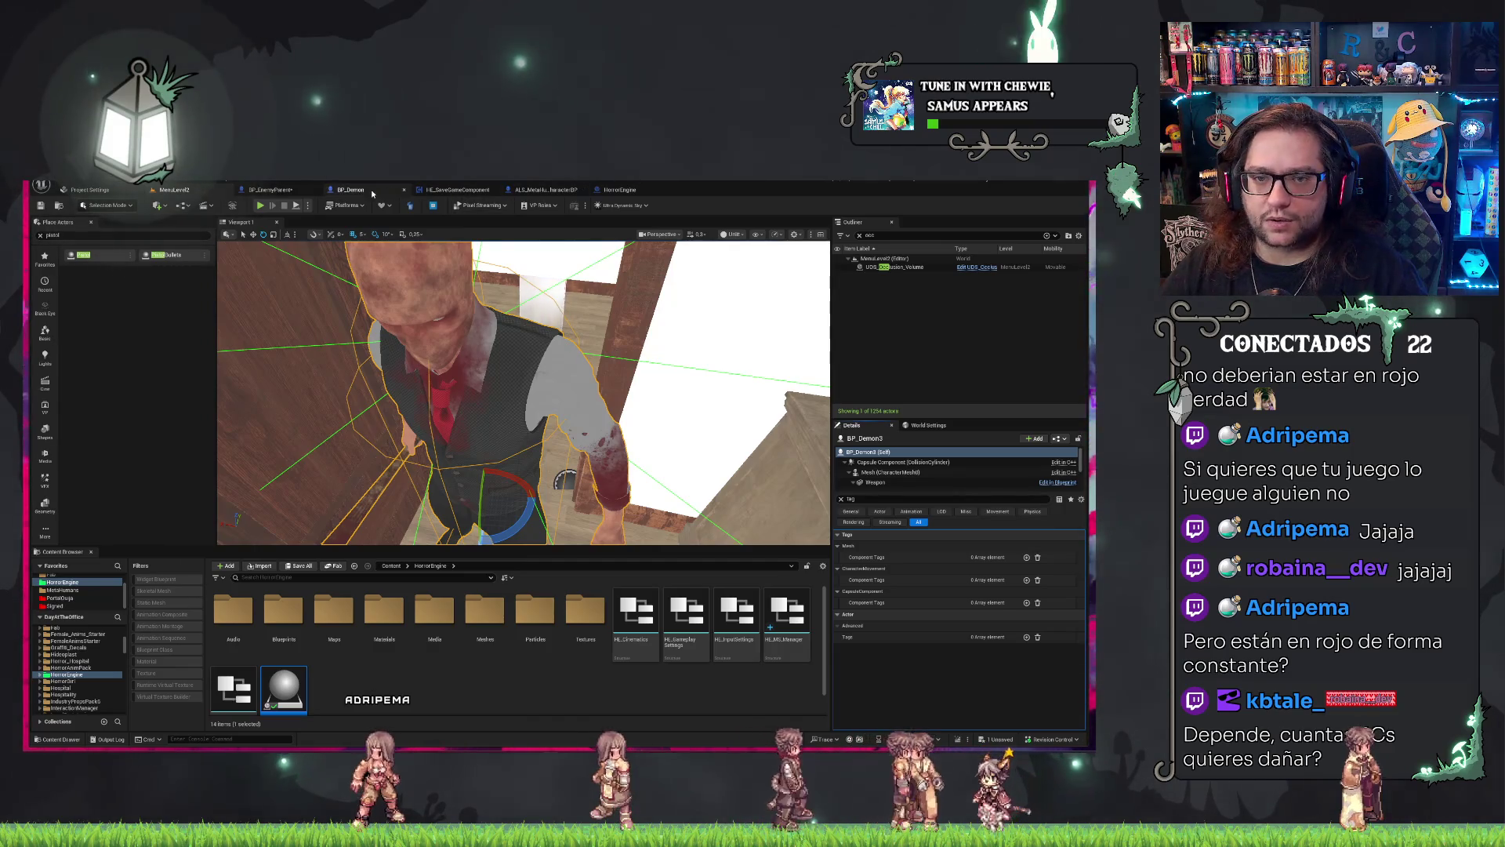
Back in MenuLevel2, select UDS_Occlusion_Volume to check its Tags.
left_click(271, 189)
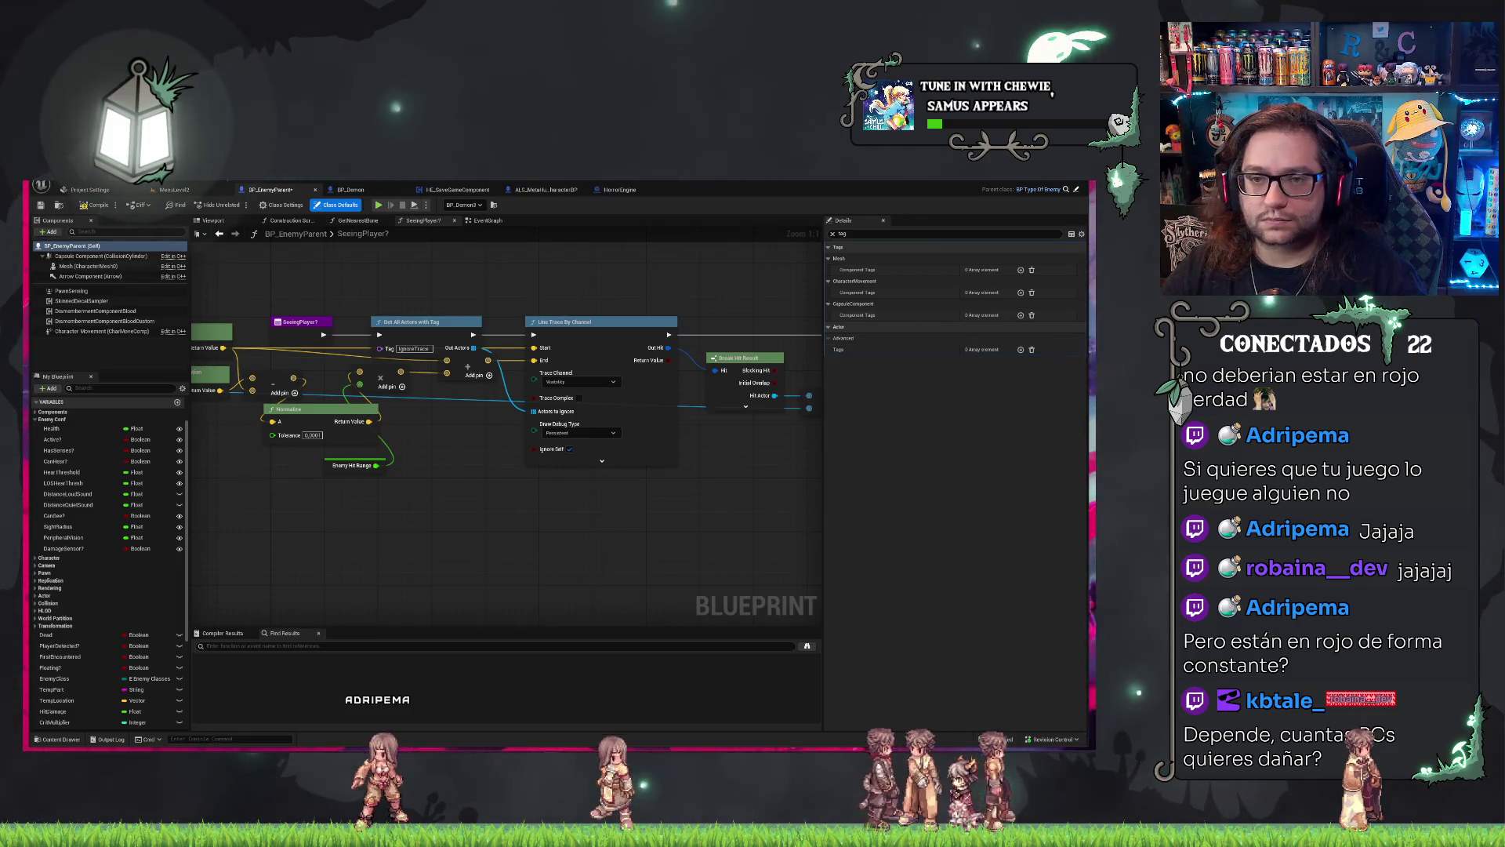
left_click(188, 189)
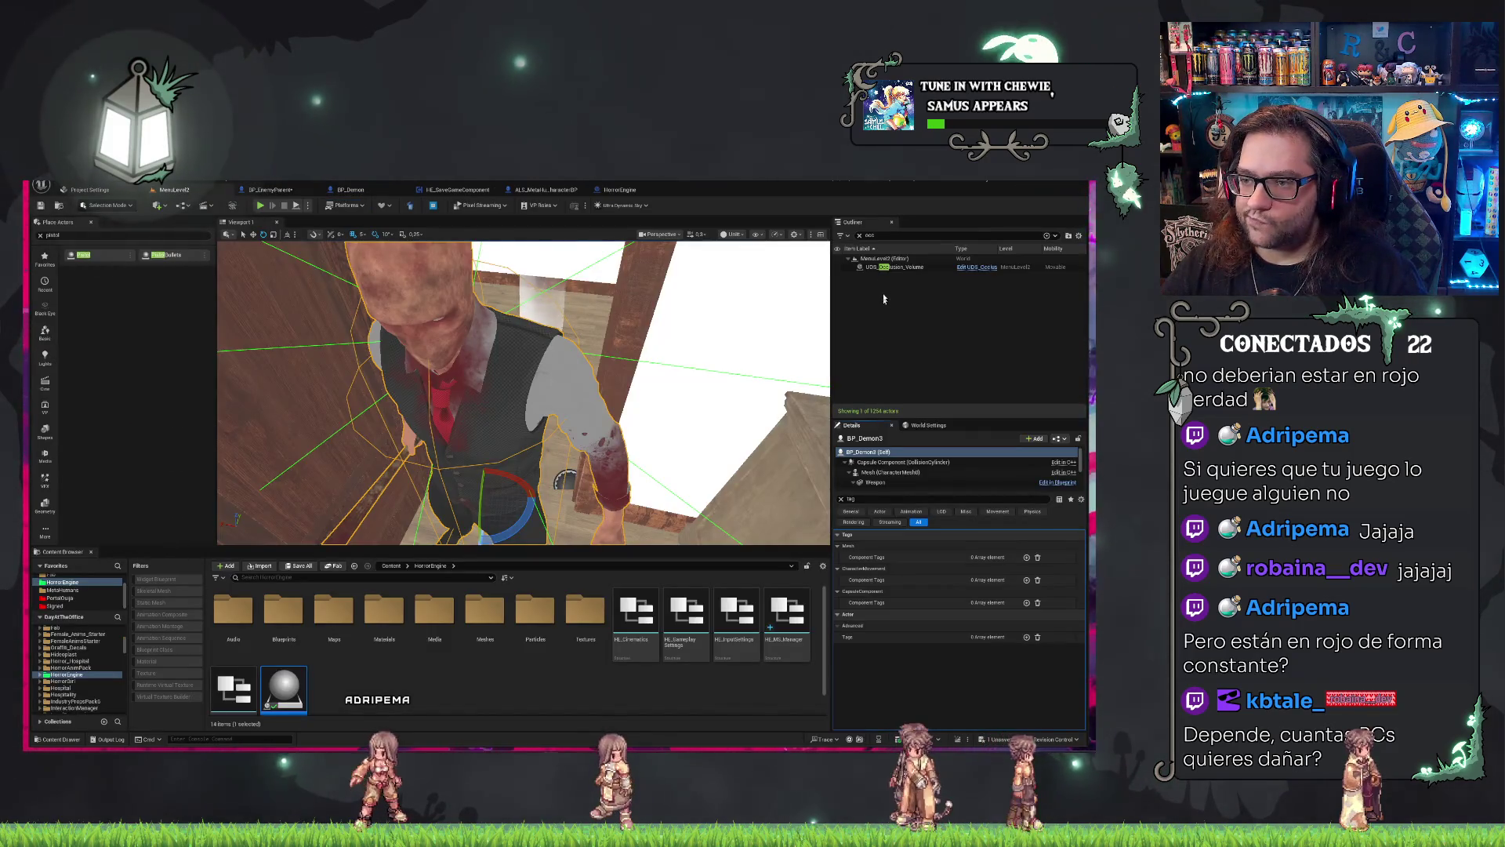
left_click(893, 268)
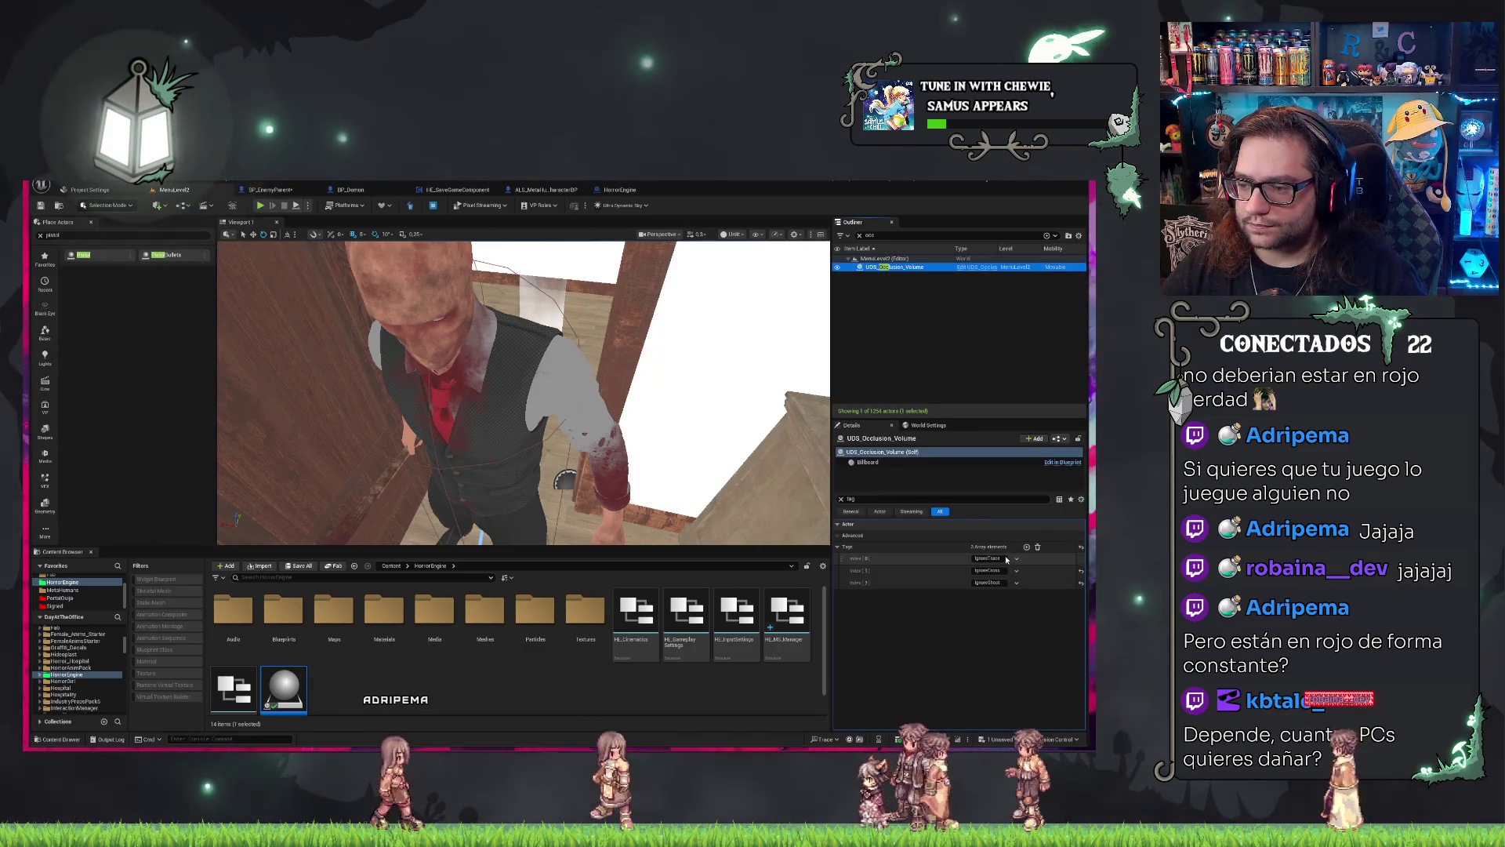
Set HorrorEngine's ShootTargetCheck tag lookup to IgnoreShoot.
left_click(1005, 558)
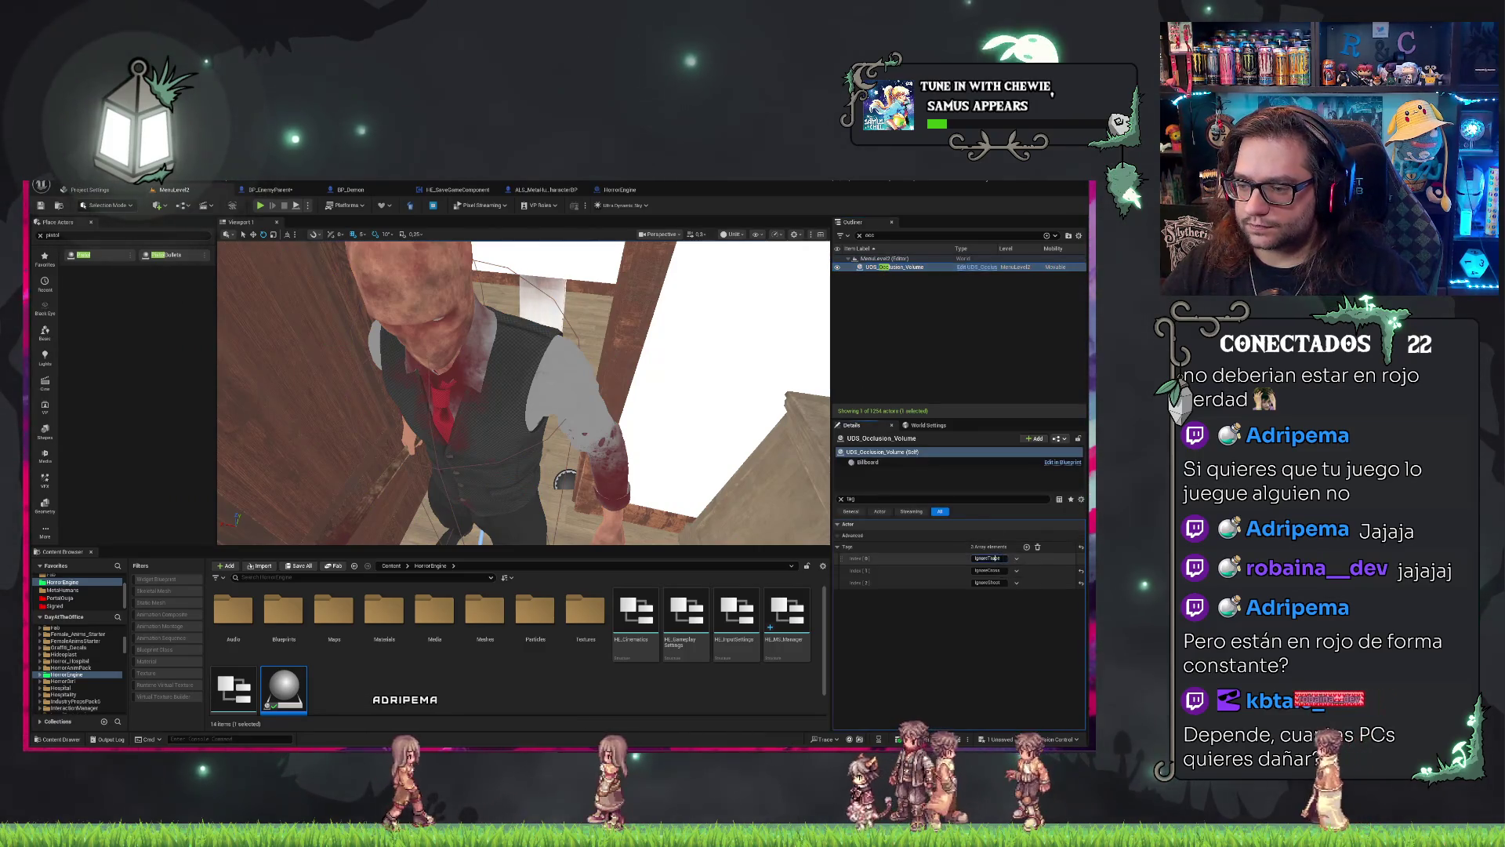
left_click(616, 192)
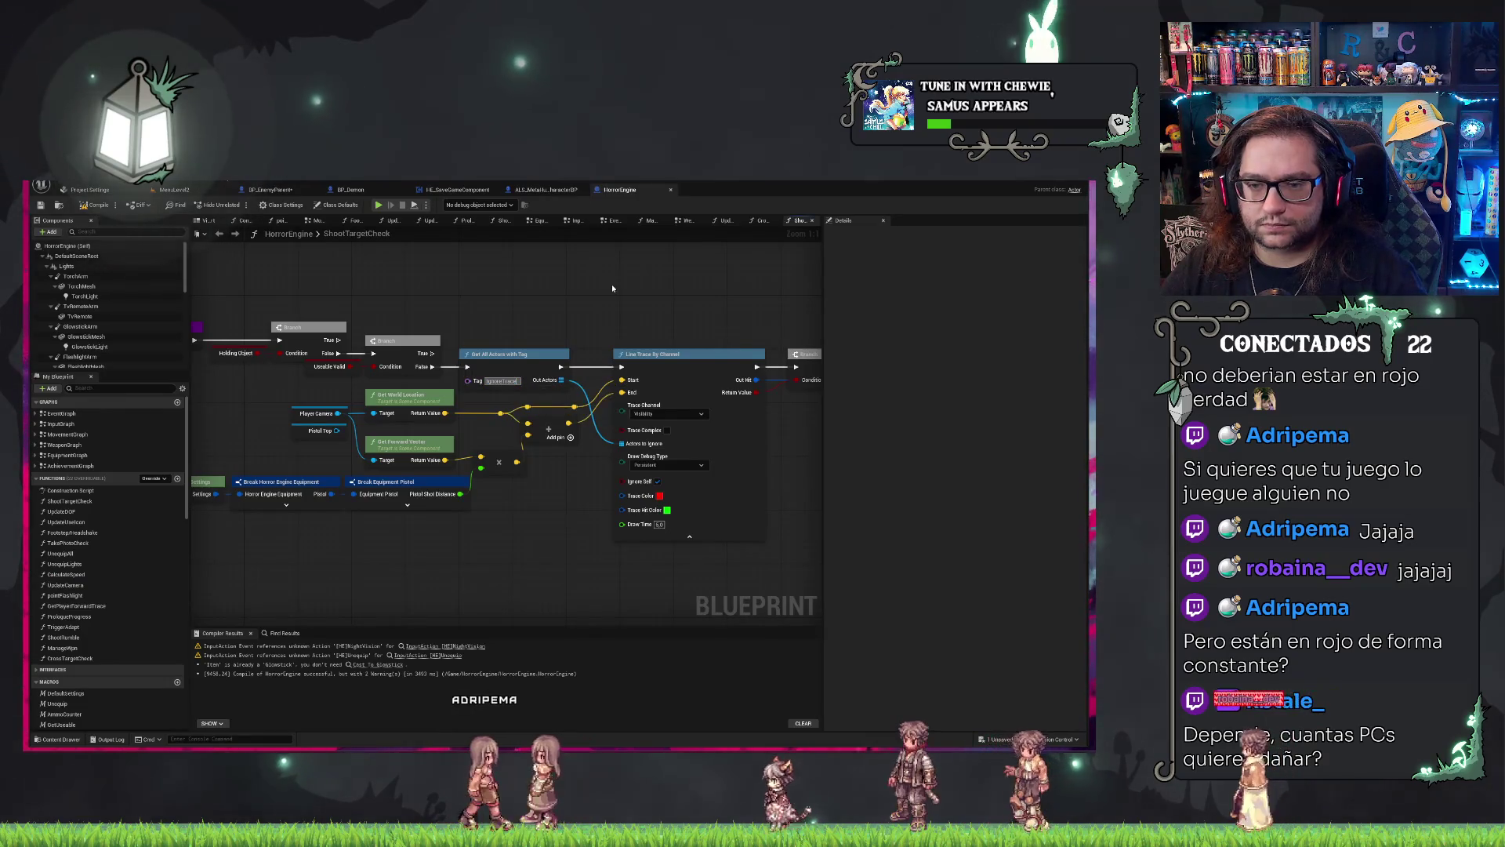
key("ctrl+z")
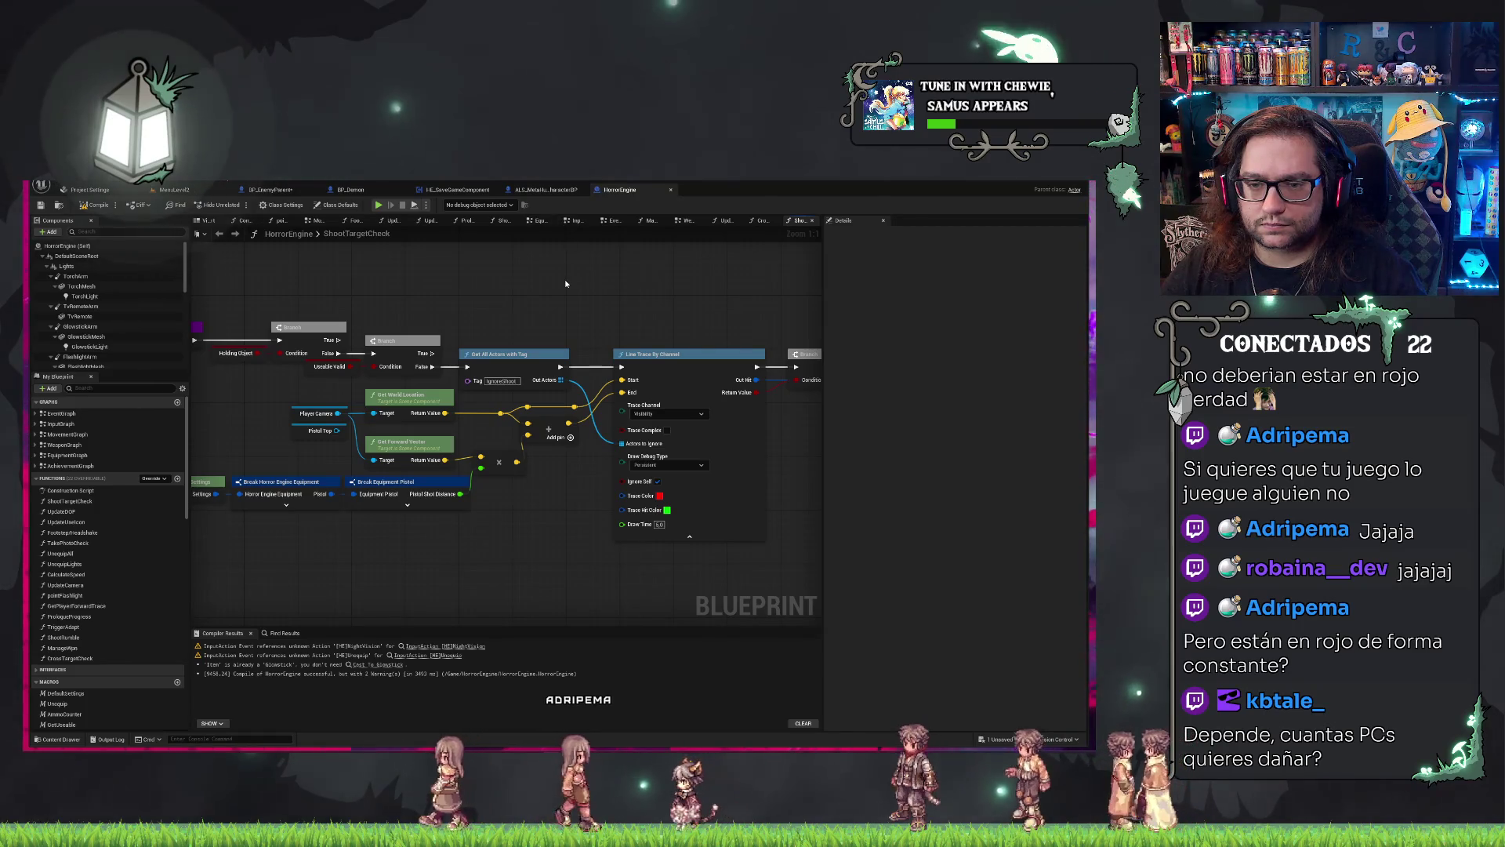
Add an IgnoreTrace actor tag to BP_EnemyParent's Class Defaults and save the blueprint.
left_click(373, 189)
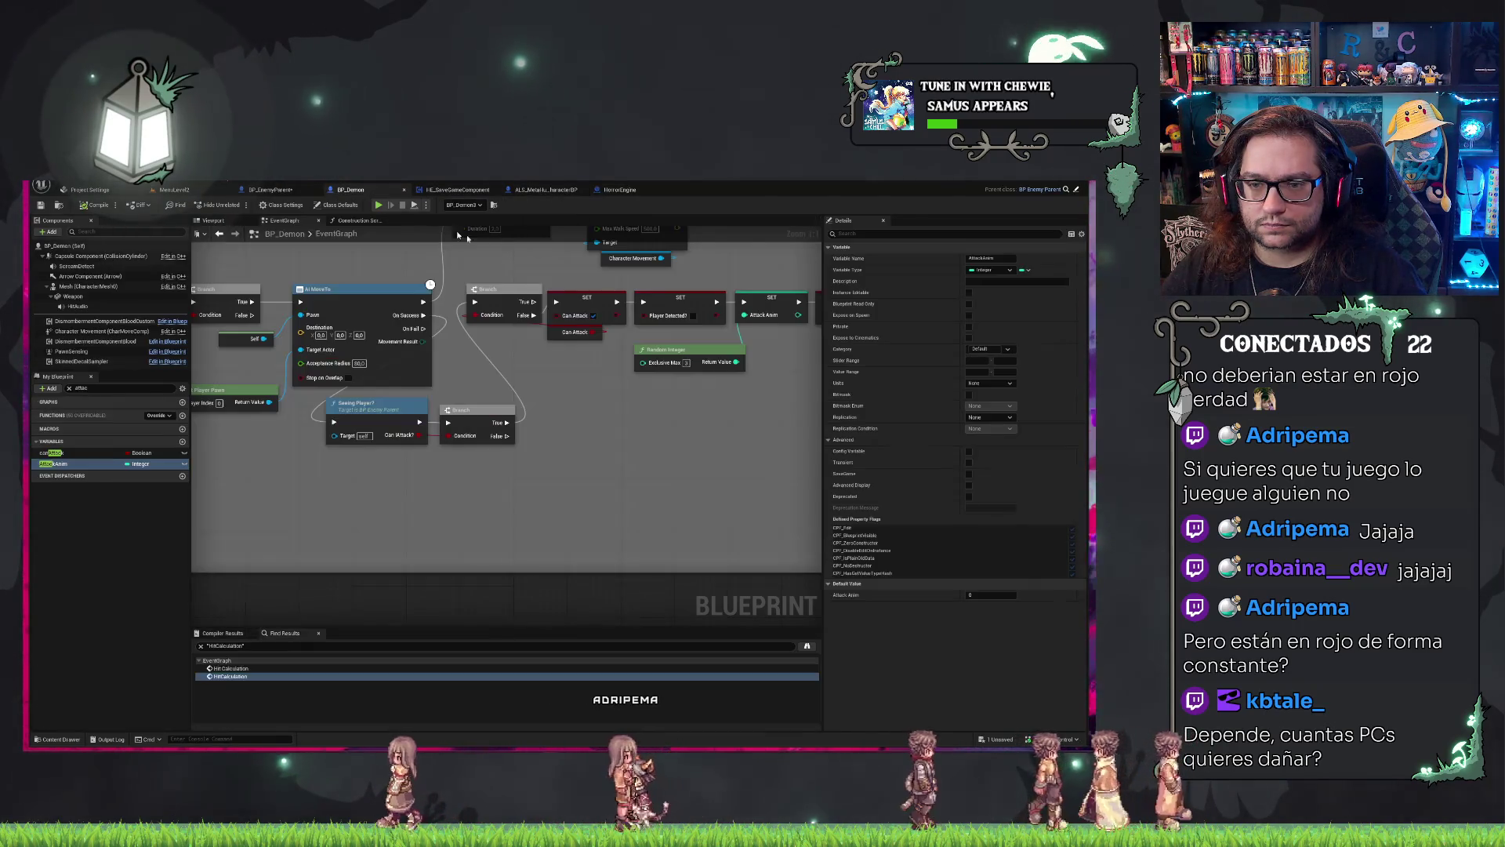
left_click(271, 189)
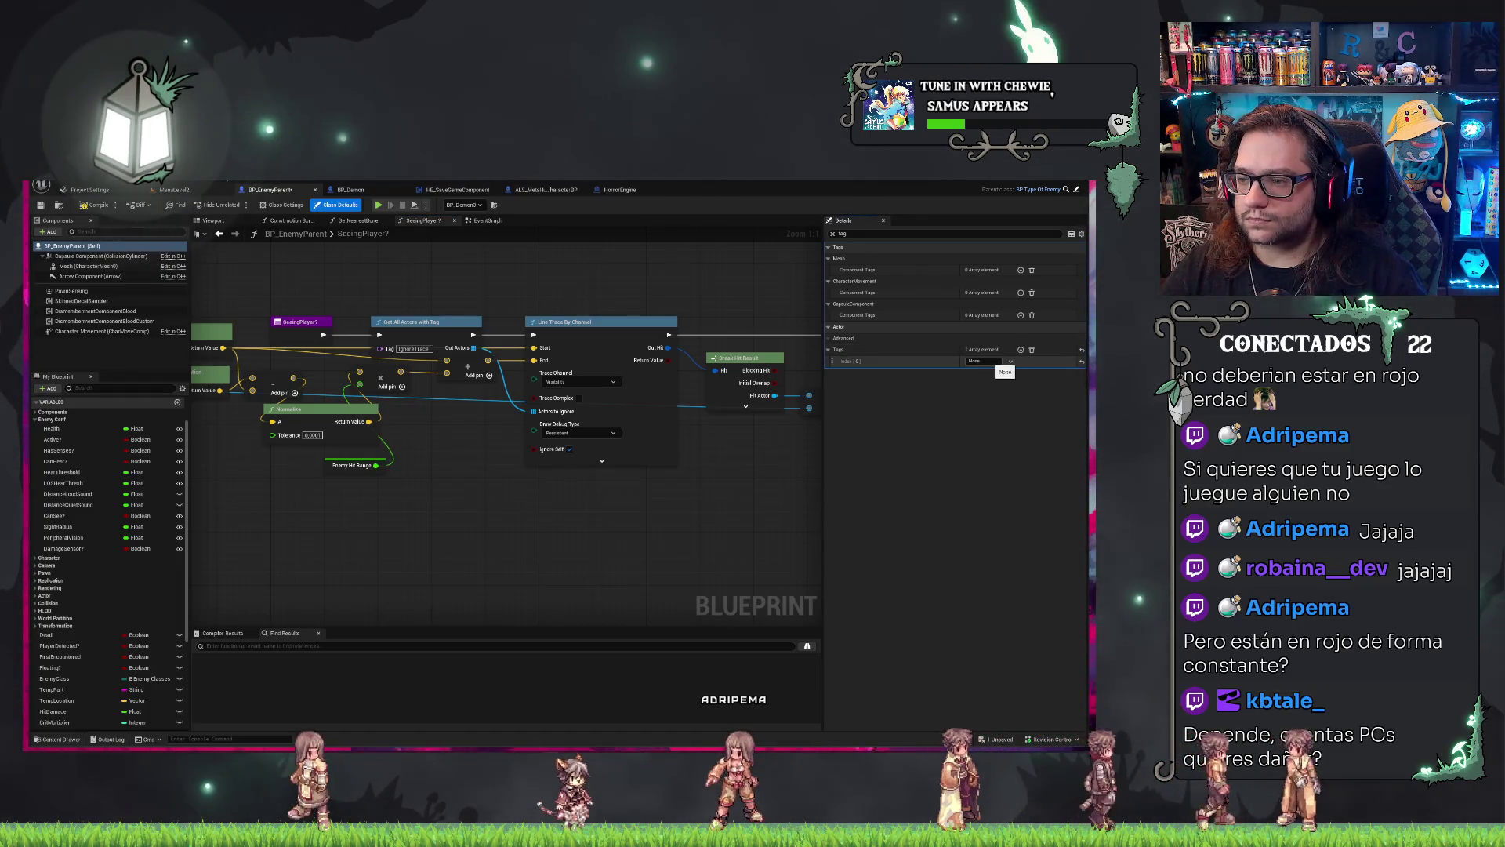
key("ctrl+s")
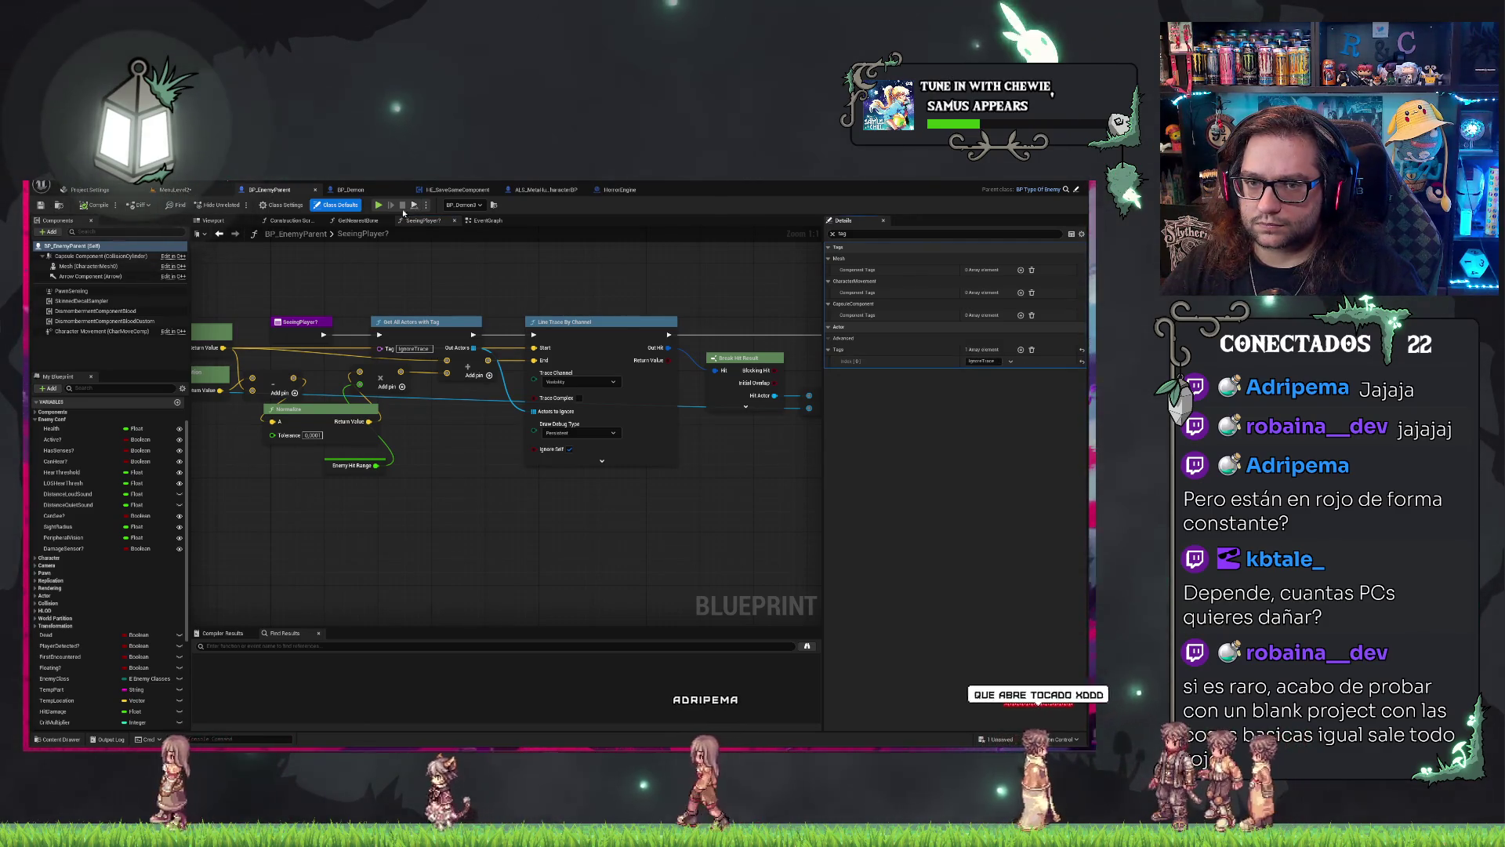
Save MenuLevel2, play-test the level, and then stop the session.
left_click(381, 207)
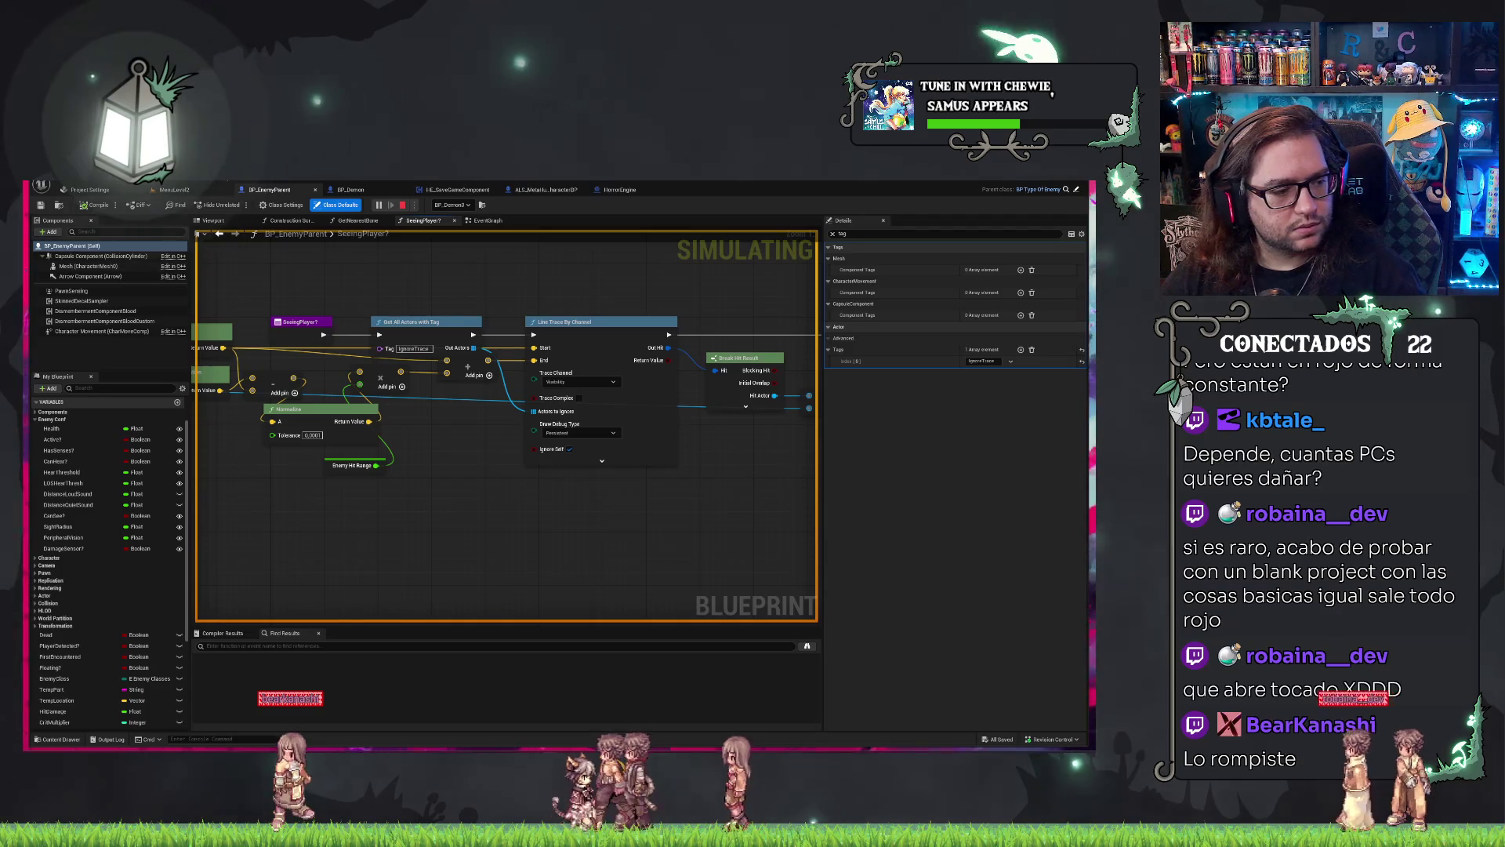
key("Escape")
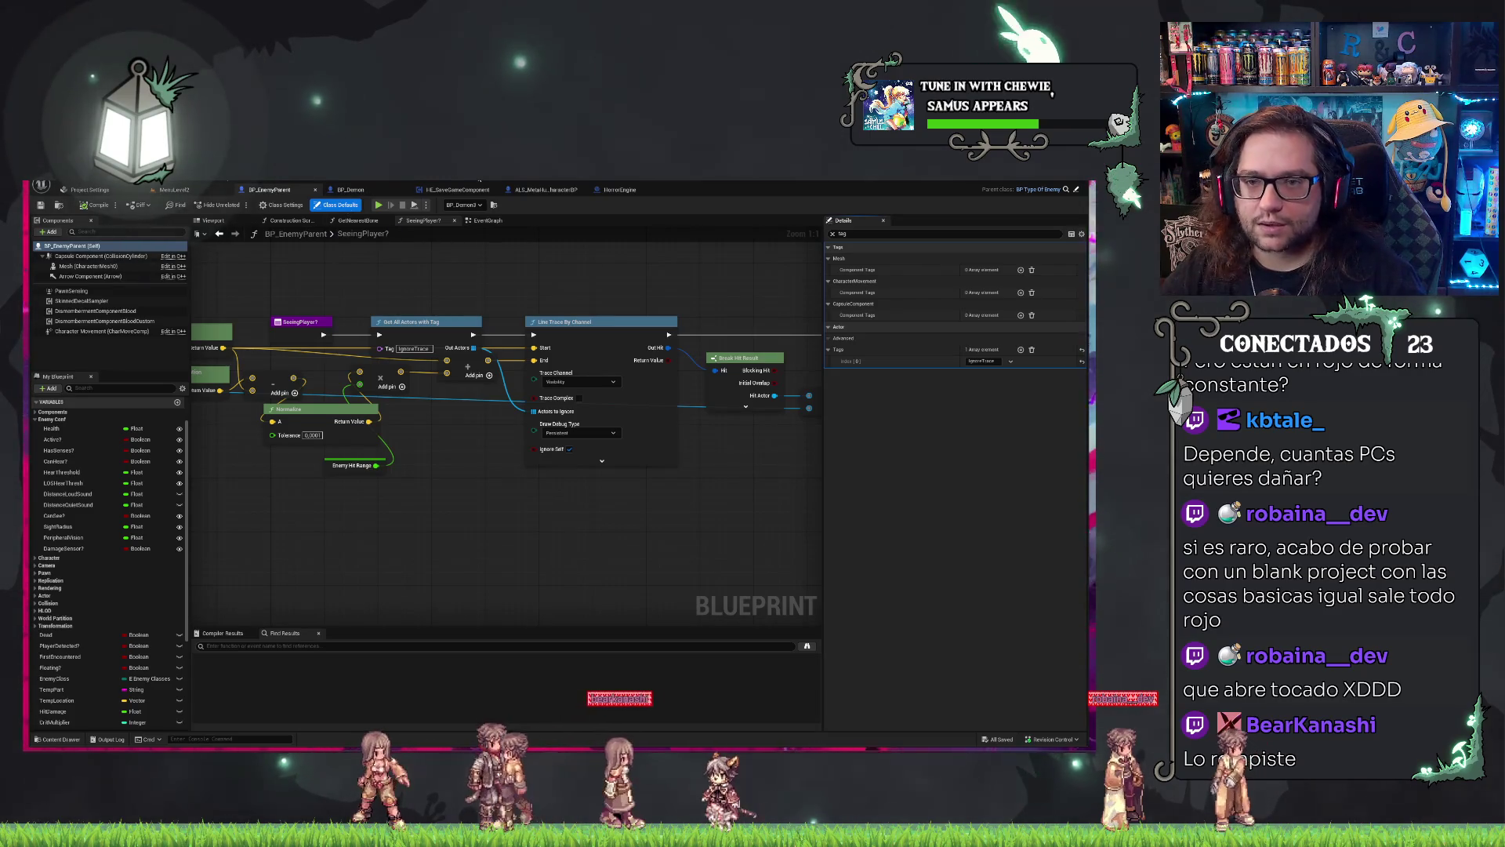
Open the ALS_MetaHuman_CharacterBP blueprint and scroll to its actor Tags.
left_click(528, 193)
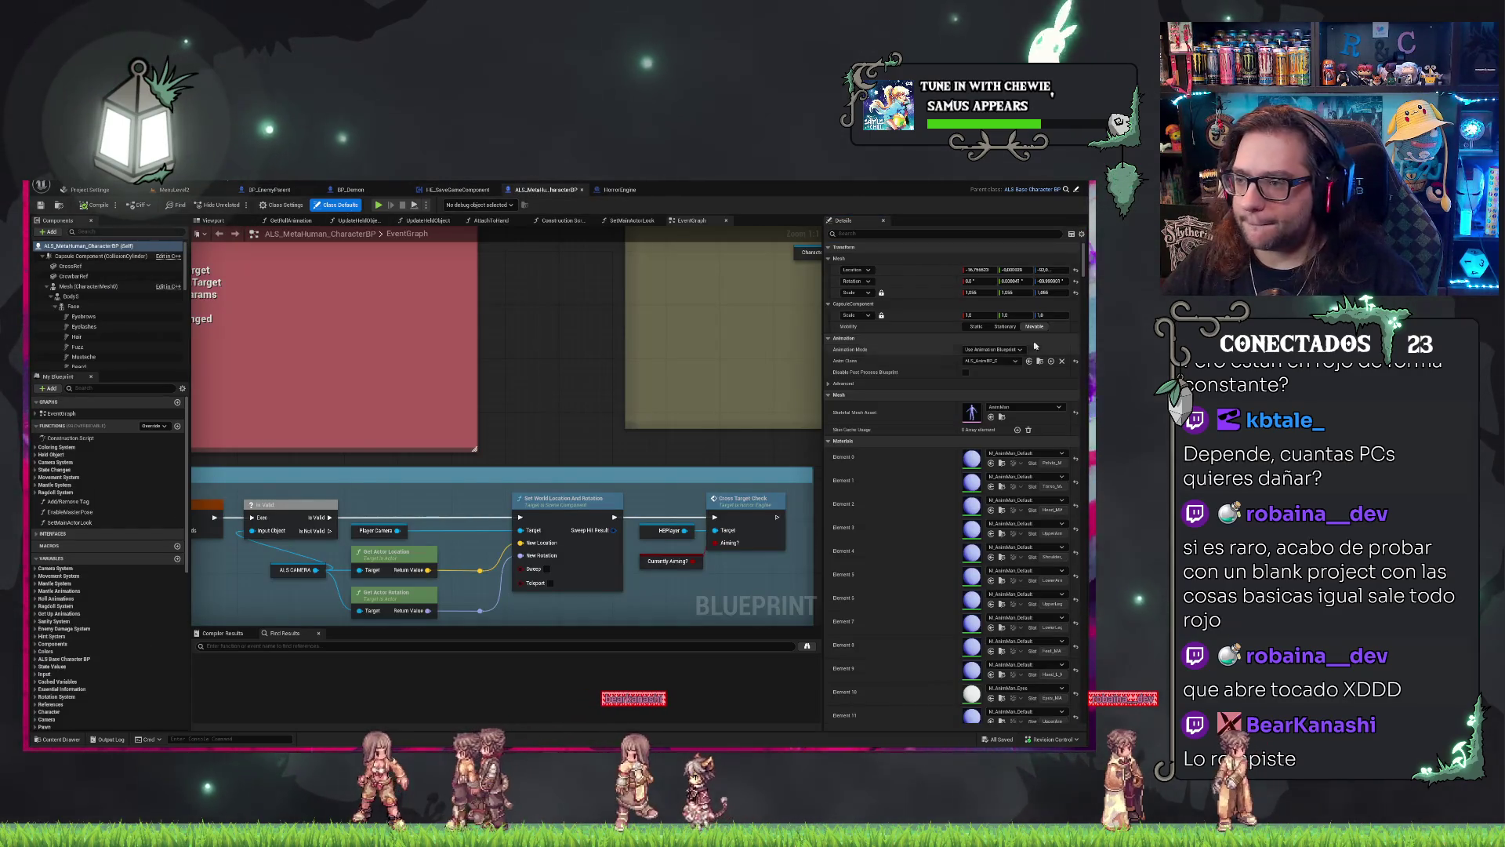
type("tag")
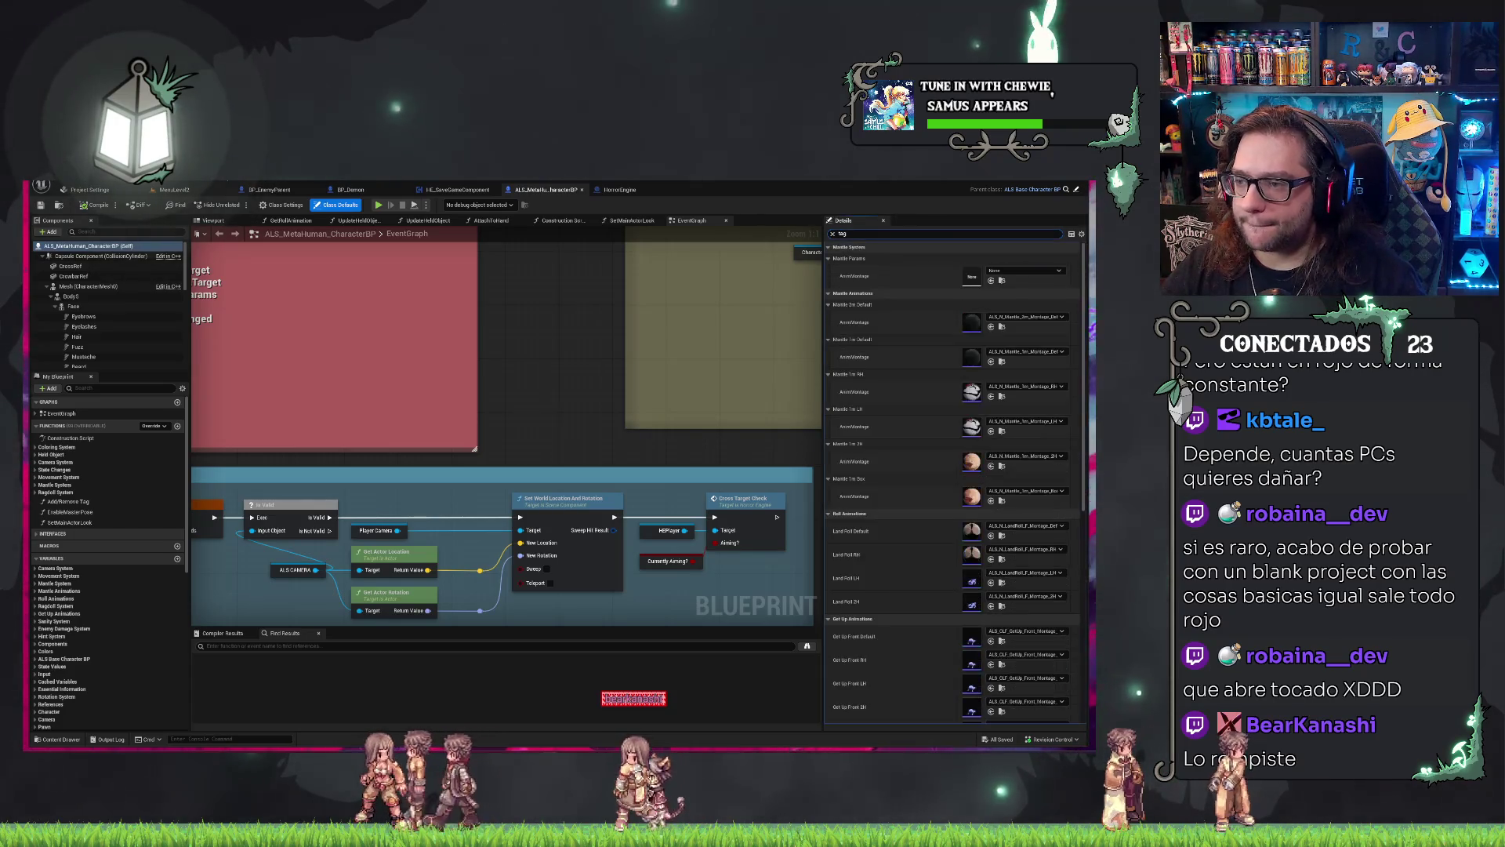
scroll(913, 481, "down", 5)
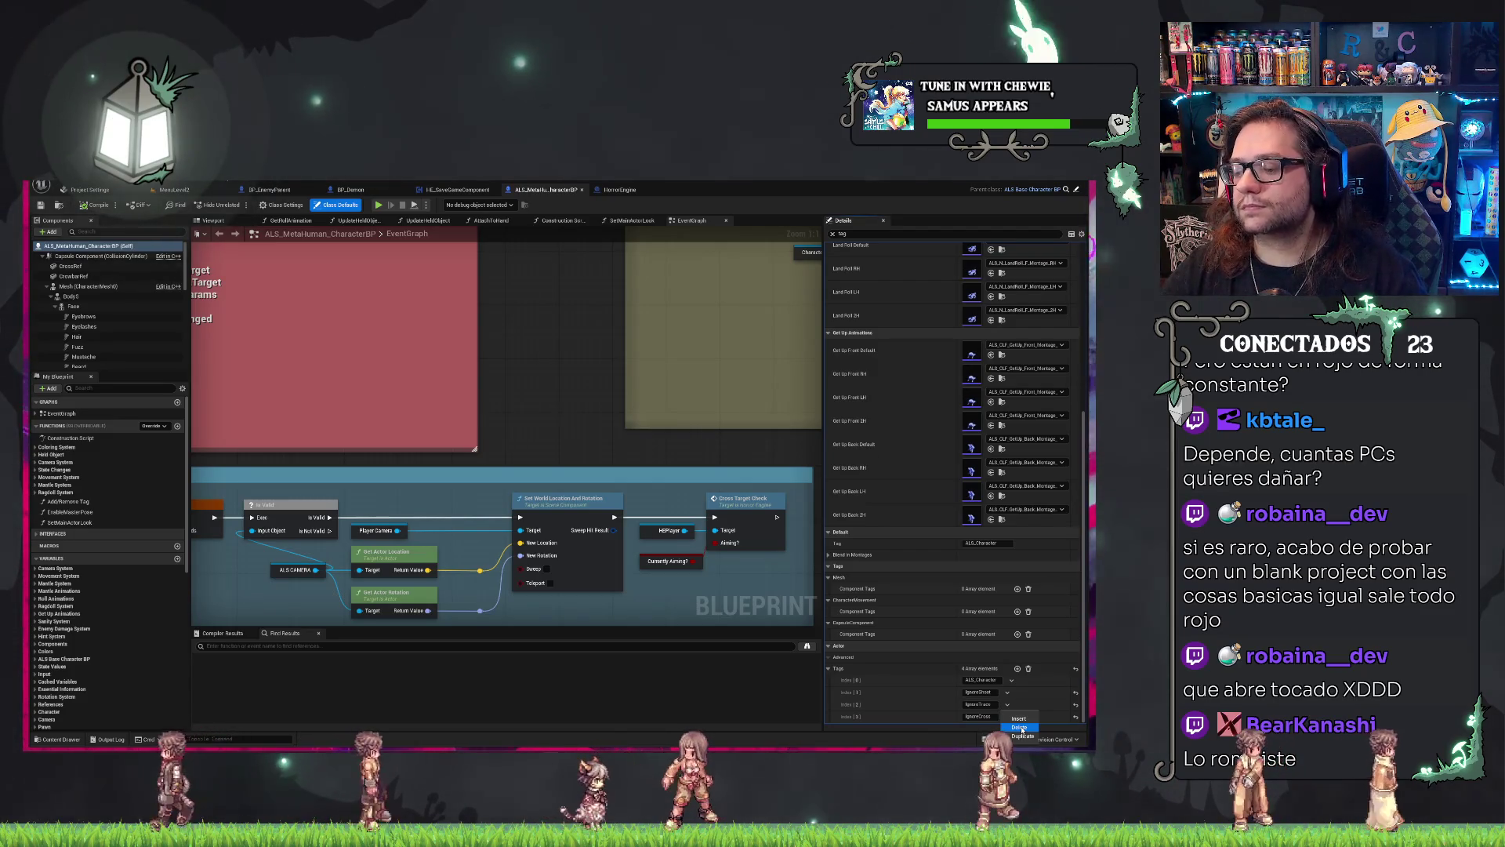
Rename tag [2] from IgnoreTrace to IgnoreCross and save the character blueprint.
left_click(989, 705)
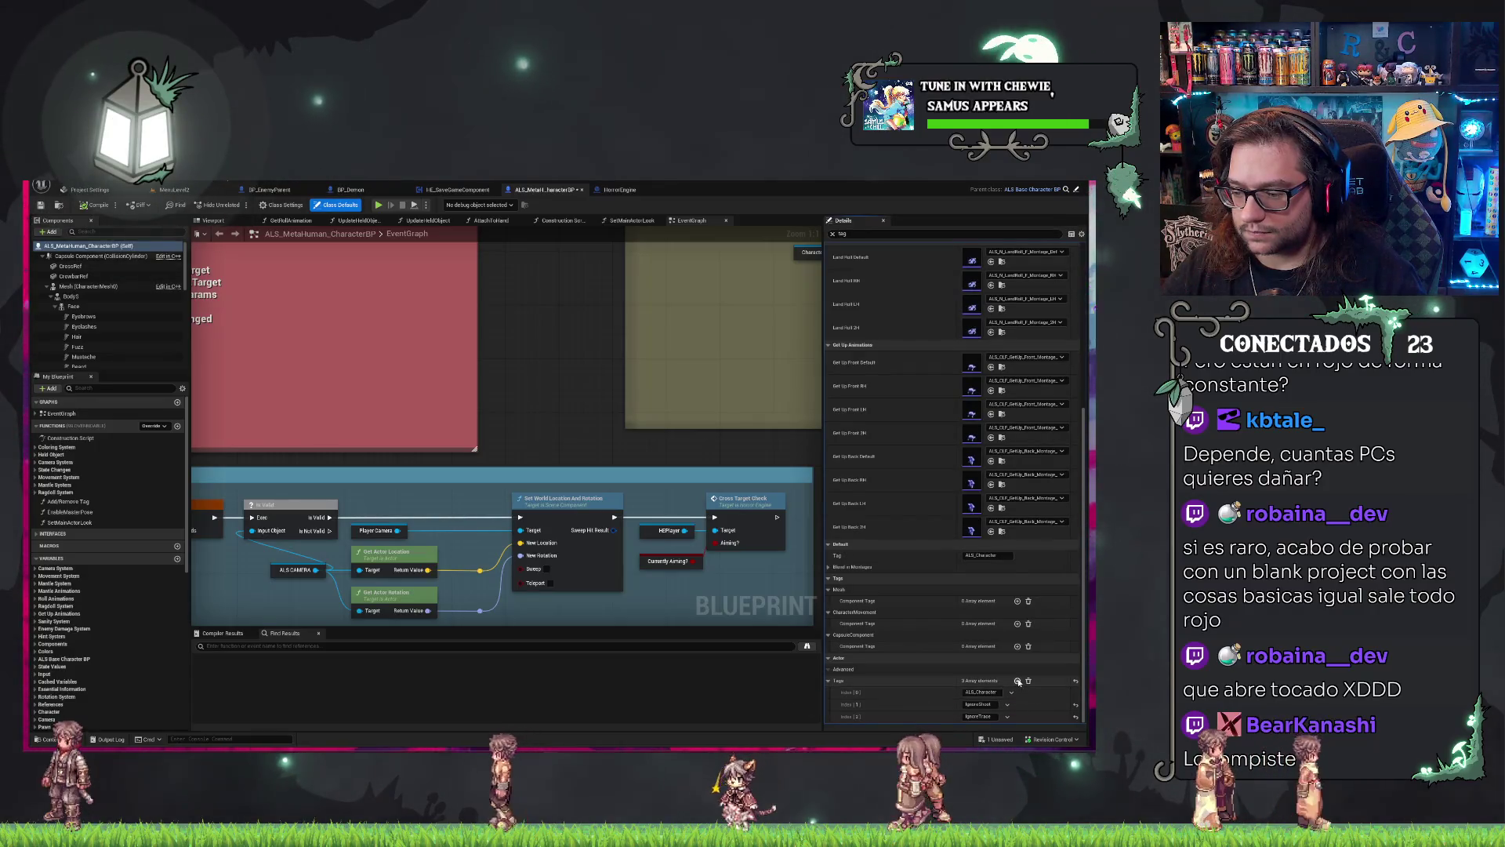
left_click(979, 716)
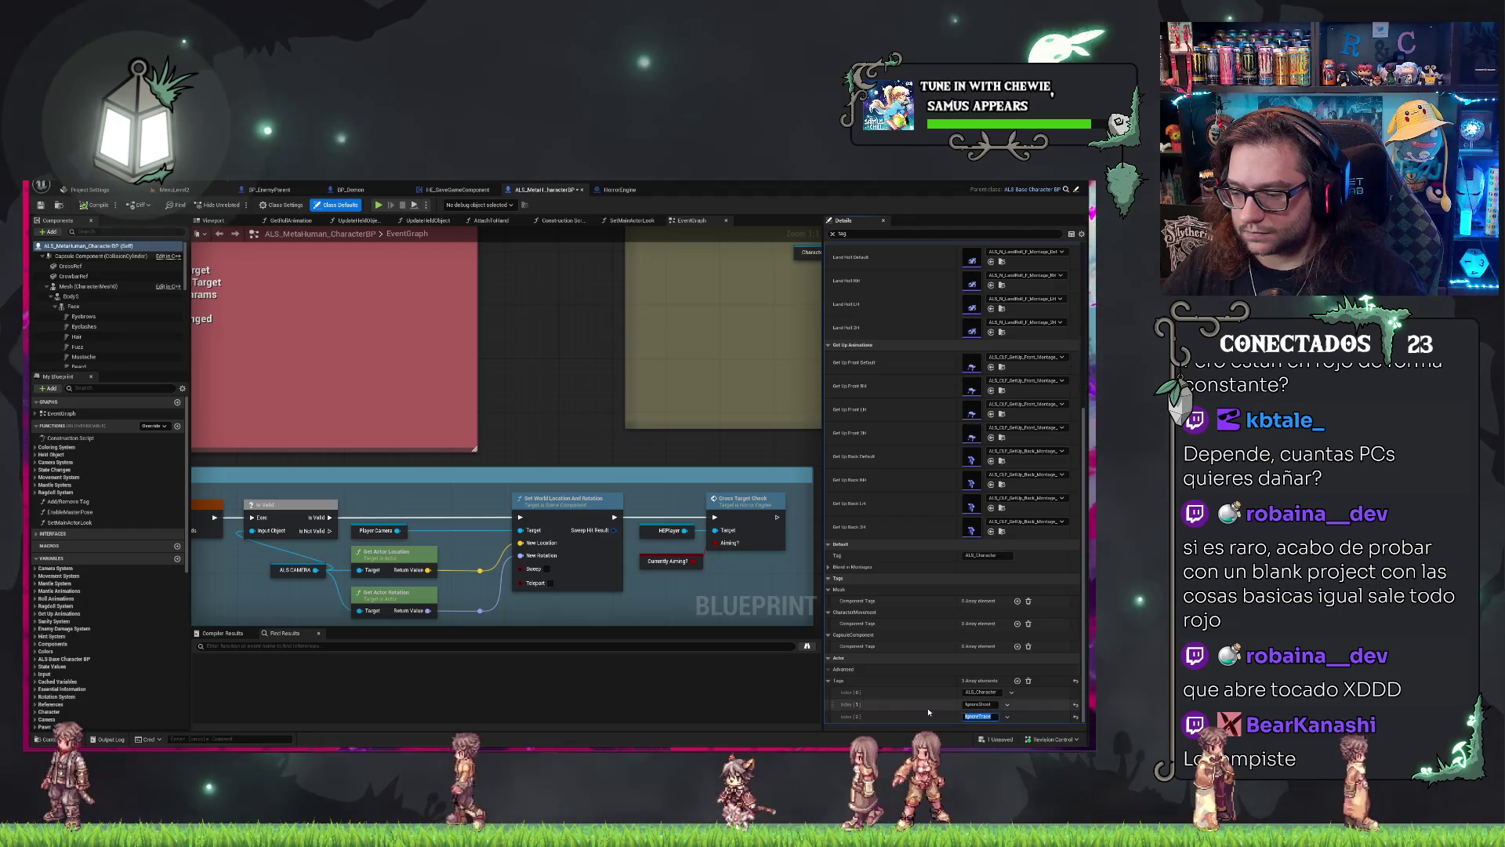
key("End")
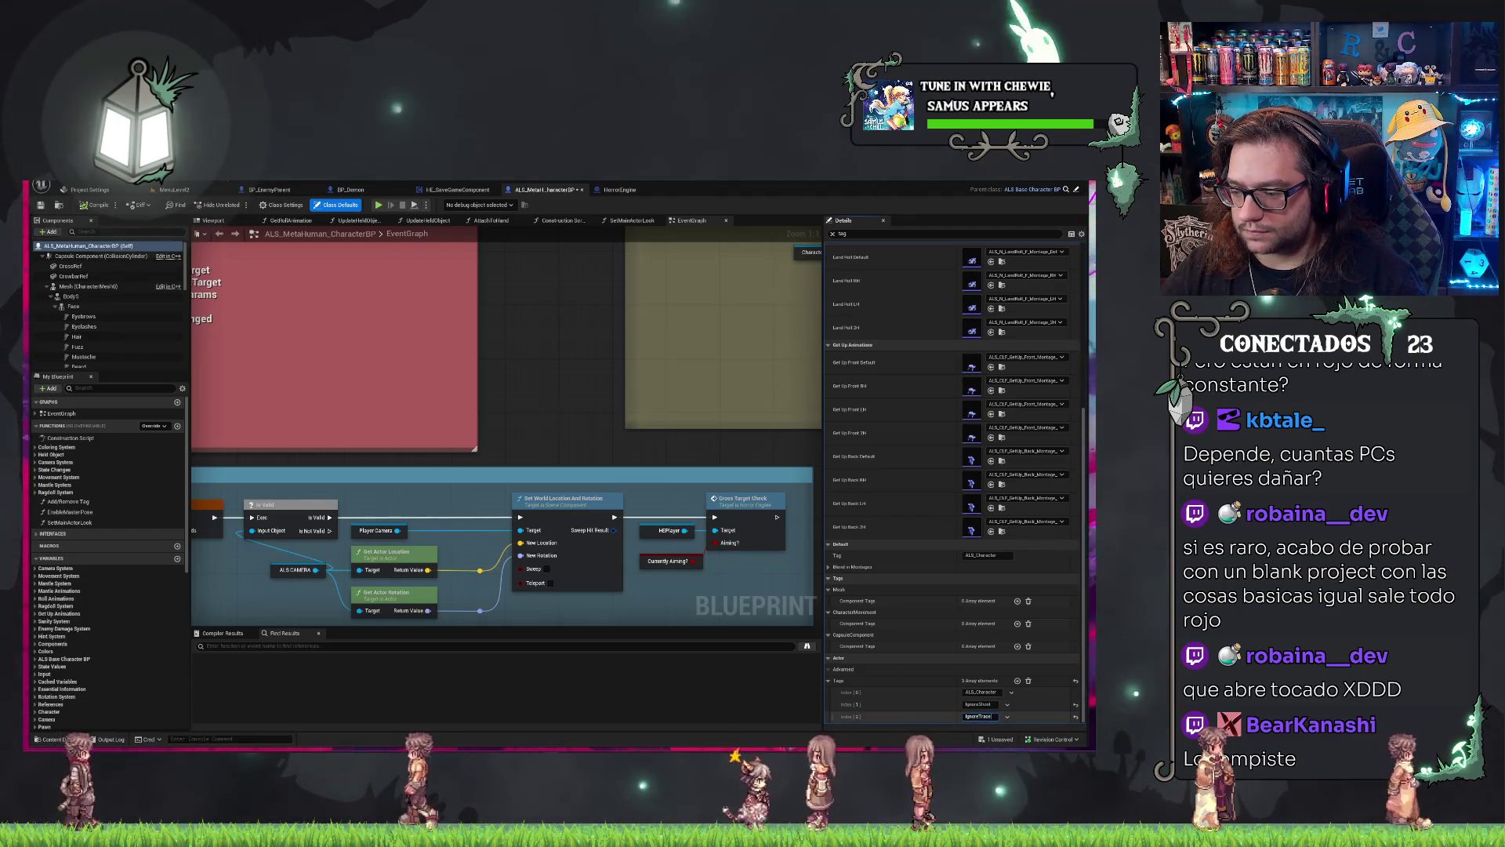
key("ctrl+a")
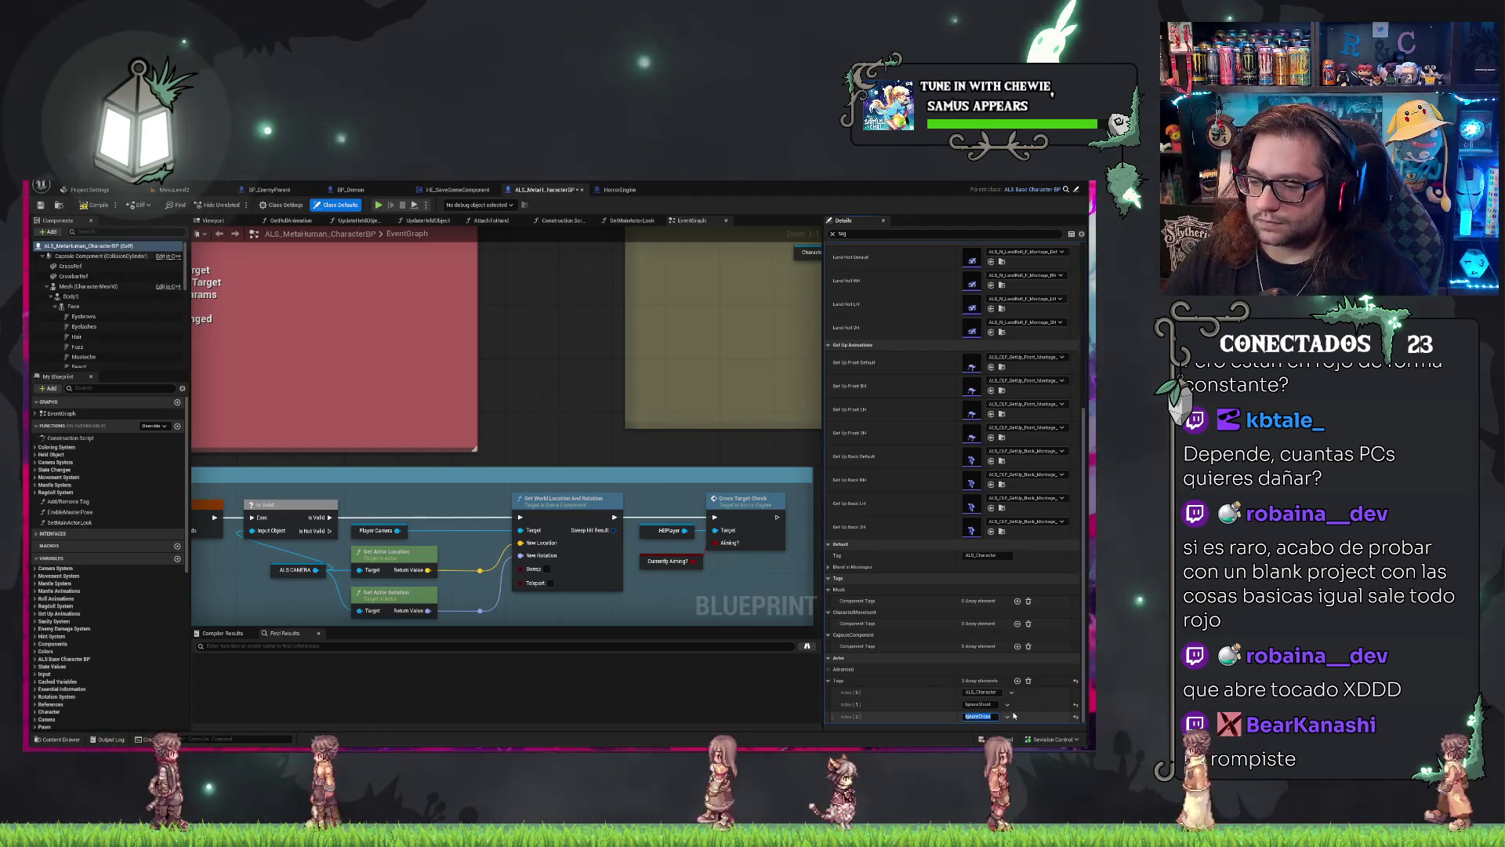
key("Return")
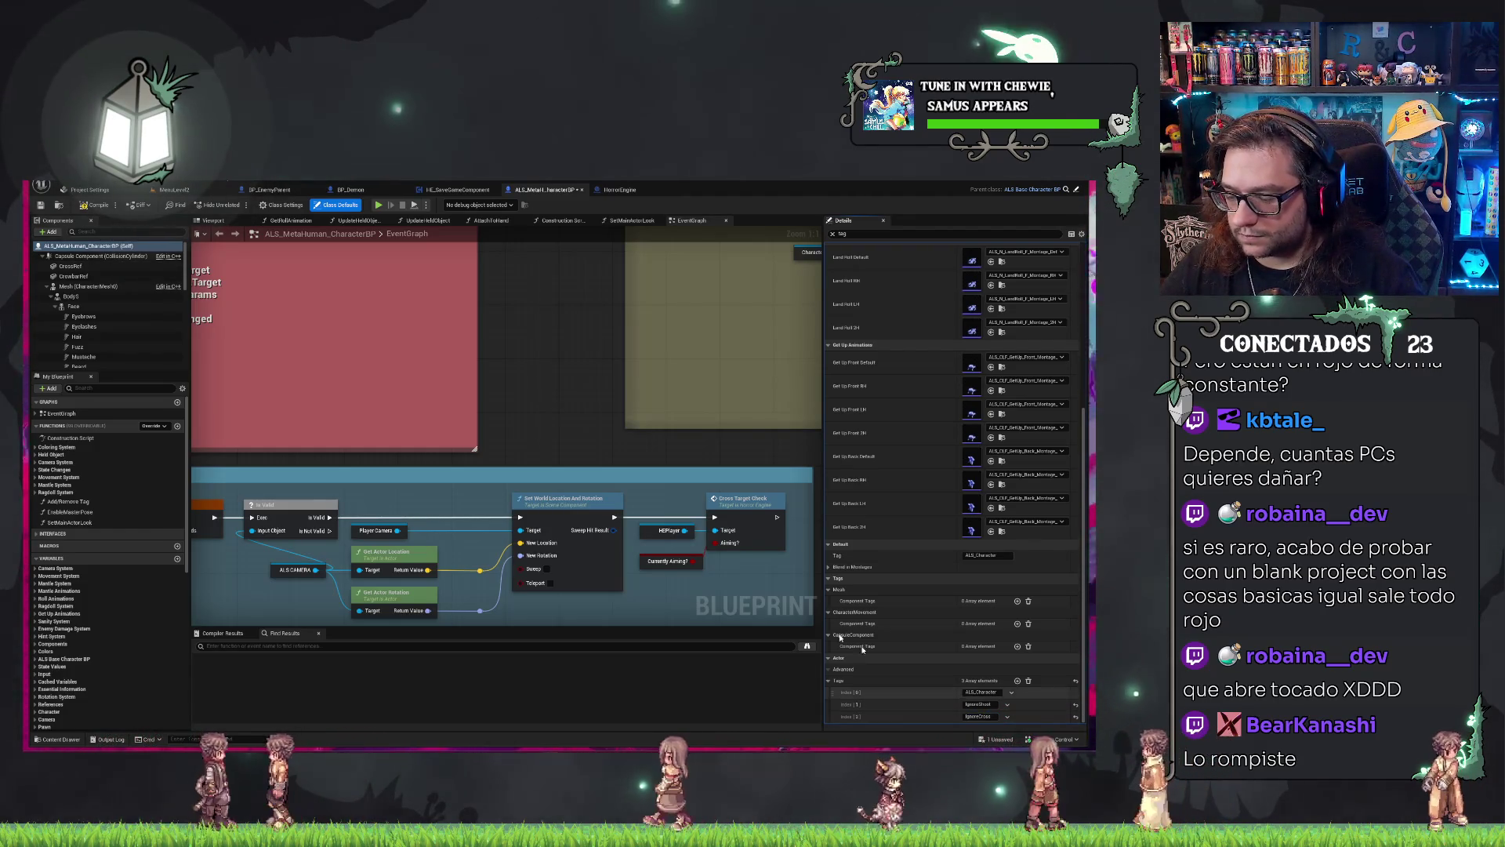
left_click(41, 208)
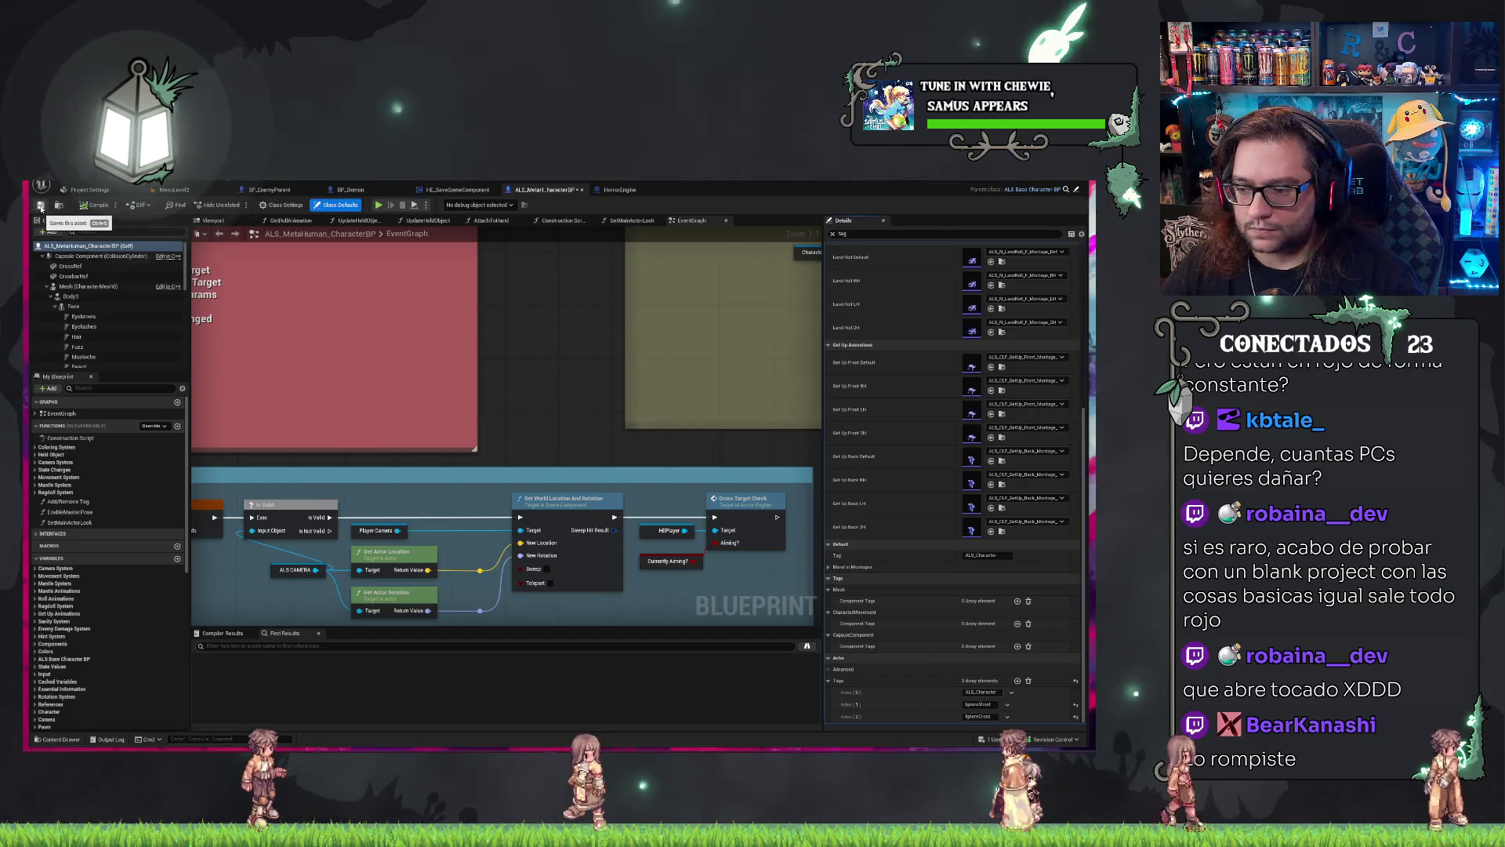
left_click(41, 208)
Play-test MenuLevel2 by starting a new game from the main menu, then stop.
left_click(174, 189)
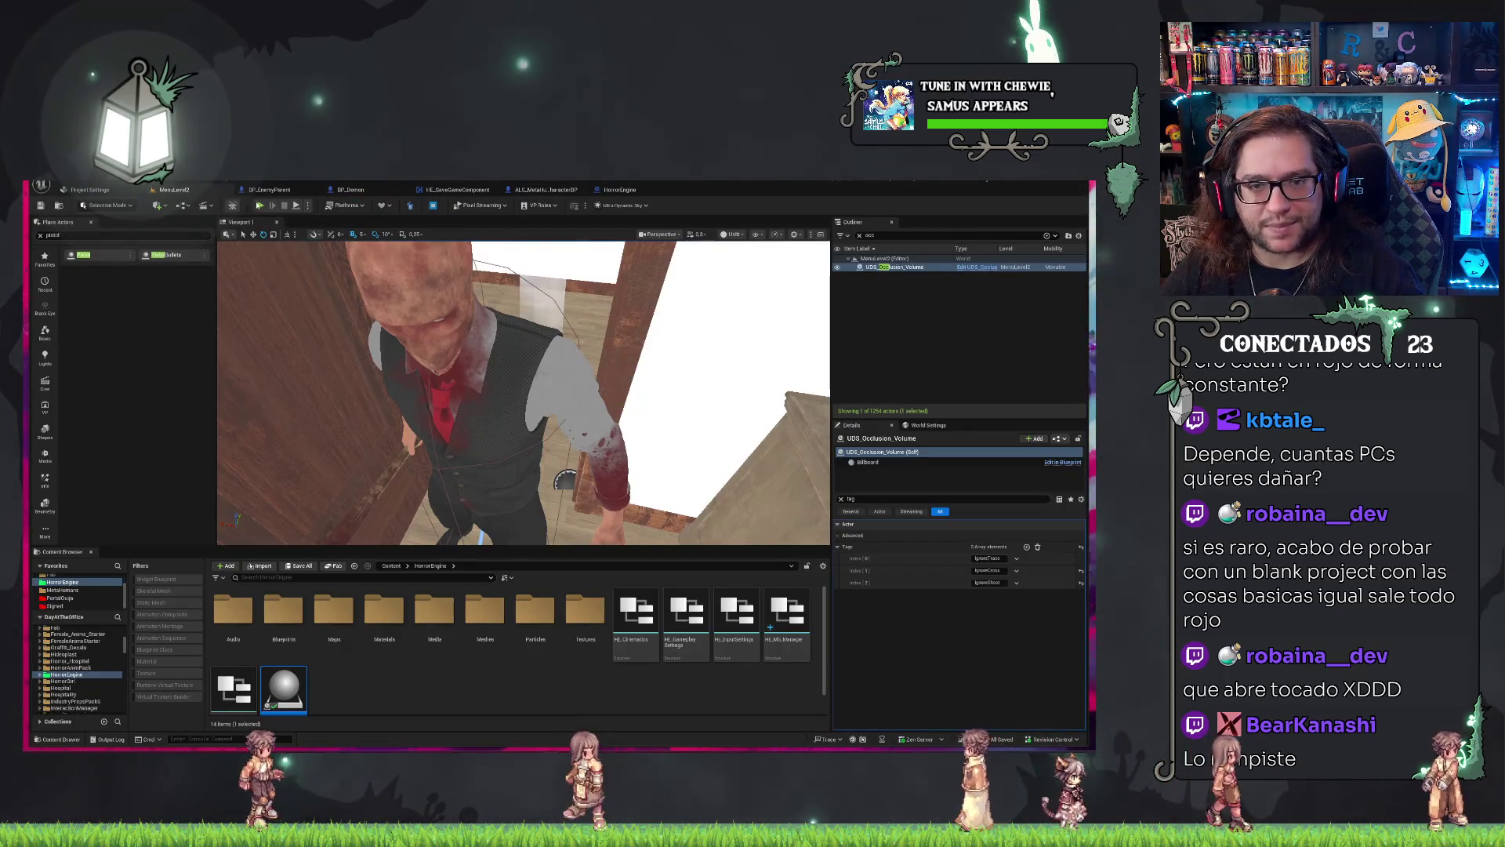
left_click(261, 205)
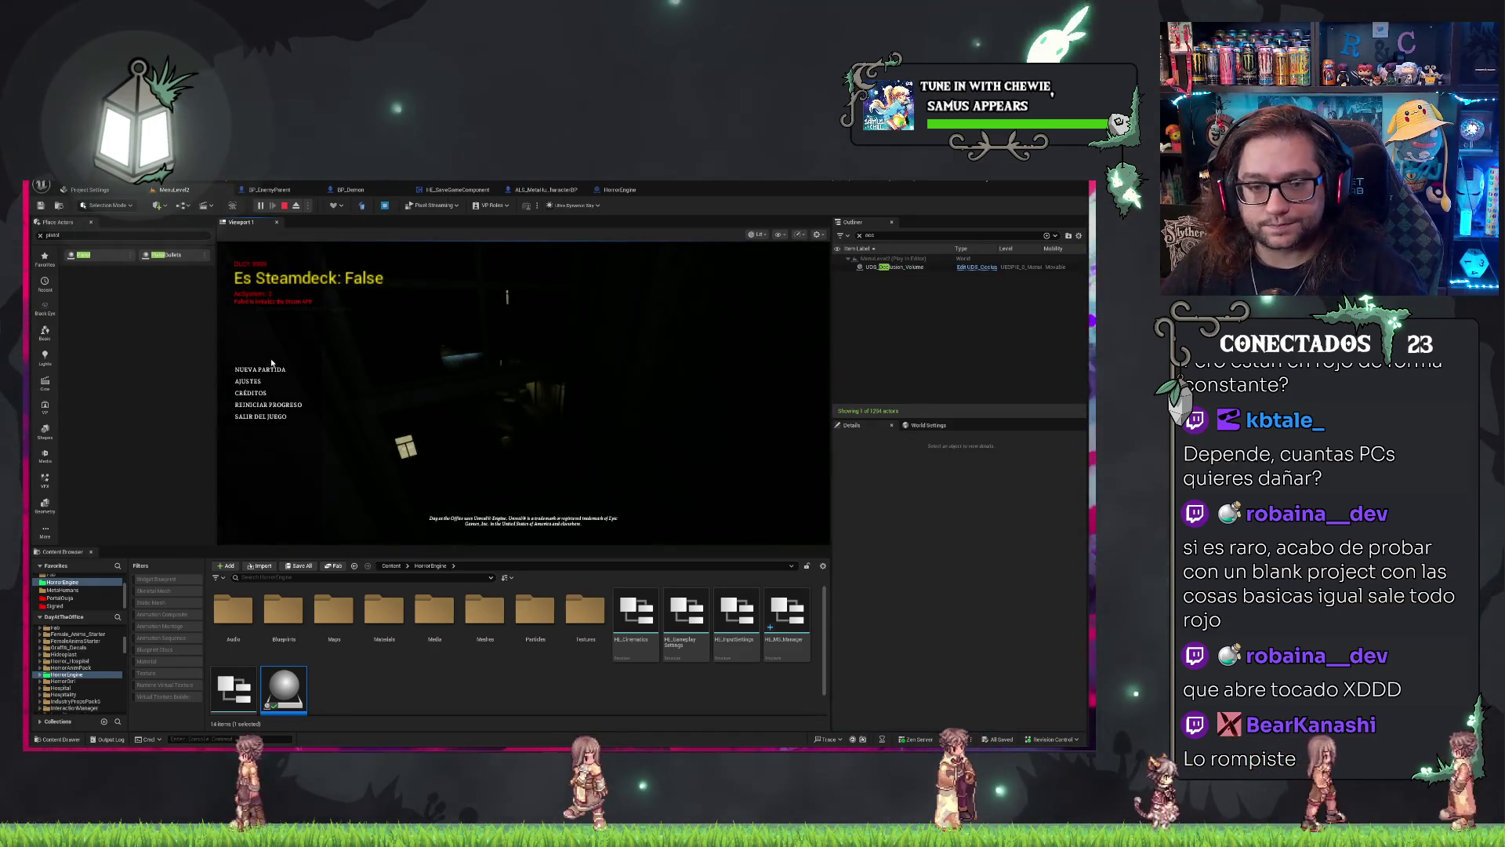
left_click(261, 369)
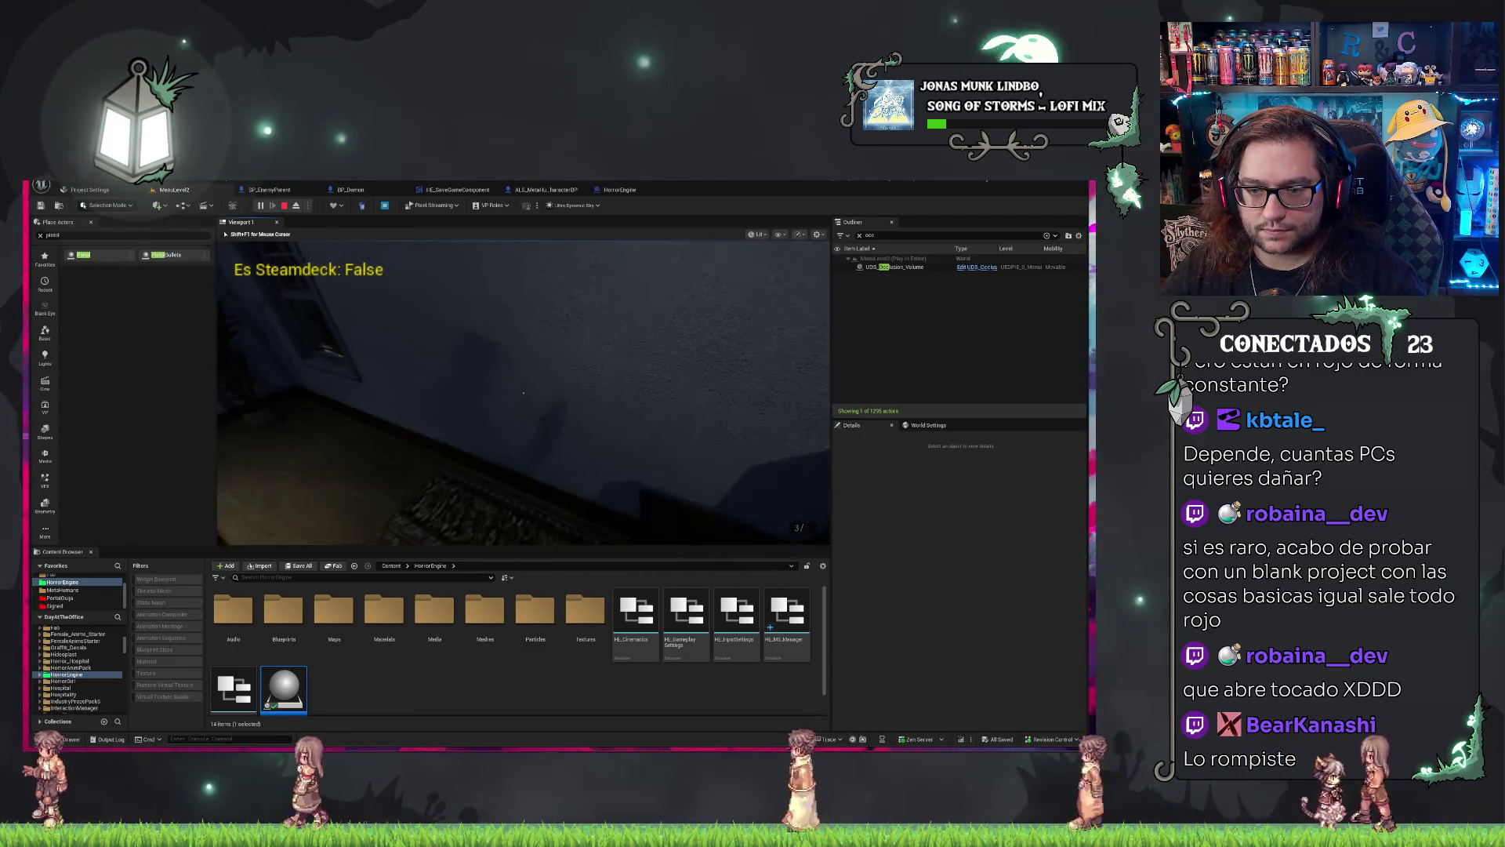
key("Escape")
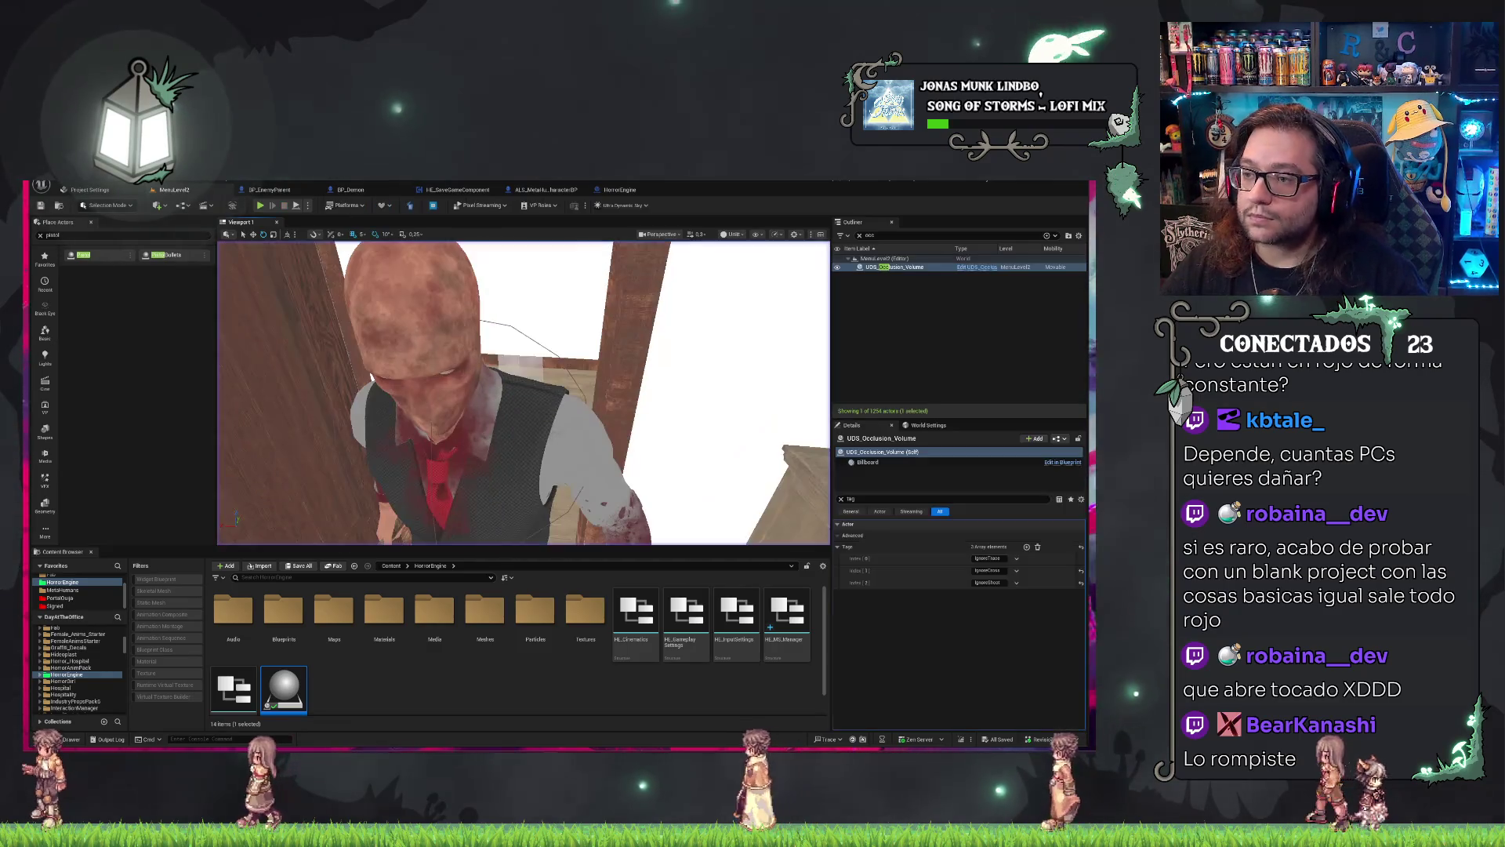
Remove the extra UDS_Occlusion_Volume tags, keeping one, and save MenuLevel2.
key("s")
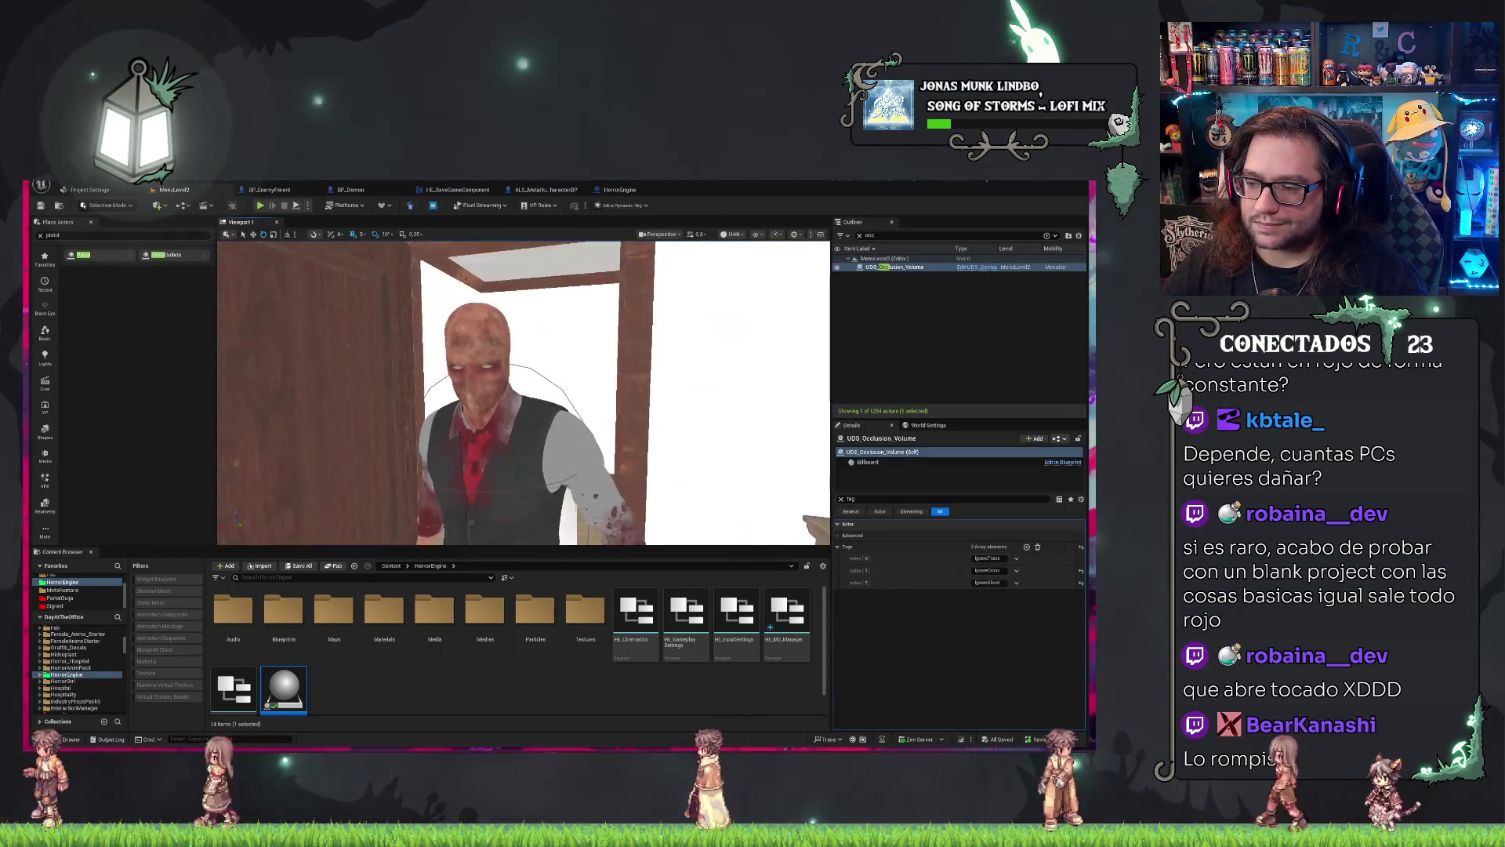
left_click(1017, 571)
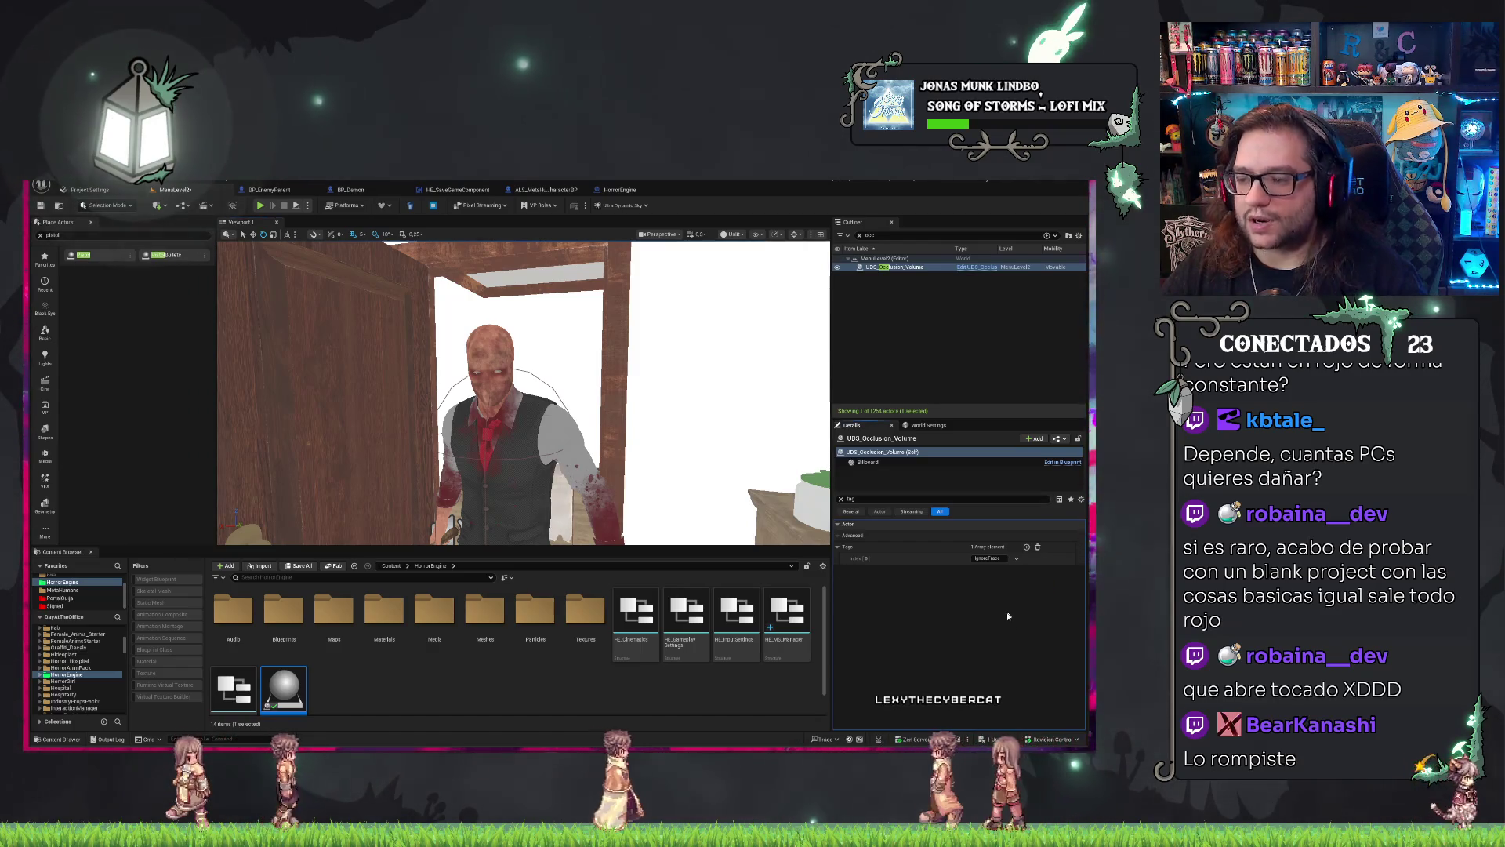
key("ctrl+s")
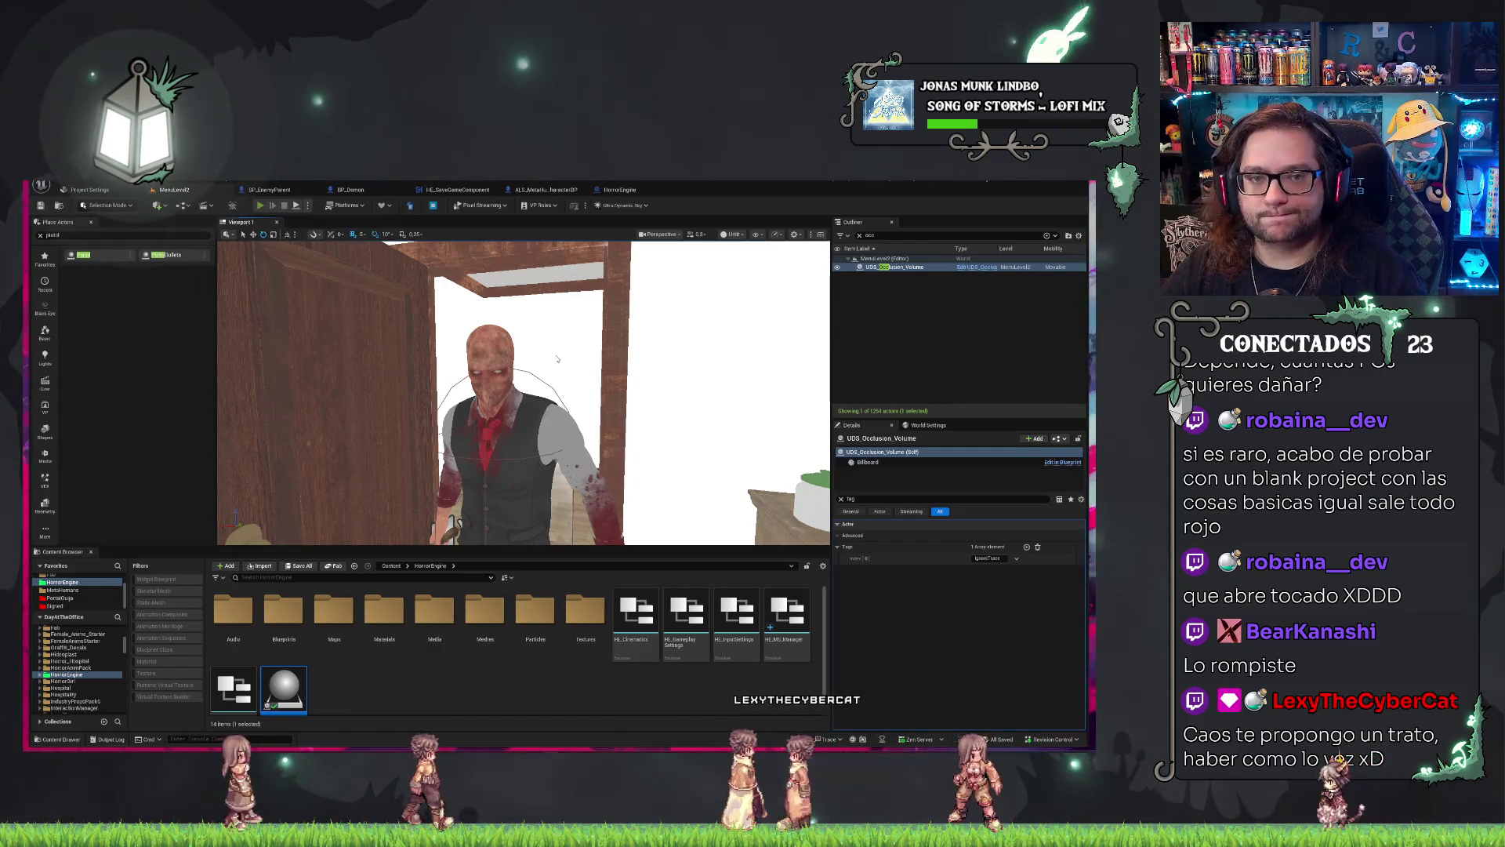
key("alt+p")
Start the game, fire the weapon to show debug traces, then stop and reopen ALS_MetaHuman_CharacterBP.
left_click(253, 372)
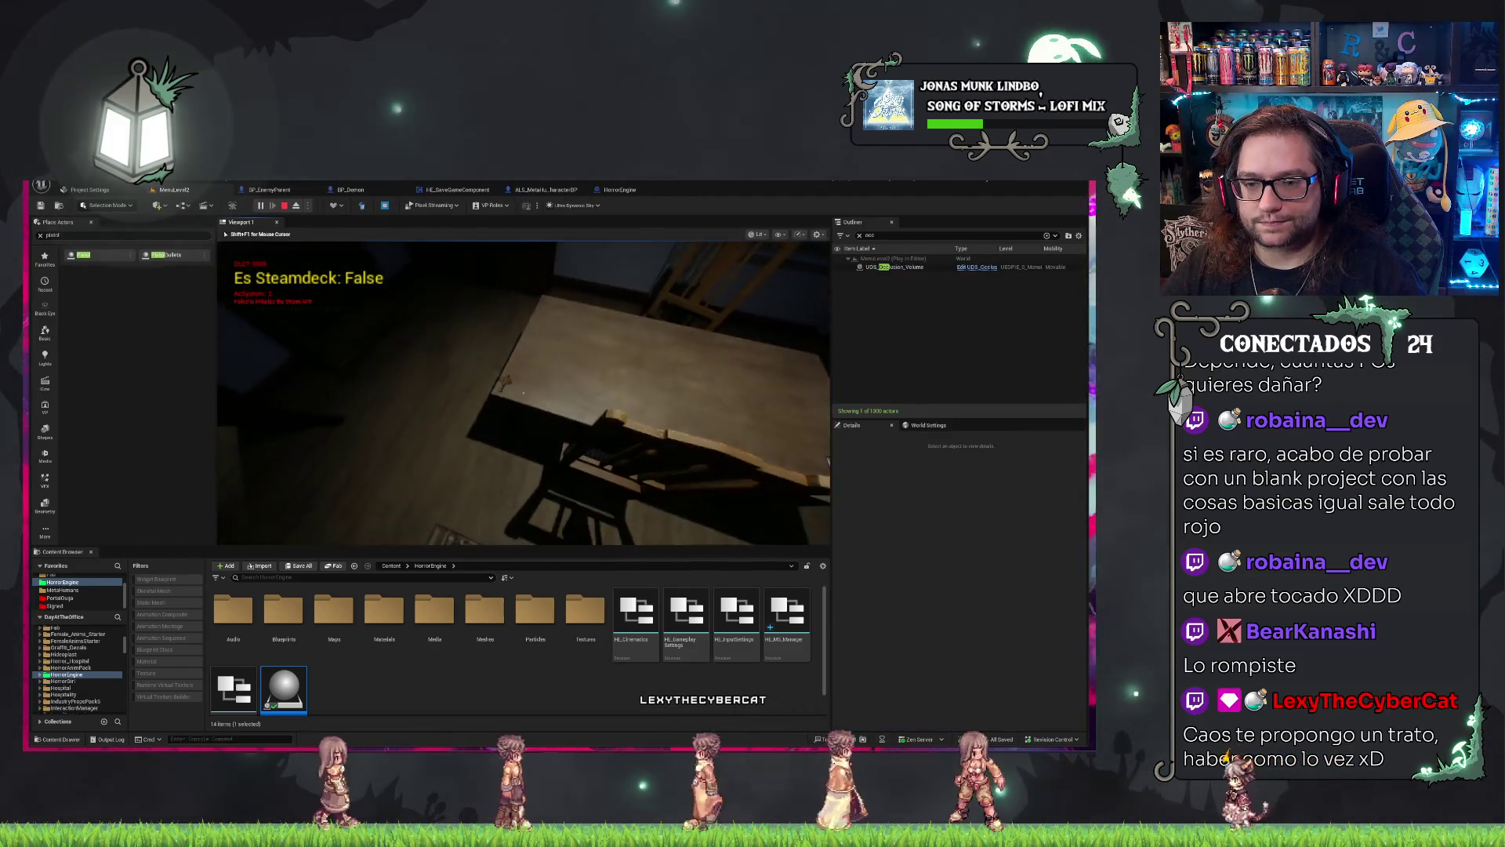
key("e")
left_click(524, 392)
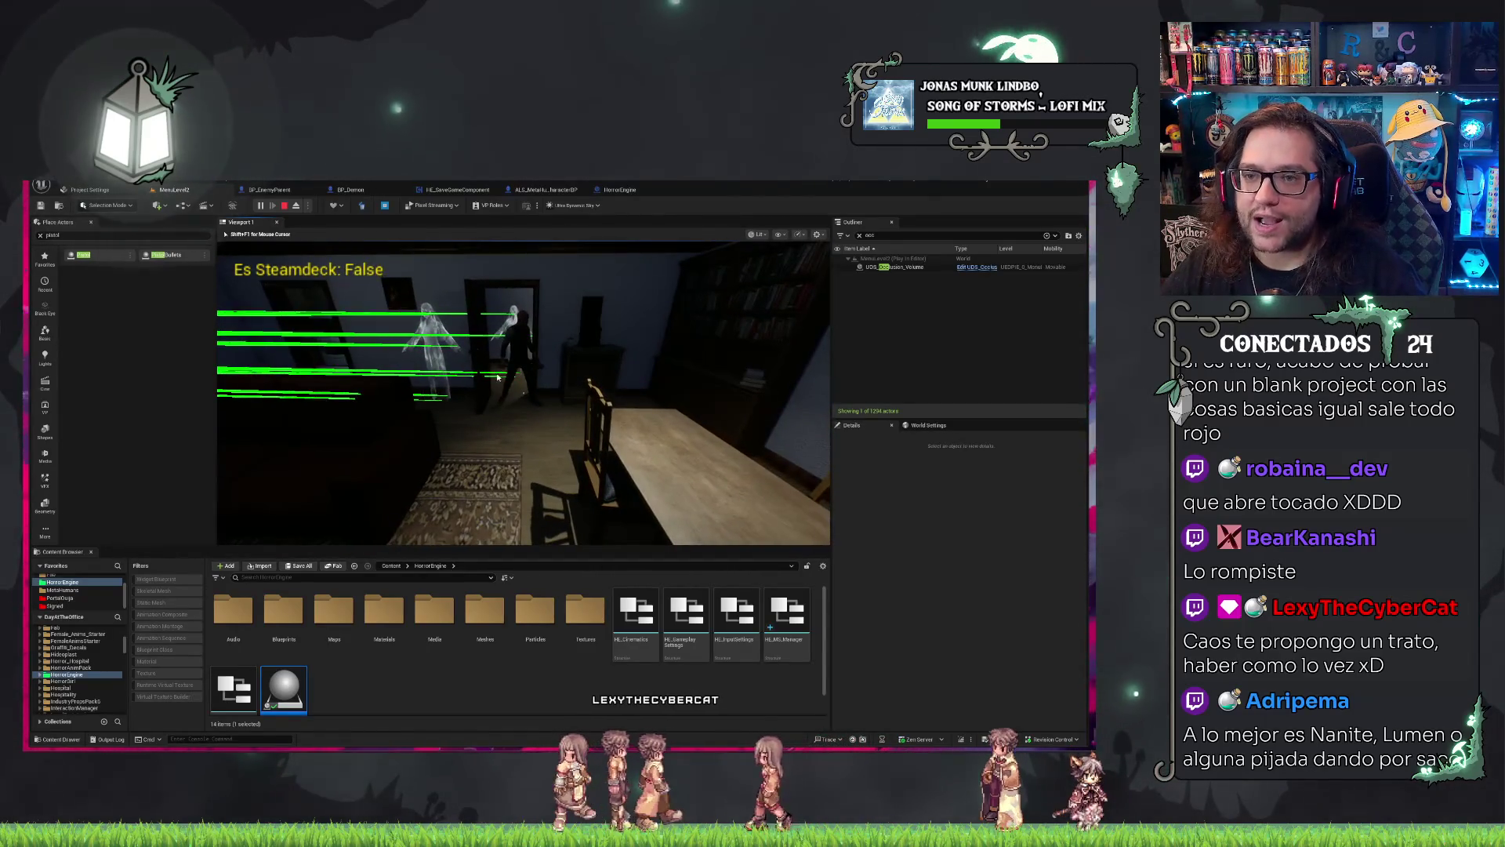
key("Escape")
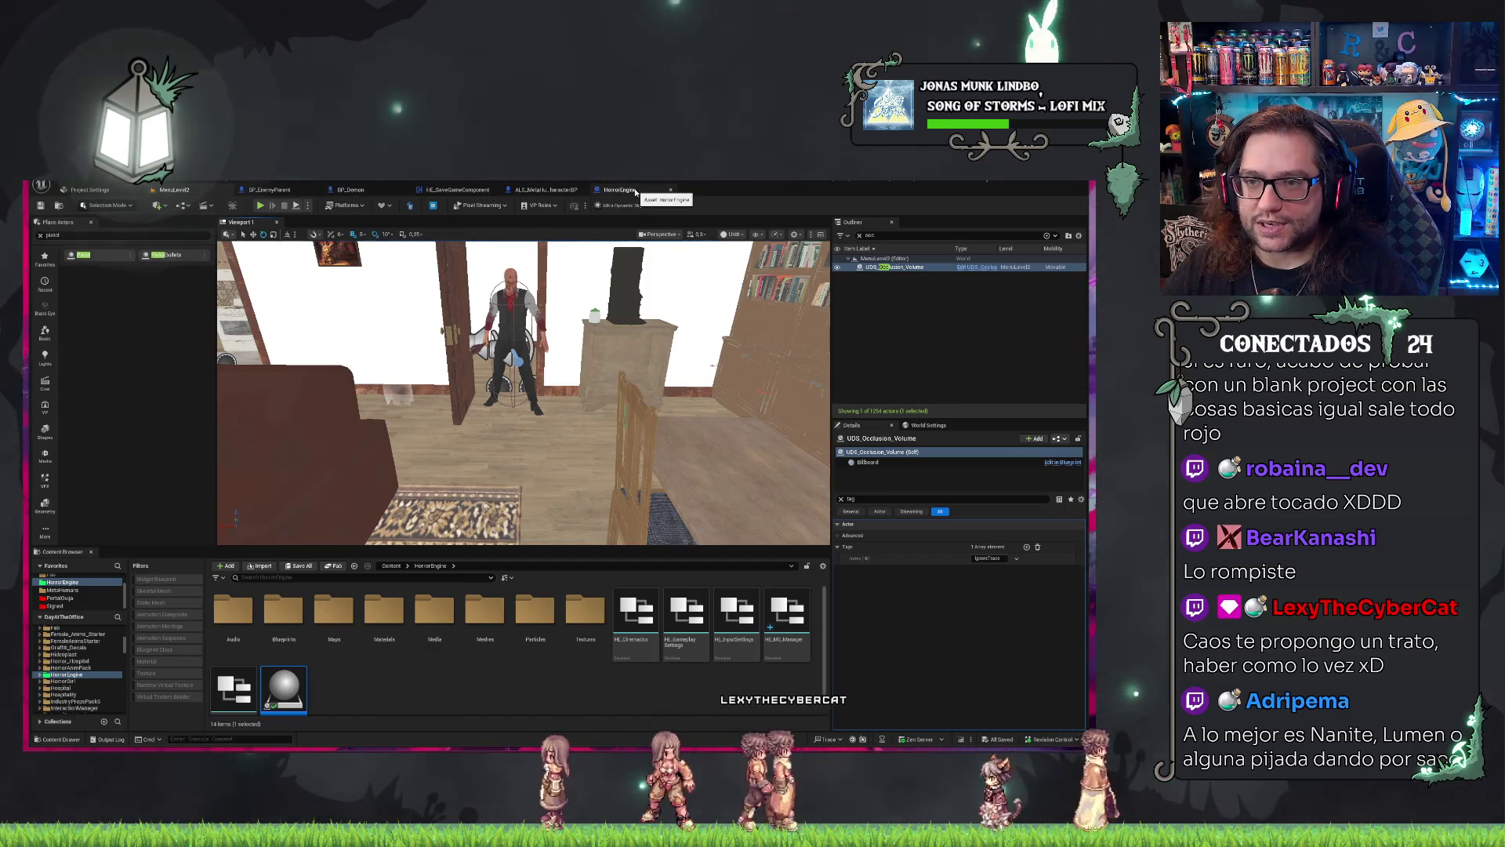
left_click(535, 192)
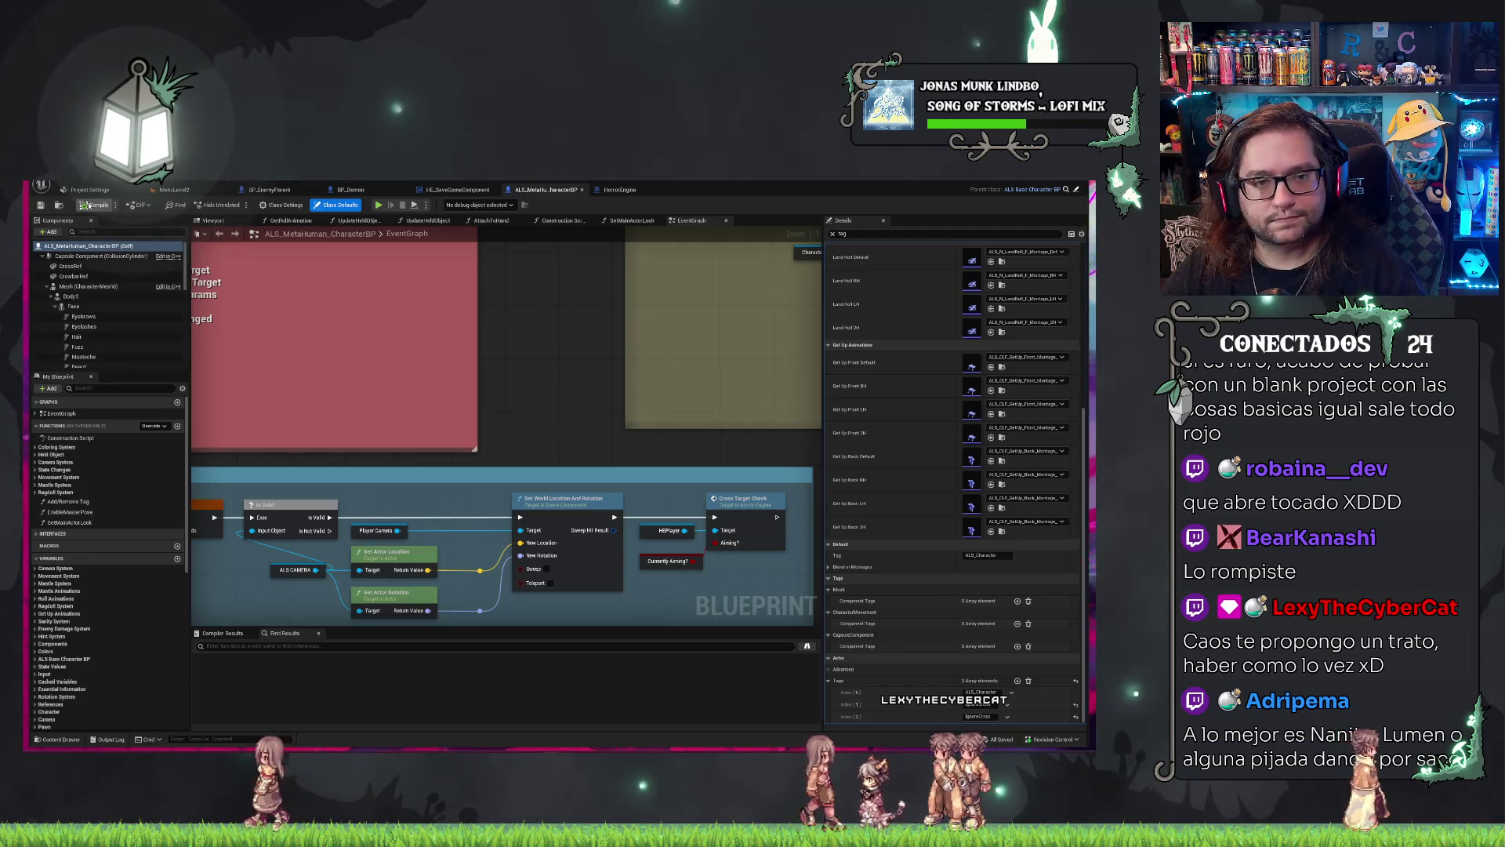
Compile ALS_MetaHuman_CharacterBP, review BP_EnemyParent, BP_Demon and HE_SaveGameComponent, then run and stop a simulation.
left_click(88, 206)
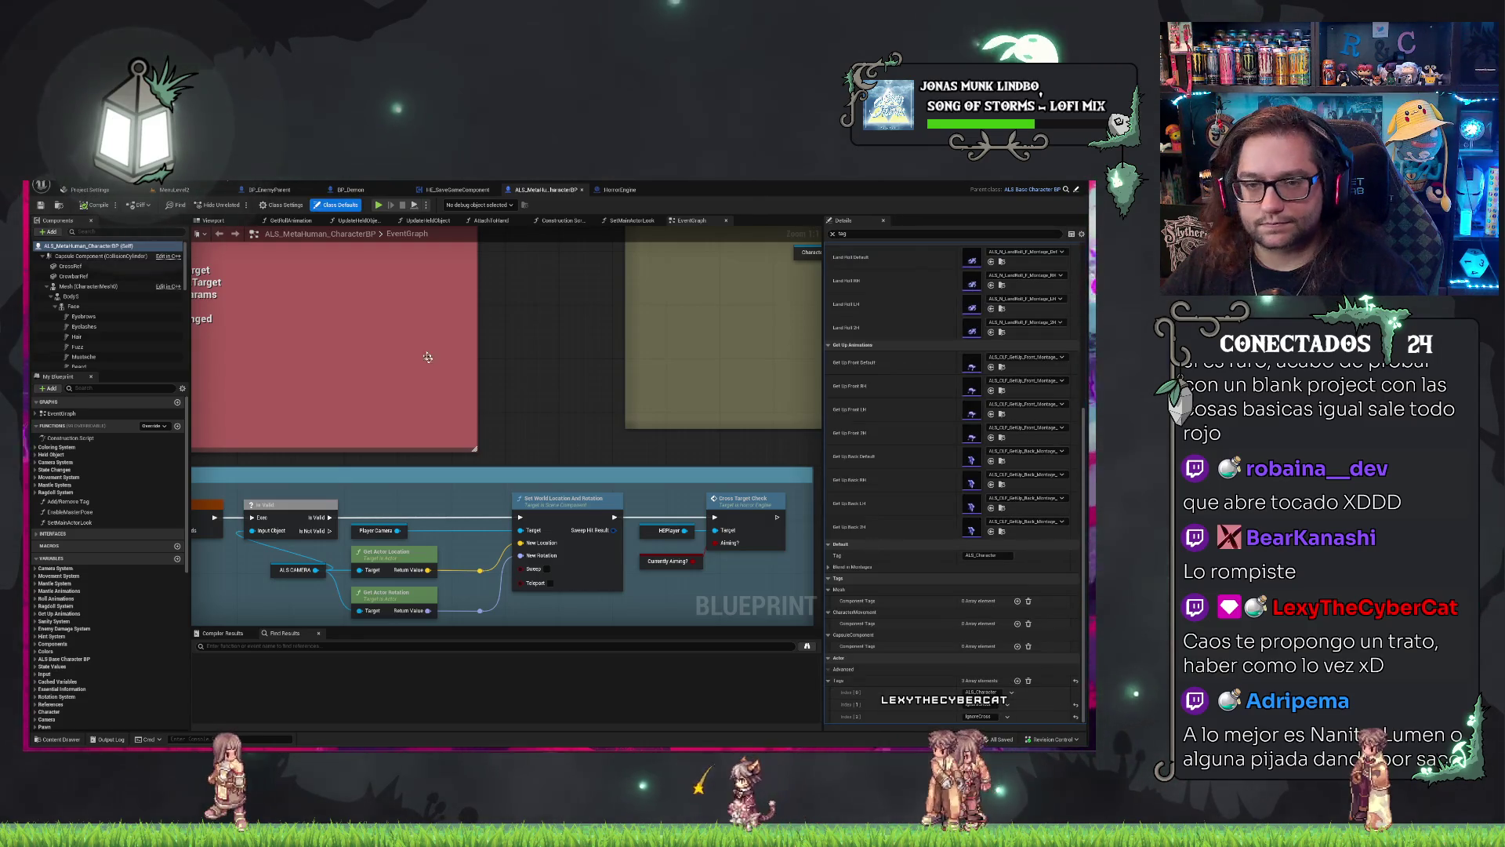
left_click(276, 190)
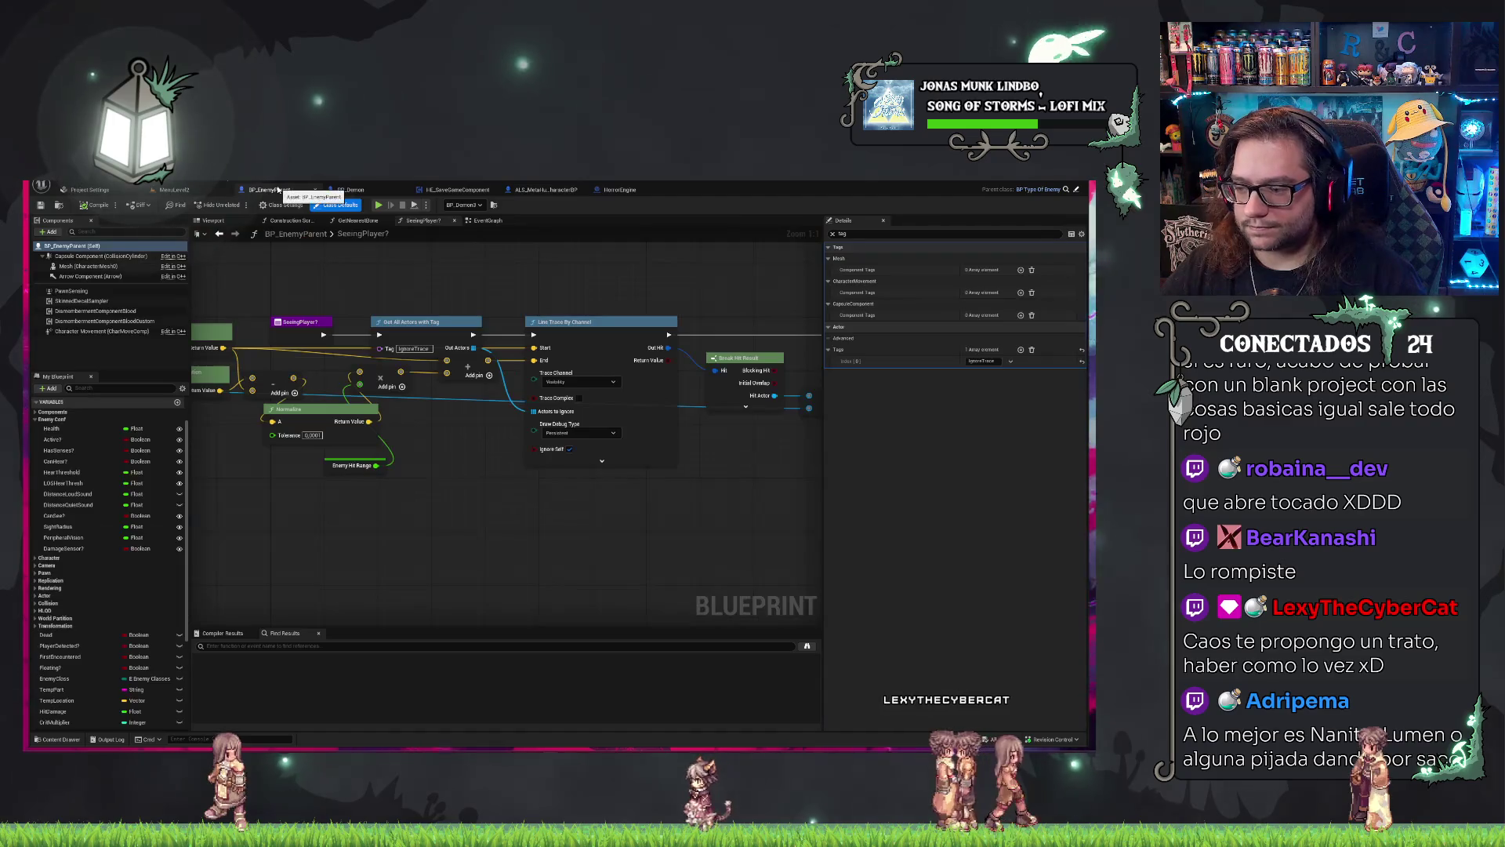
left_click(350, 189)
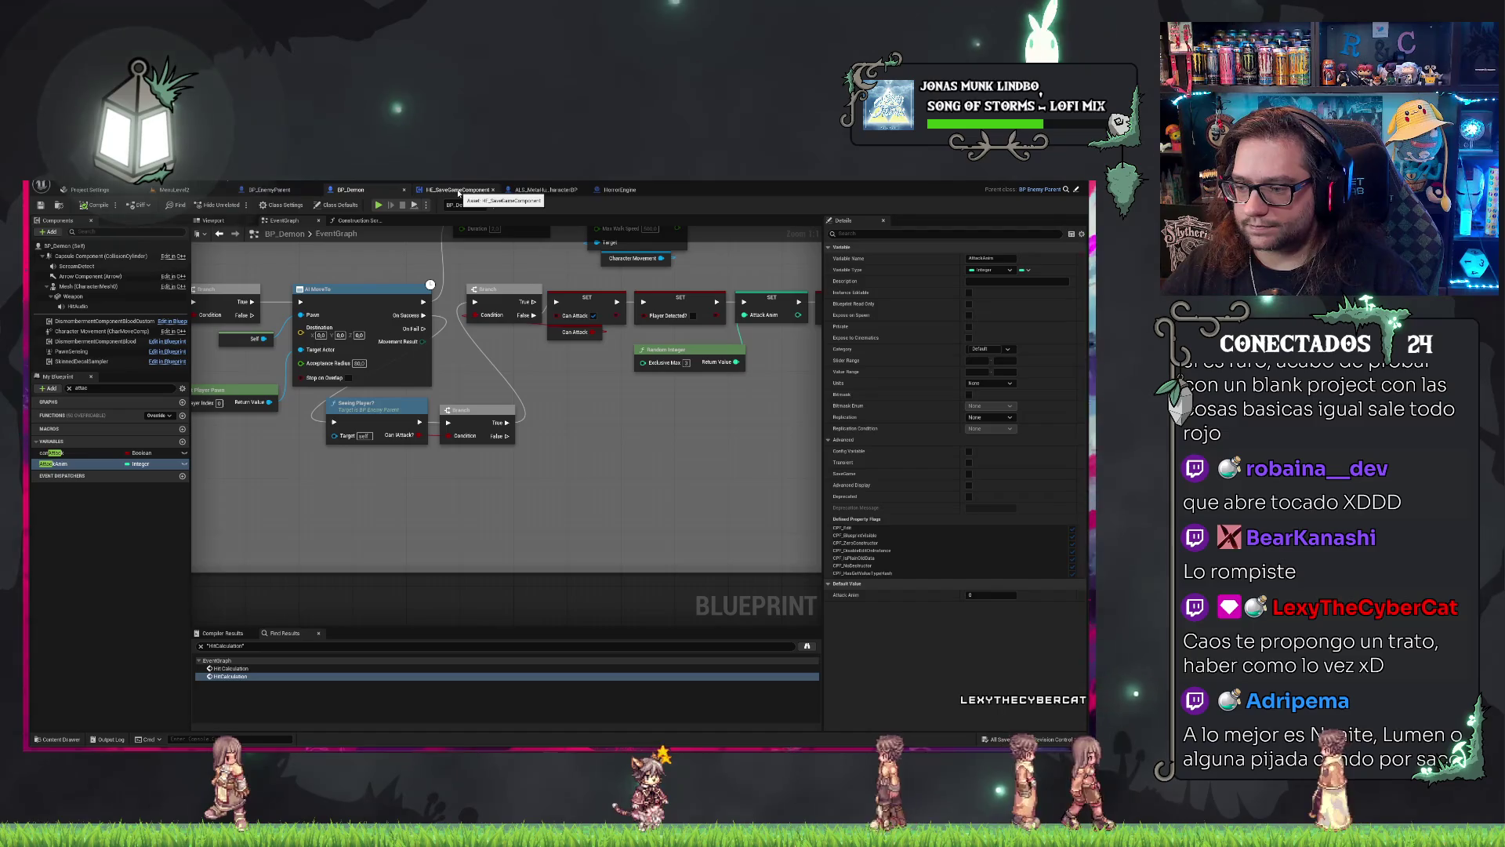
left_click(459, 191)
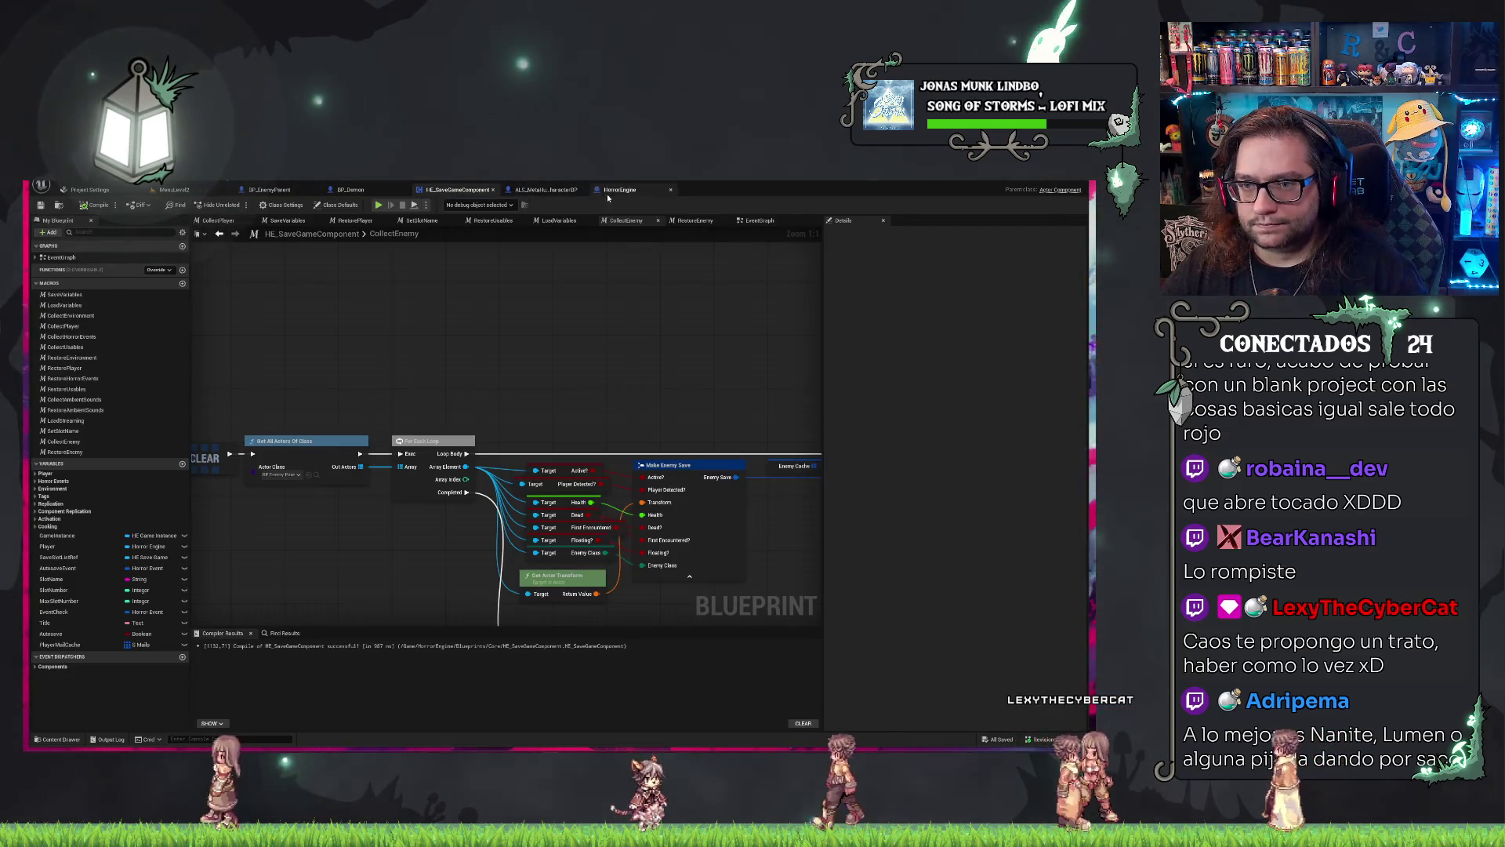
left_click(546, 190)
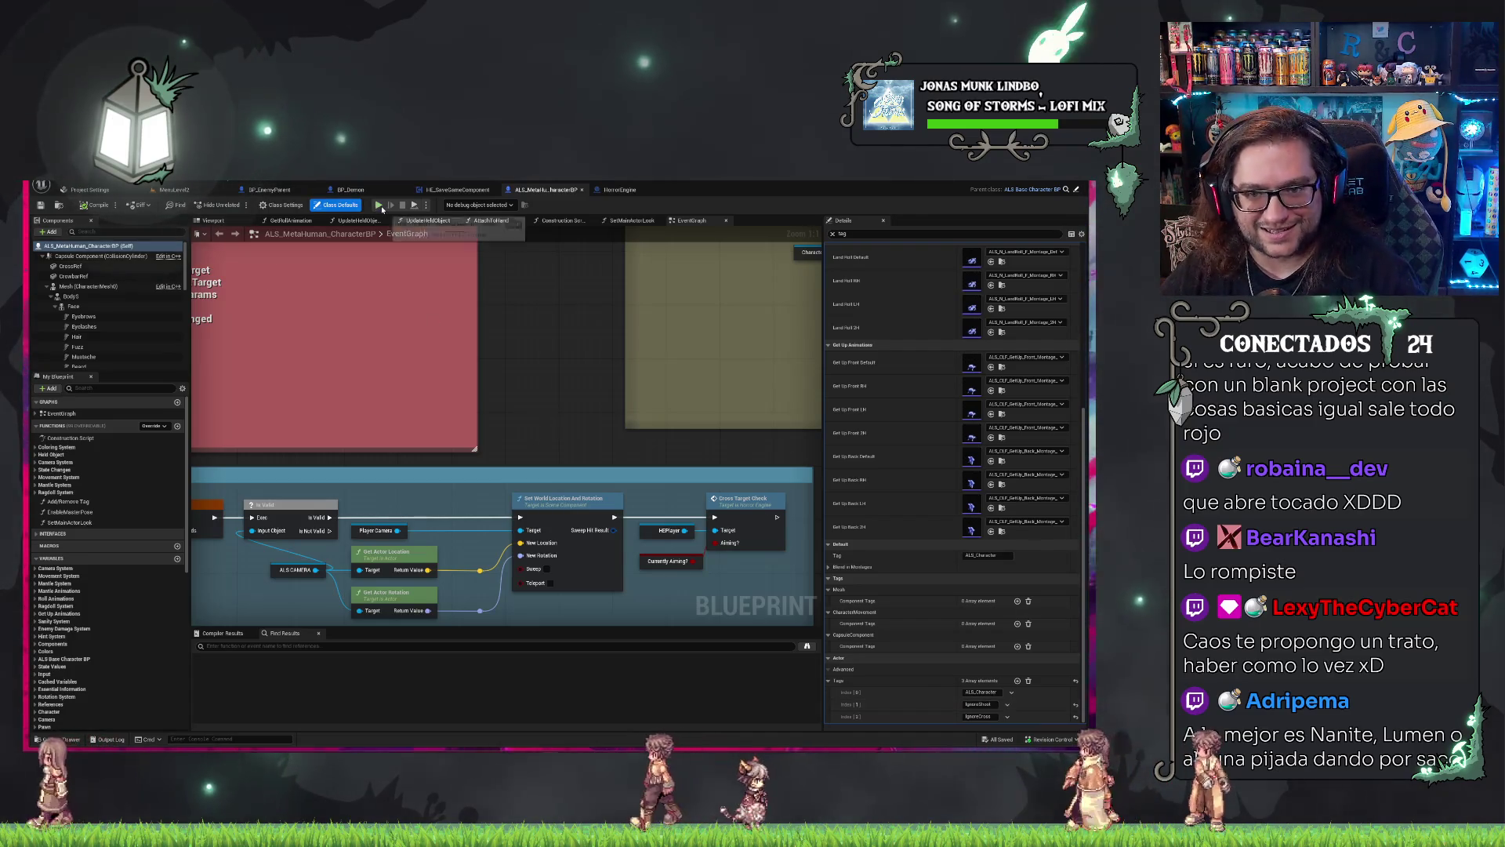
left_click(381, 207)
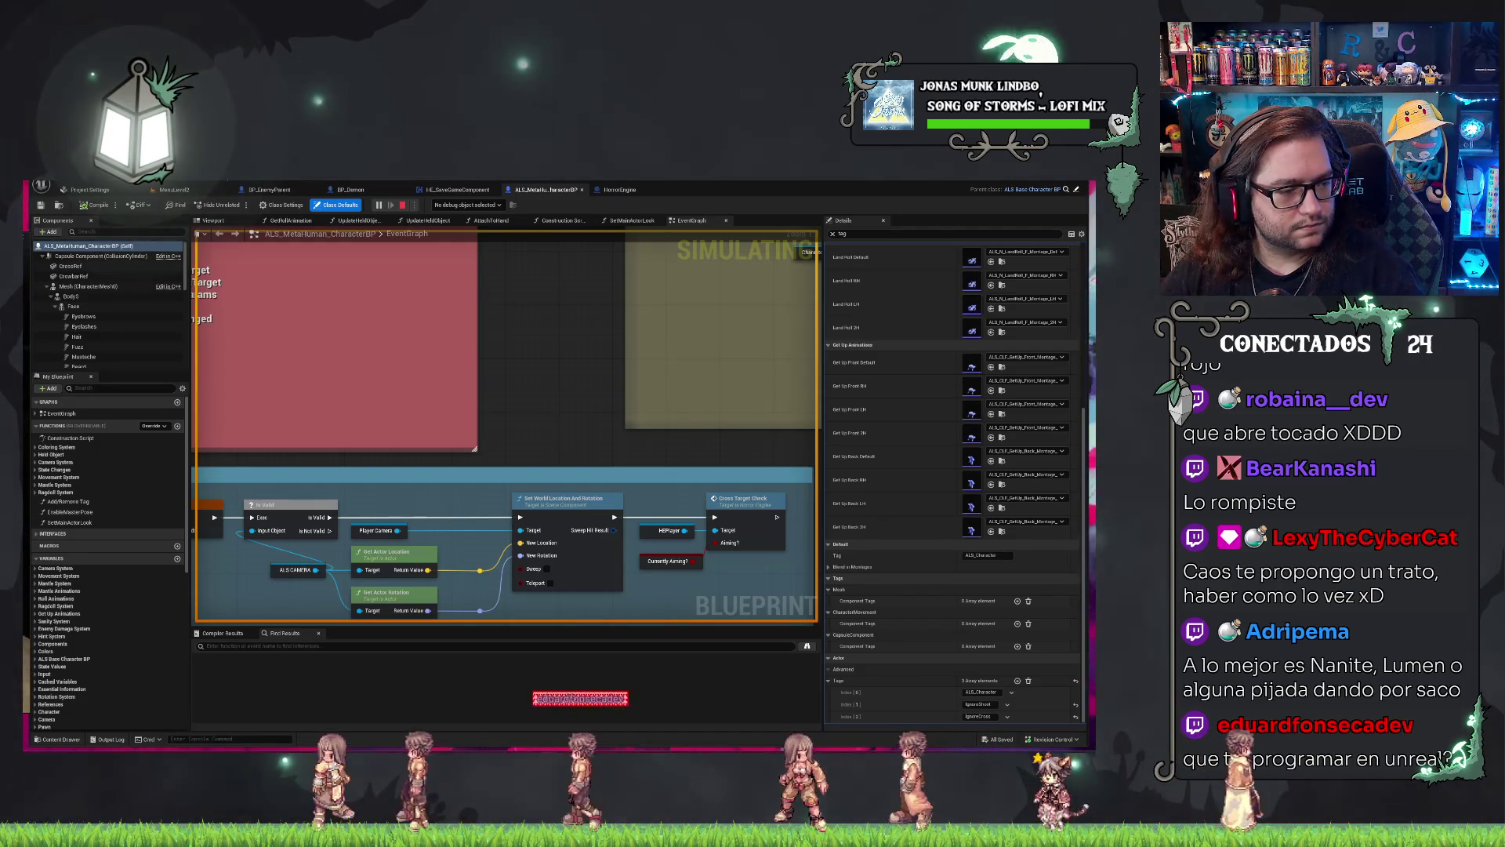
left_click(402, 205)
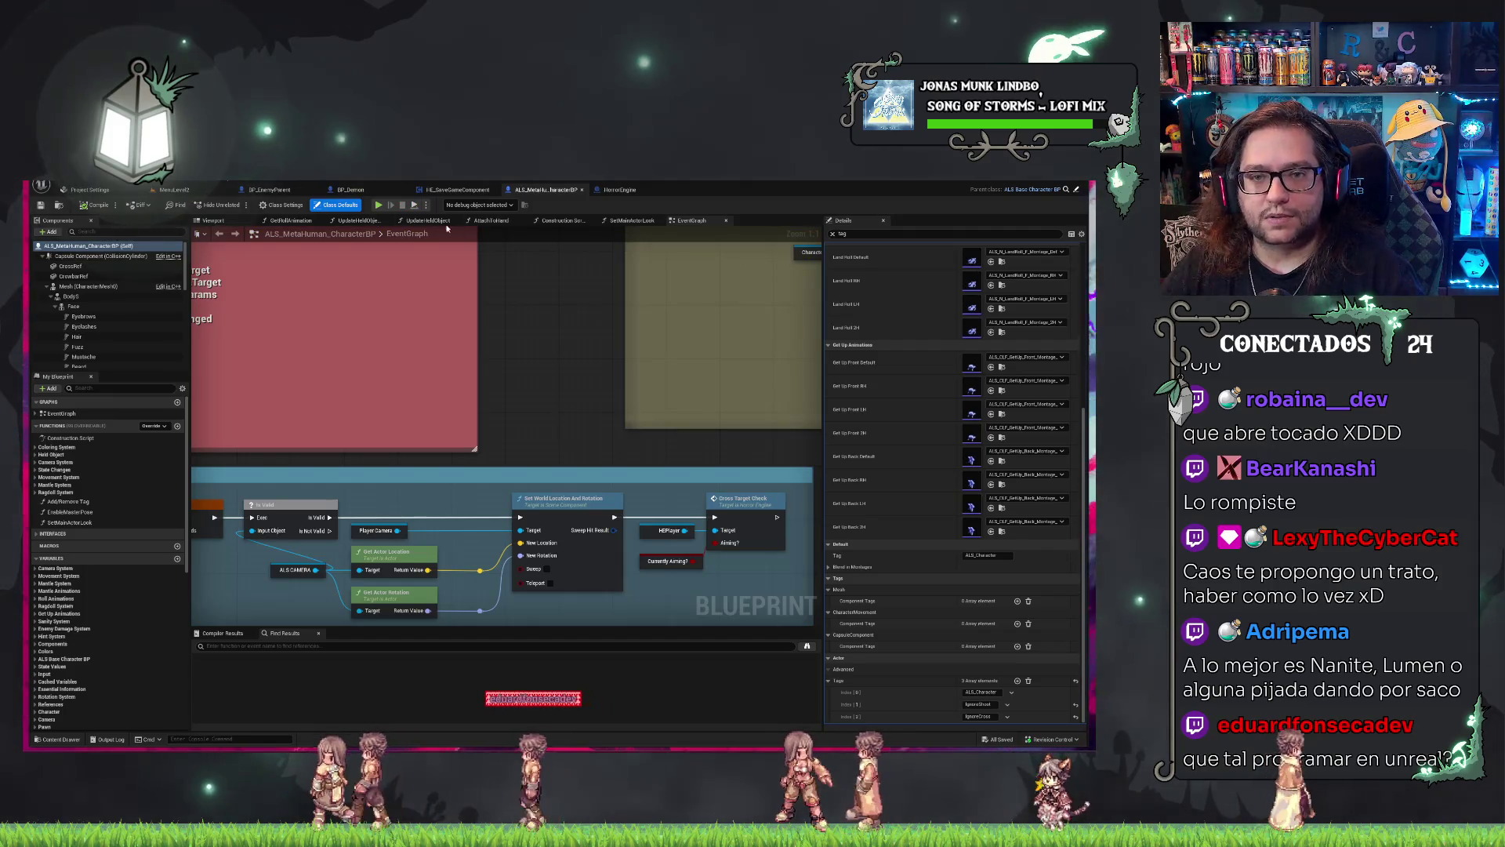
Give UDS_Occlusion_Volume a third actor tag, IgnoreShot, and save the MenuLevel2 map.
left_click(163, 193)
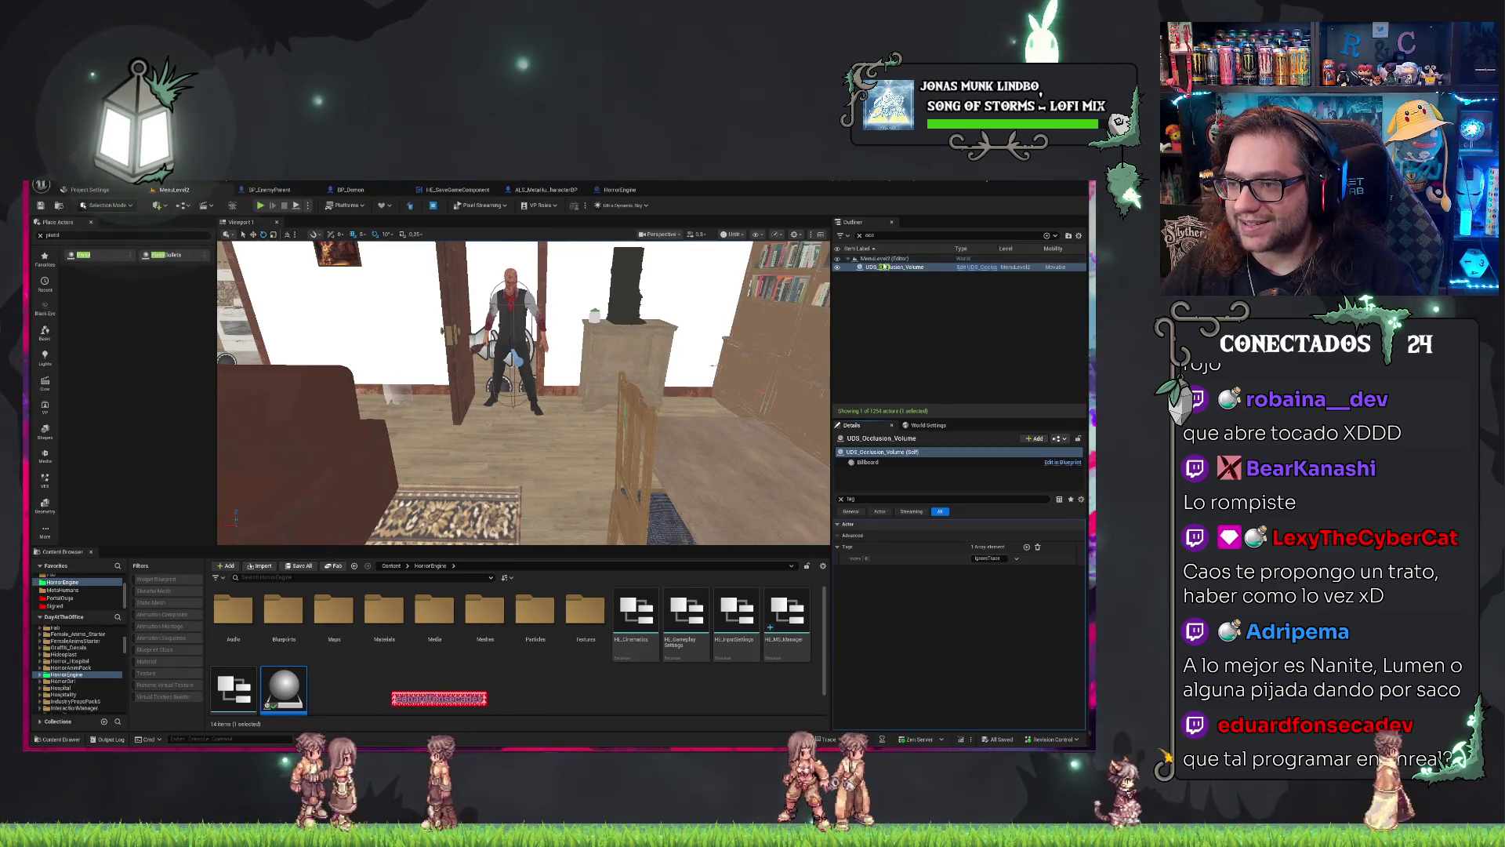
left_click(1027, 547)
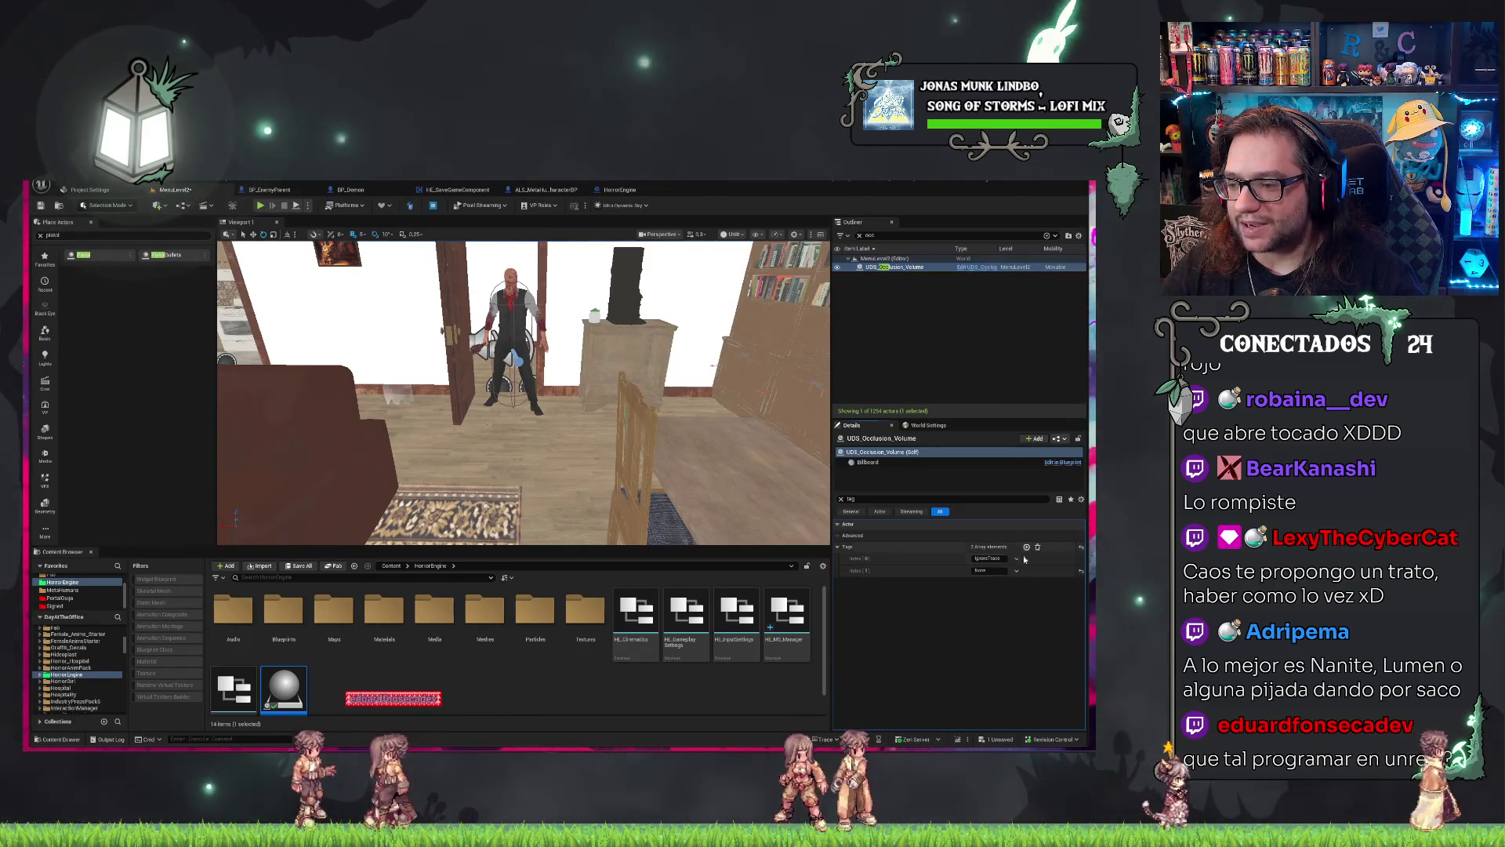
left_click(992, 571)
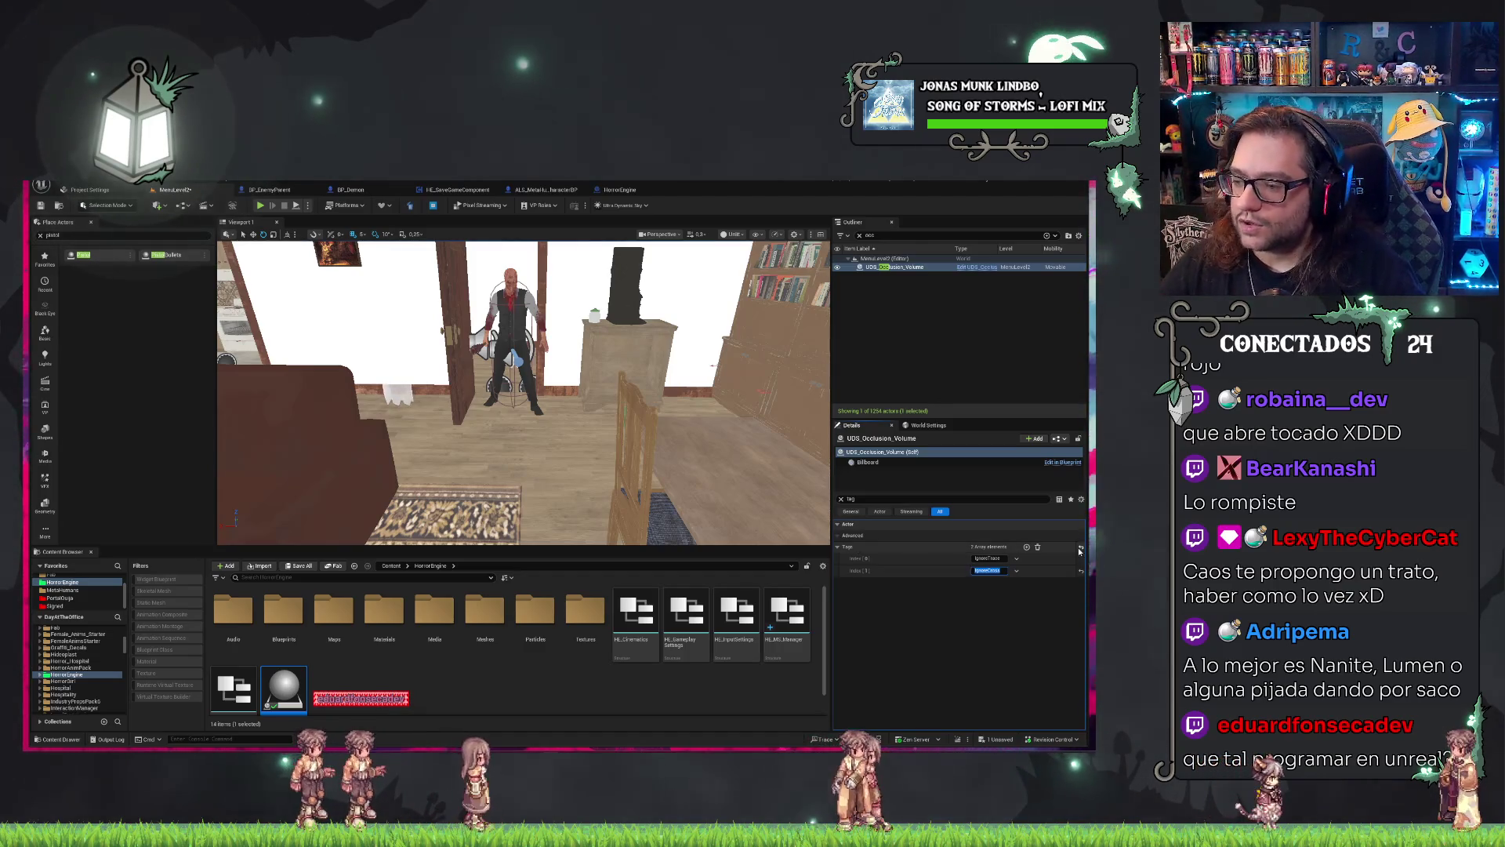
left_click(1027, 547)
left_click(984, 582)
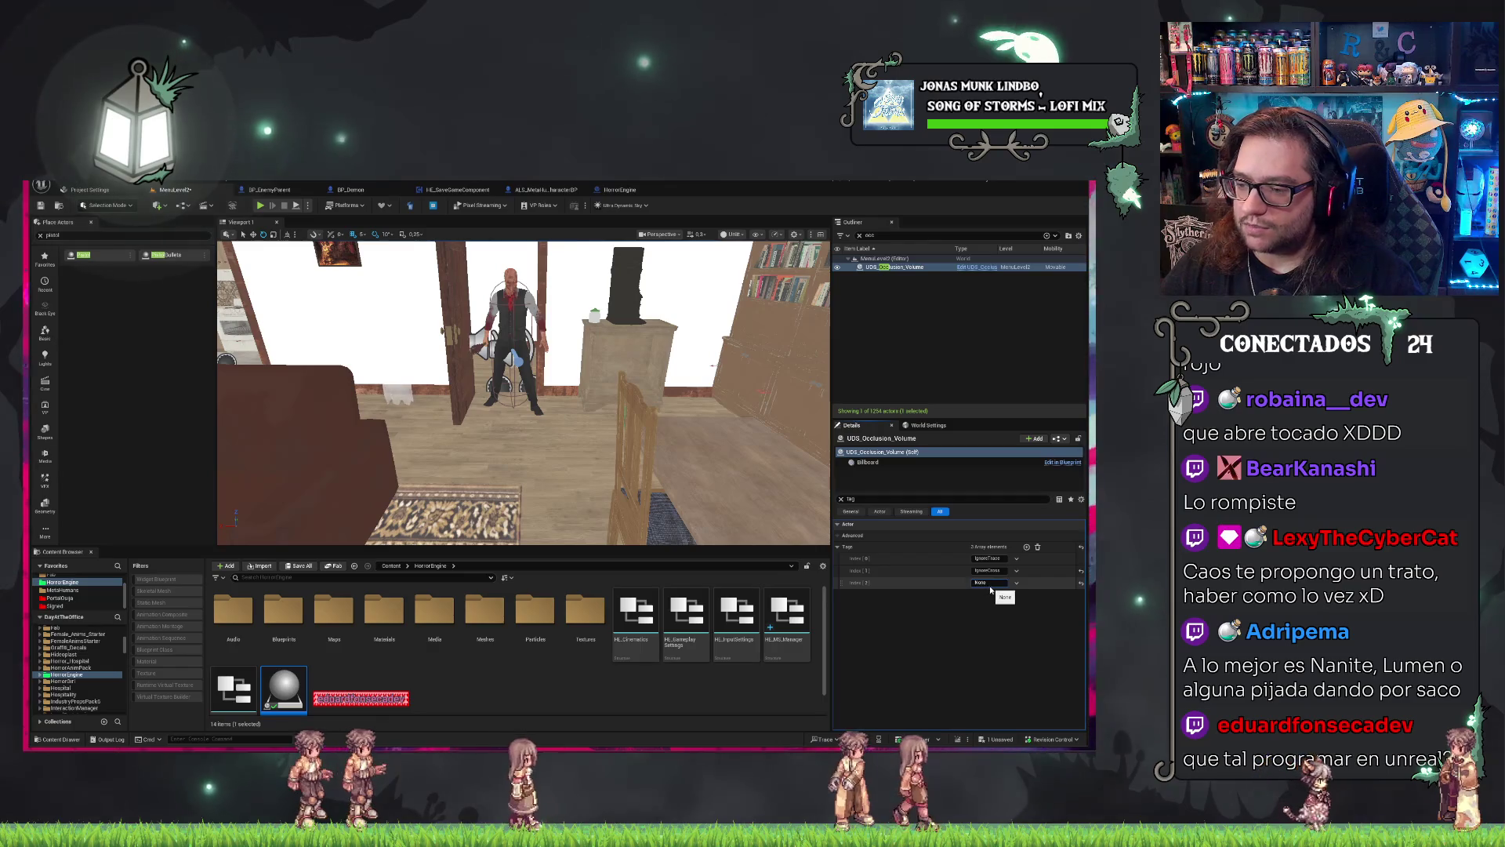
type("Ig")
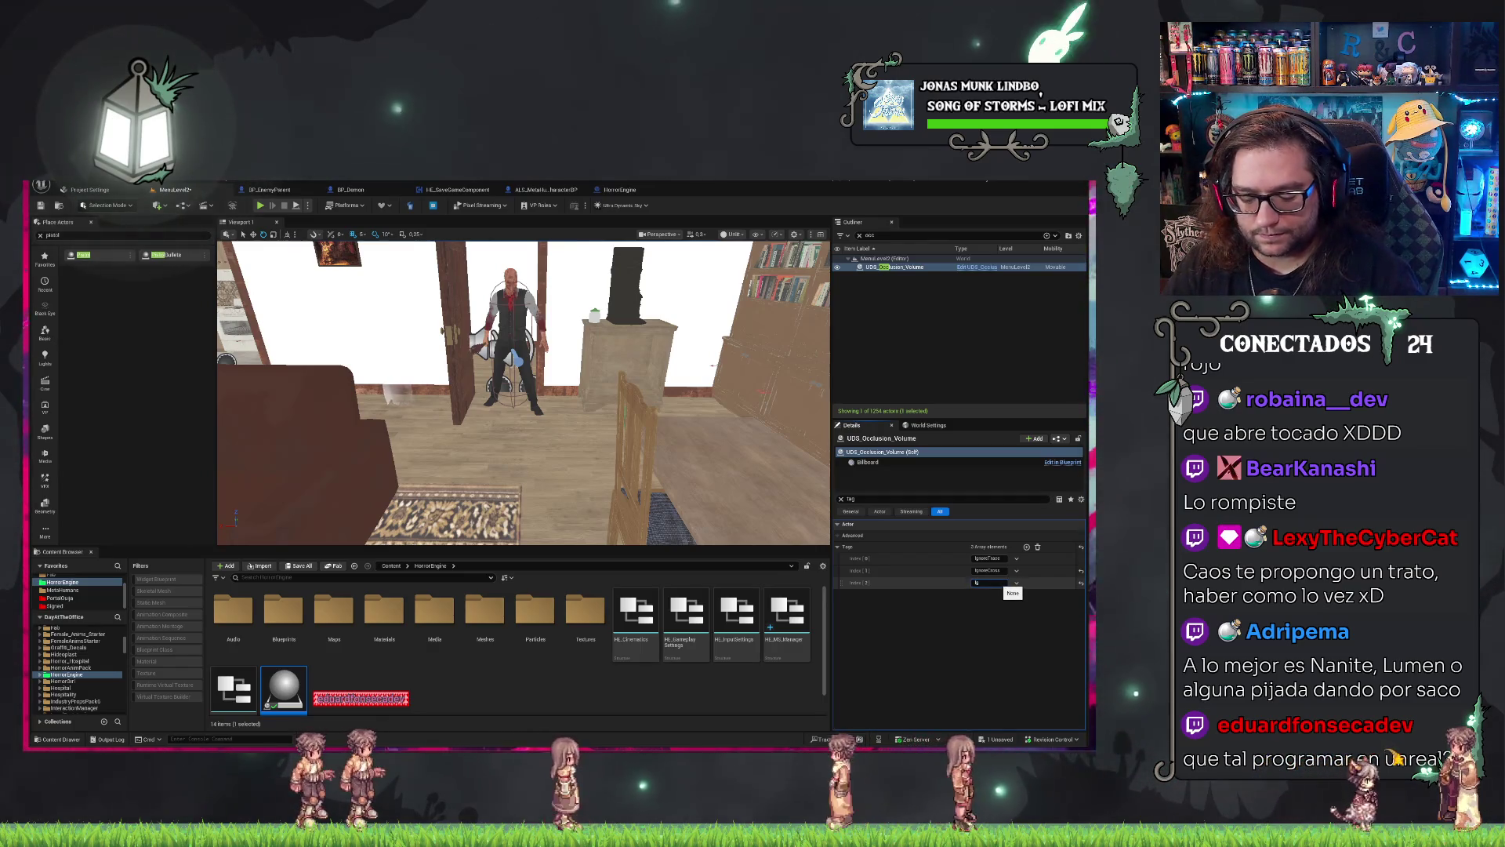
type("noreShoot")
key("Return")
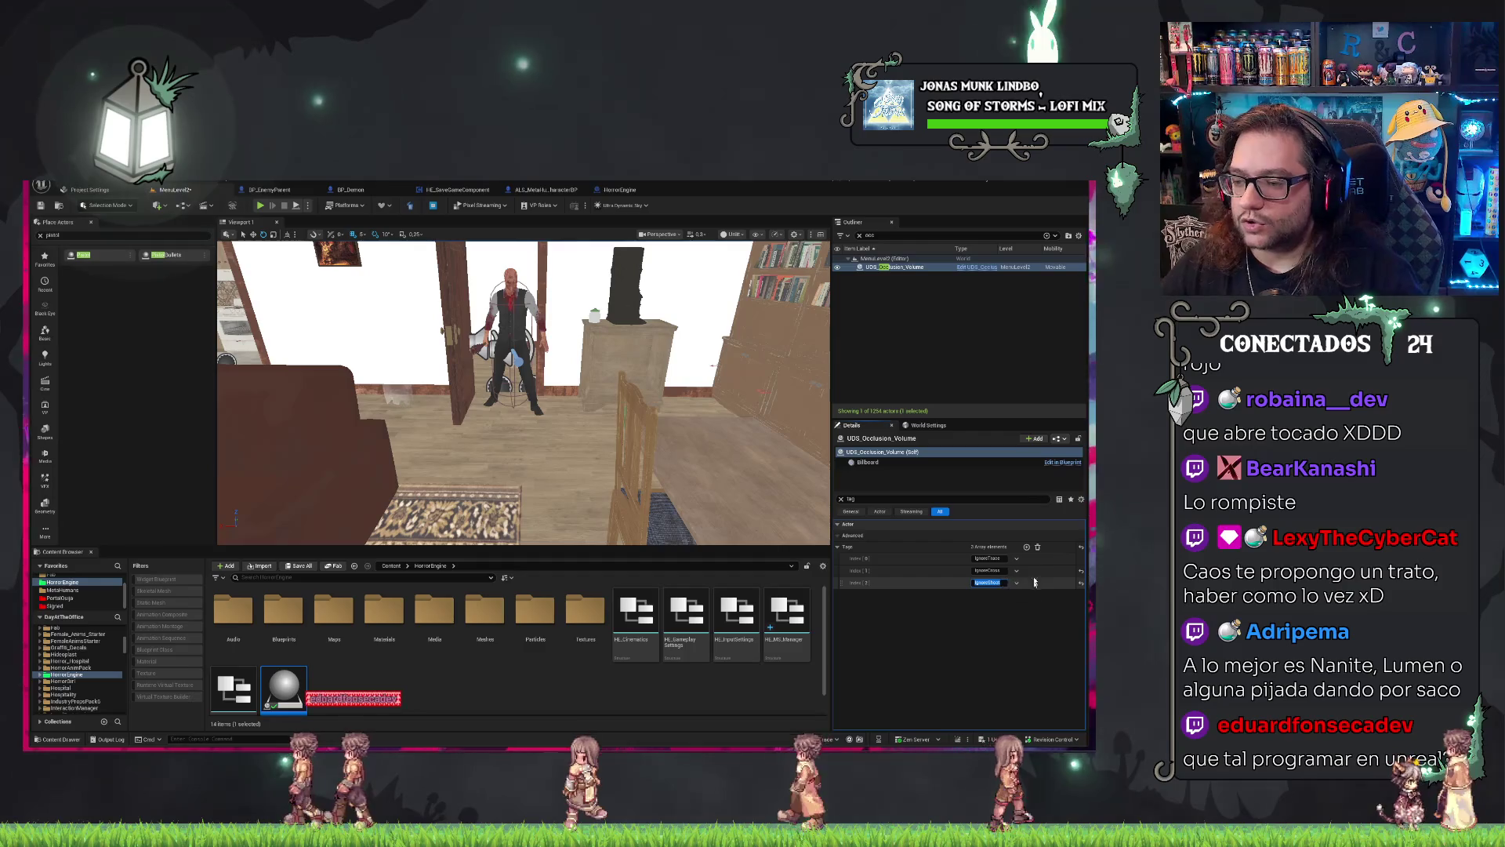
key("ctrl+s")
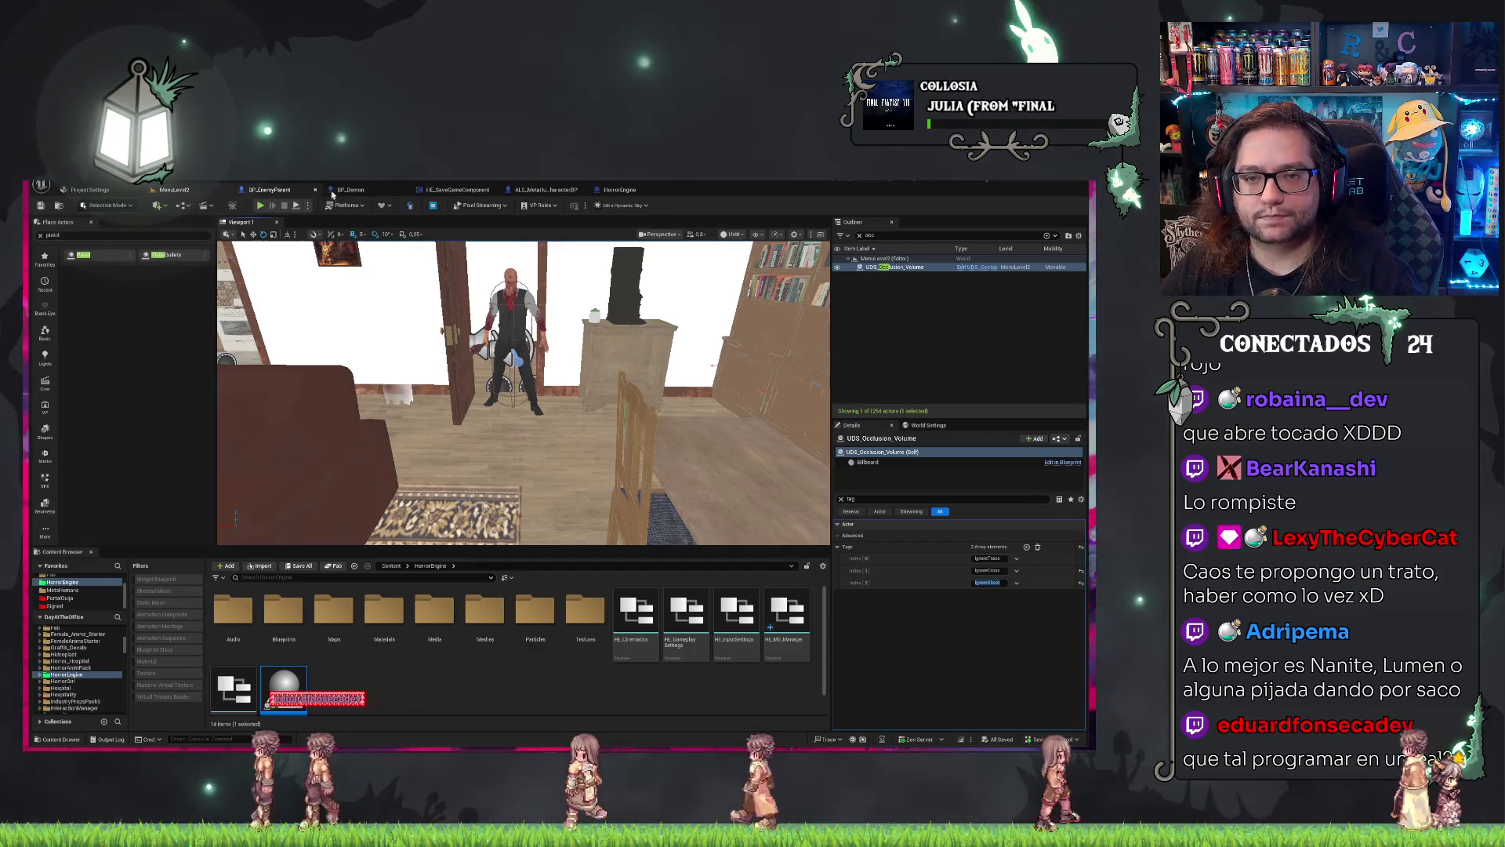
left_click(285, 191)
Delete the extra tags from ALS_MetaHuman_CharacterBP, keeping only ALS_Character, then compile and save.
left_click(546, 190)
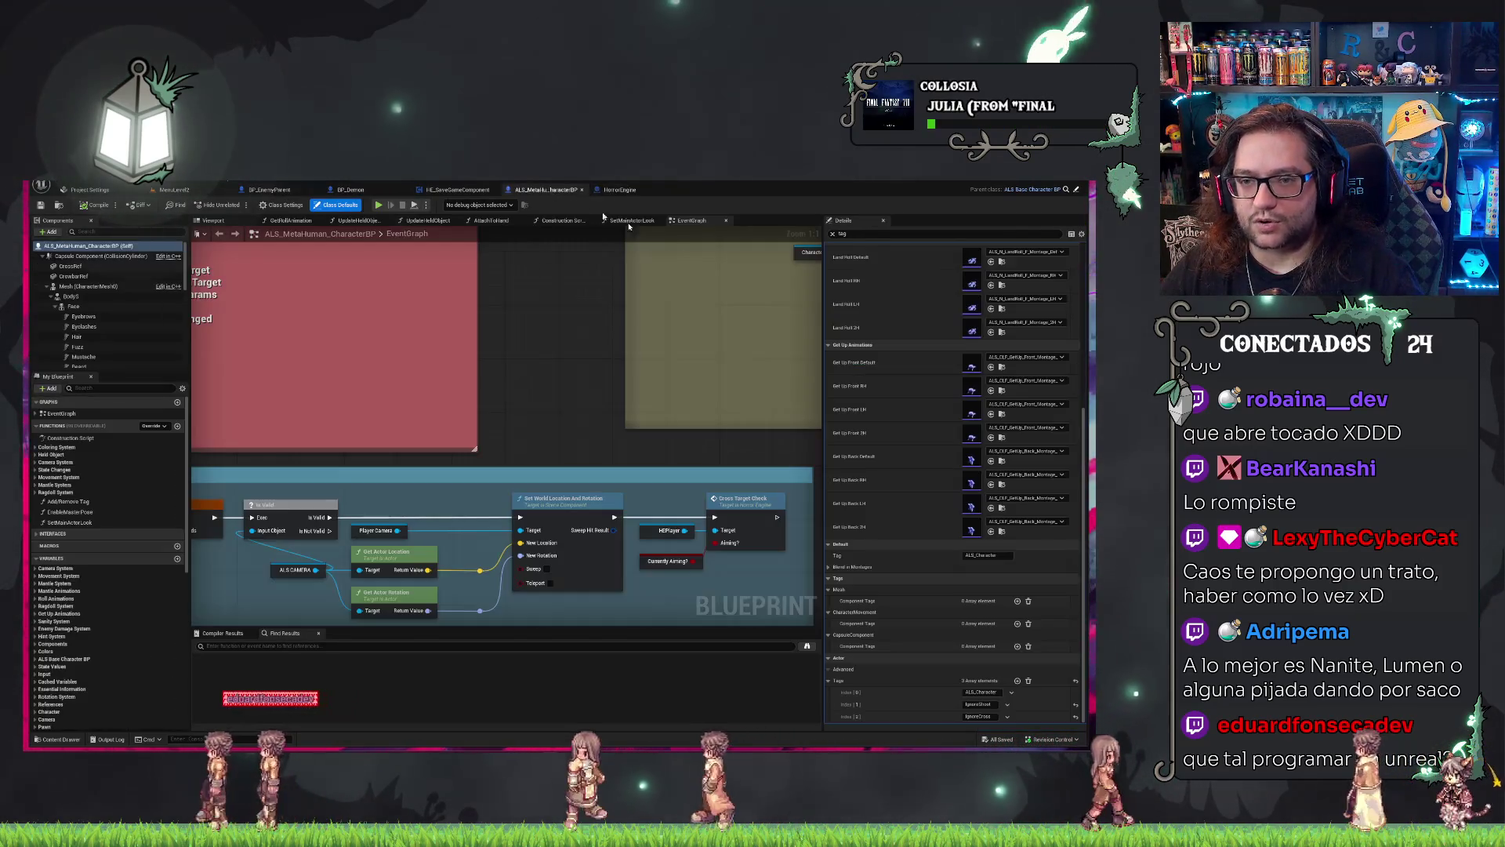
left_click(1008, 716)
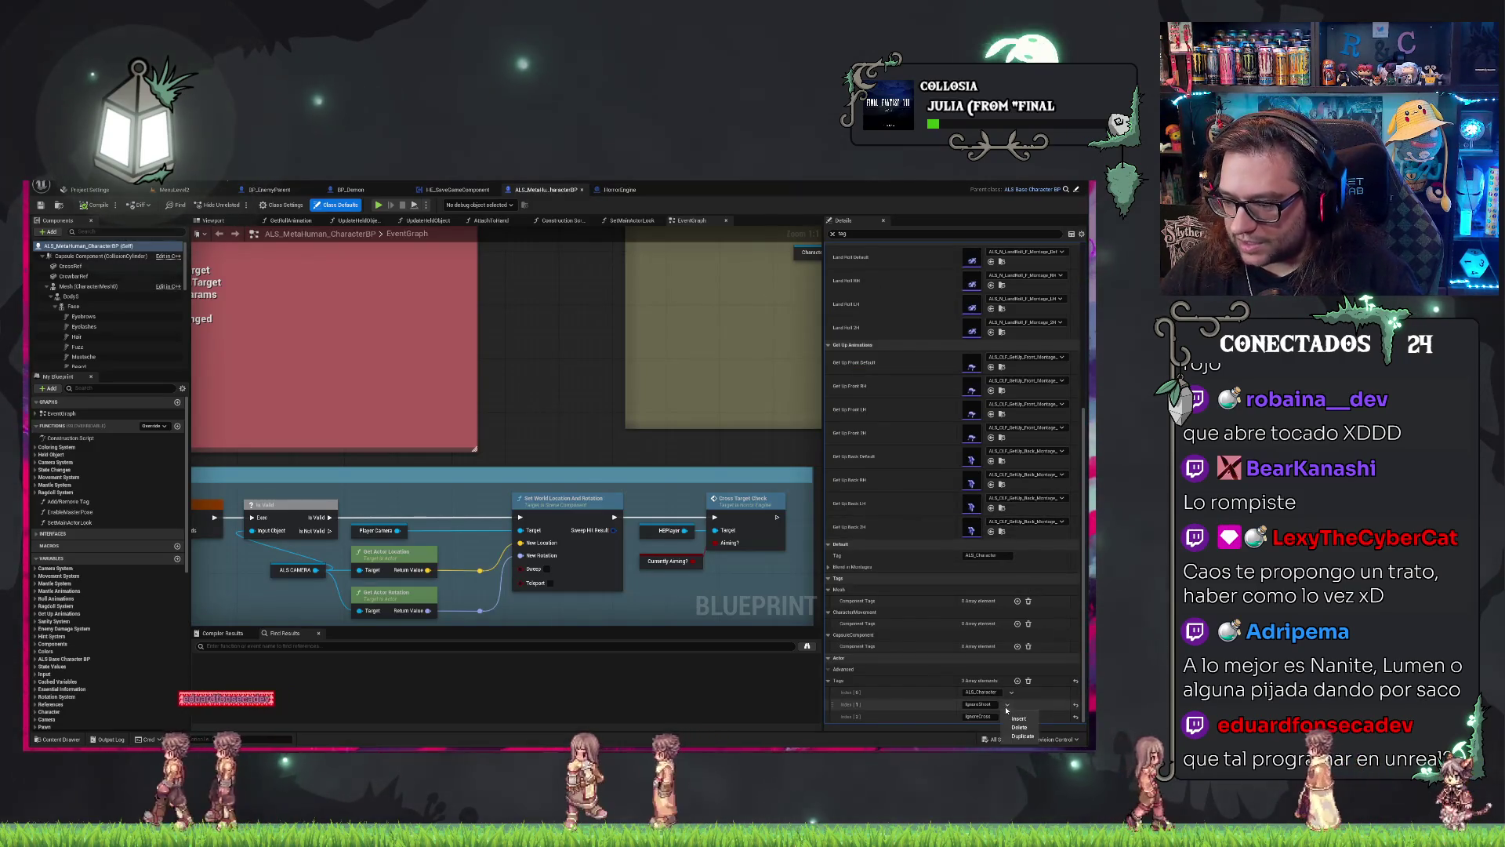
left_click(1020, 728)
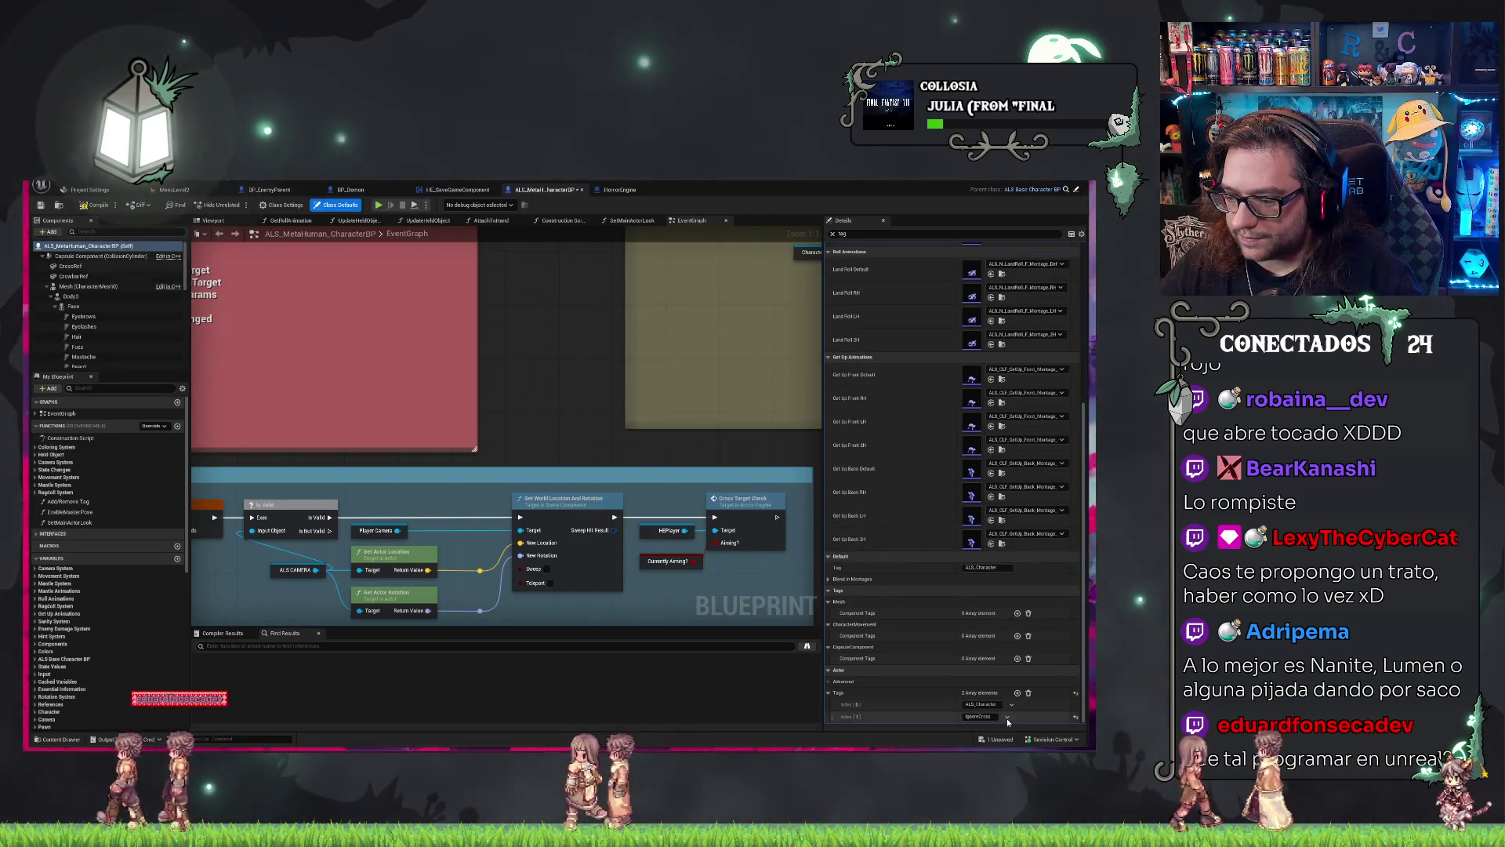
left_click(1007, 717)
left_click(1028, 695)
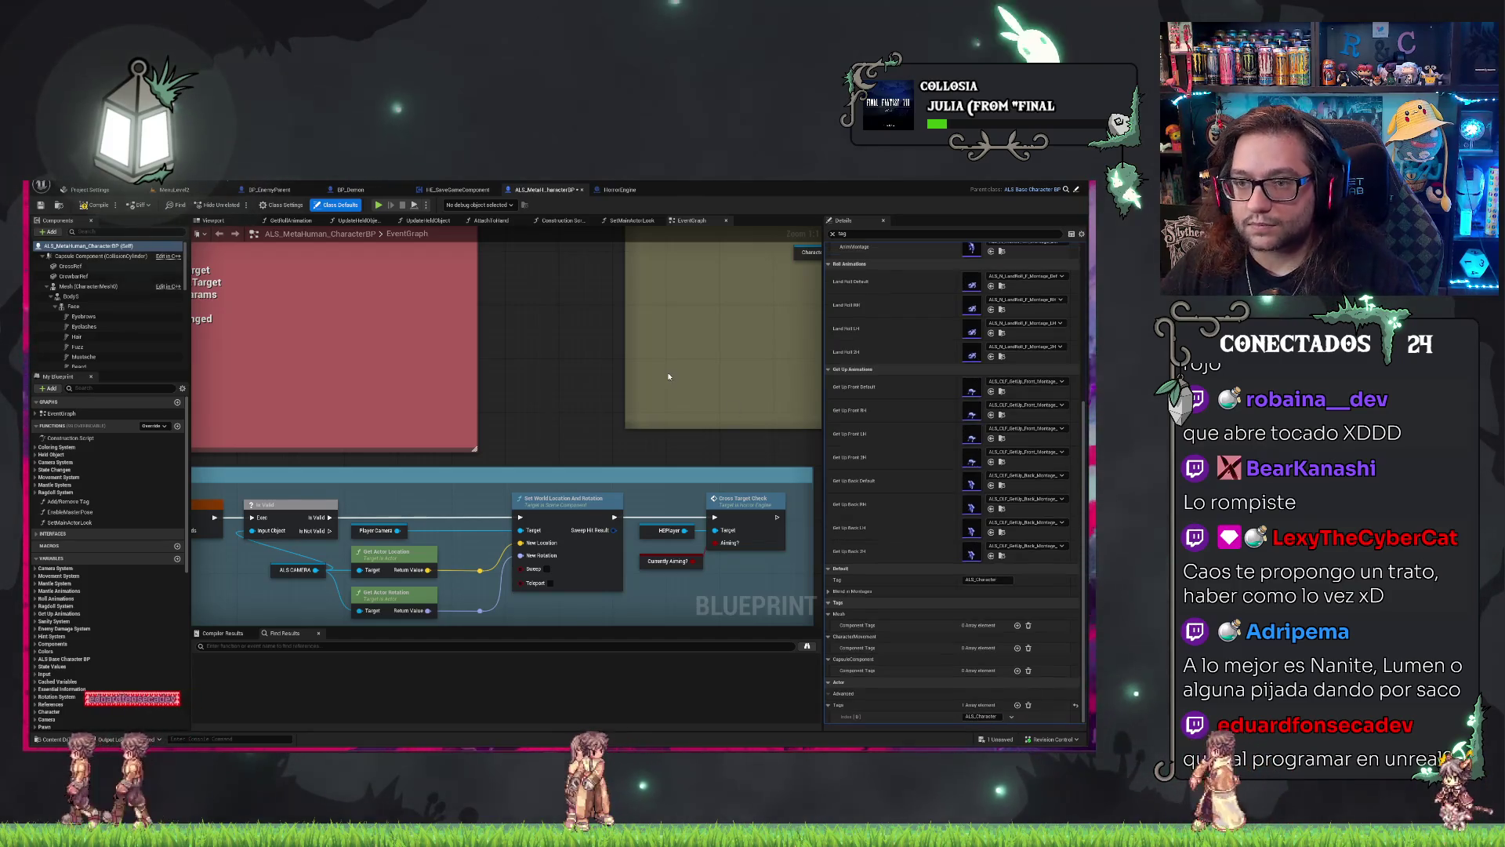
key("ctrl+s")
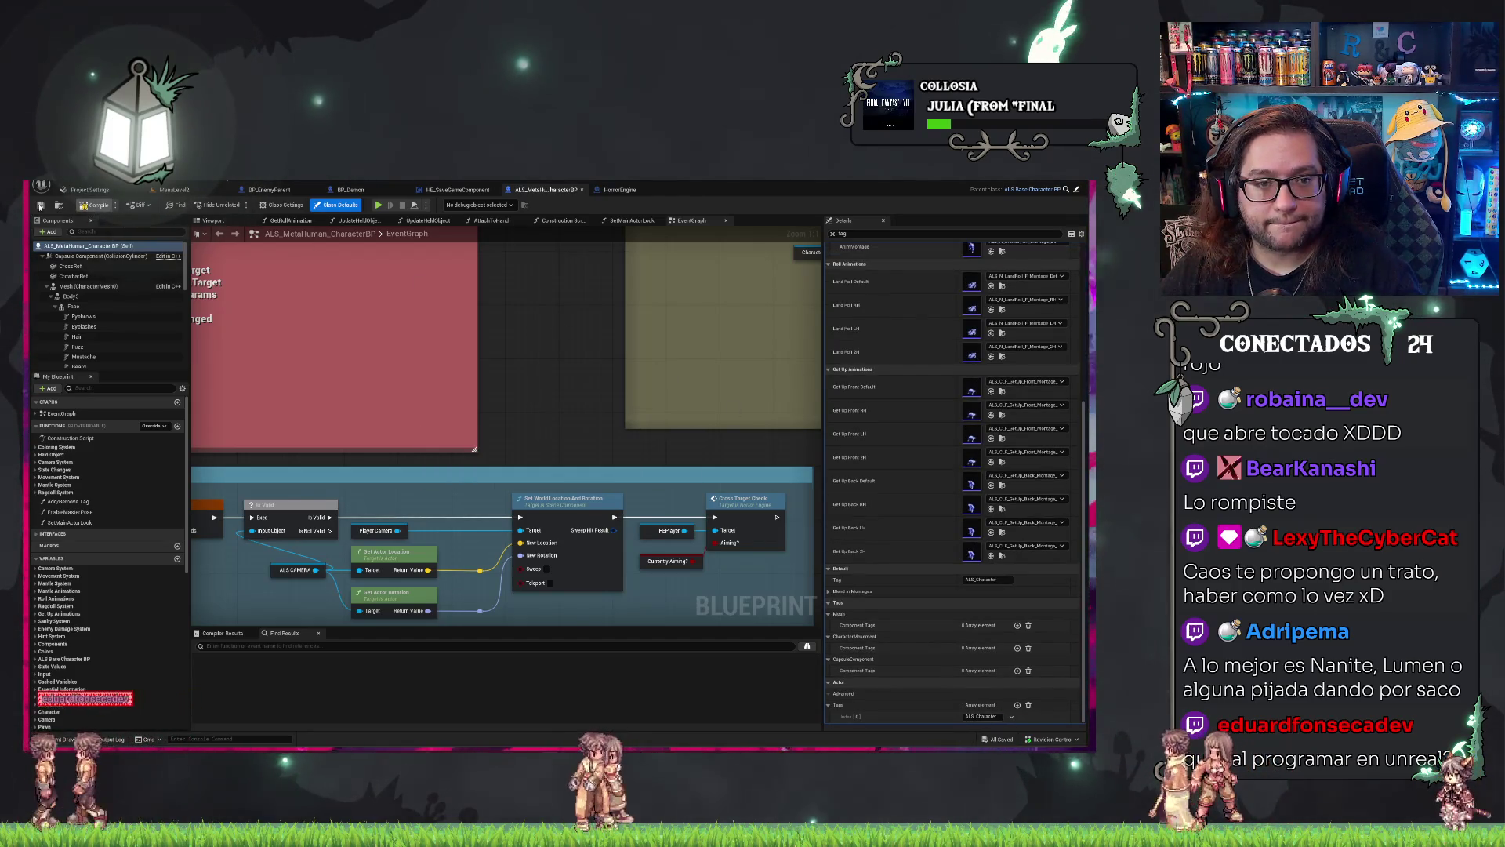
left_click(39, 206)
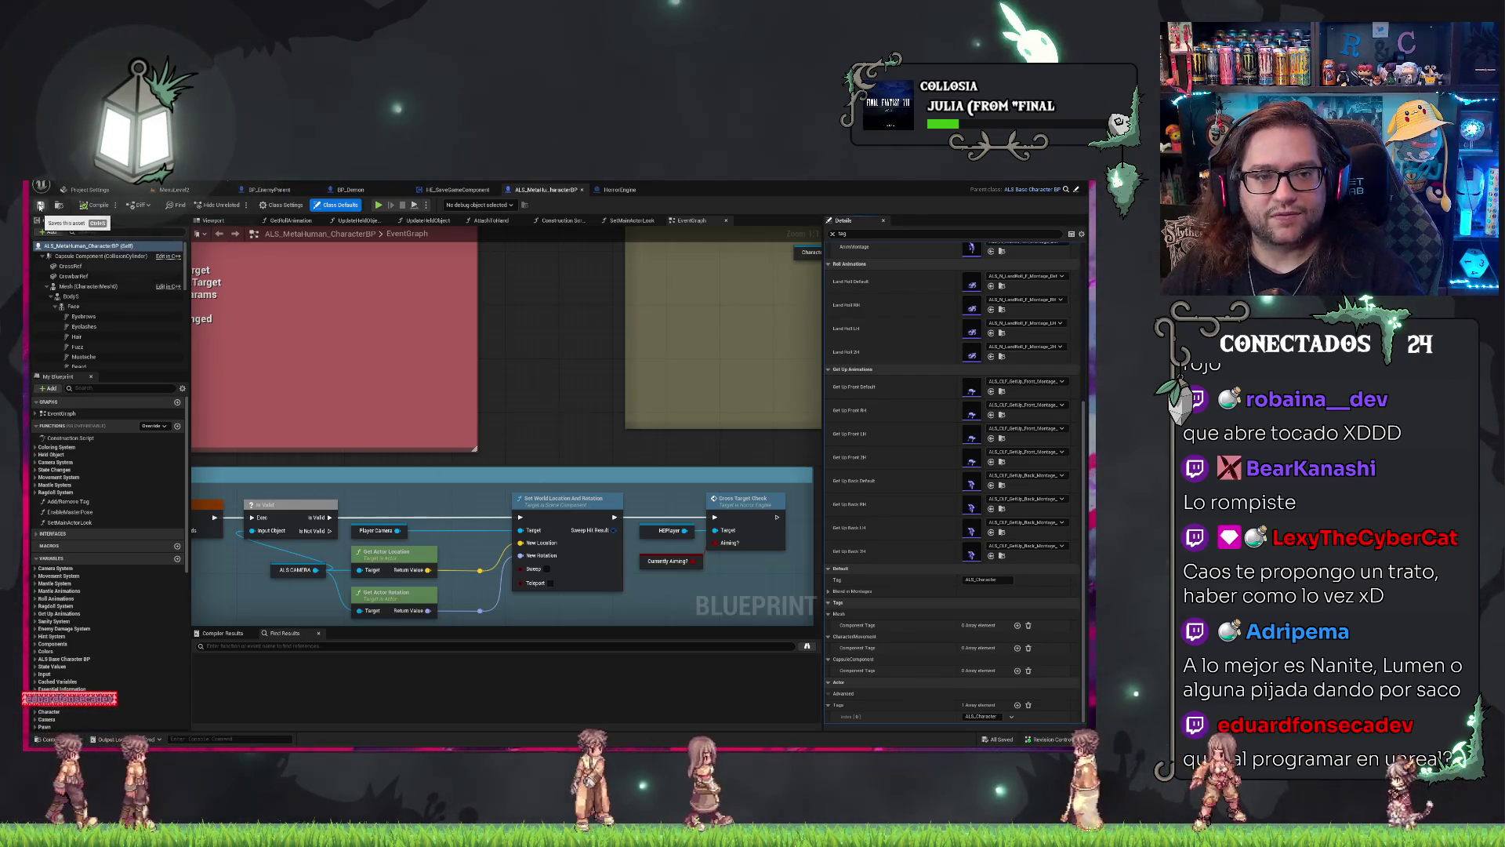
left_click(40, 206)
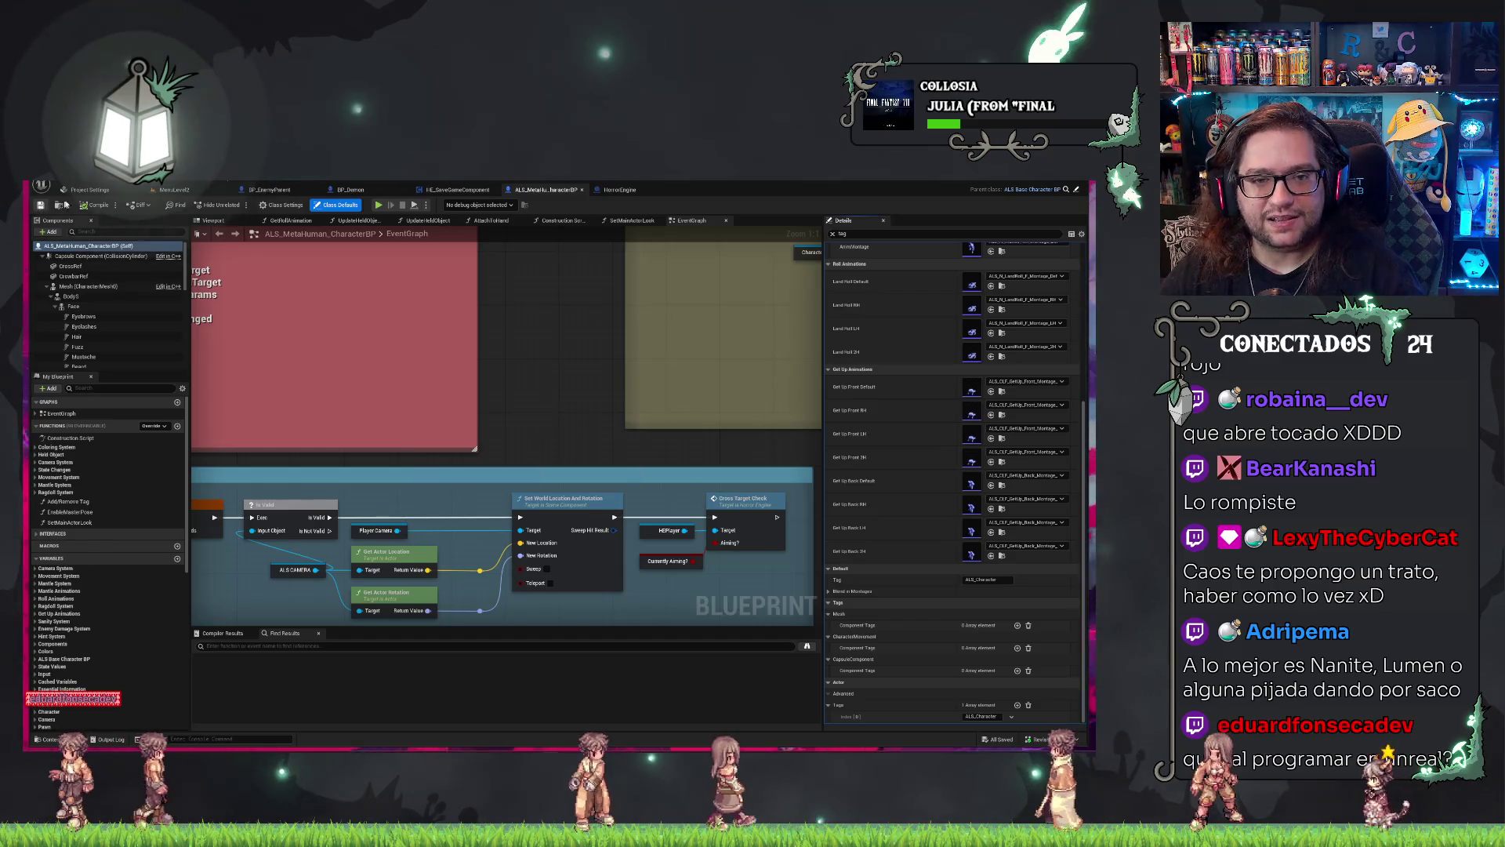
Play MenuLevel2 via NUEVA PARTIDA and switch the game view to shader complexity.
left_click(170, 192)
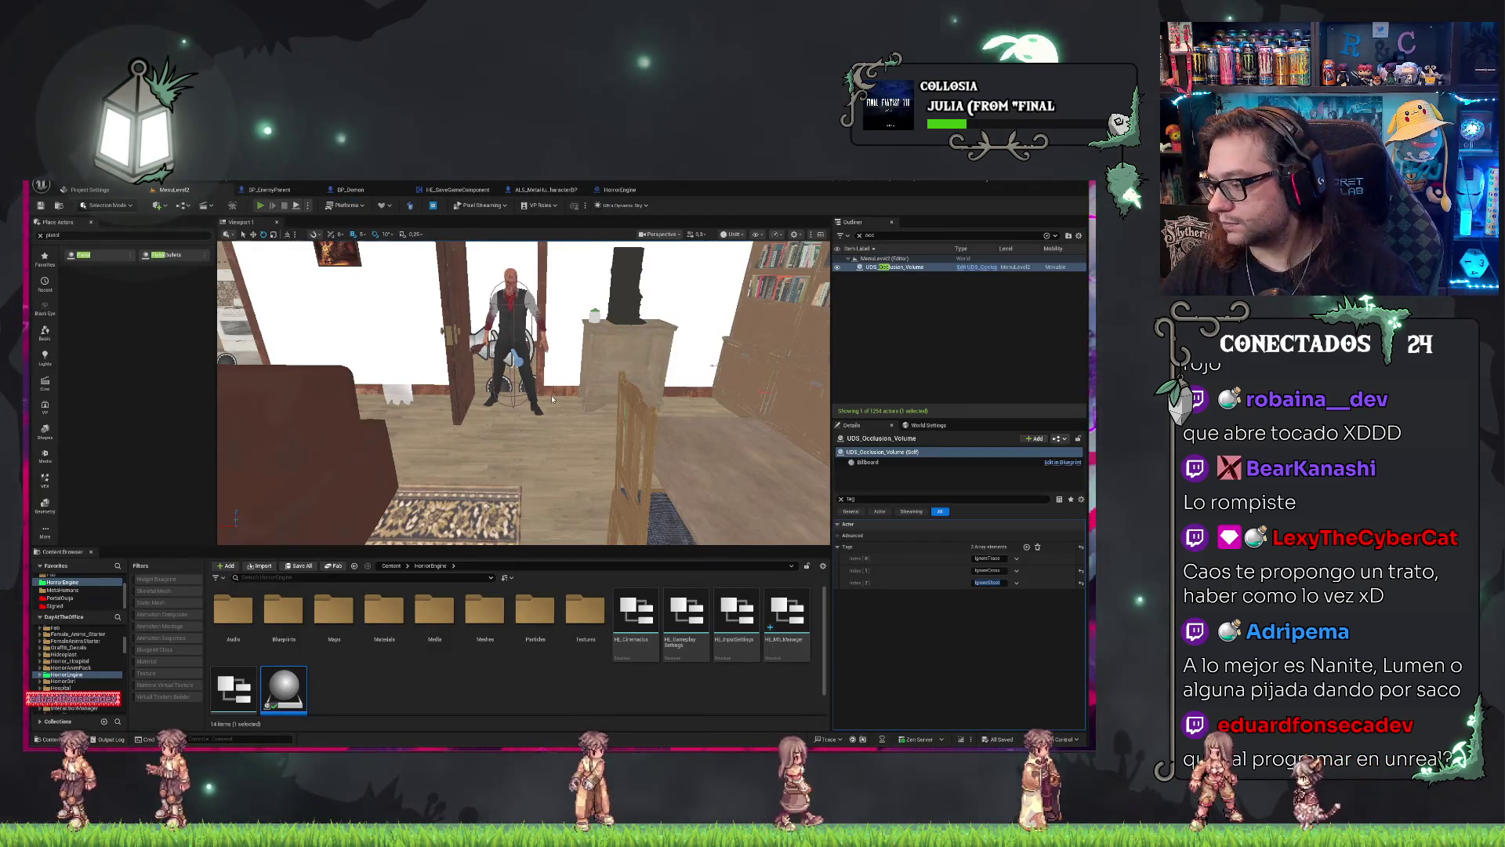
key("alt+p")
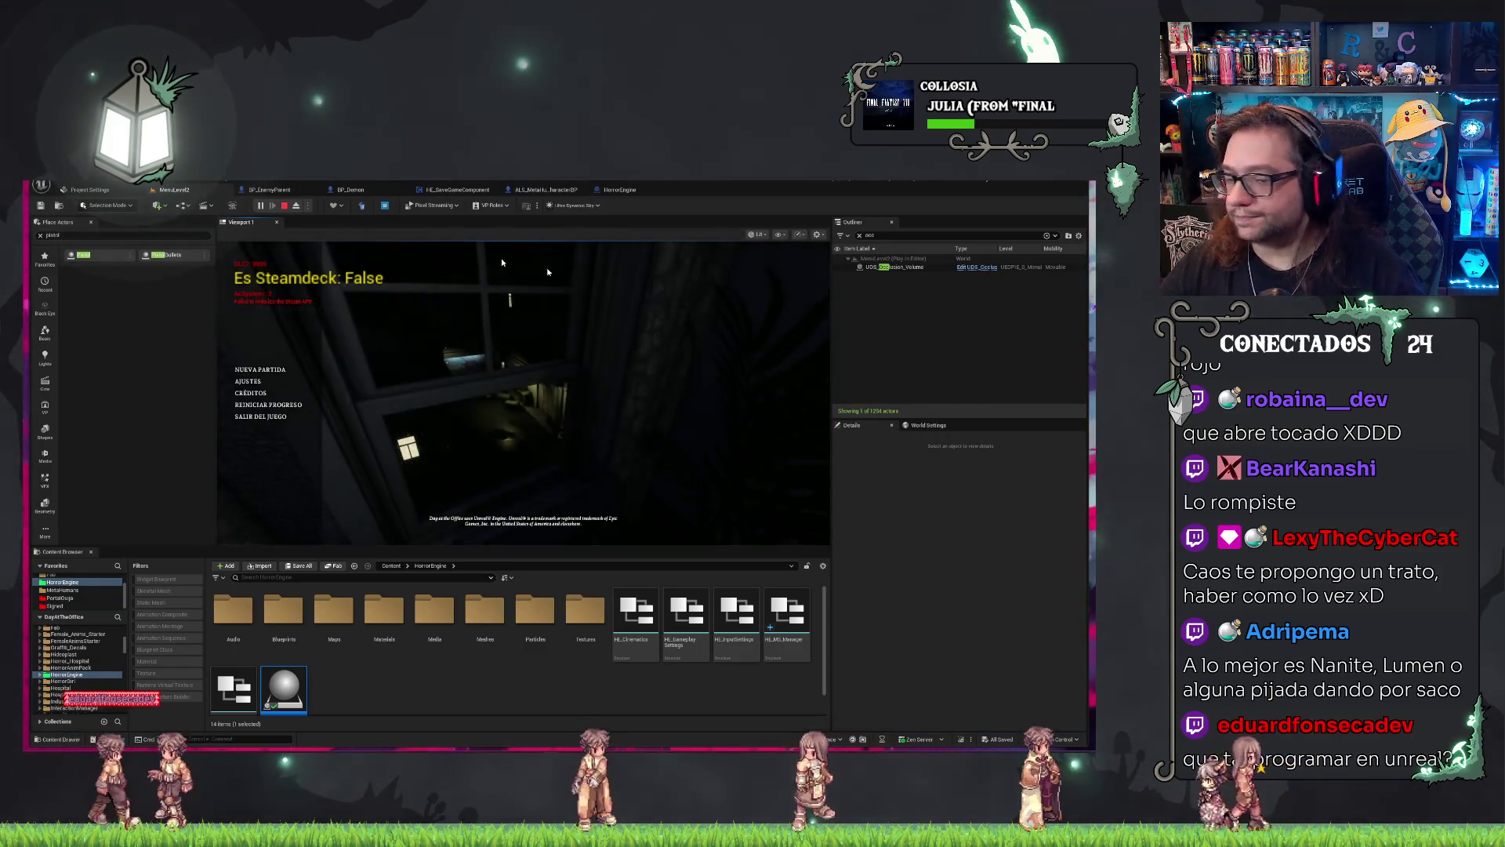
left_click(267, 370)
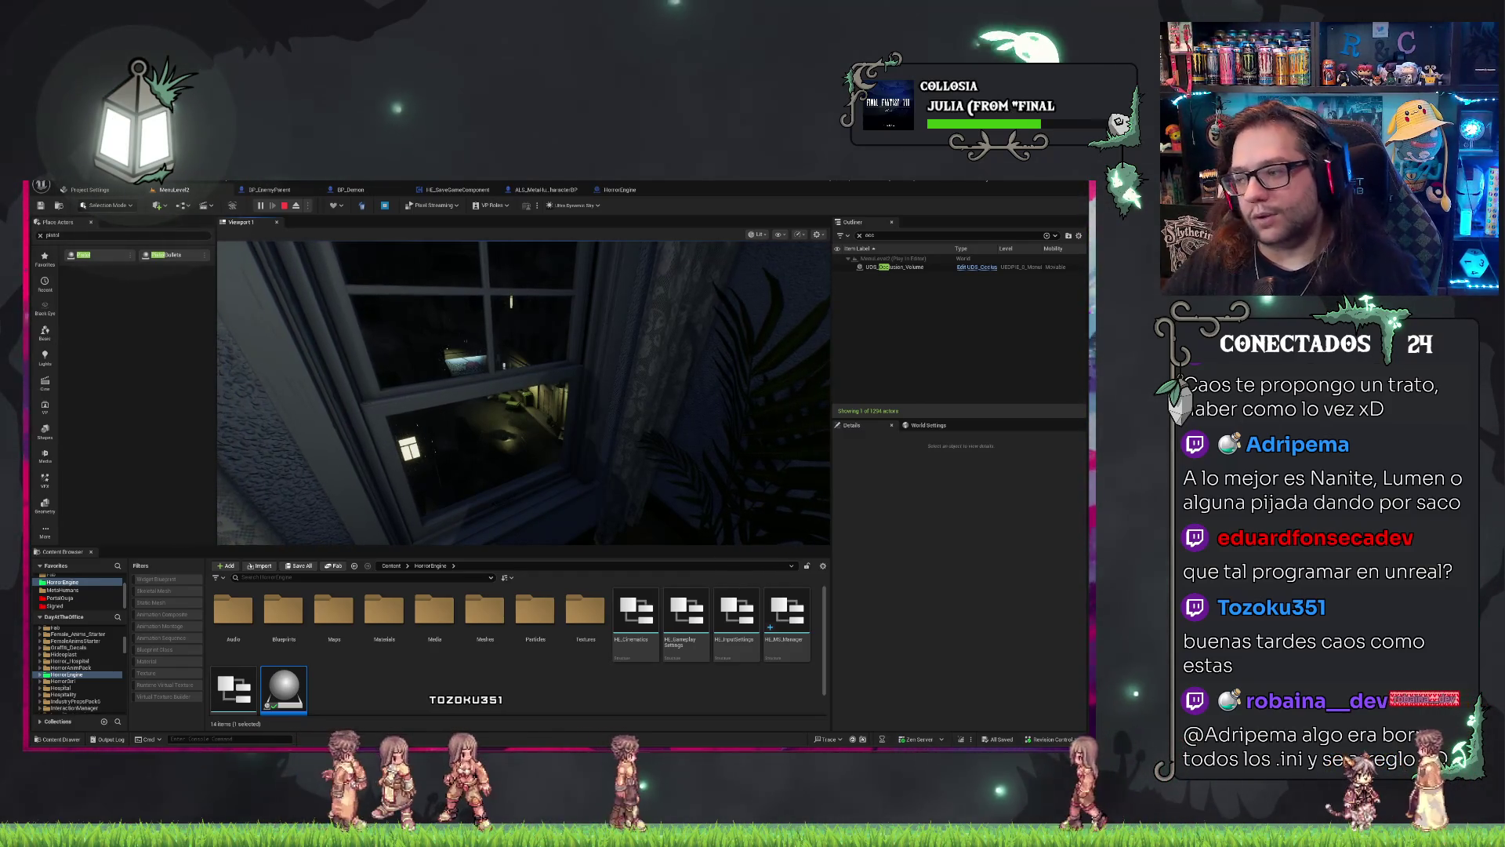
left_click(647, 442)
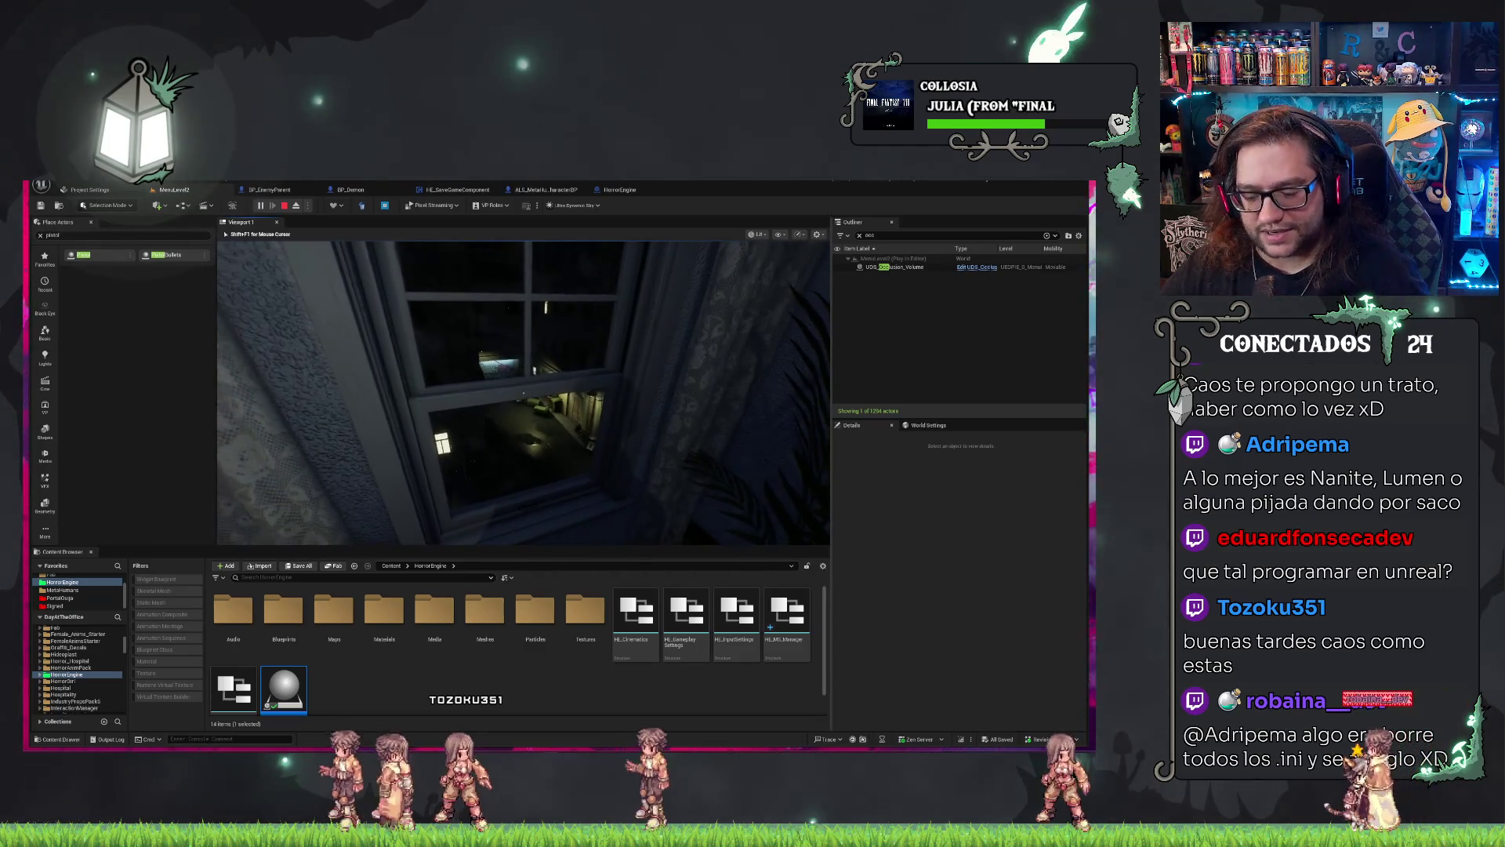
key("F5")
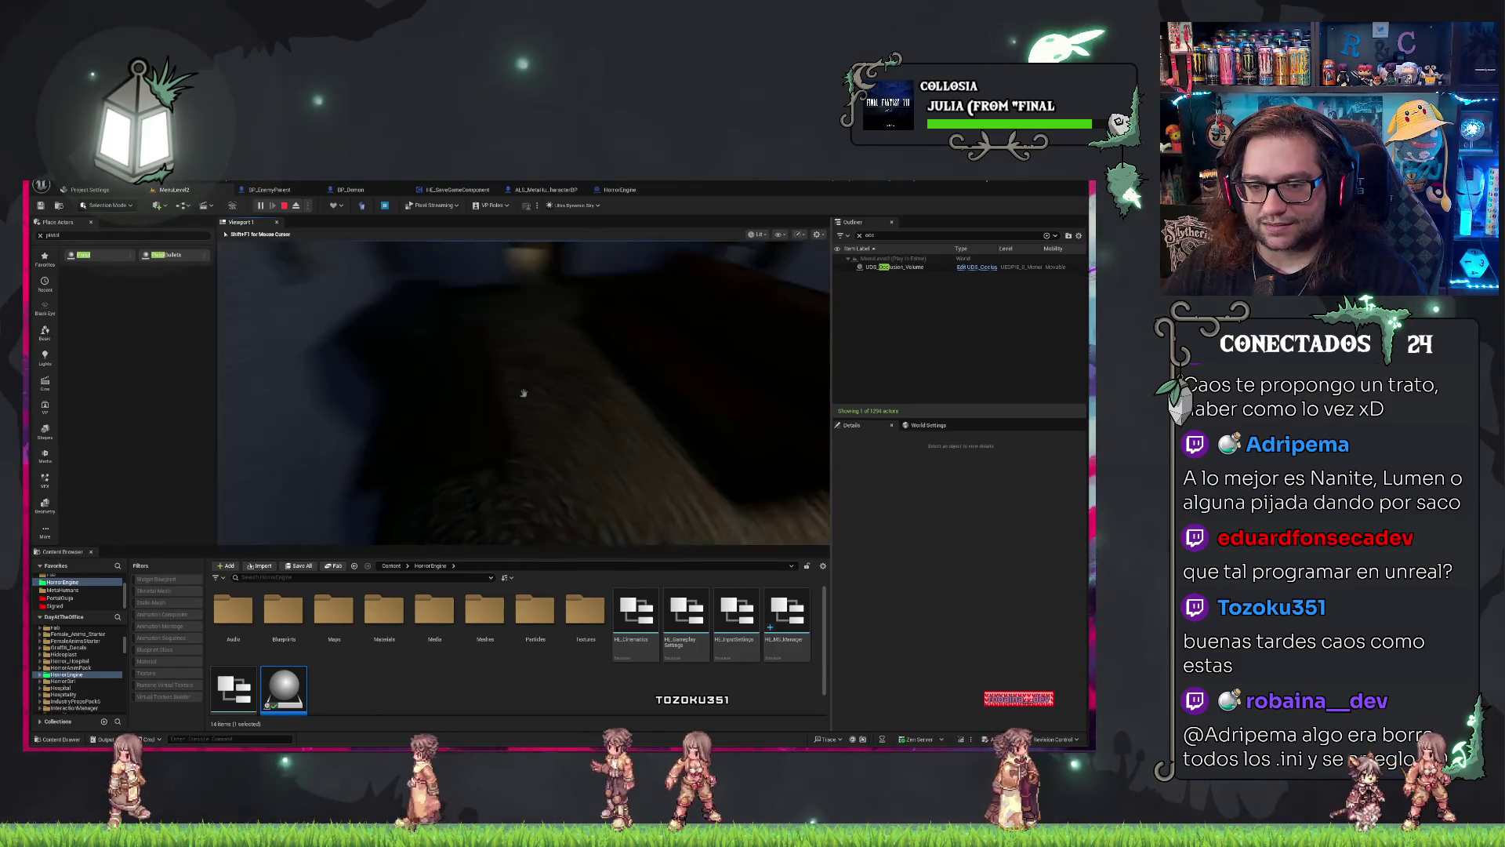
Pick up the pistol, fire it at the ghost, take the cross, then end the play session.
key("e")
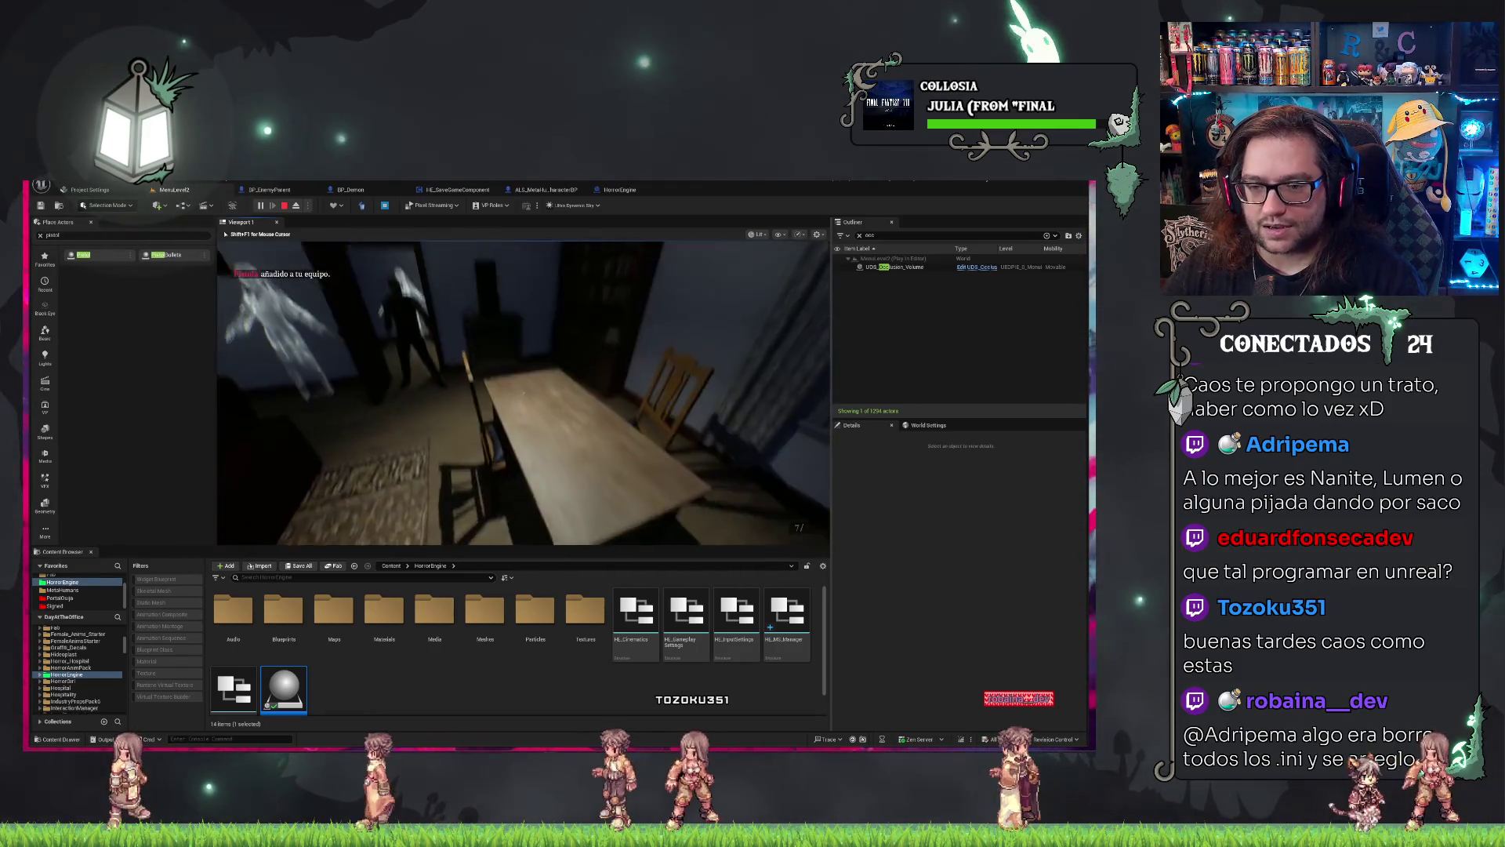
left_click(523, 392)
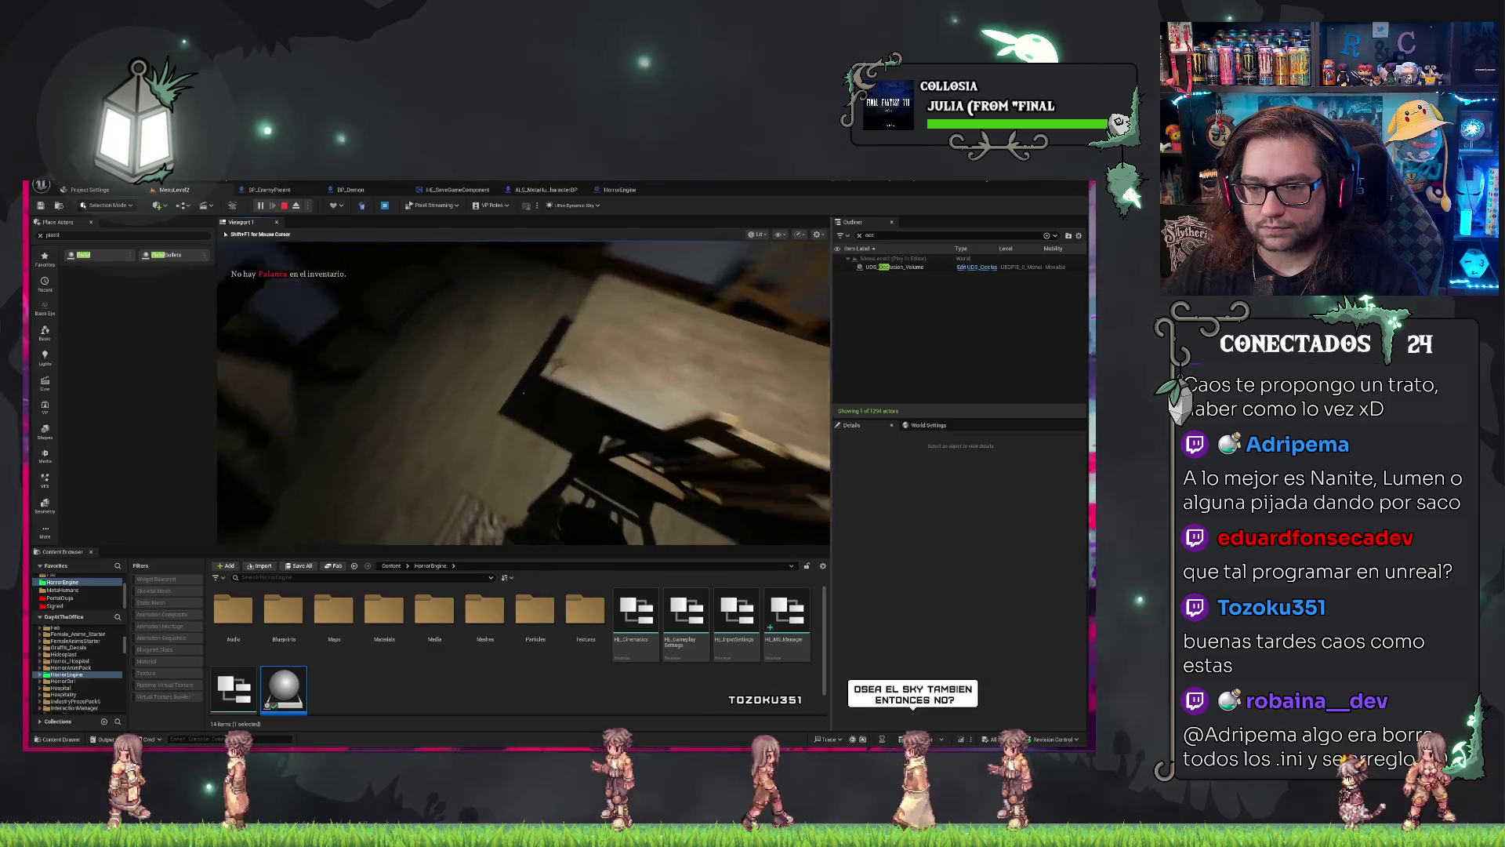
key("e")
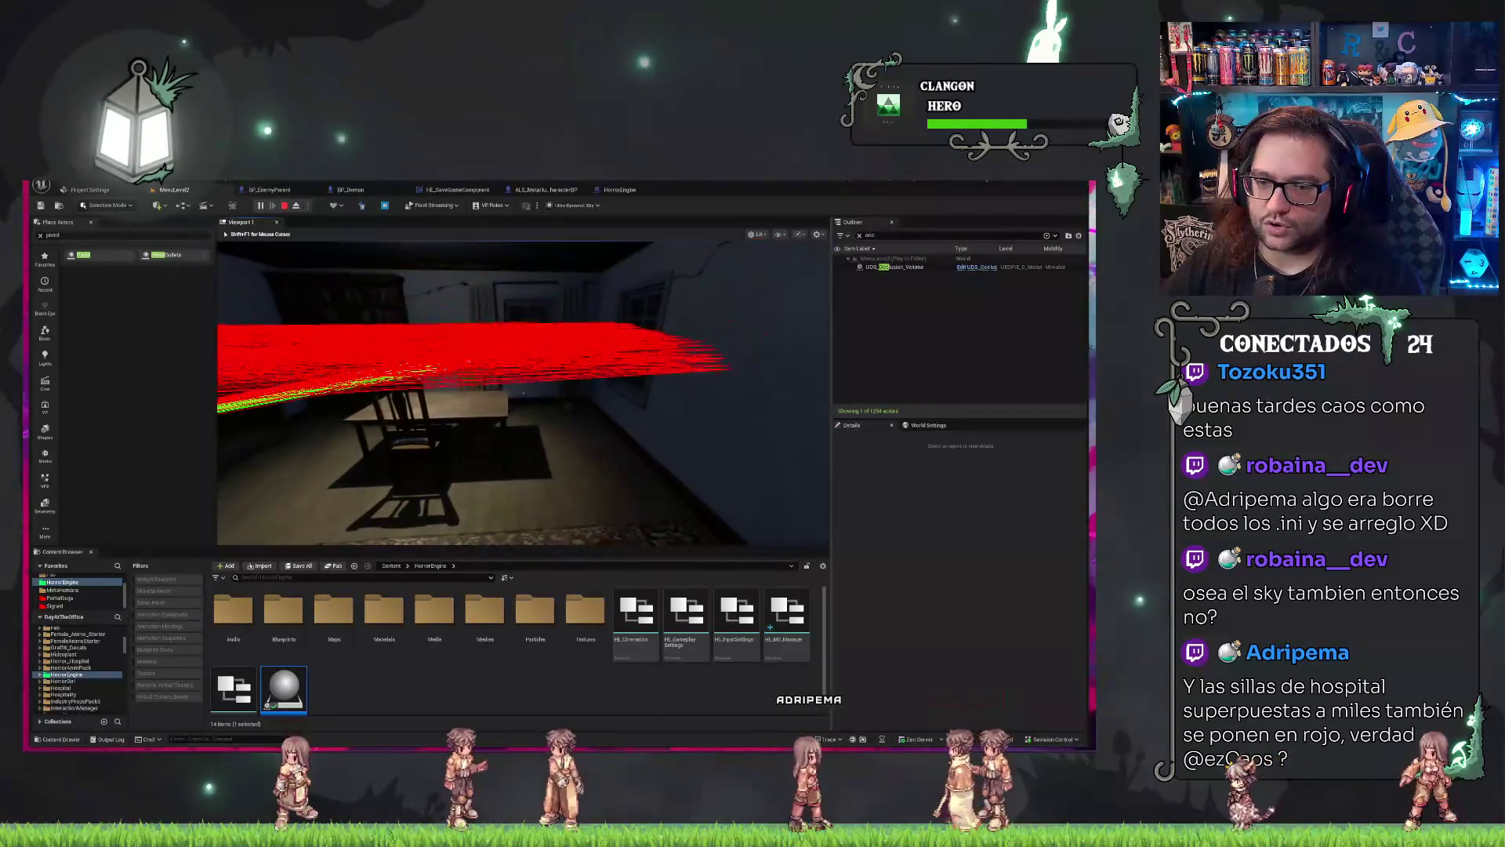
key("Escape")
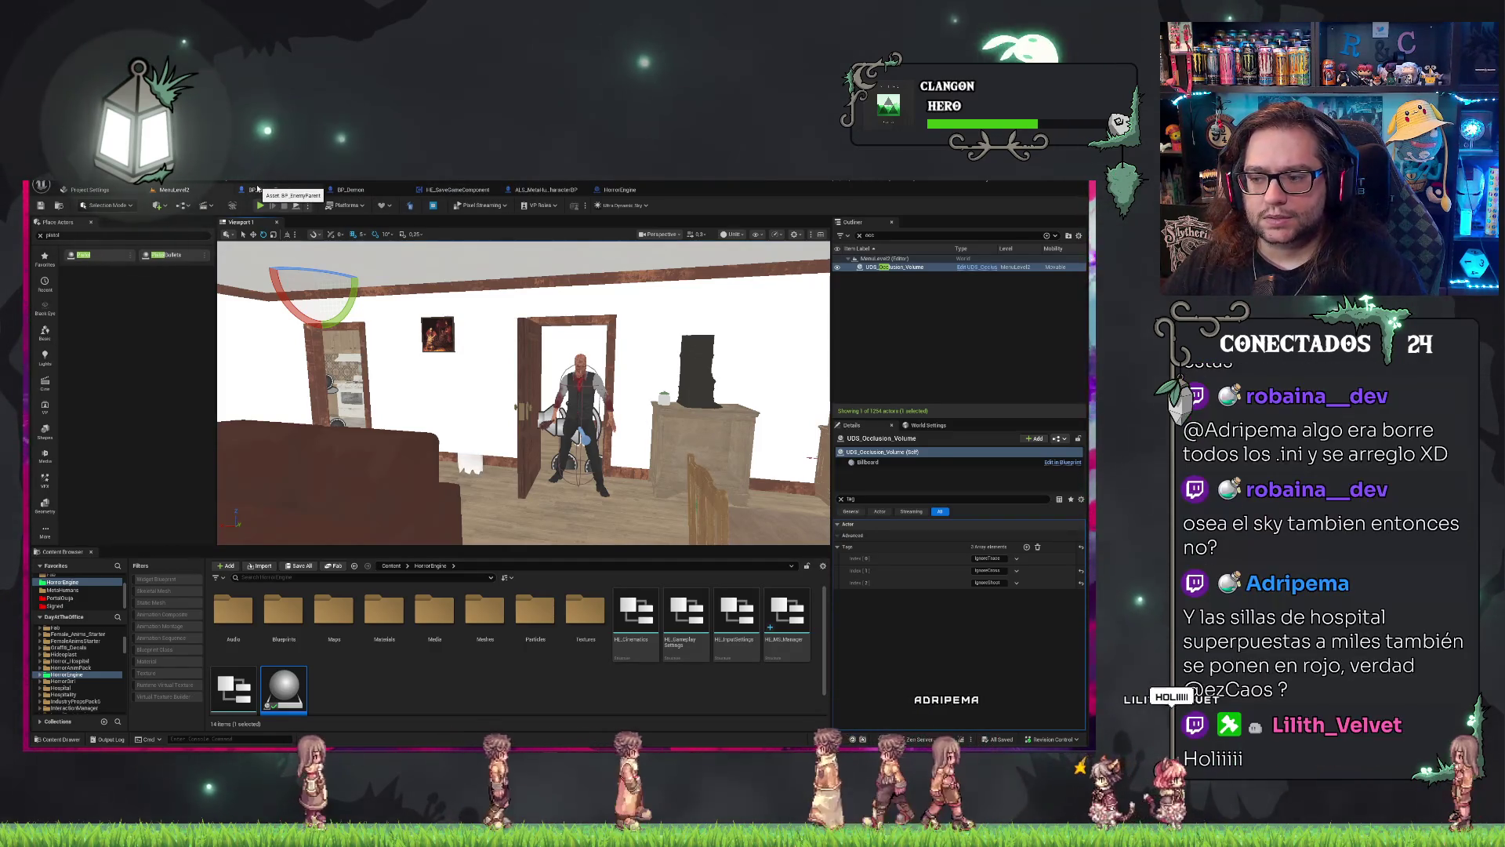
Filter ALS_MetaHuman_CharacterBP's components by 'pis', select PistolRef, then return to (Self) defaults.
left_click(987, 569)
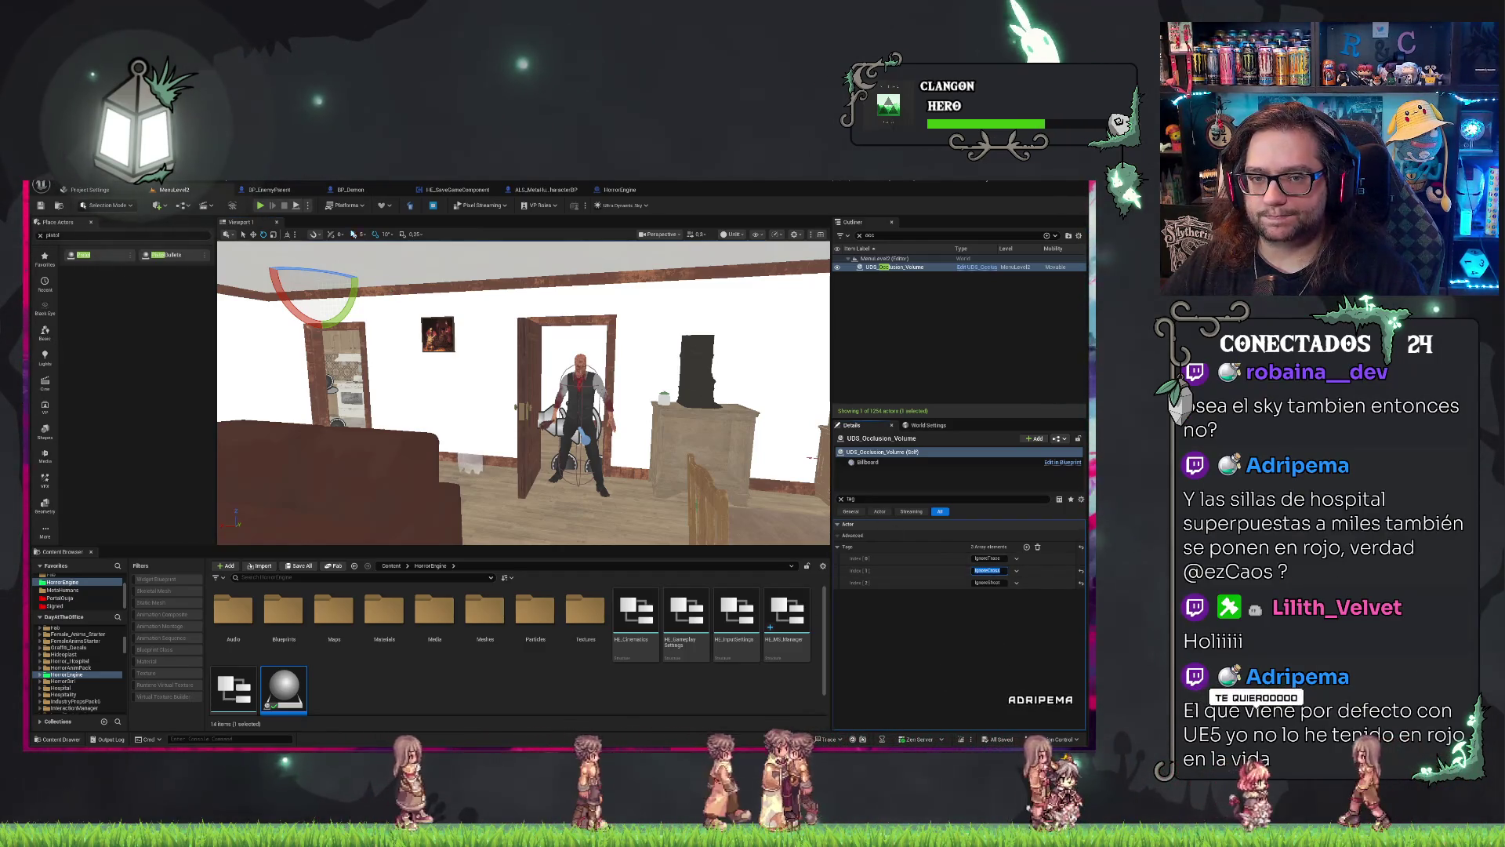
left_click(548, 191)
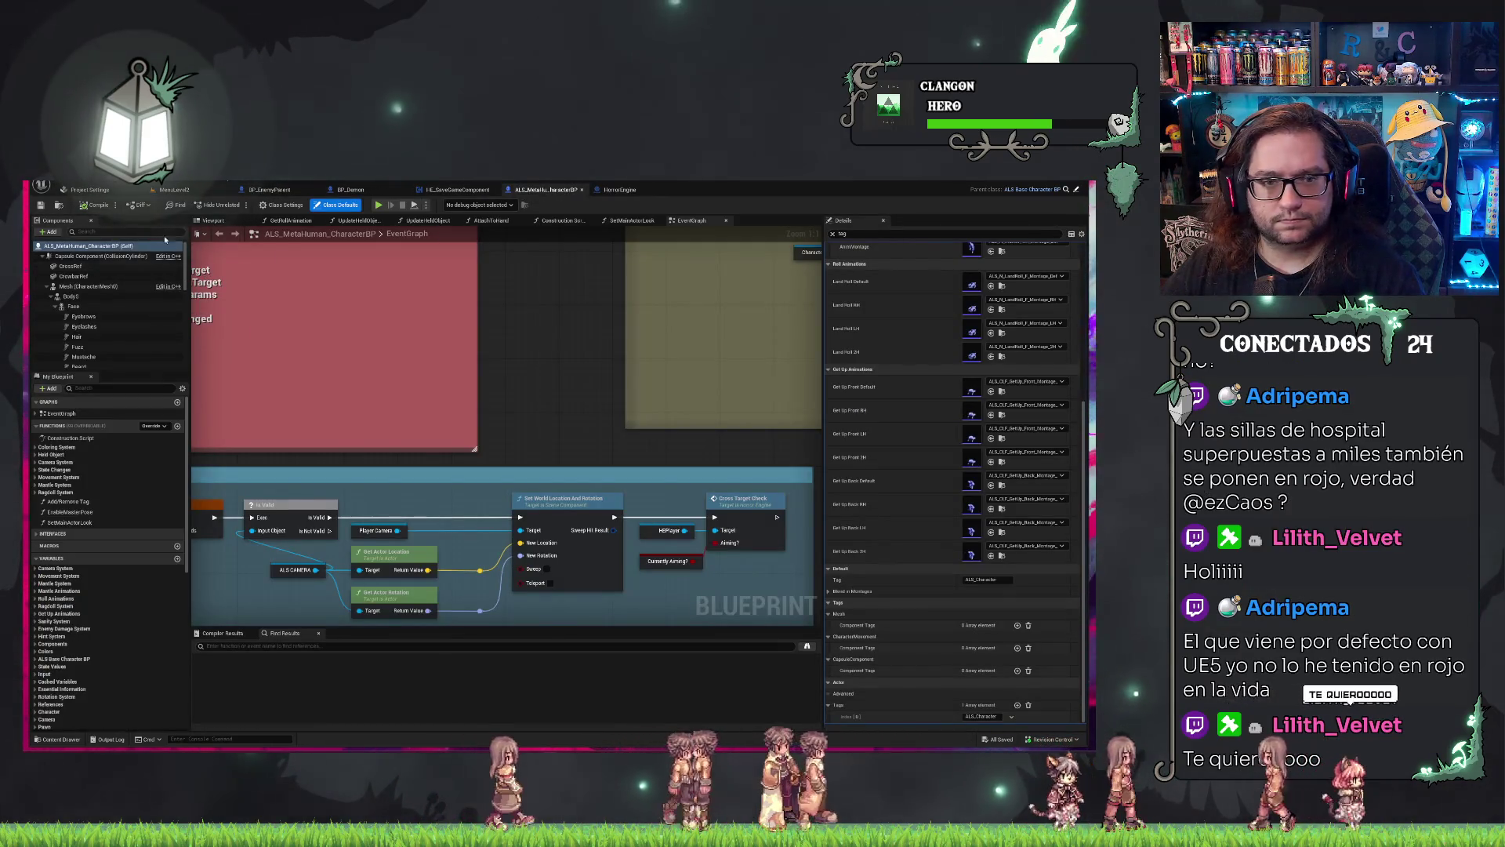
type("pis")
left_click(73, 276)
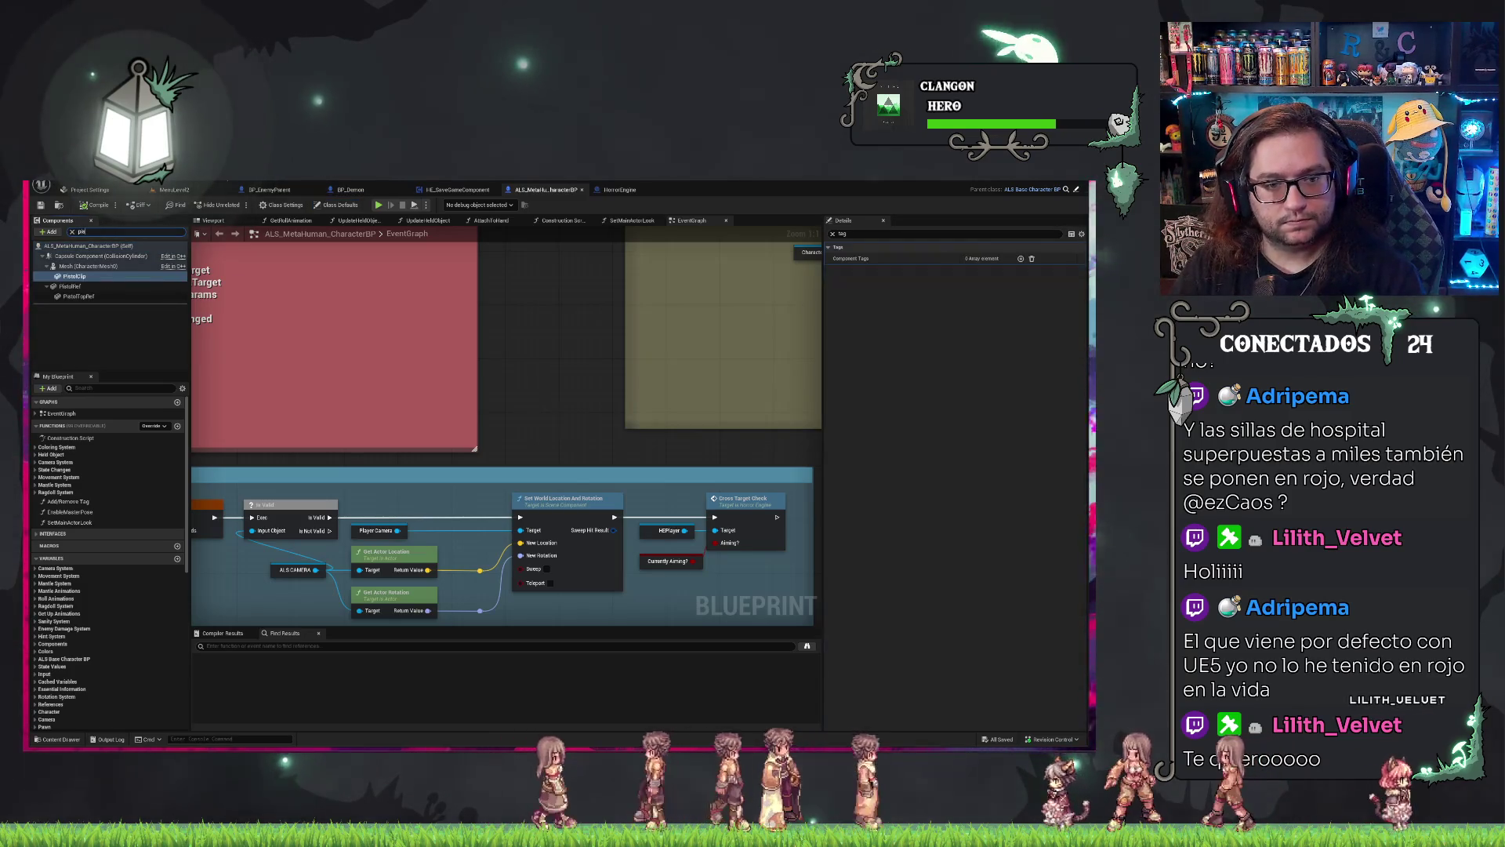
left_click(67, 288)
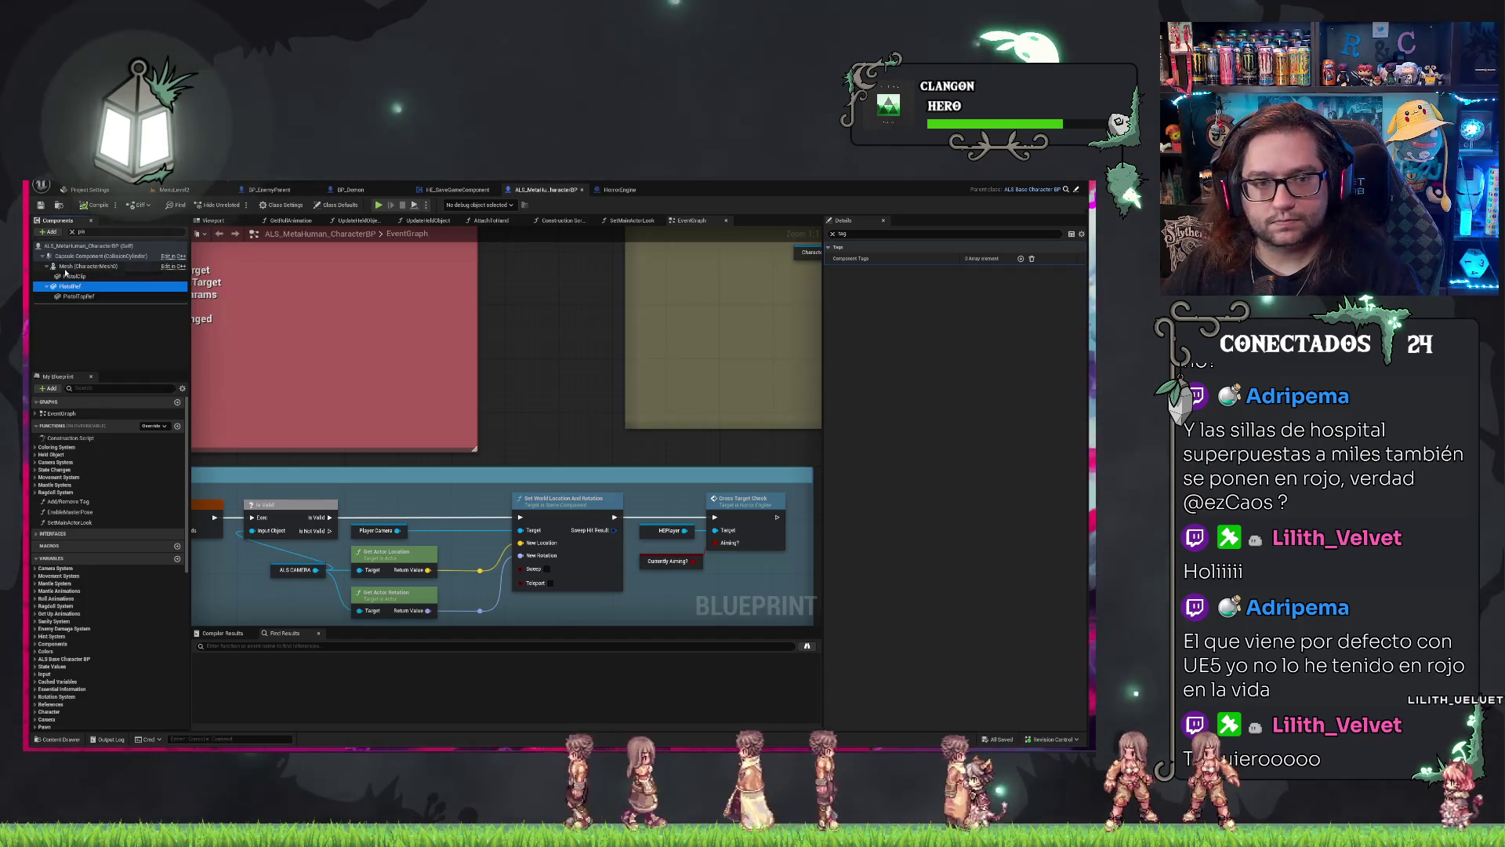
left_click(88, 246)
scroll(953, 408, "down", 5)
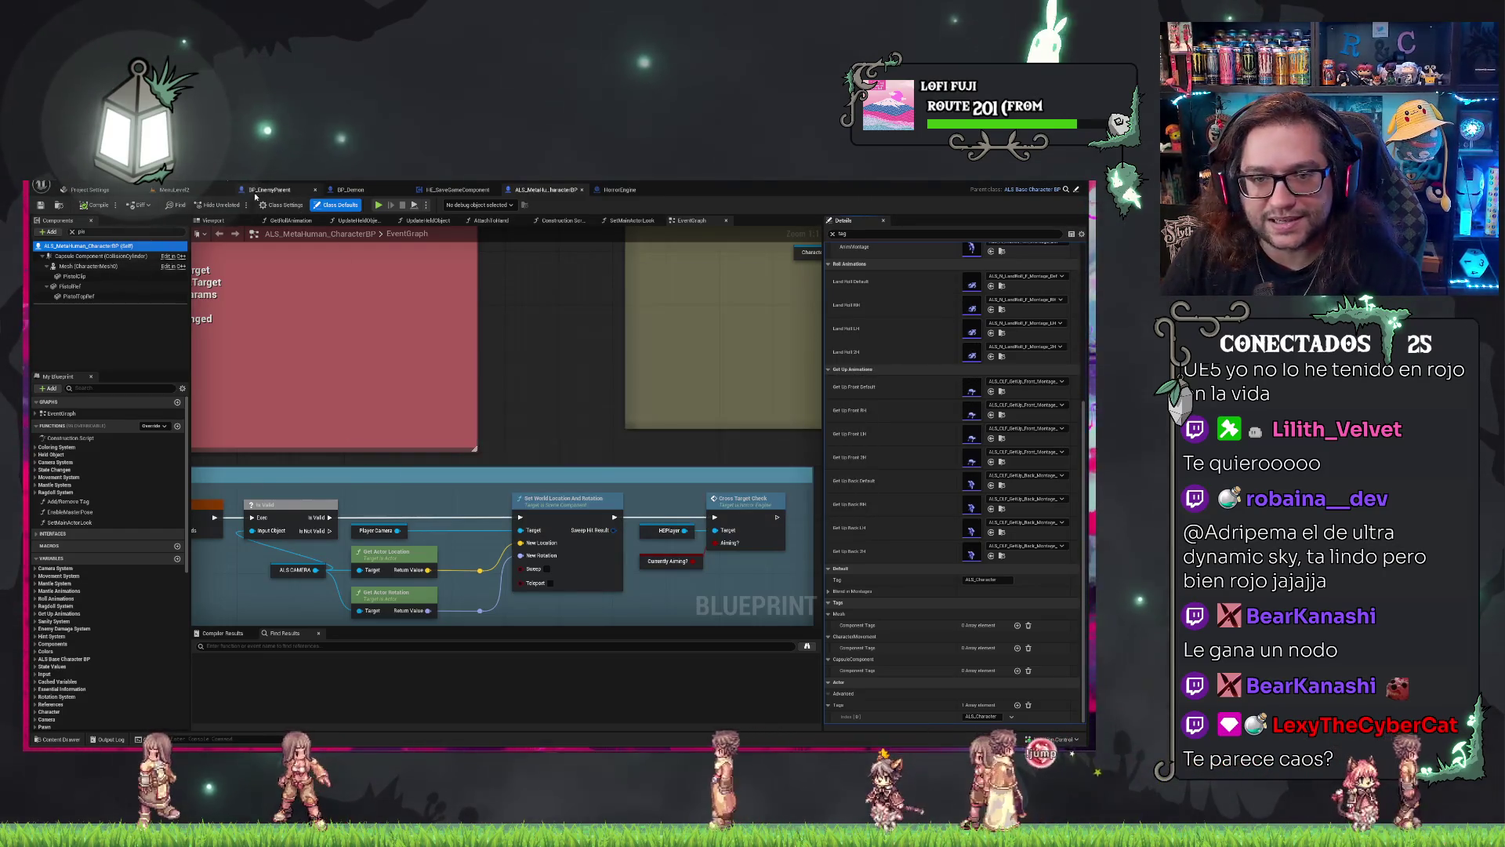
Fly the MenuLevel2 viewport out to the building exterior and start Play In Editor again.
left_click(197, 191)
mouse_move(524, 392)
left_mouse_down()
mouse_move(524, 369)
mouse_move(565, 329)
mouse_move(510, 408)
left_mouse_up()
right_click(658, 471)
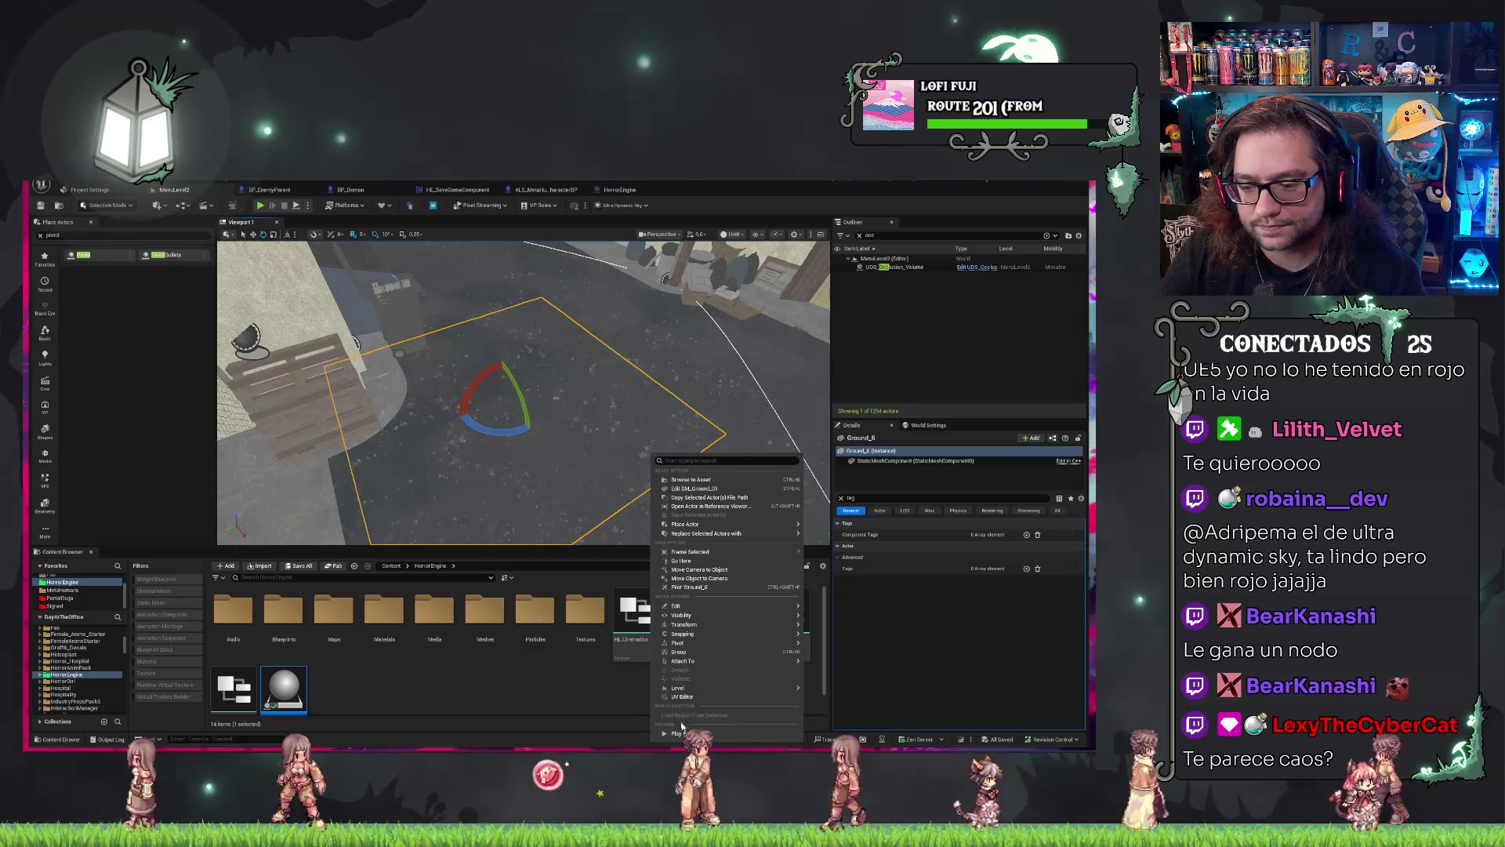
key("Escape")
key("alt+p")
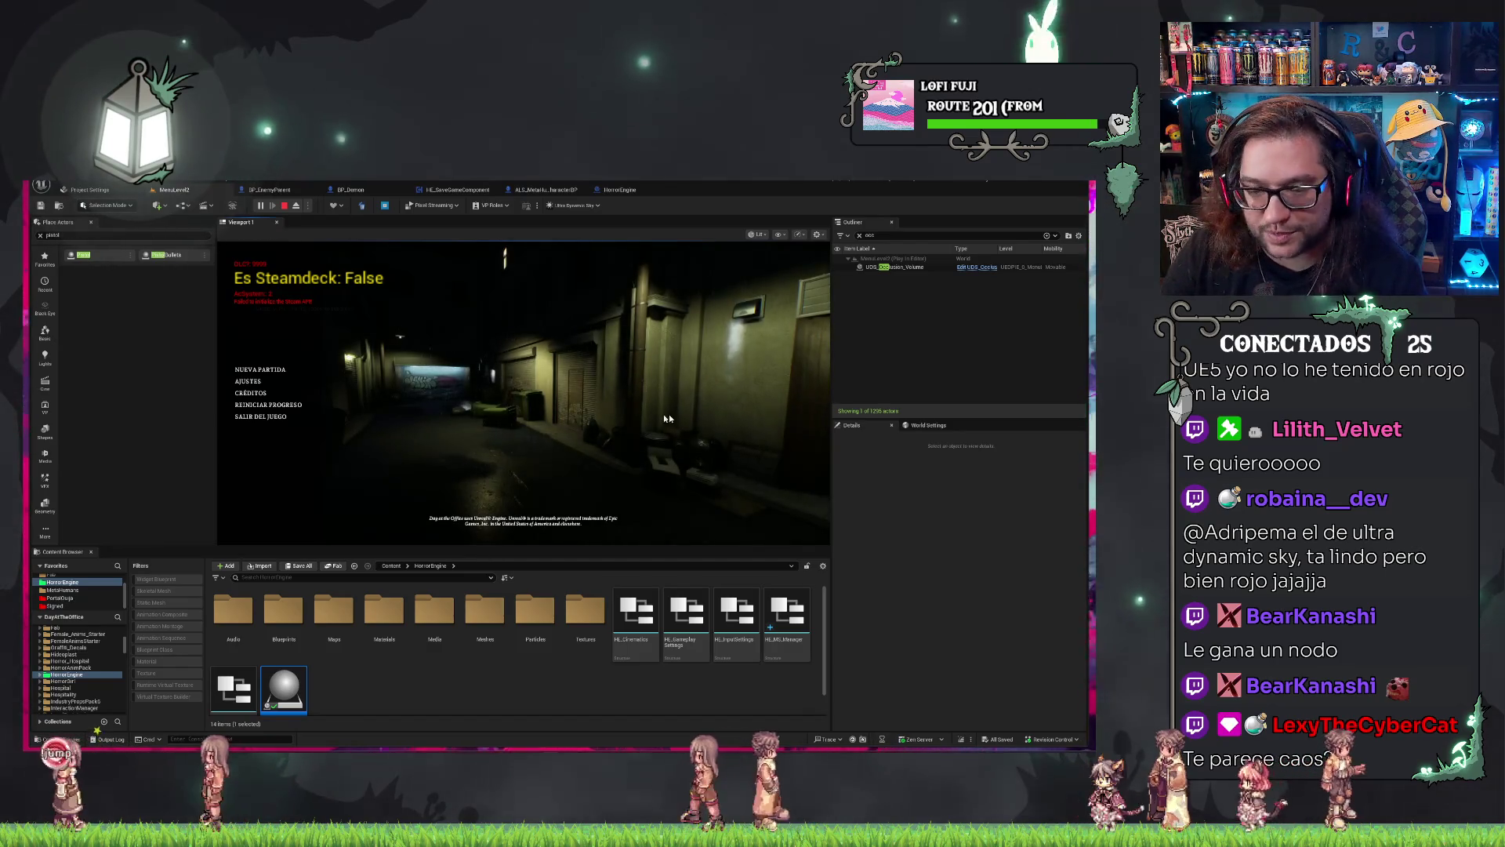
Start a new game, view it in shader complexity, then stop the play session.
left_click(267, 369)
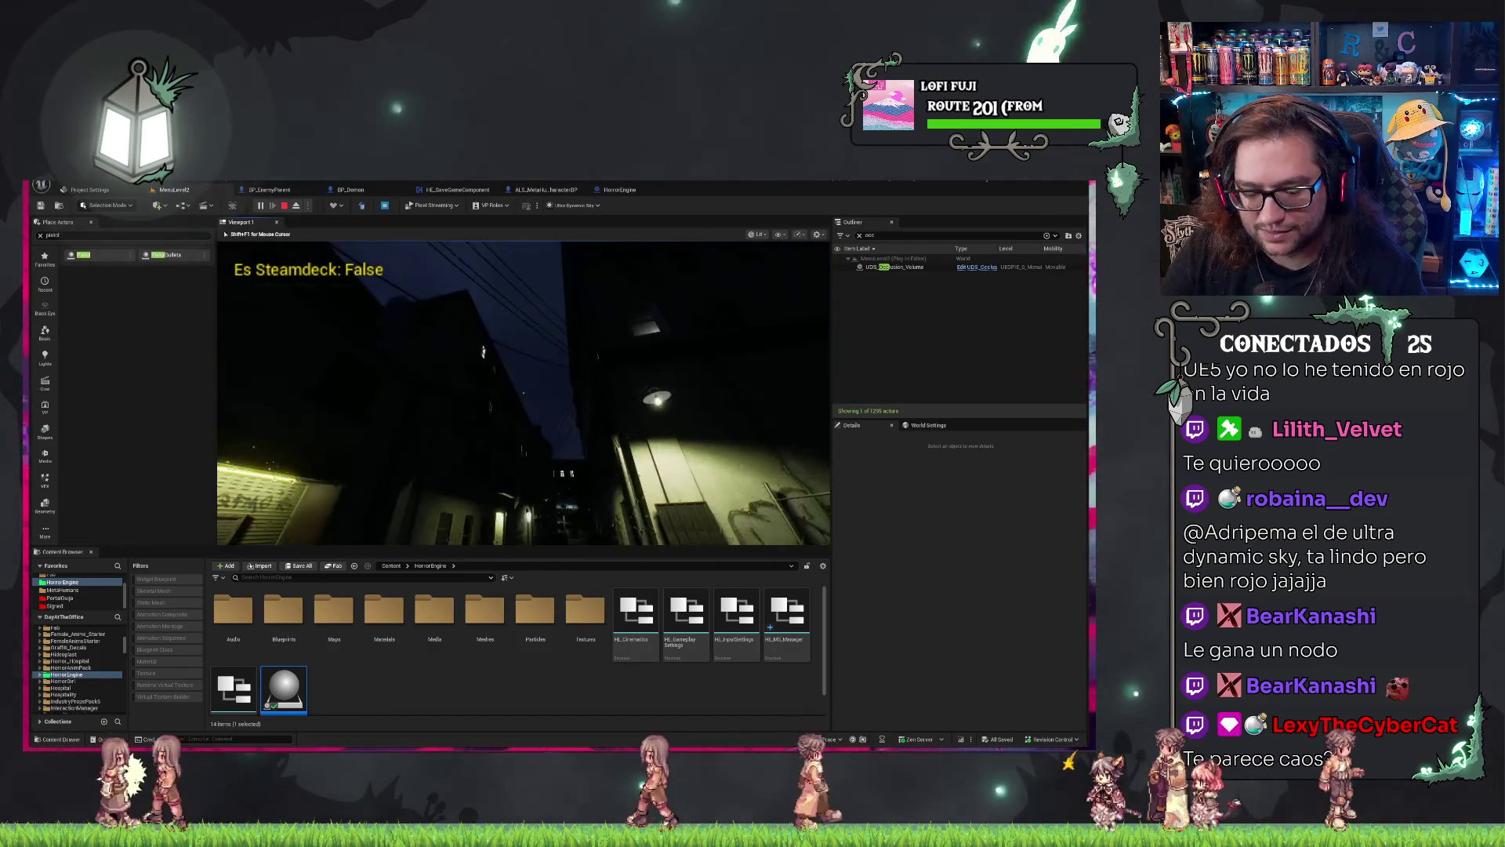
key("F5")
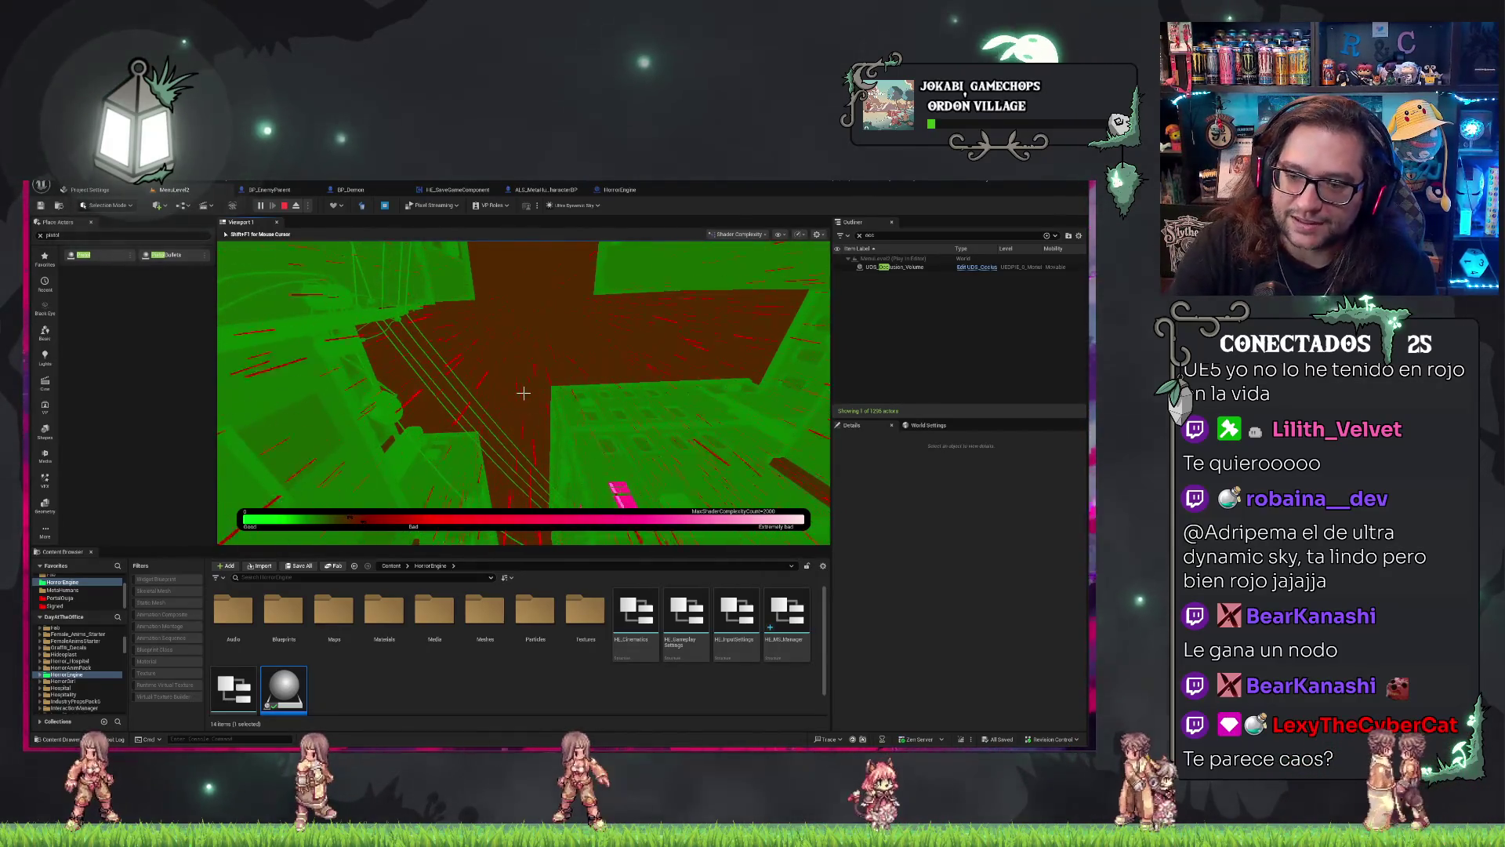
key("Escape")
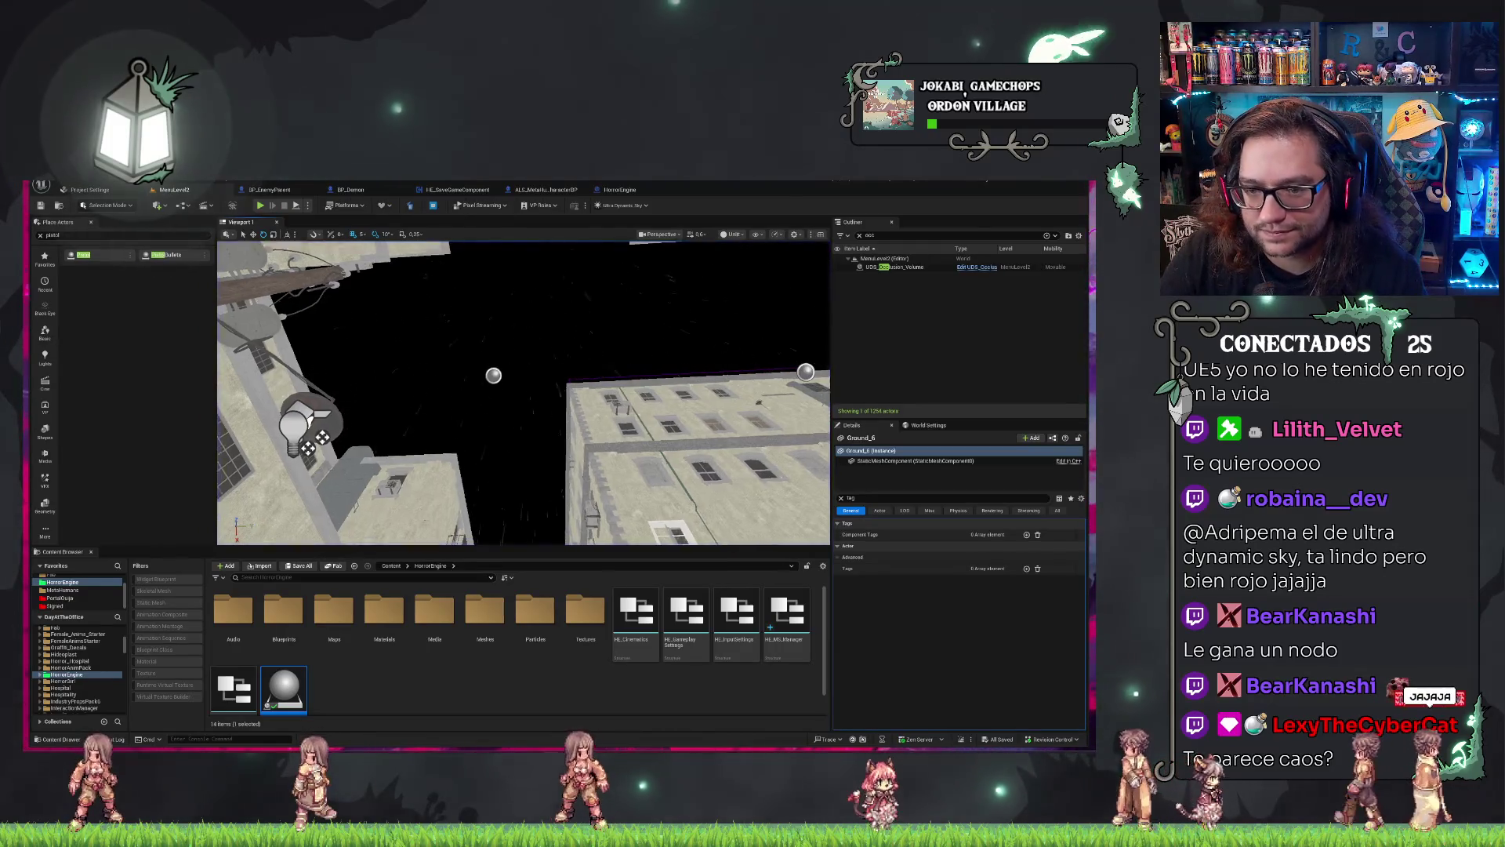
Start play again, then select Ultra_Dynamic_Weather and clear its Details filter.
key("alt+p")
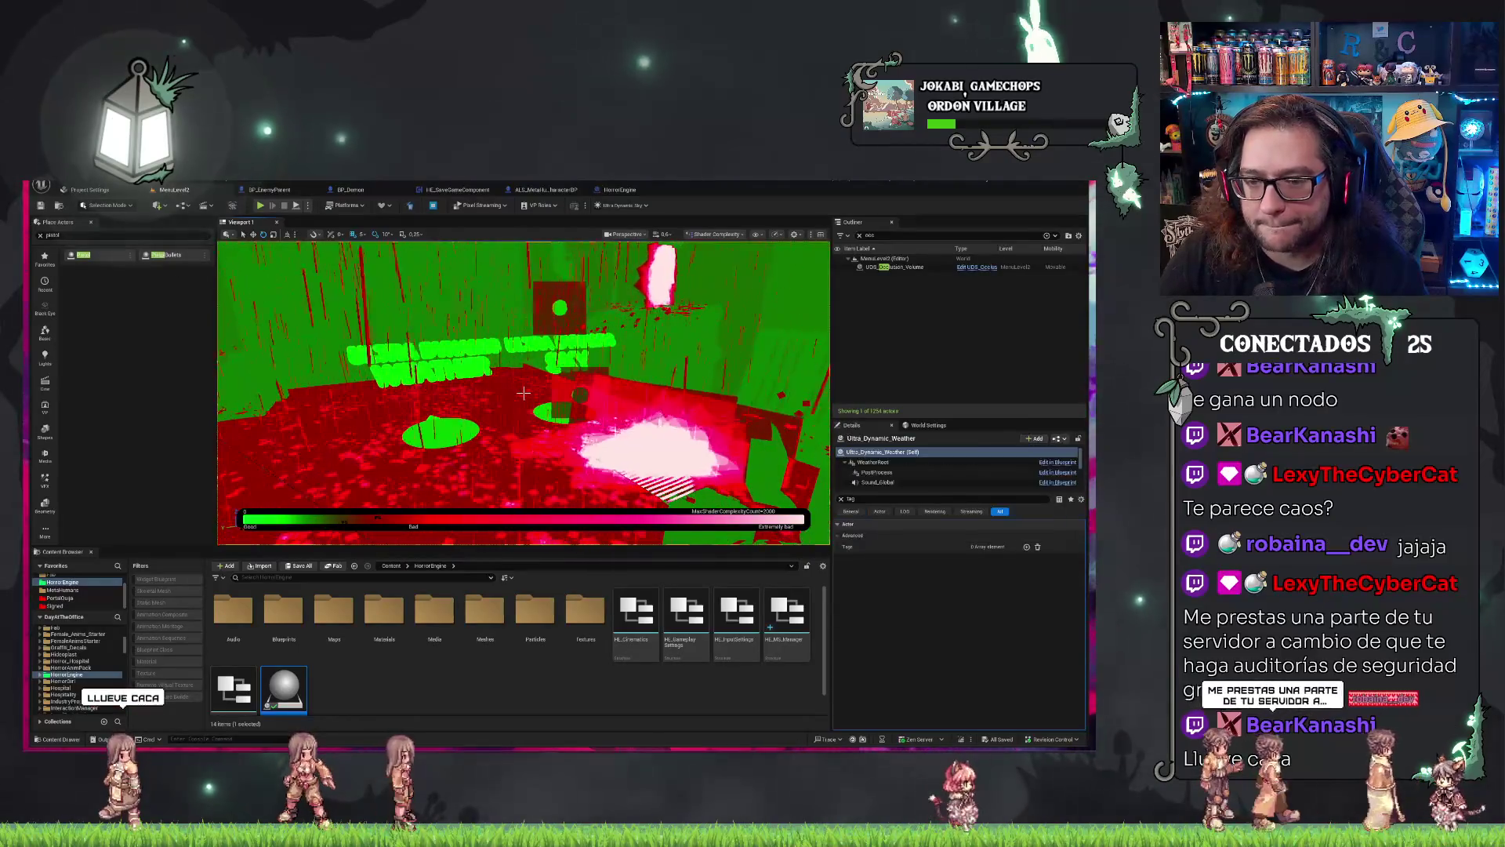
left_click(570, 445)
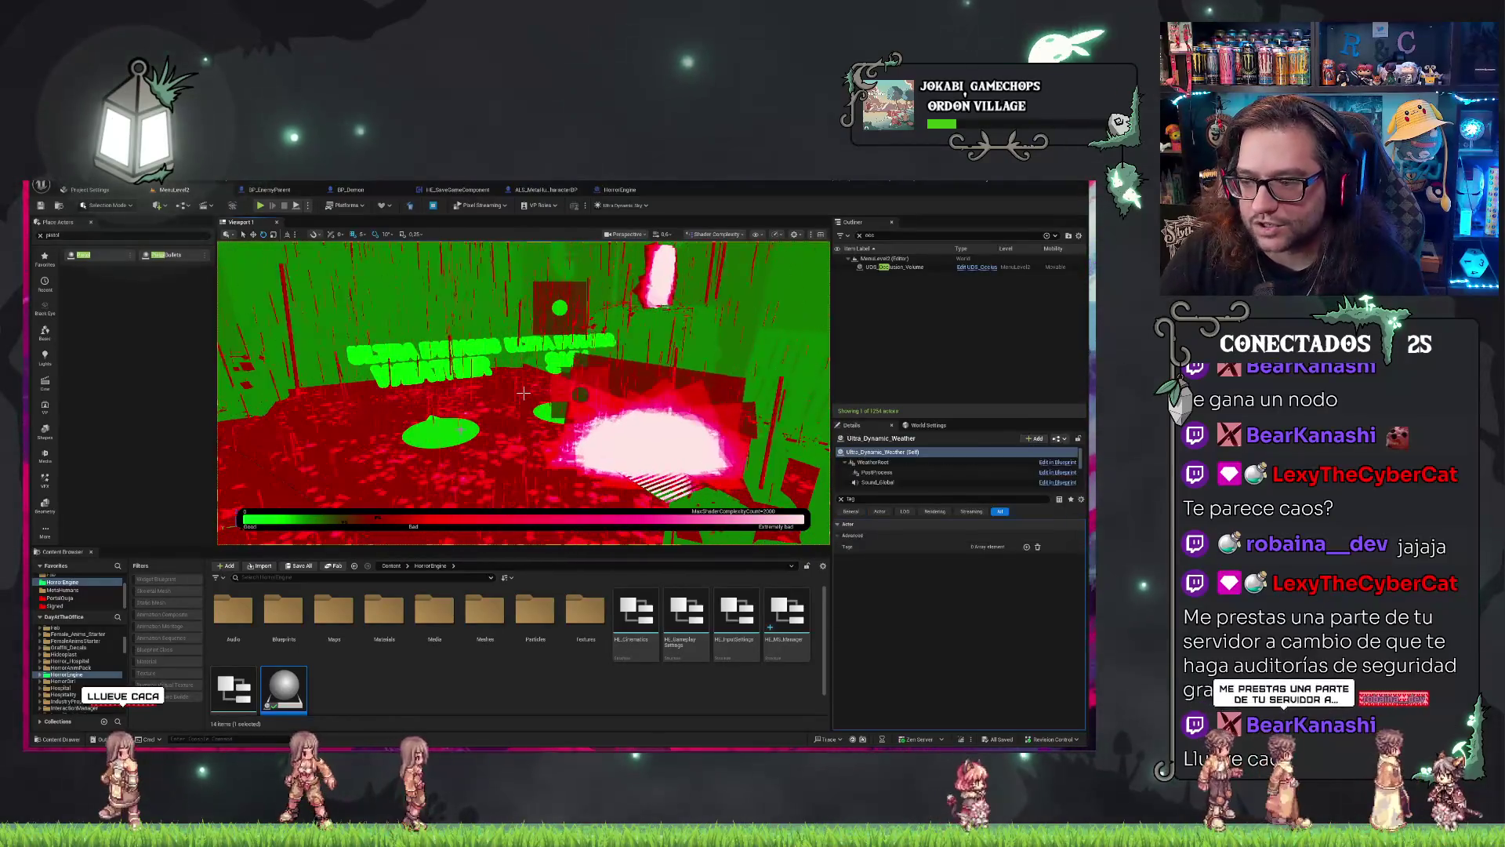
left_click(841, 499)
Set the Ultra_Dynamic_Weather preset to Clear_Skies and look over its settings.
left_click(1000, 602)
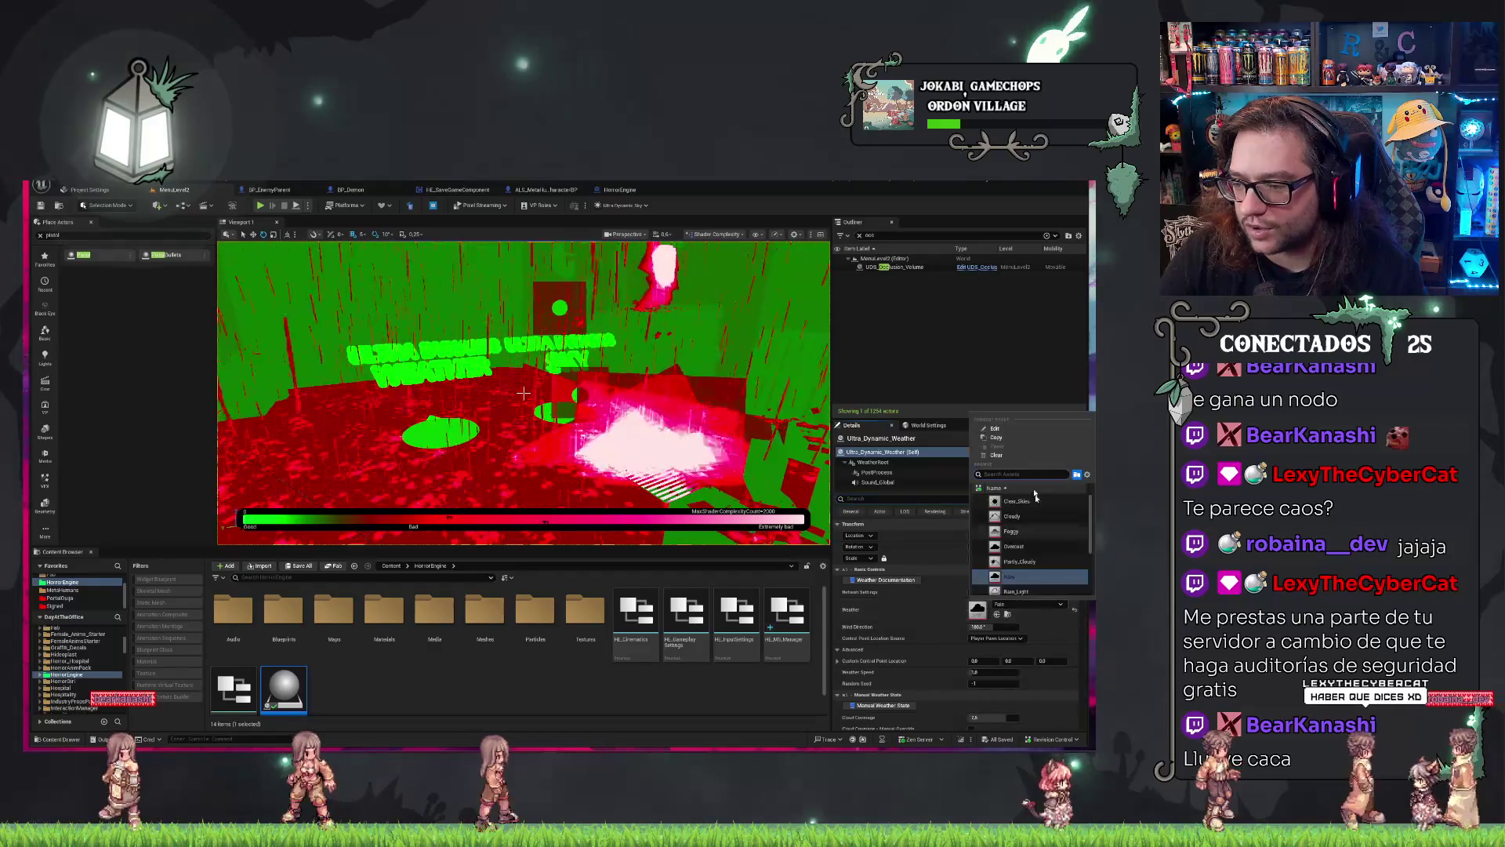
left_click(1017, 511)
mouse_move(619, 360)
left_mouse_down()
mouse_move(580, 314)
mouse_move(686, 432)
mouse_move(682, 377)
left_mouse_up()
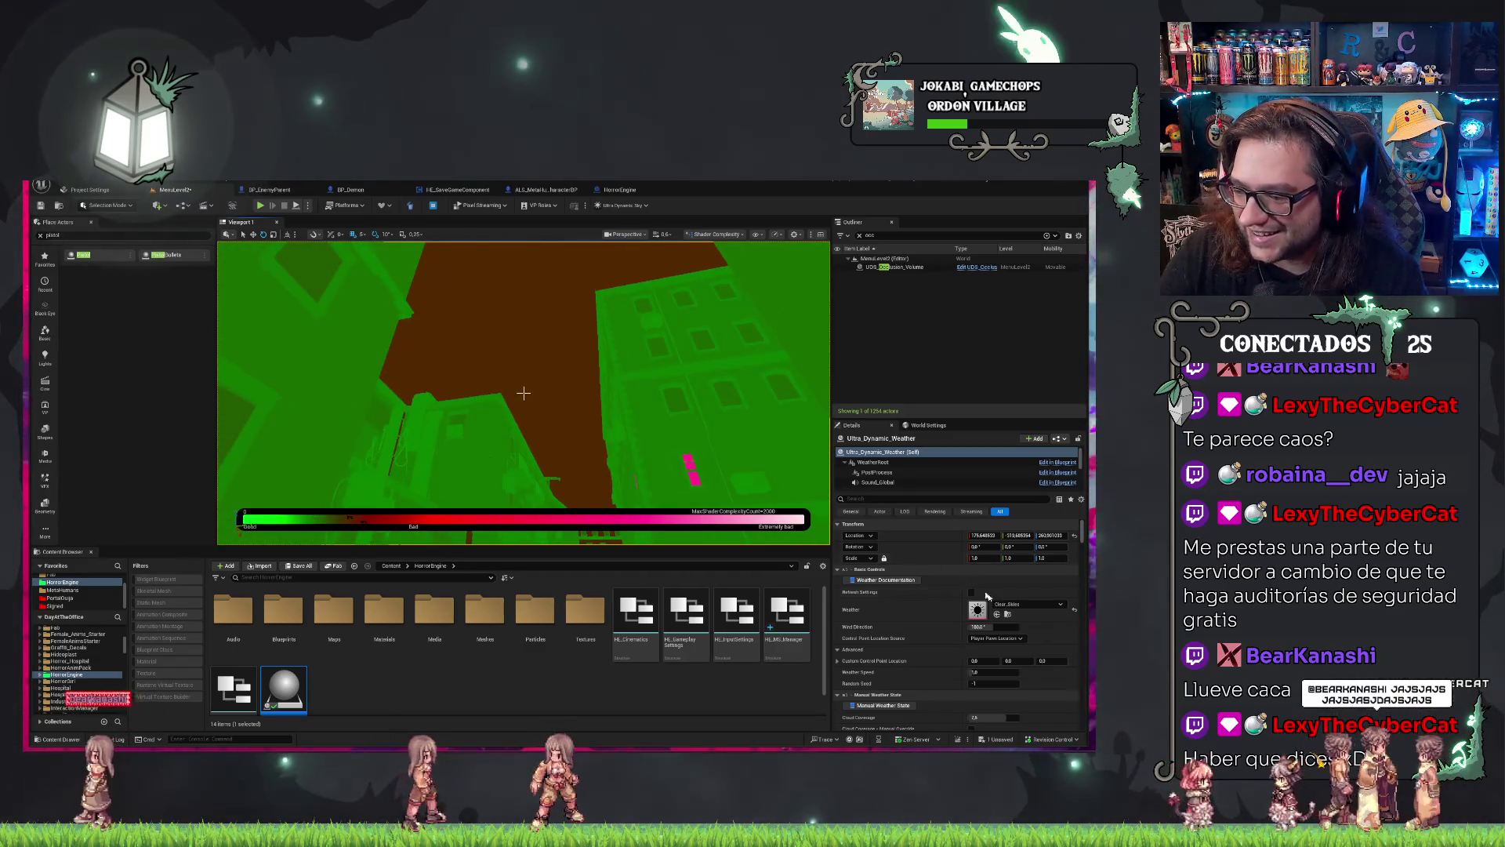
scroll(937, 621, "down", 10)
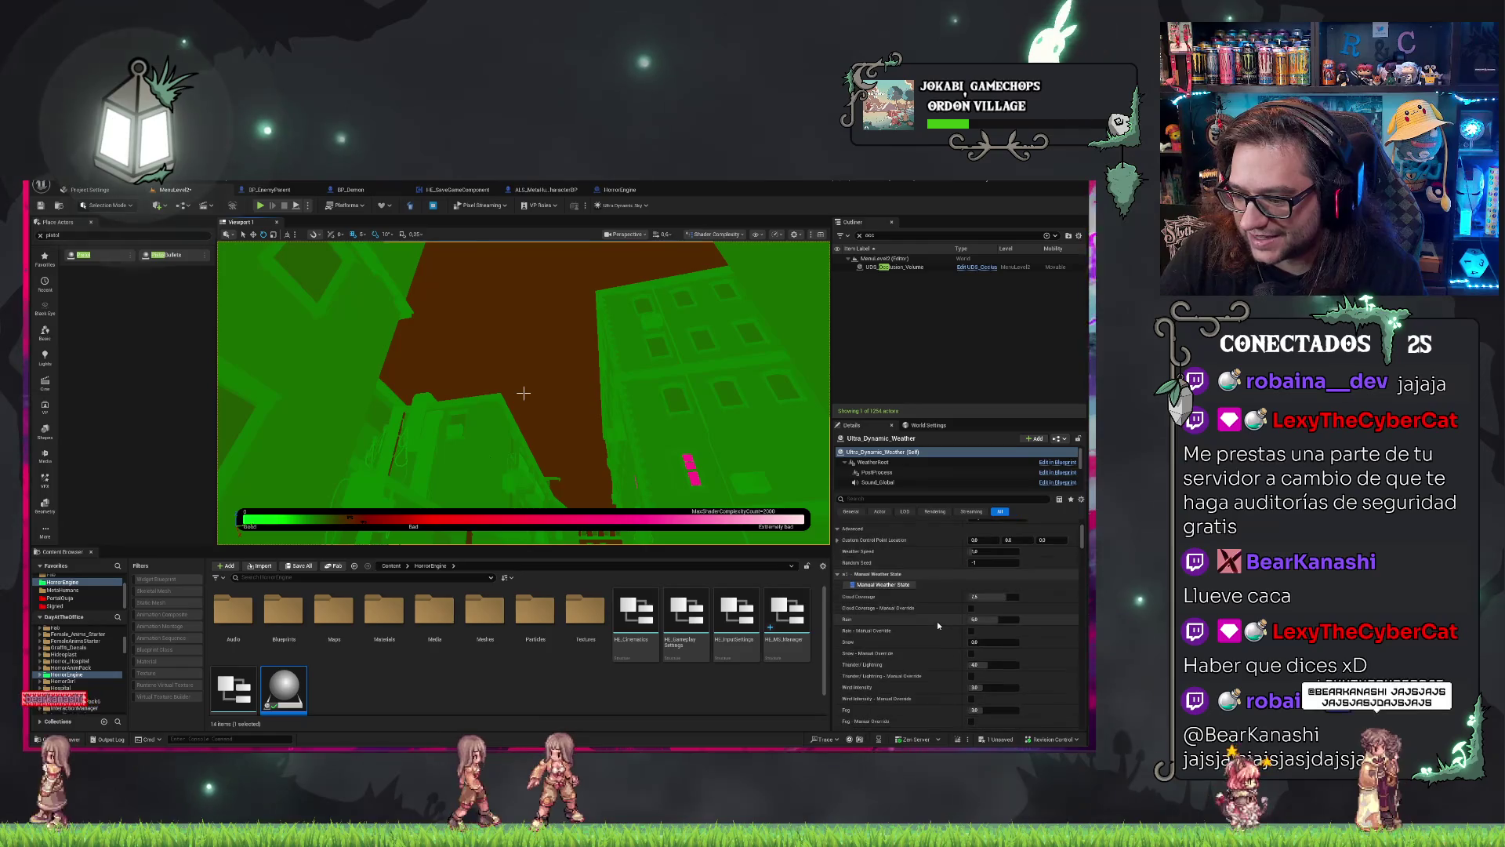
scroll(938, 622, "down", 5)
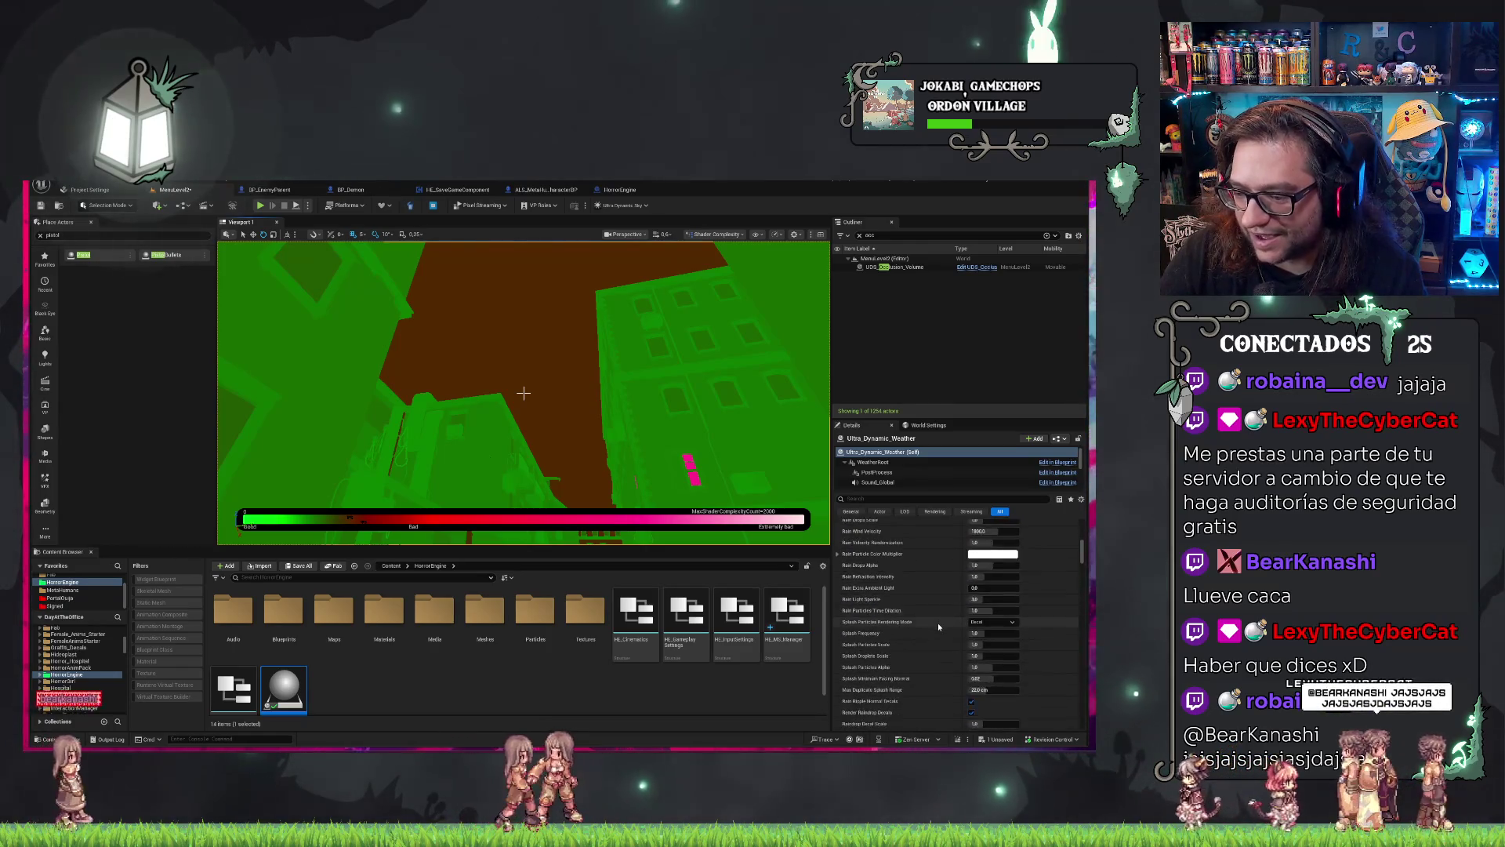
scroll(938, 623, "down", 8)
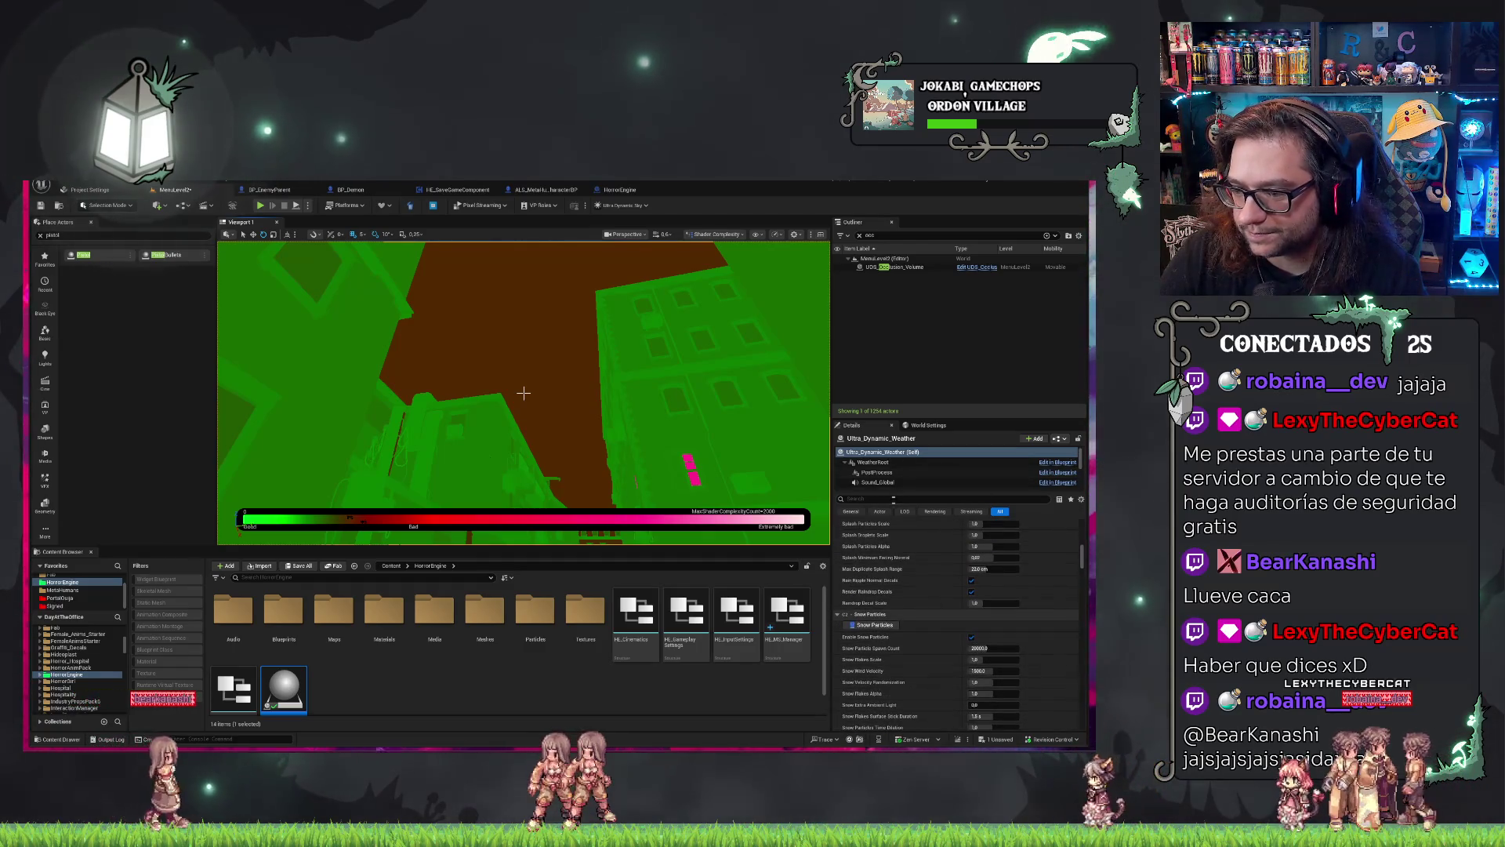
Filter the weather properties by 'cloud' and return the viewport to Lit rendering.
left_click(941, 499)
type("cloud")
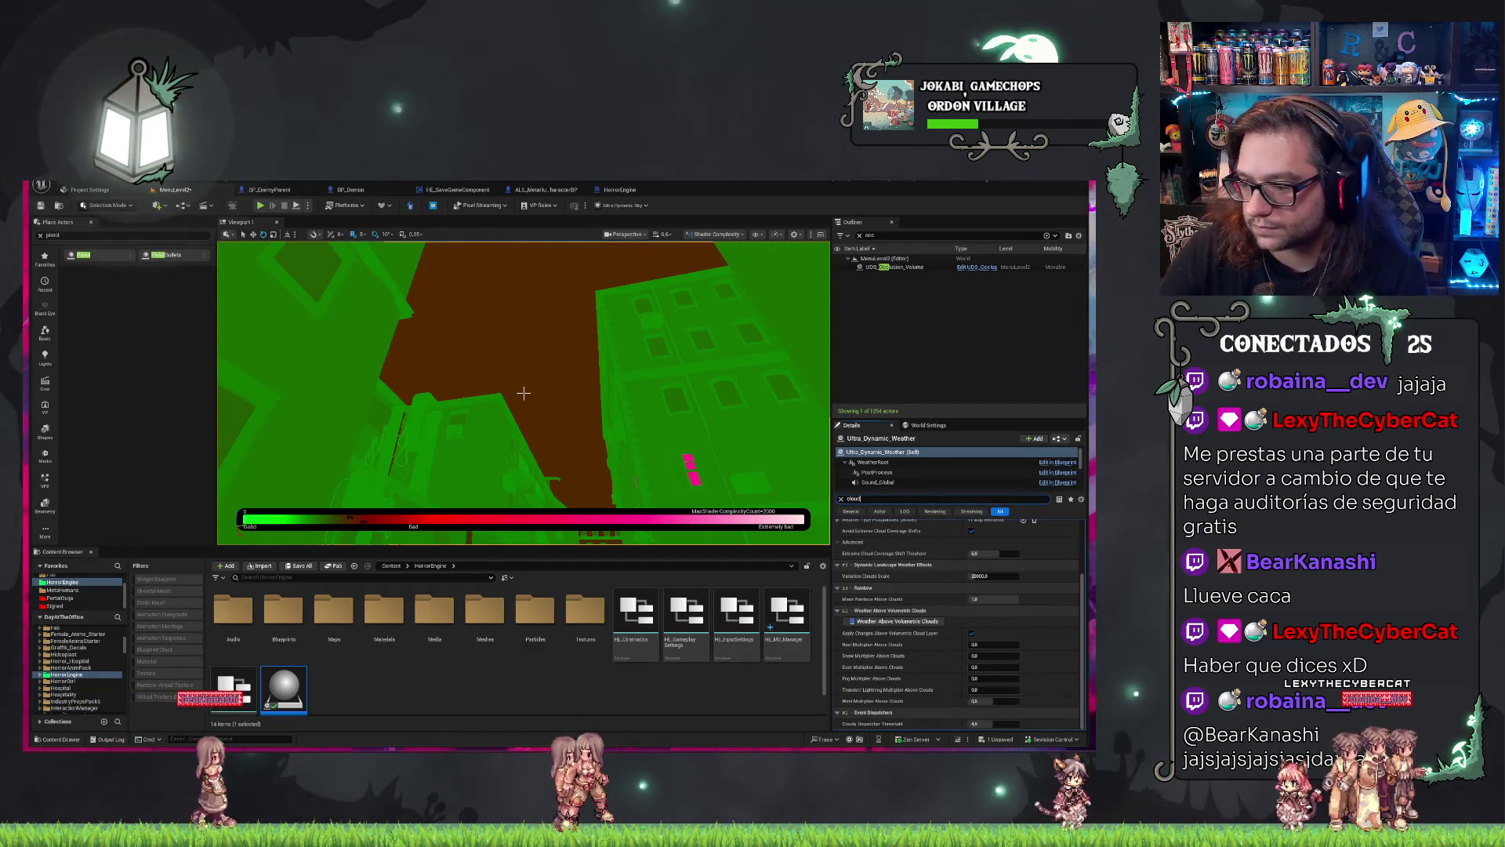
scroll(1044, 637, "down", 3)
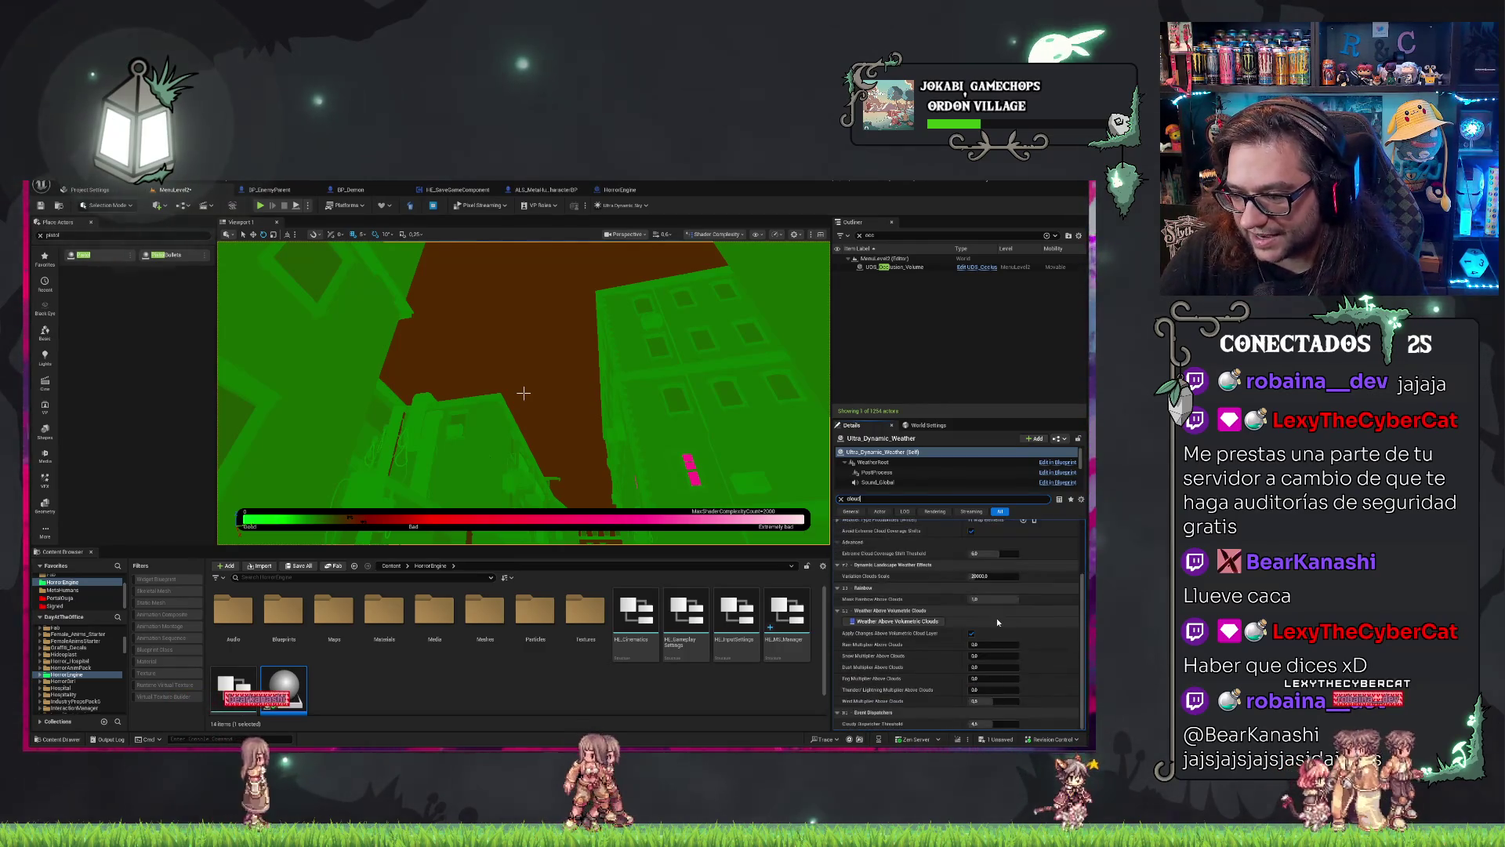
key("alt+4")
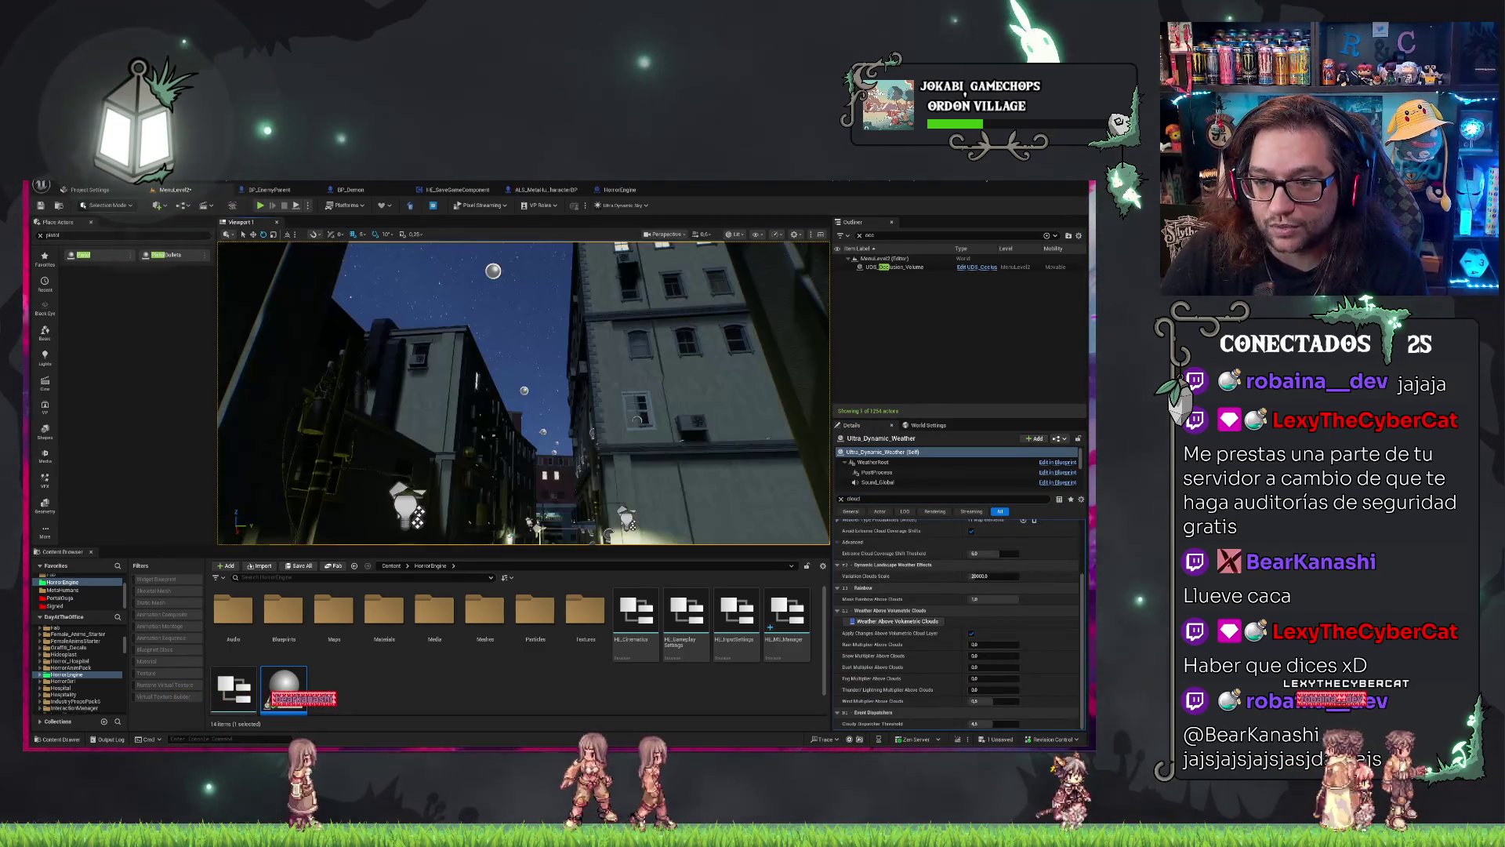
left_click_drag(524, 392, 482, 428)
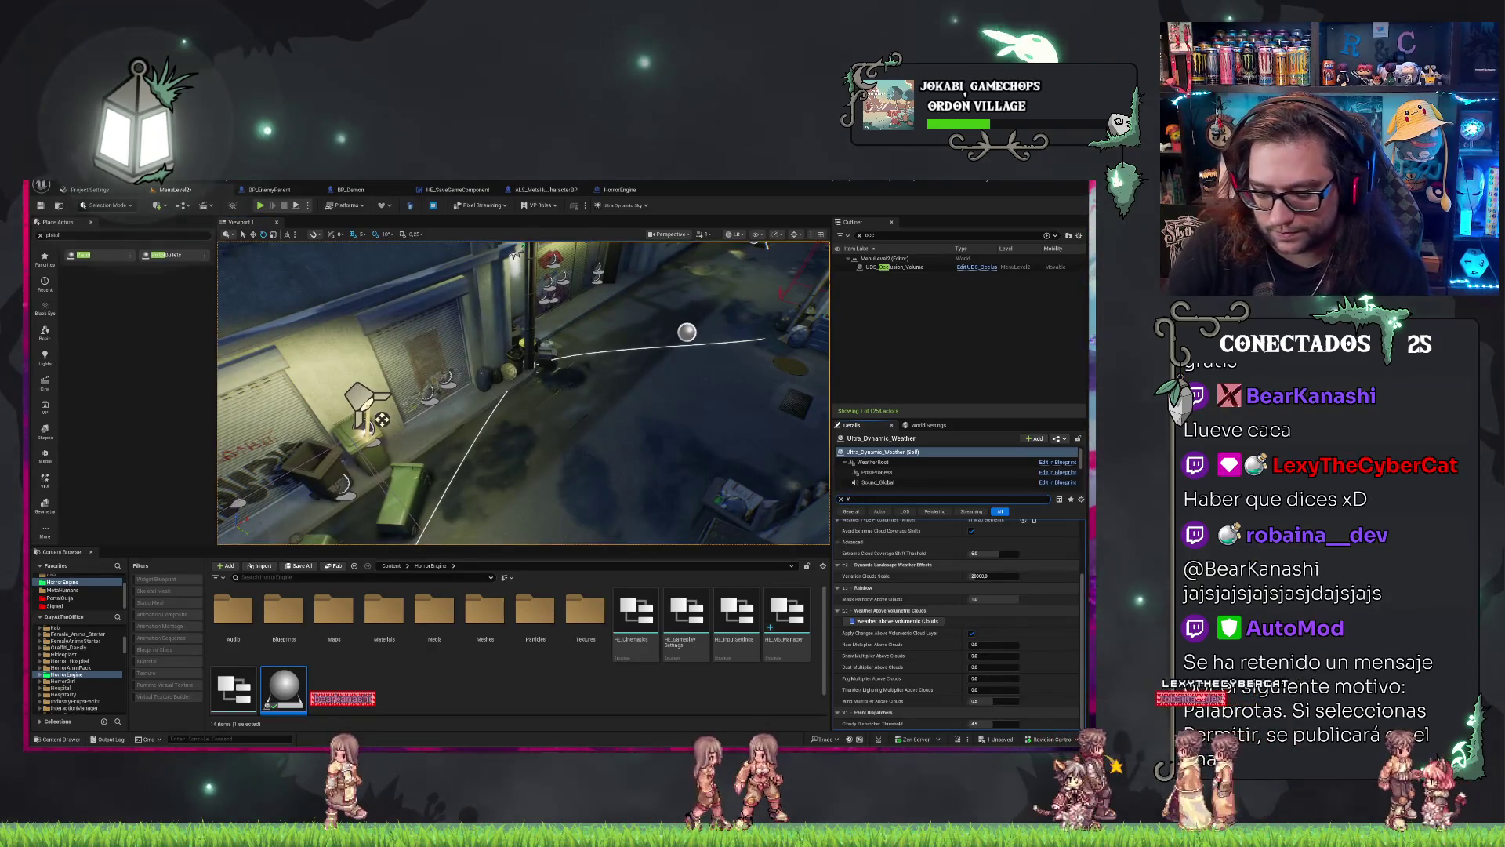
Filter properties by 'volumetr', then select and frame the Ultra_Dynamic_Sky actor.
double_click(894, 498)
type("volumetr")
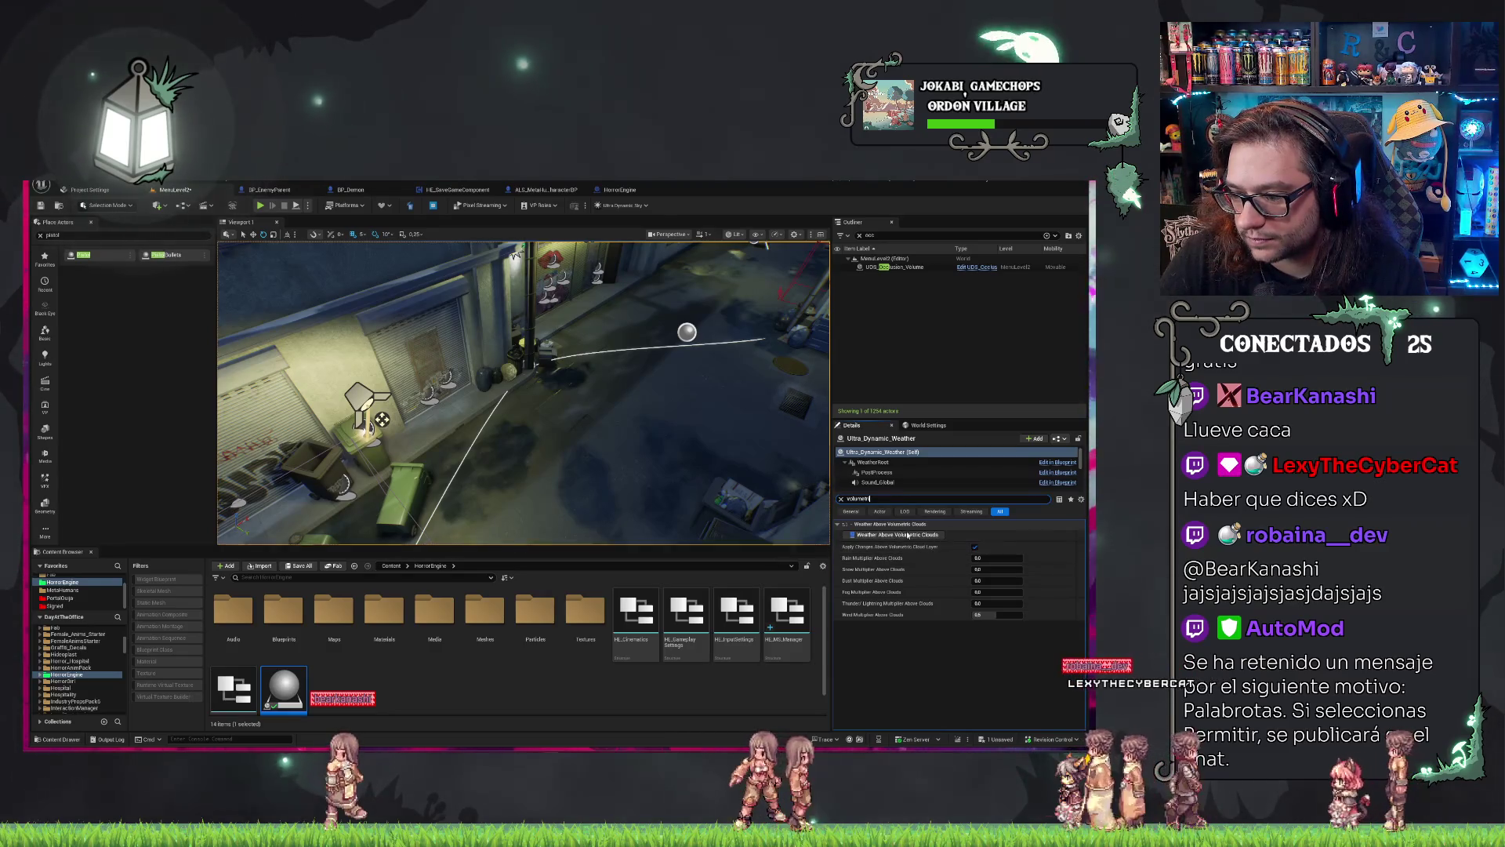
left_click_drag(613, 469, 612, 469)
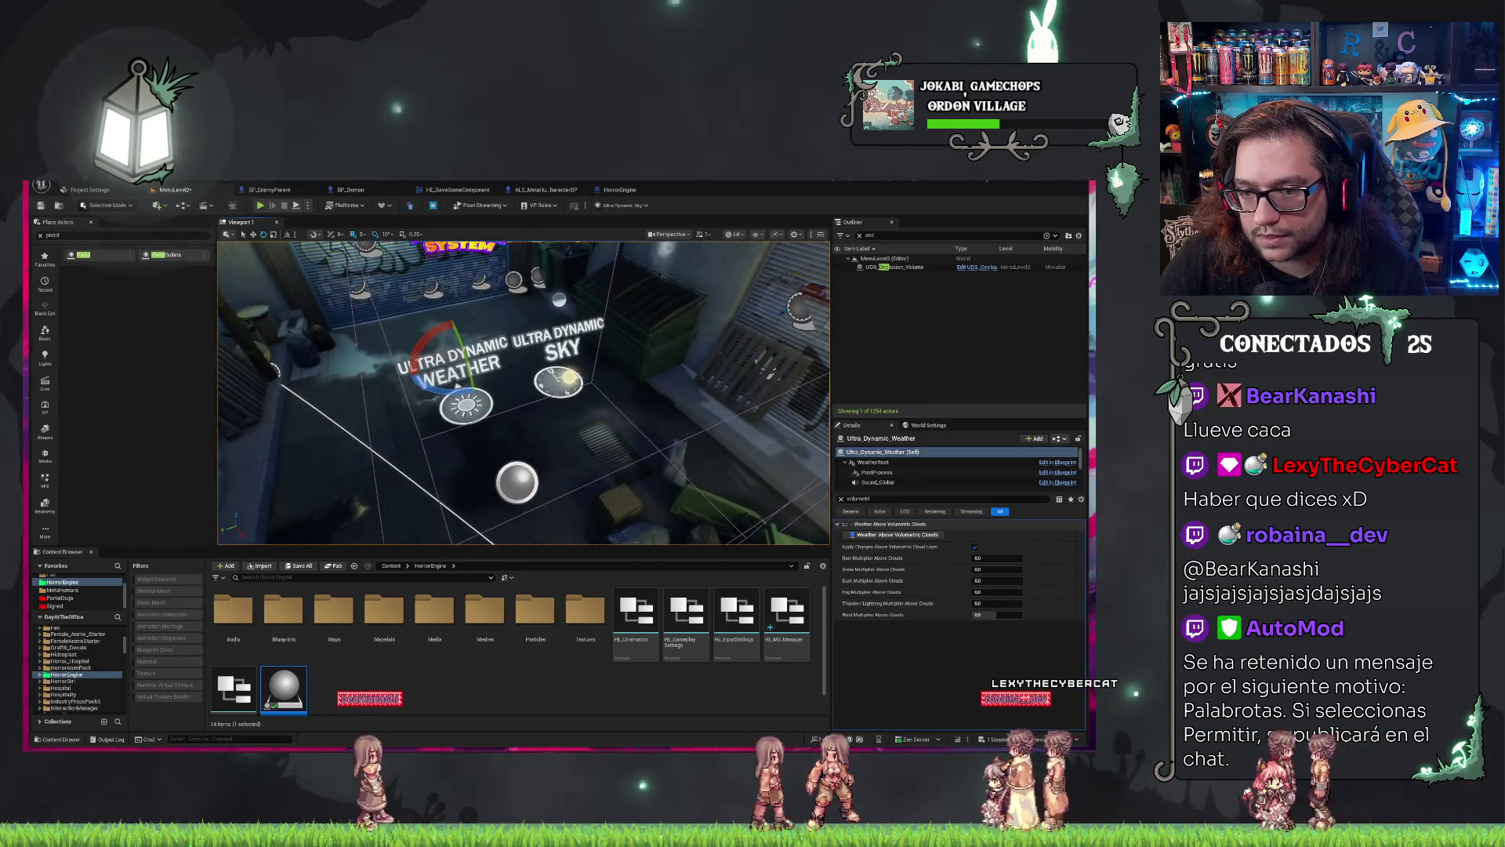
left_click(612, 468)
left_click(559, 381)
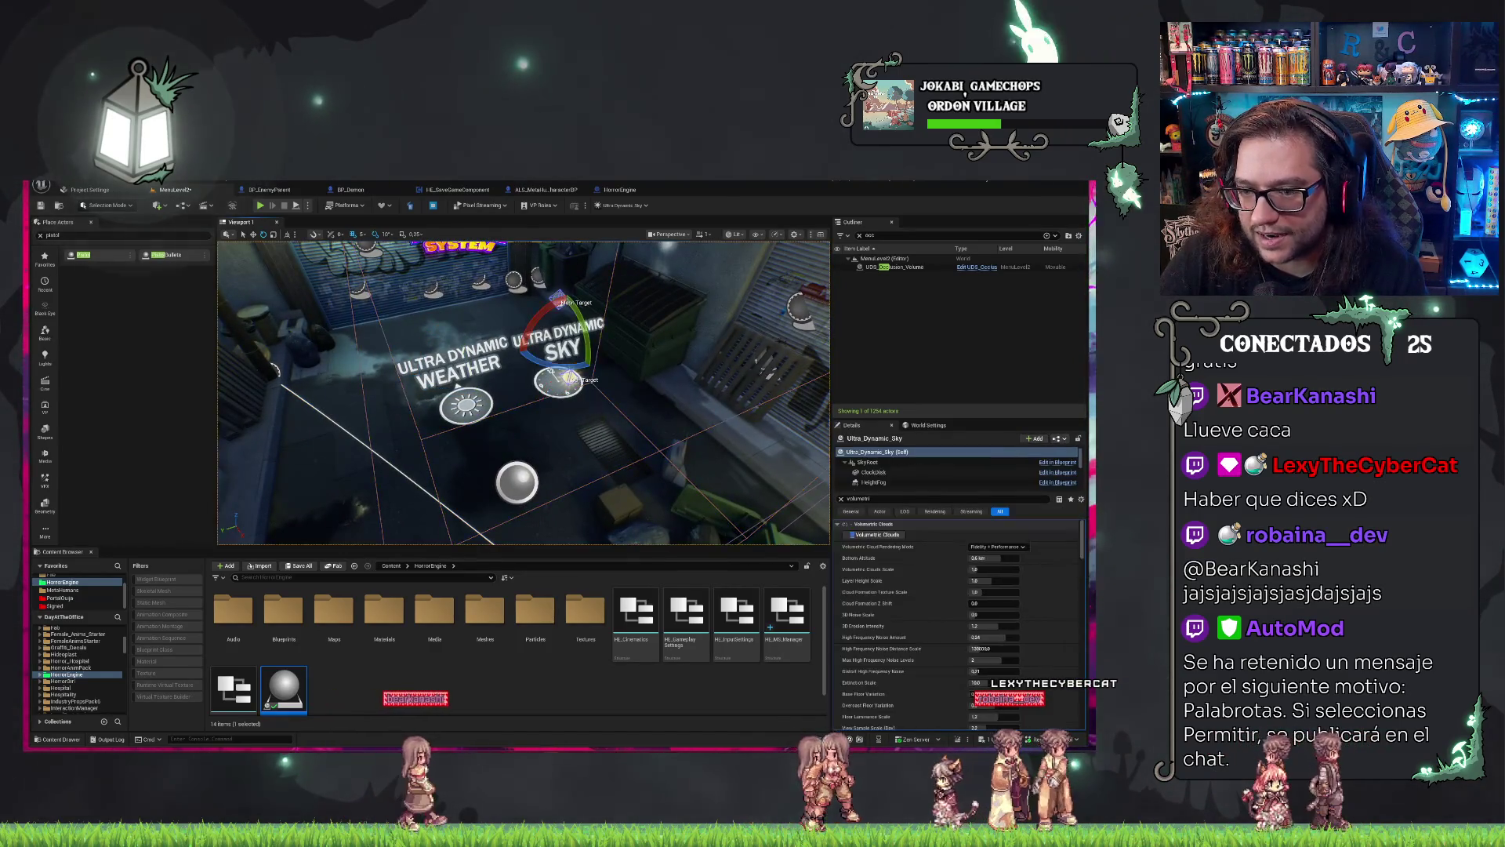
key("f")
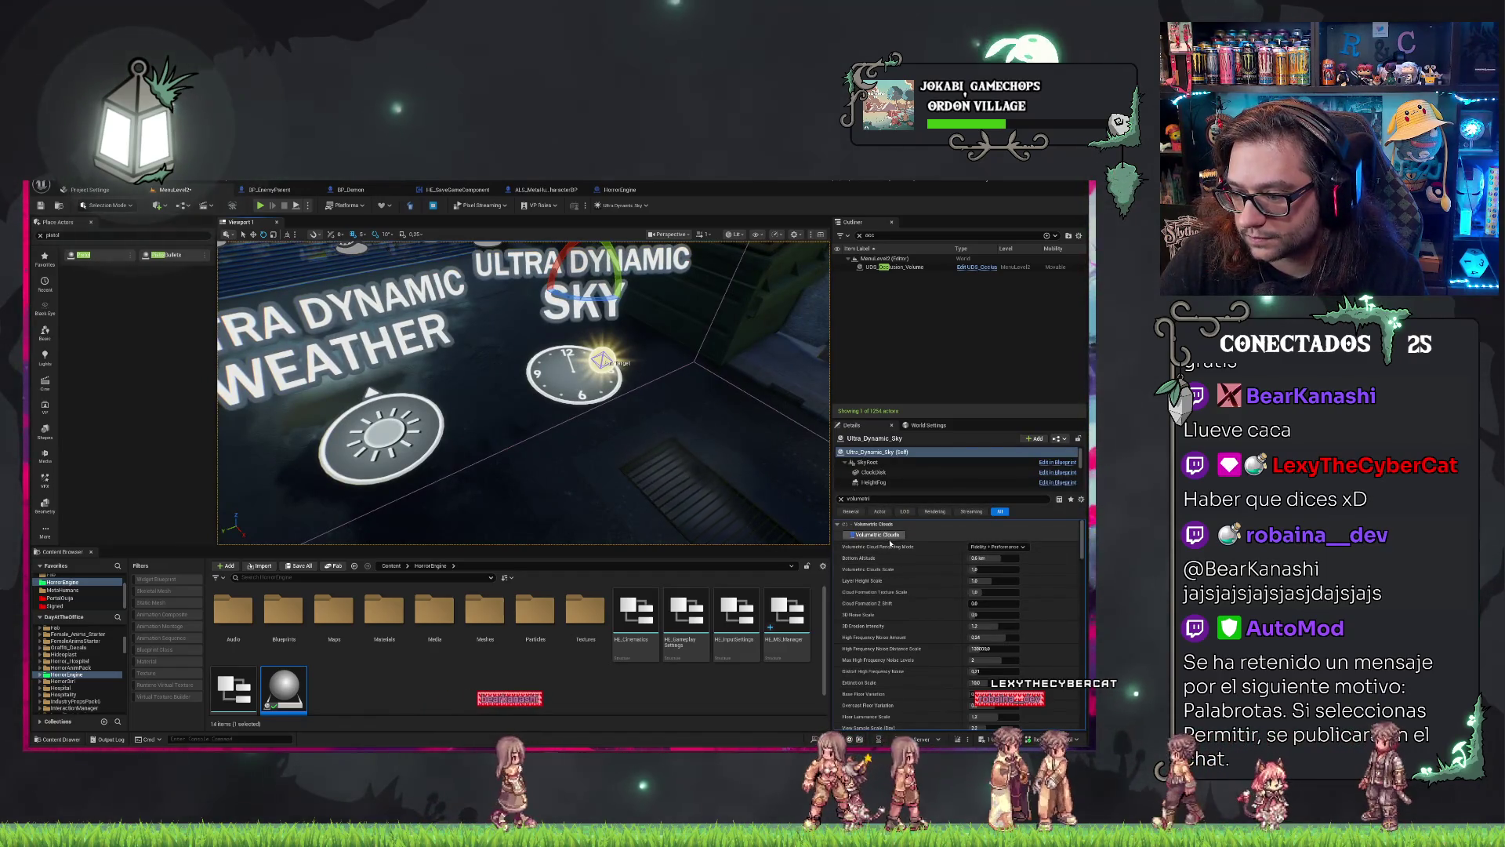
Clear the sky actor's property filter and review its Sky Mode options.
scroll(879, 535, "down", 10)
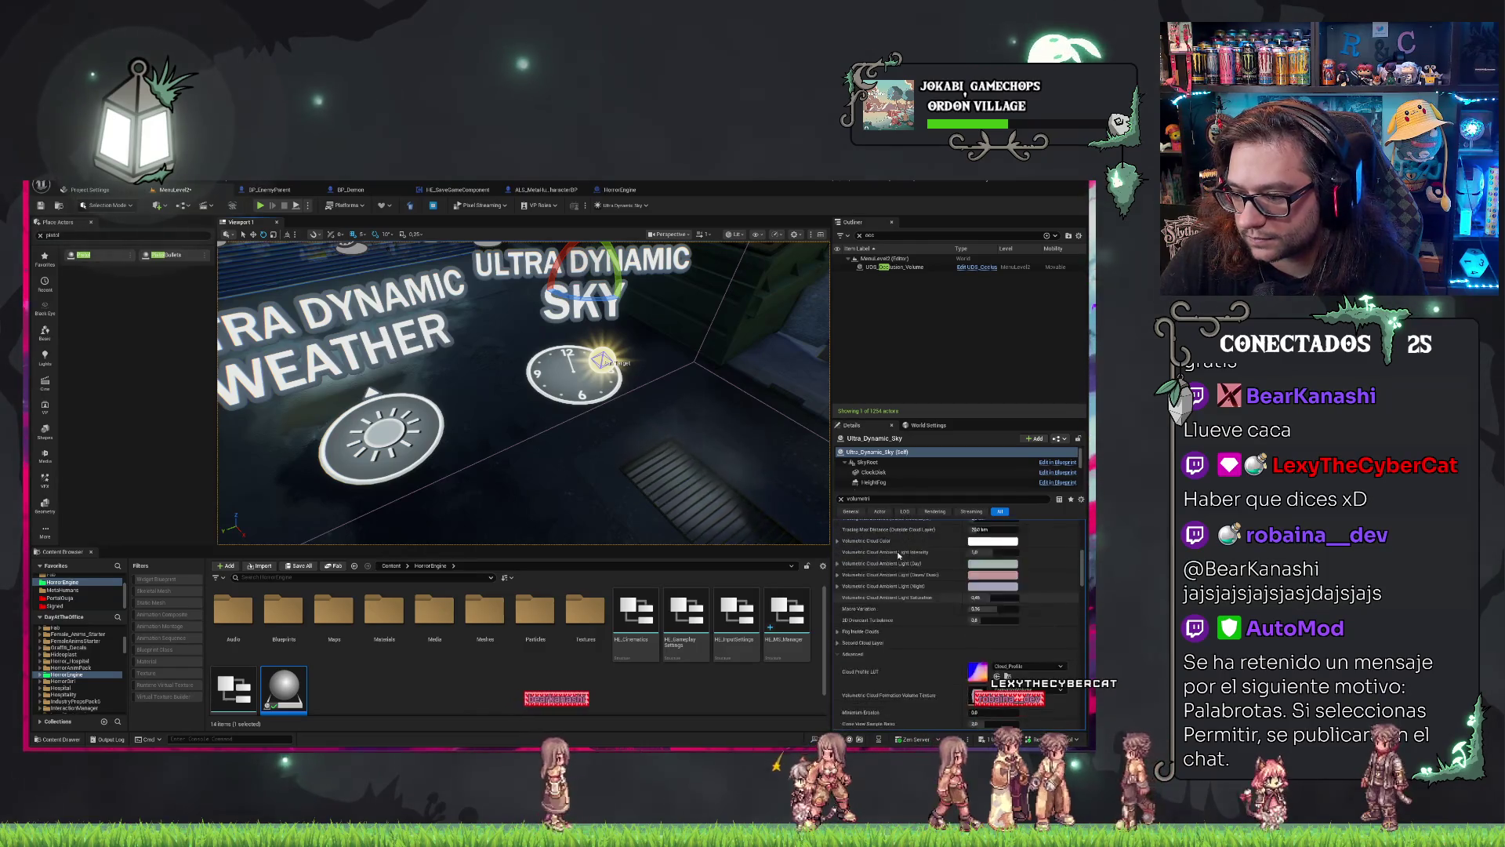
scroll(898, 556, "down", 10)
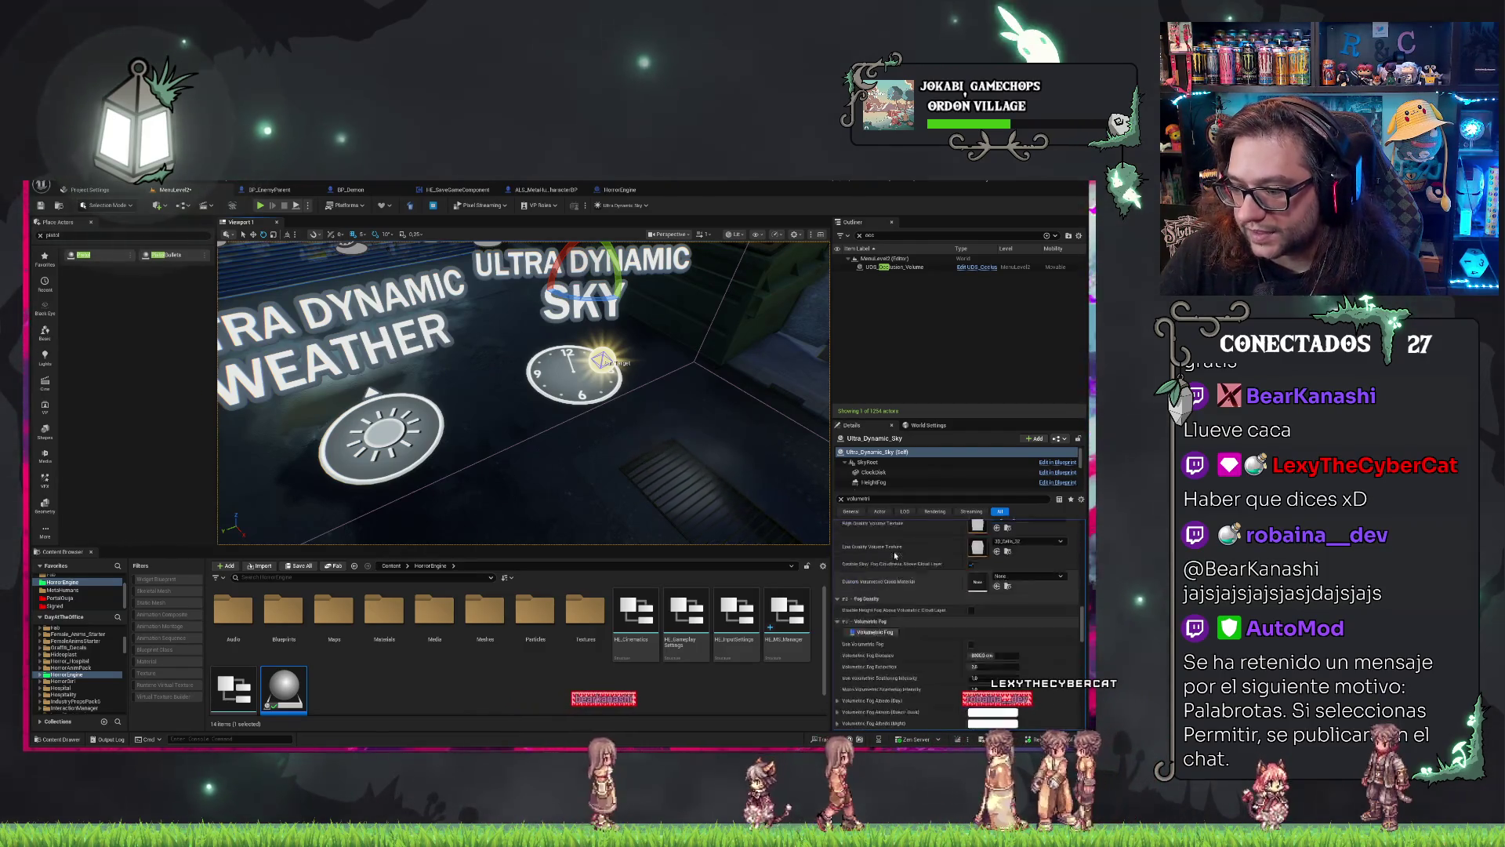
scroll(898, 558, "up", 15)
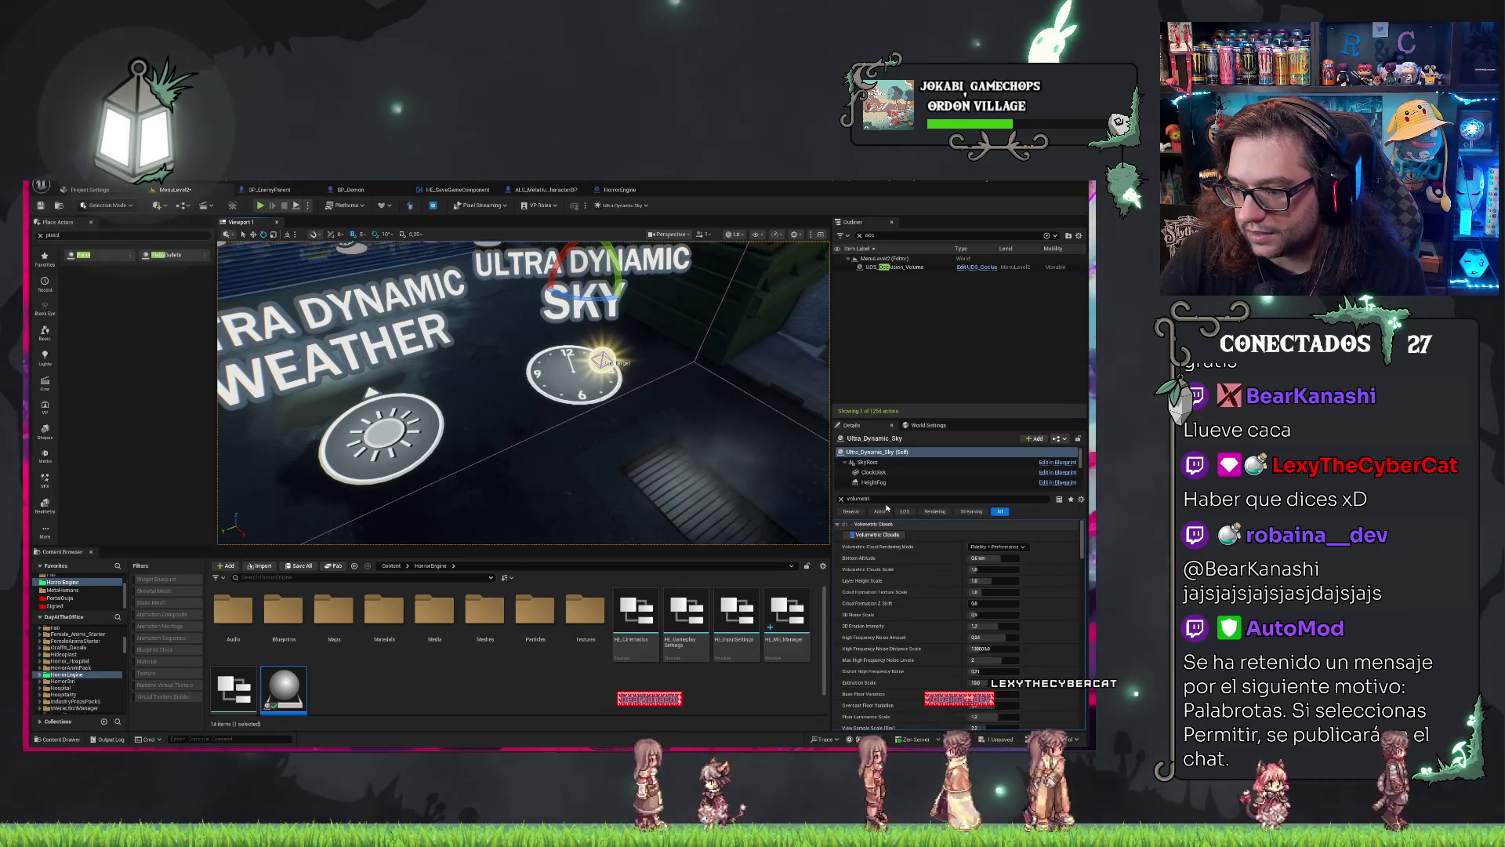
left_click(841, 498)
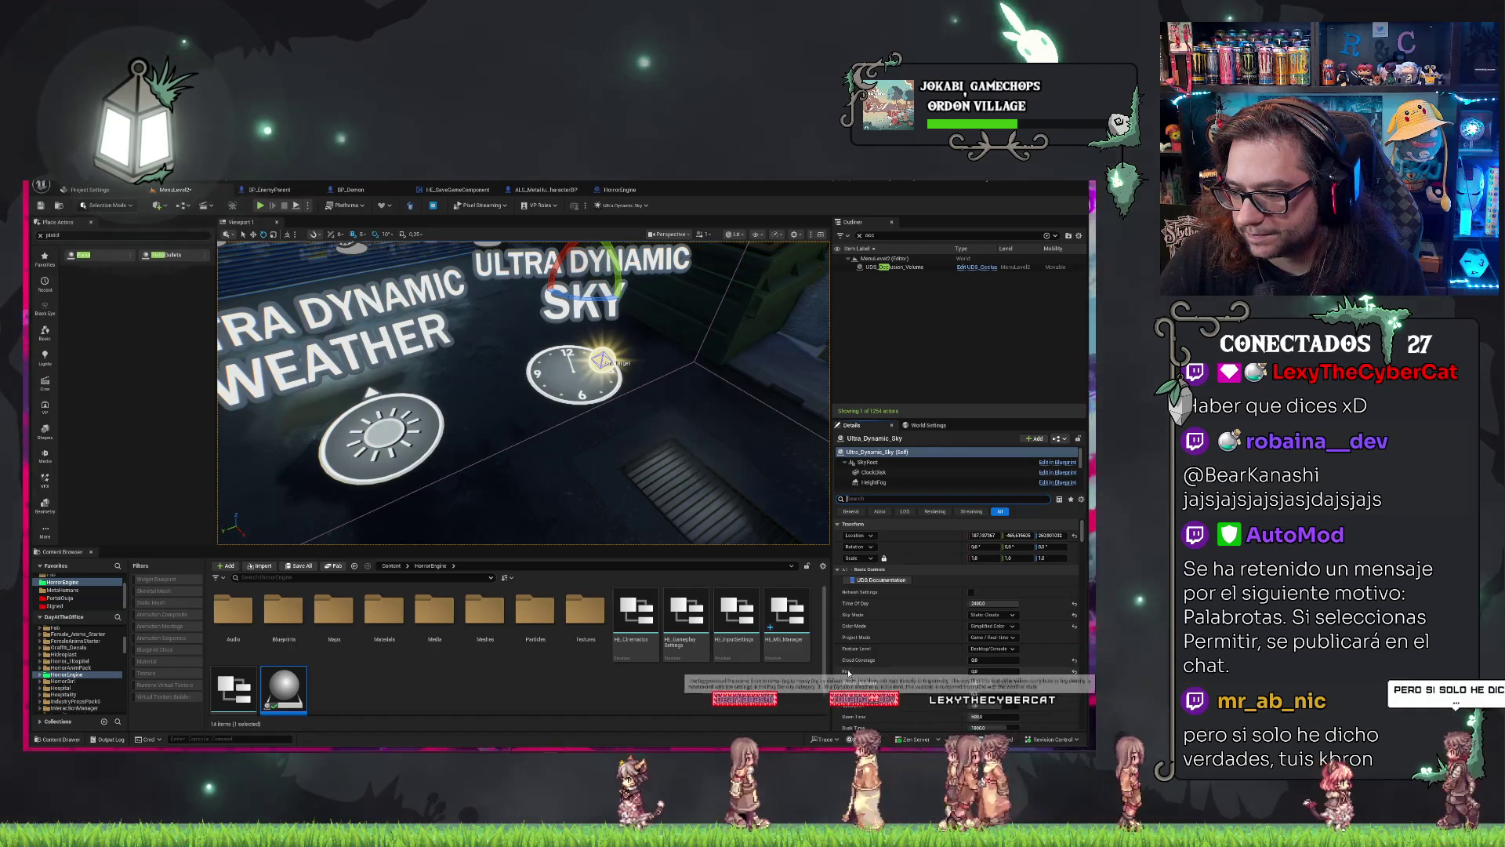
left_click(994, 614)
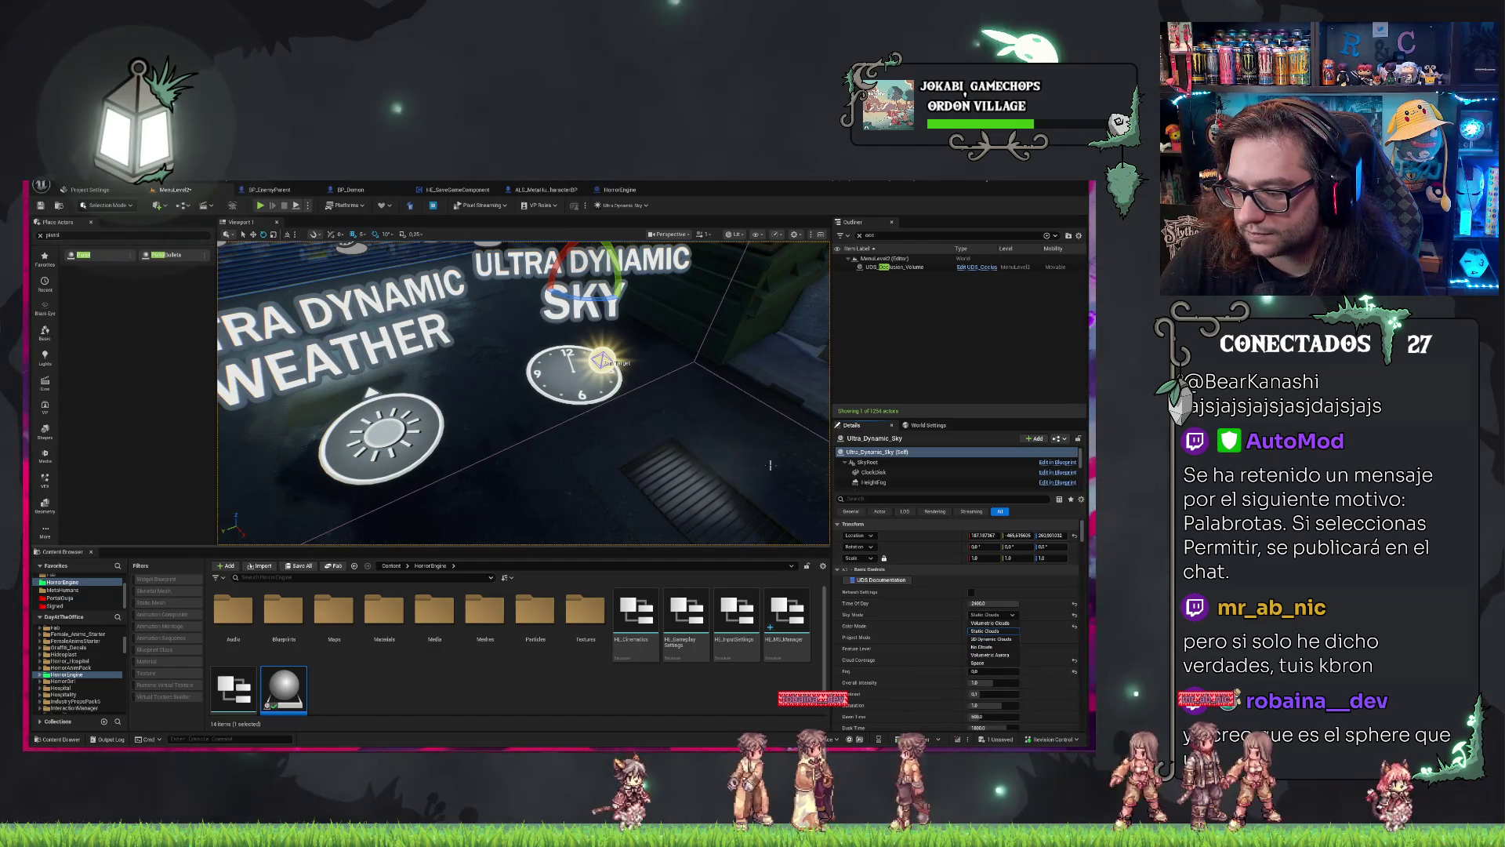
left_click_drag(548, 392, 502, 392)
Undo the selection and the Clear_Skies change back to Rain, then move down the alley.
key("ctrl+z")
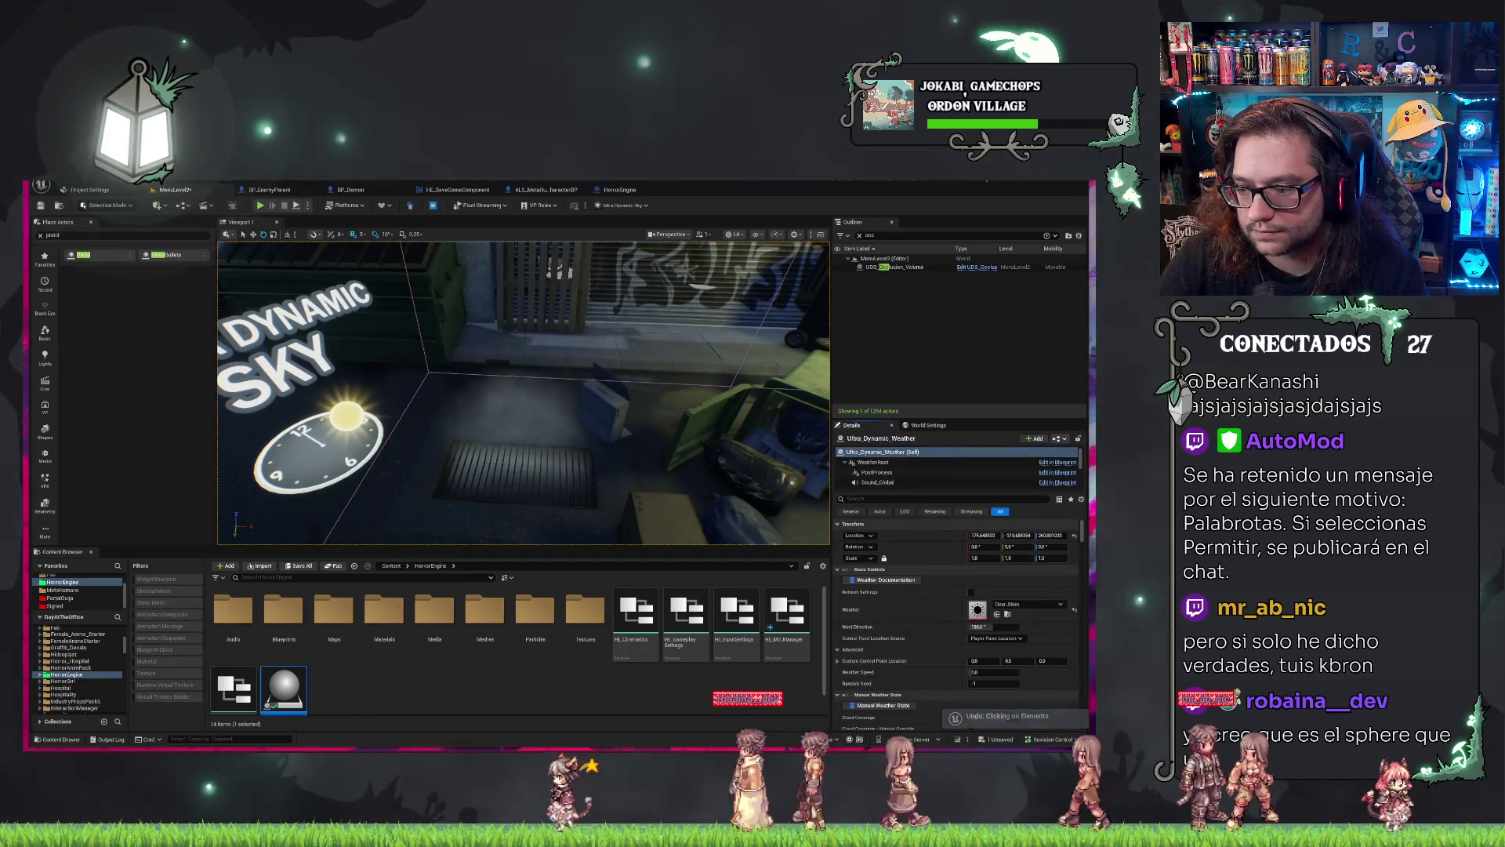
key("ctrl+z")
left_click_drag(517, 392, 486, 353)
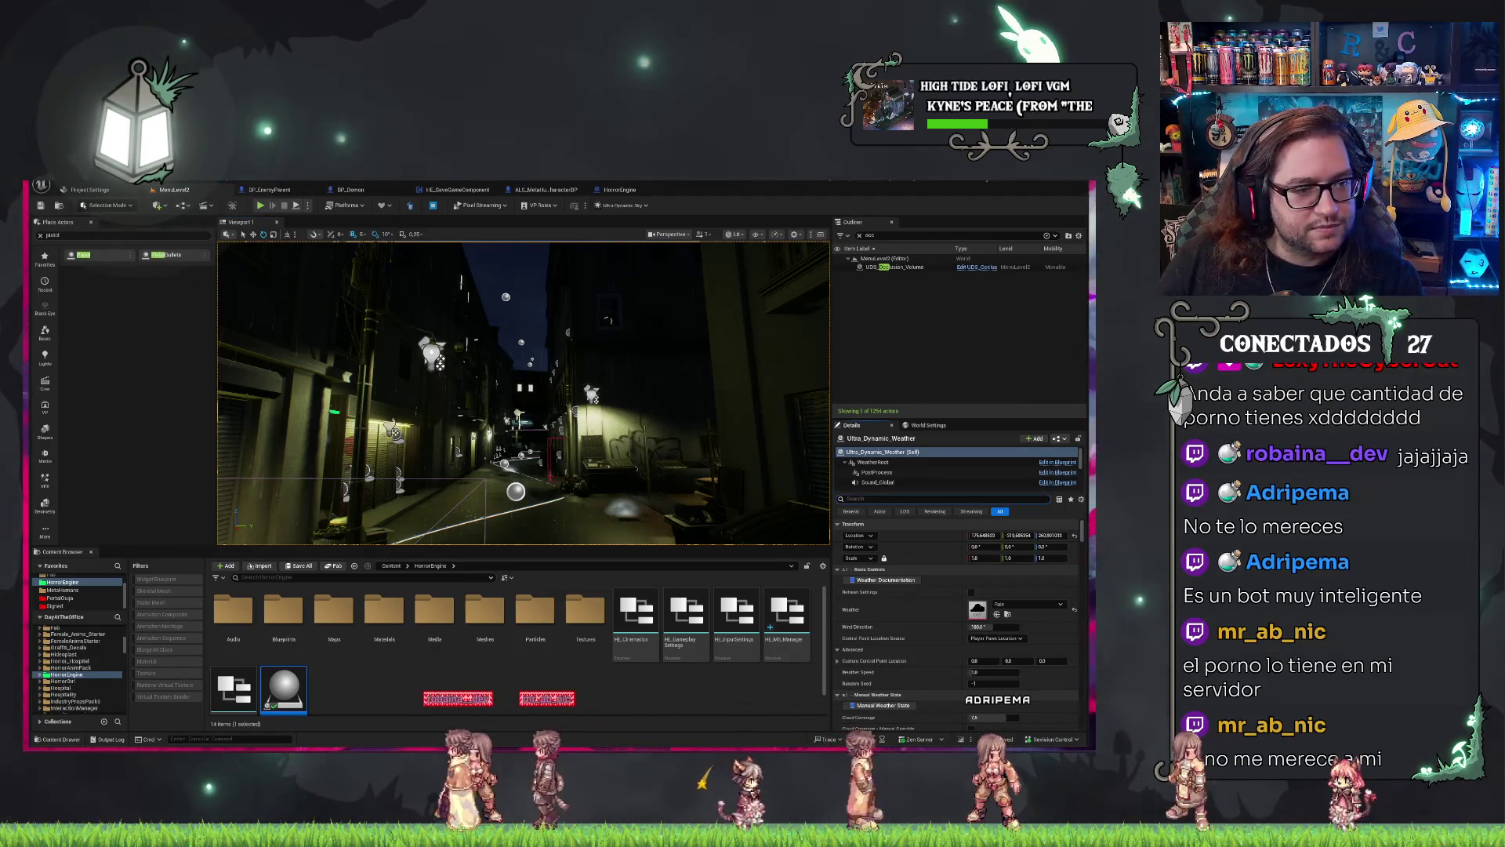
Fly the viewport camera down the alley and into the interior room with the ghost figures.
key("d")
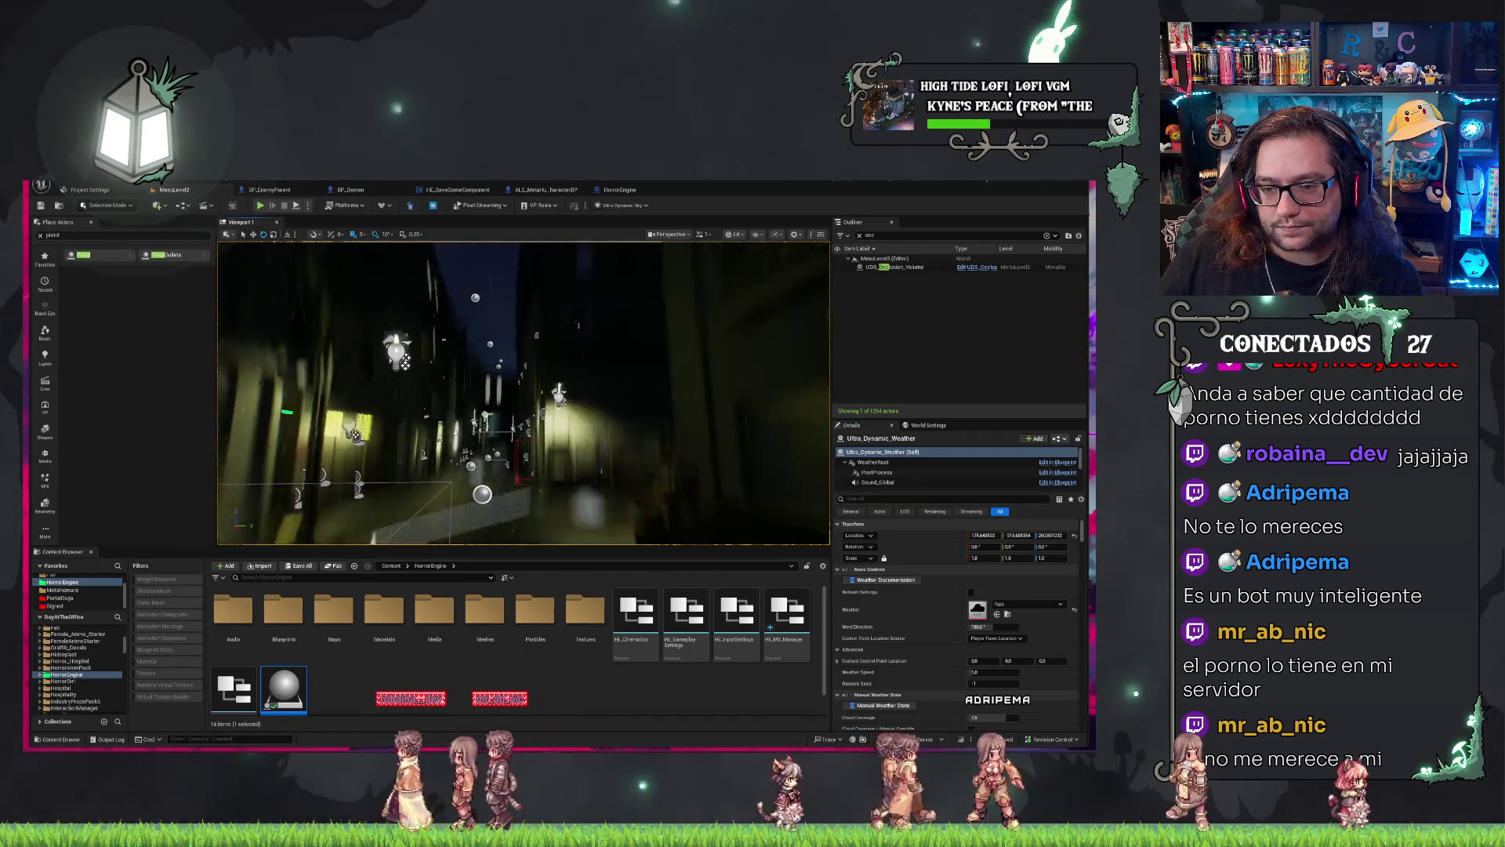
key("e")
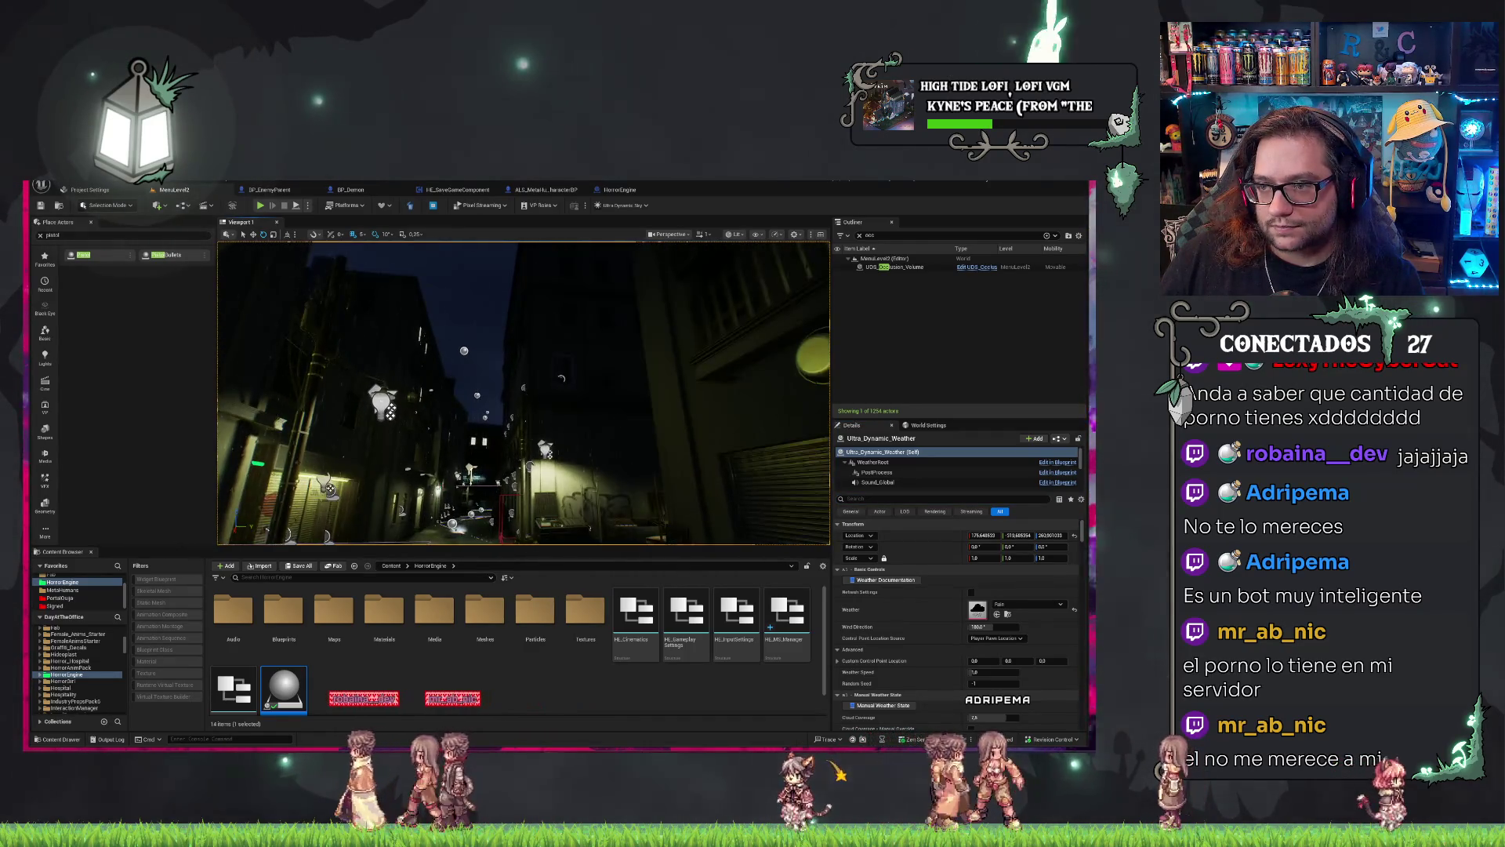
key("w")
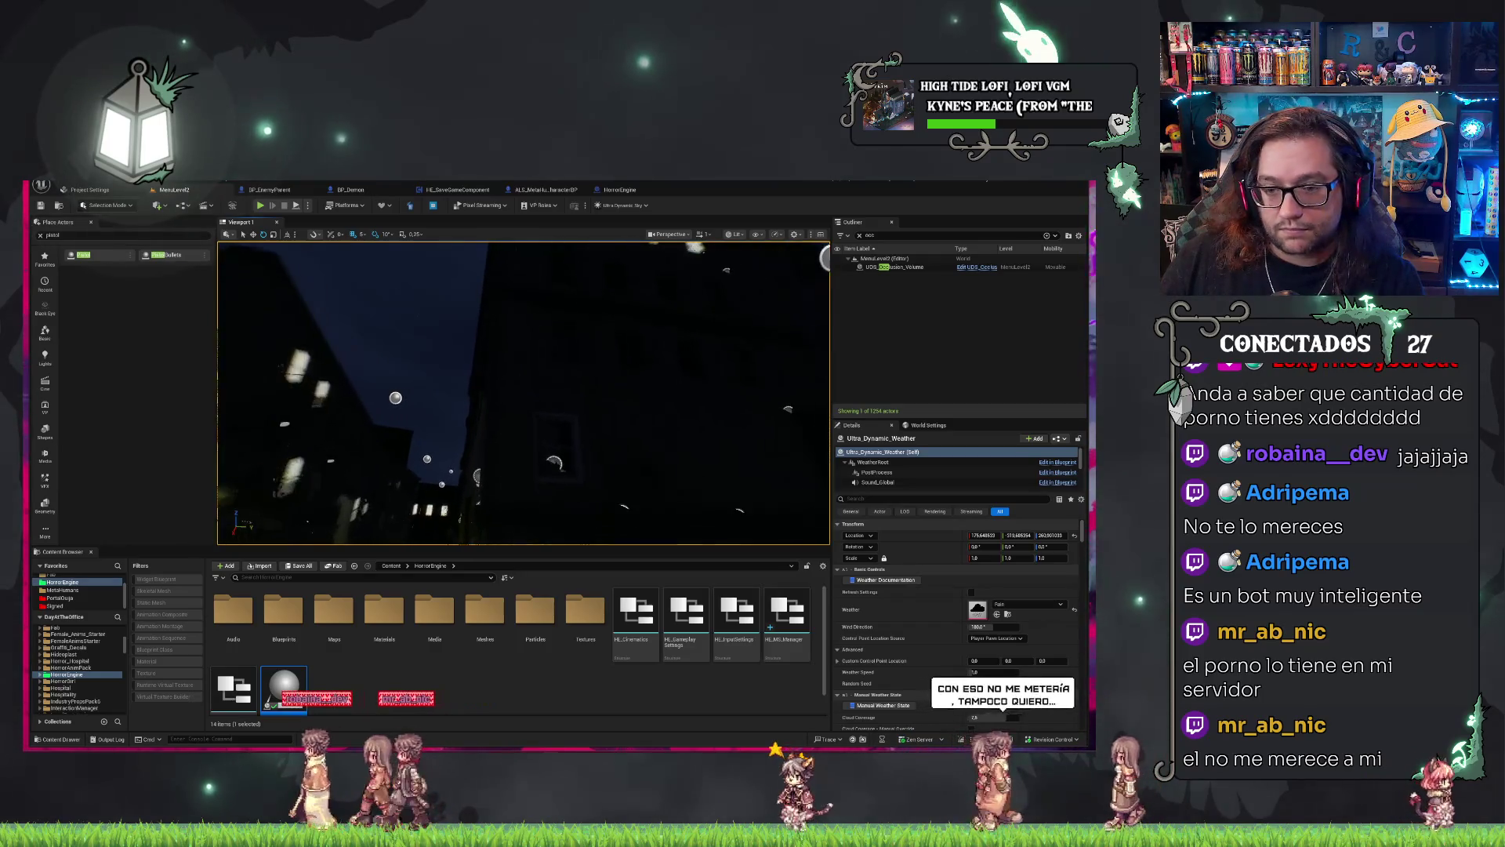
key("w")
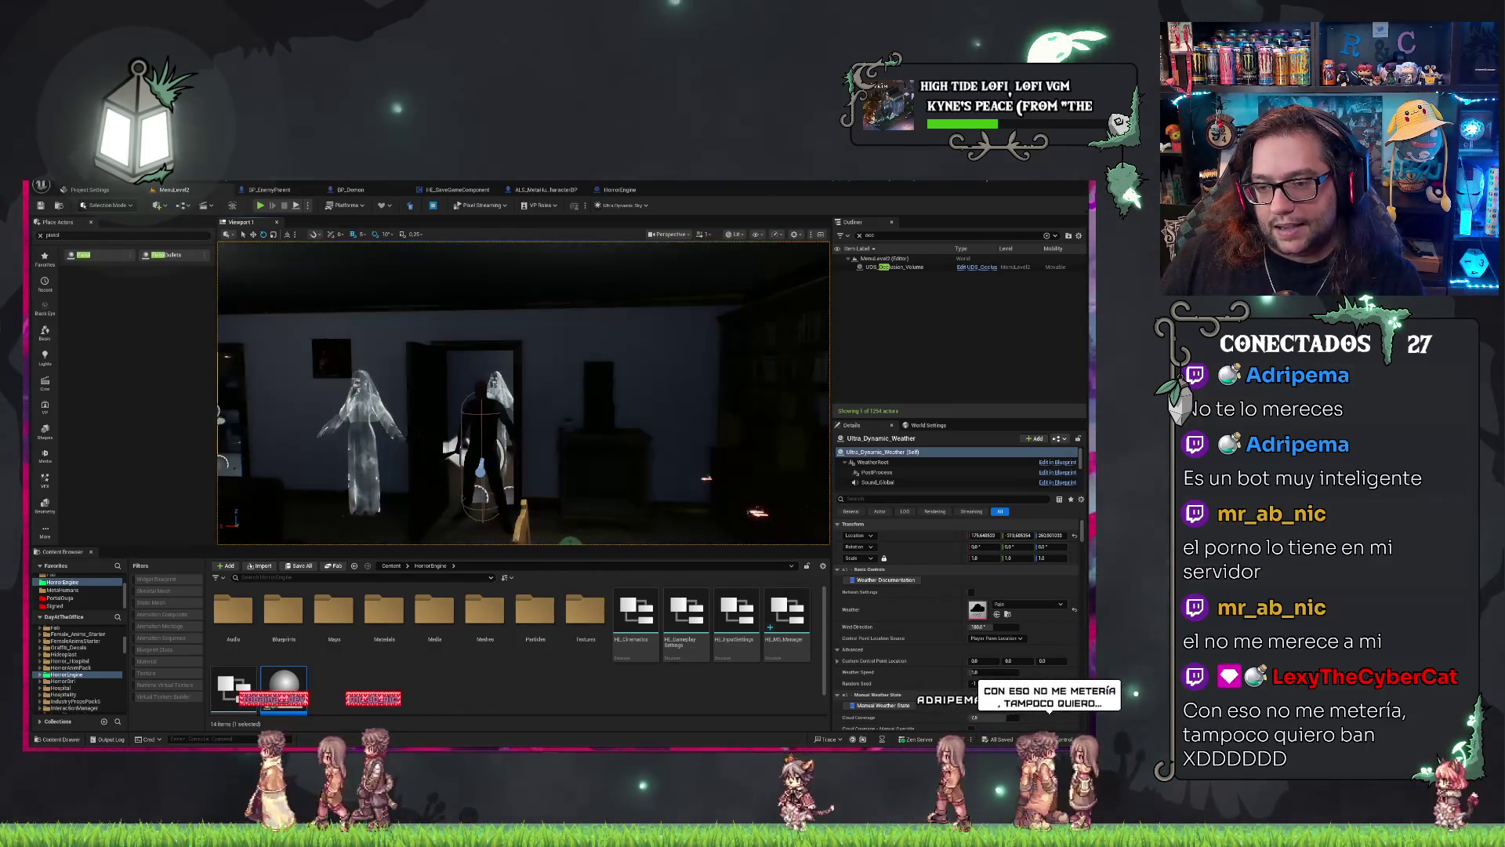
key("a")
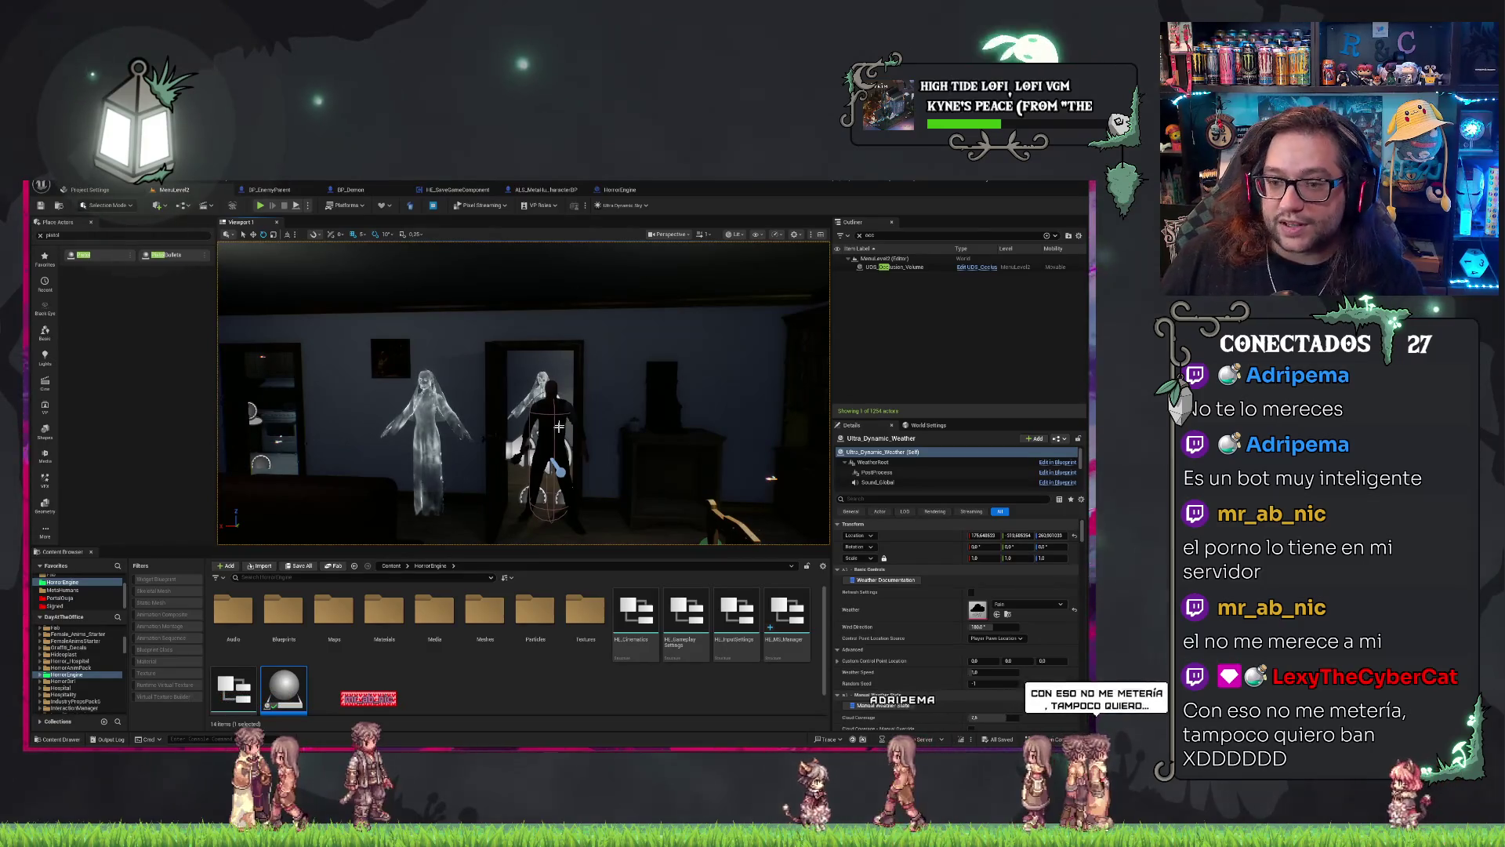
Add a second actor tag 'HgnoreCh' to ALS_MetaHuman_CharacterBP, then bring up the HorrorEngine blueprint.
left_click(539, 191)
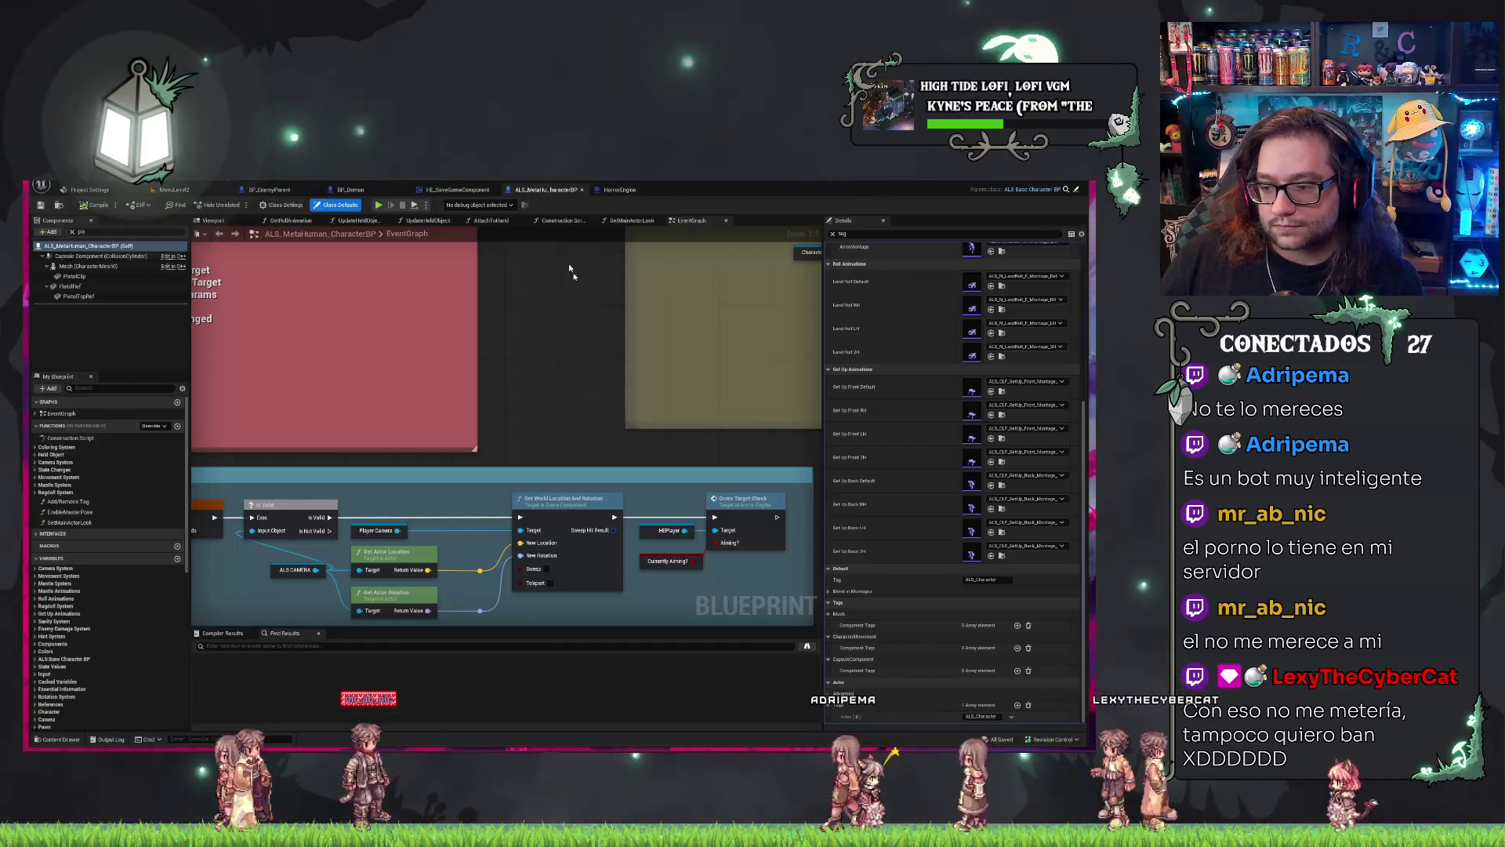
left_click(1017, 705)
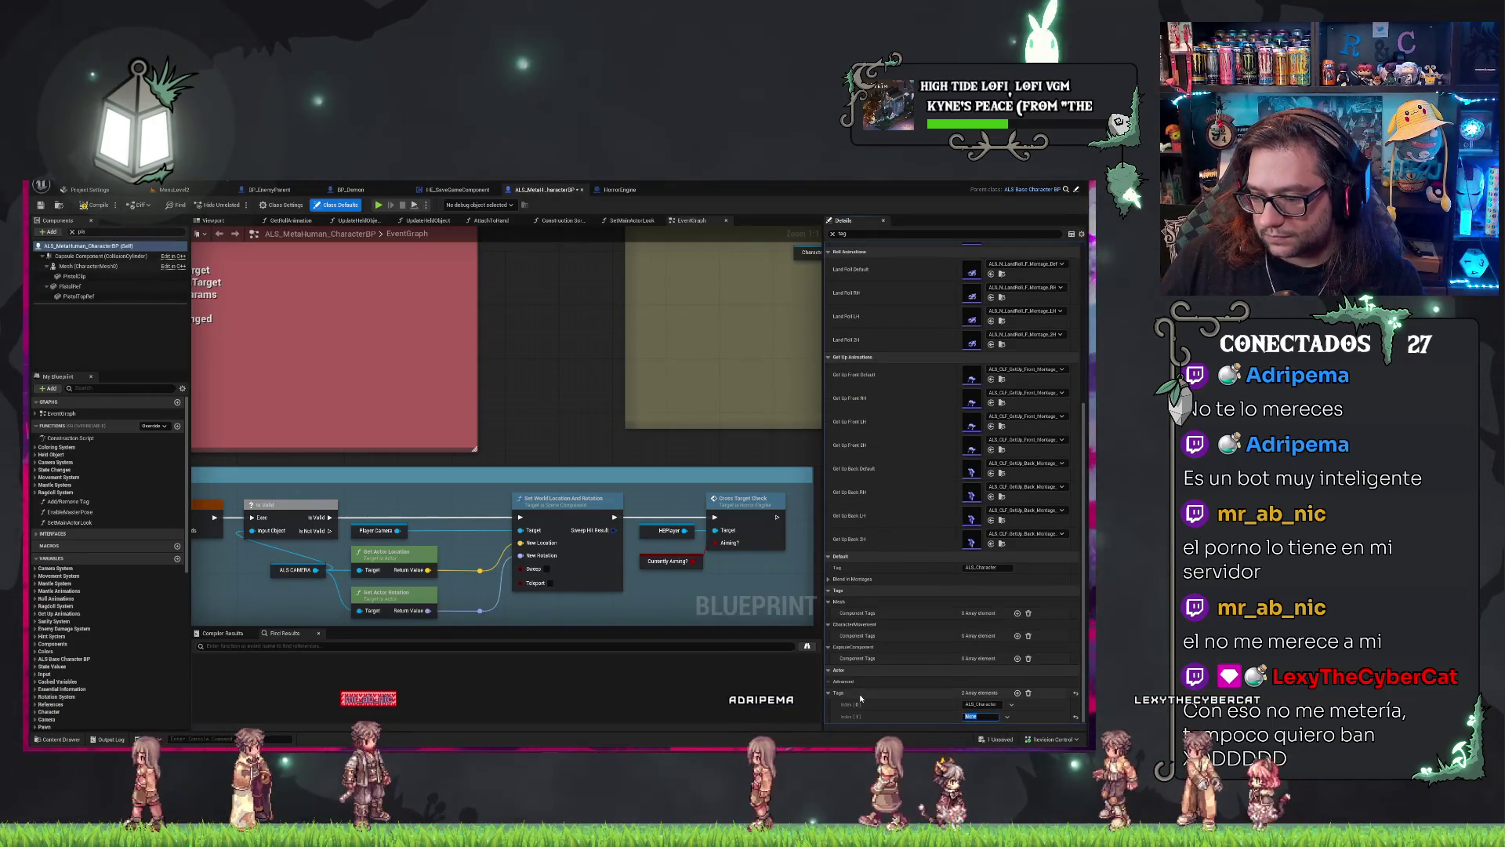
type("H")
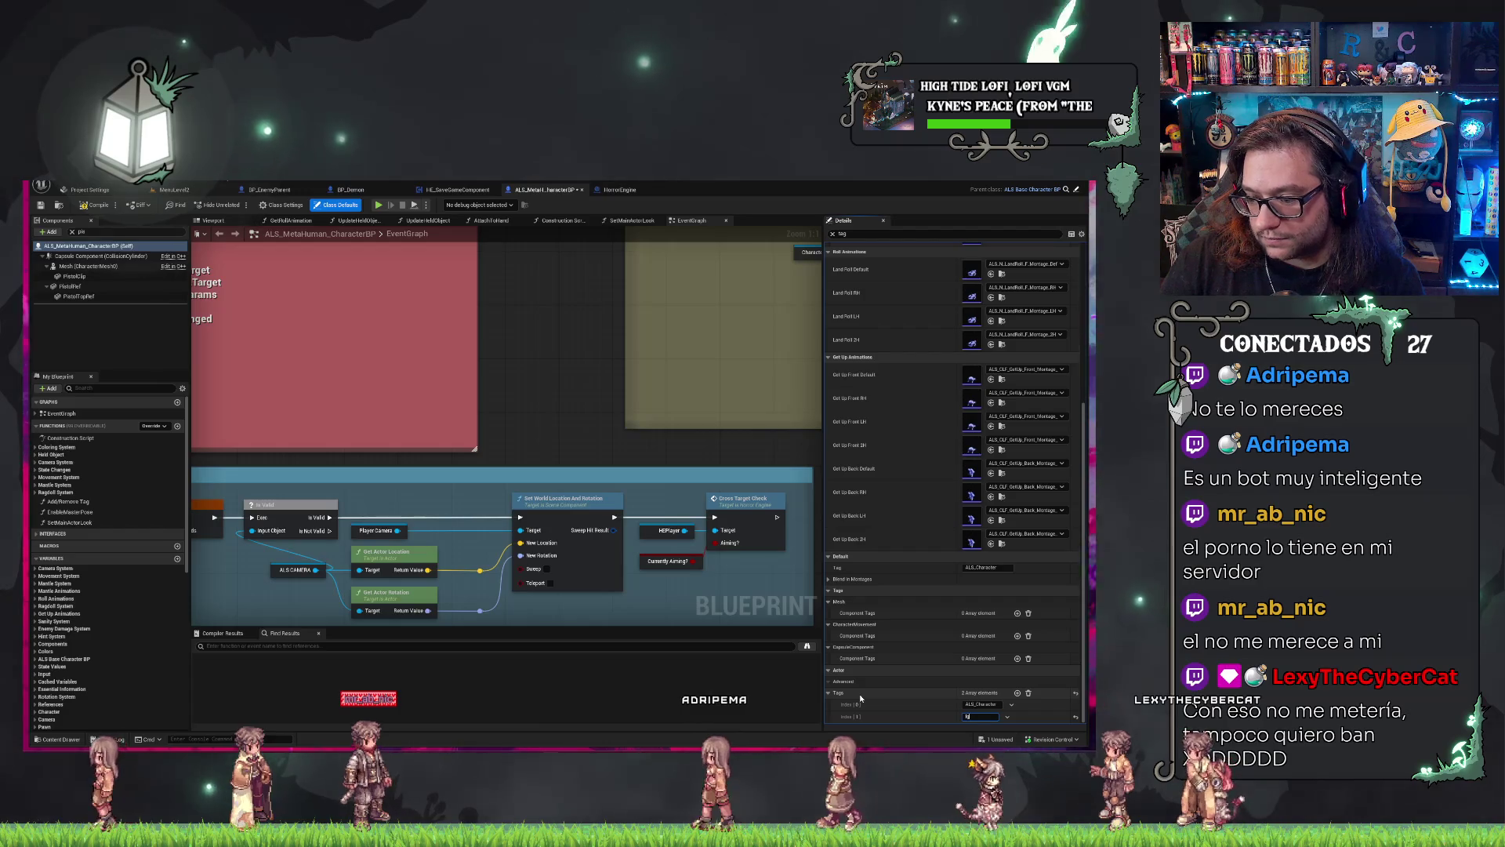
type("gnoreCheck")
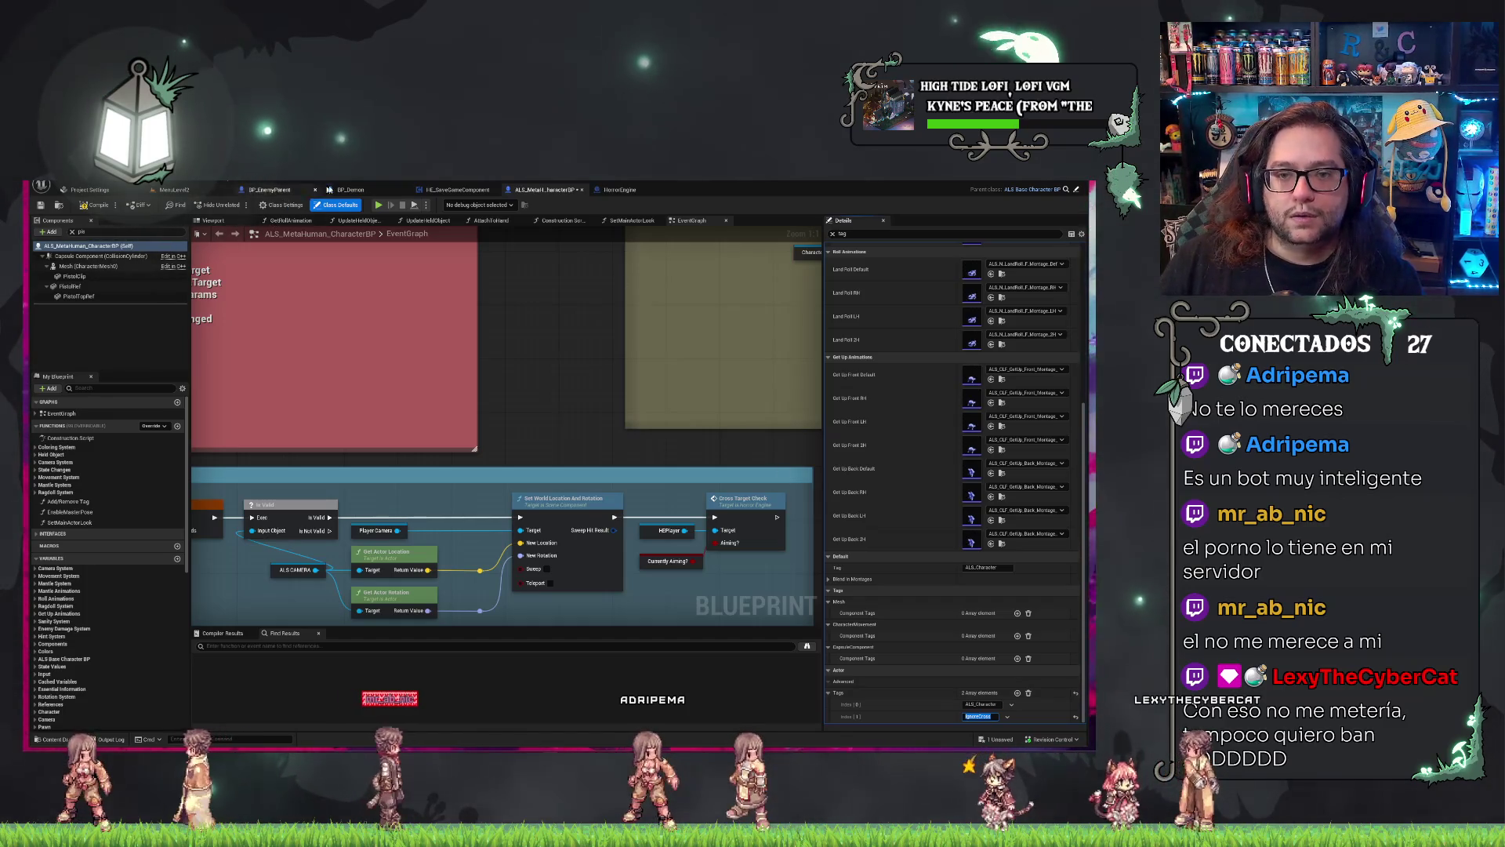
left_click(616, 191)
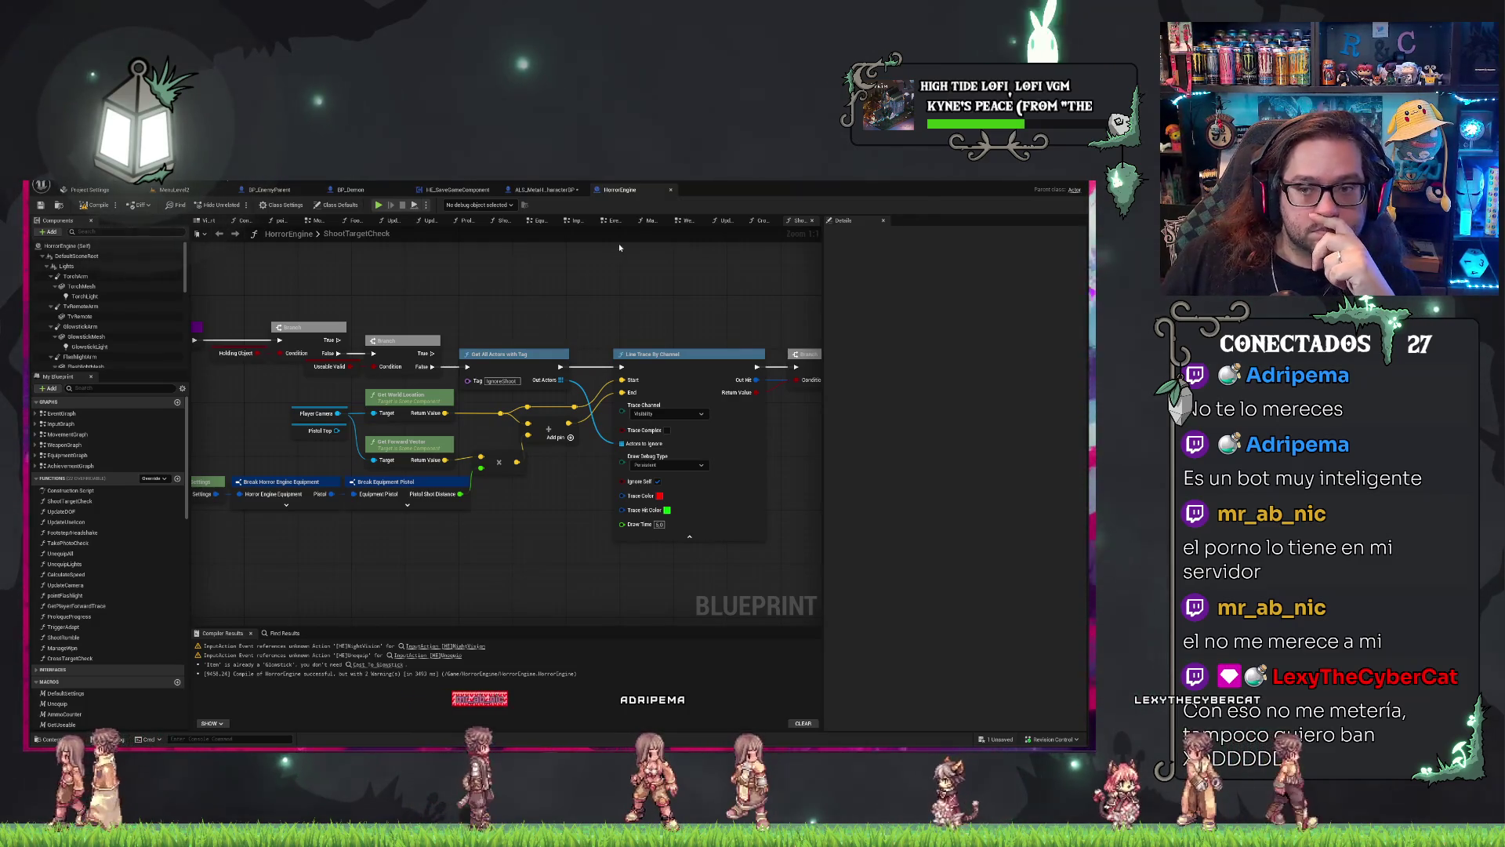
Zoom in on HorrorEngine's CrossTargetCheck function graph, then go back to ALS_MetaHuman_CharacterBP.
left_click(759, 220)
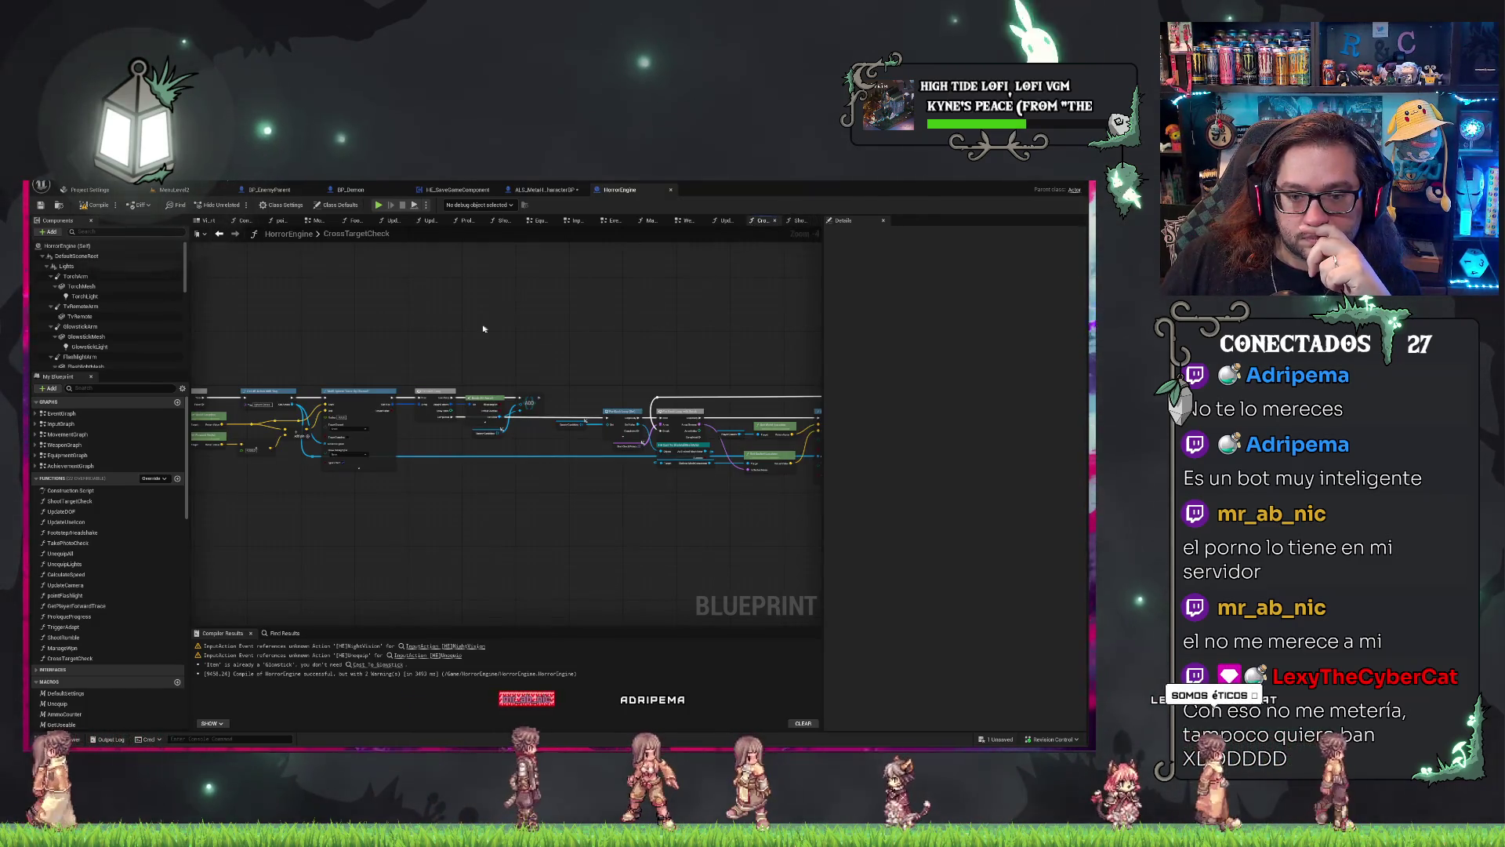
scroll(483, 328, "up", 1)
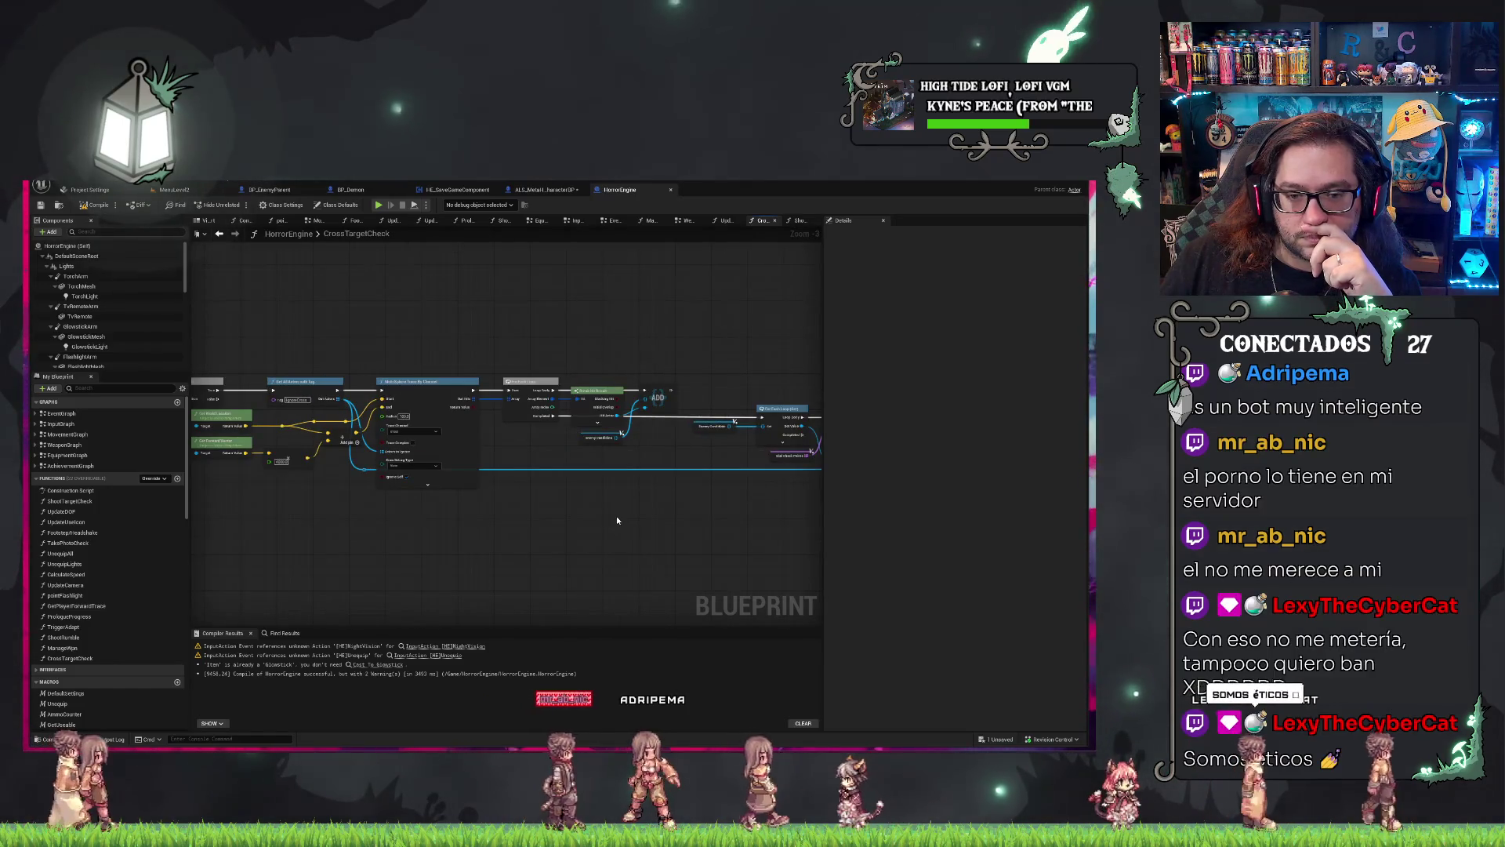
scroll(617, 520, "up", 2)
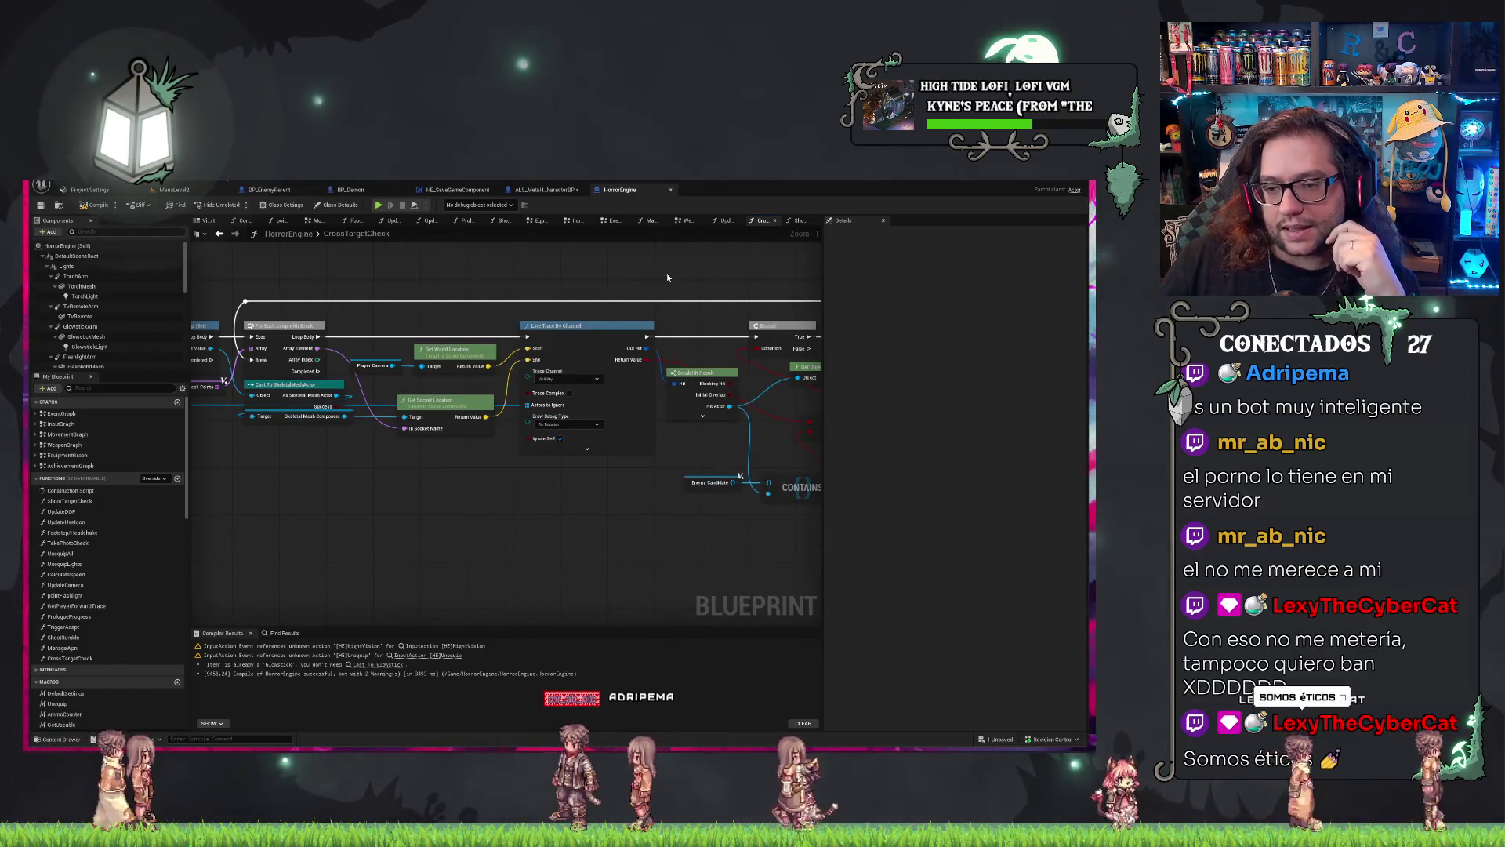
left_click(528, 191)
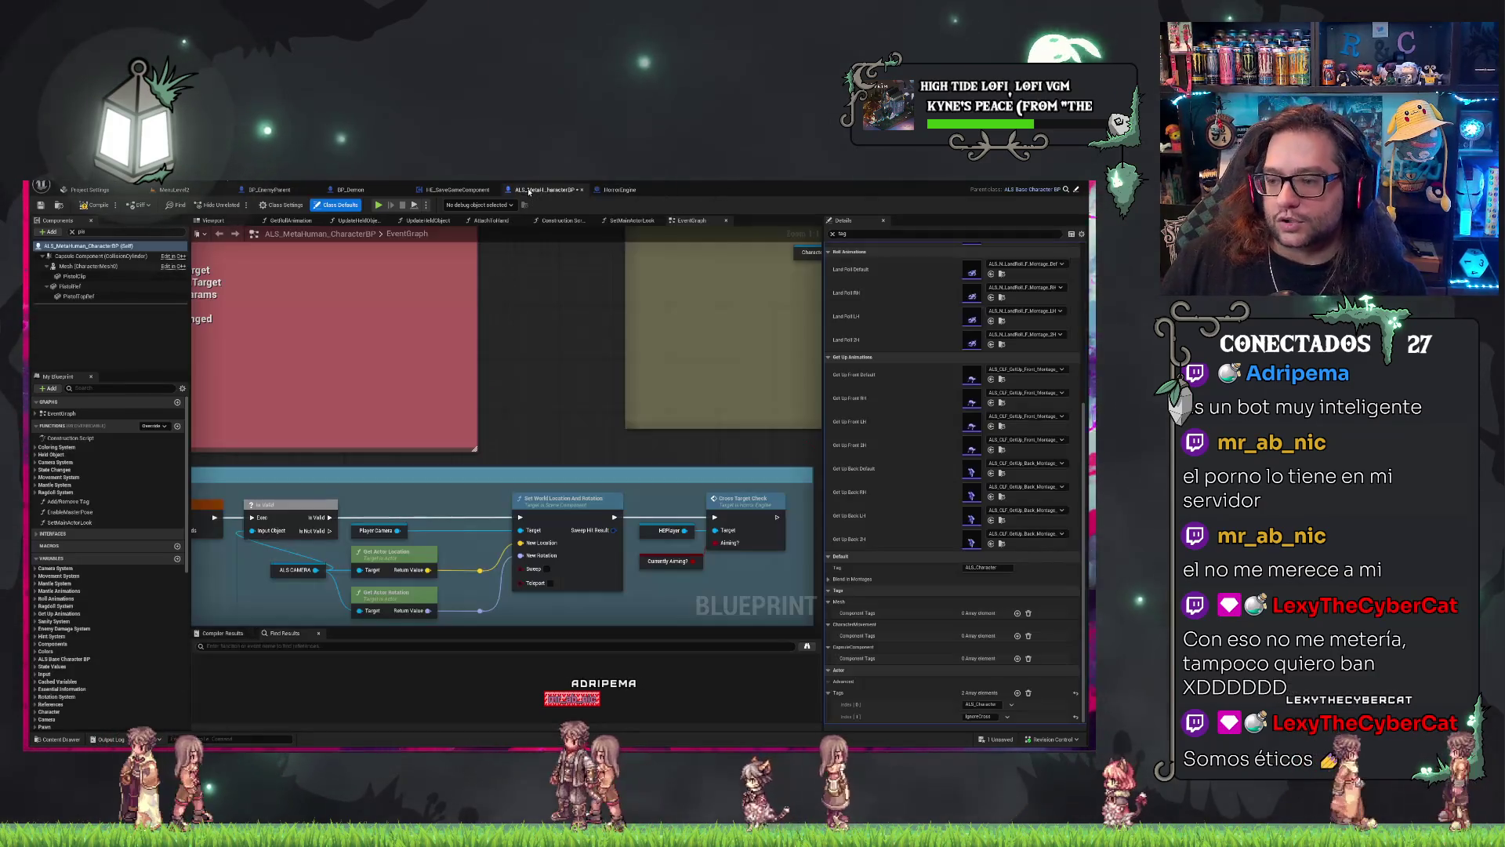
Add and commit a third entry in the character's Tags array, then bring up BP_Demon's event graph.
left_click(1017, 693)
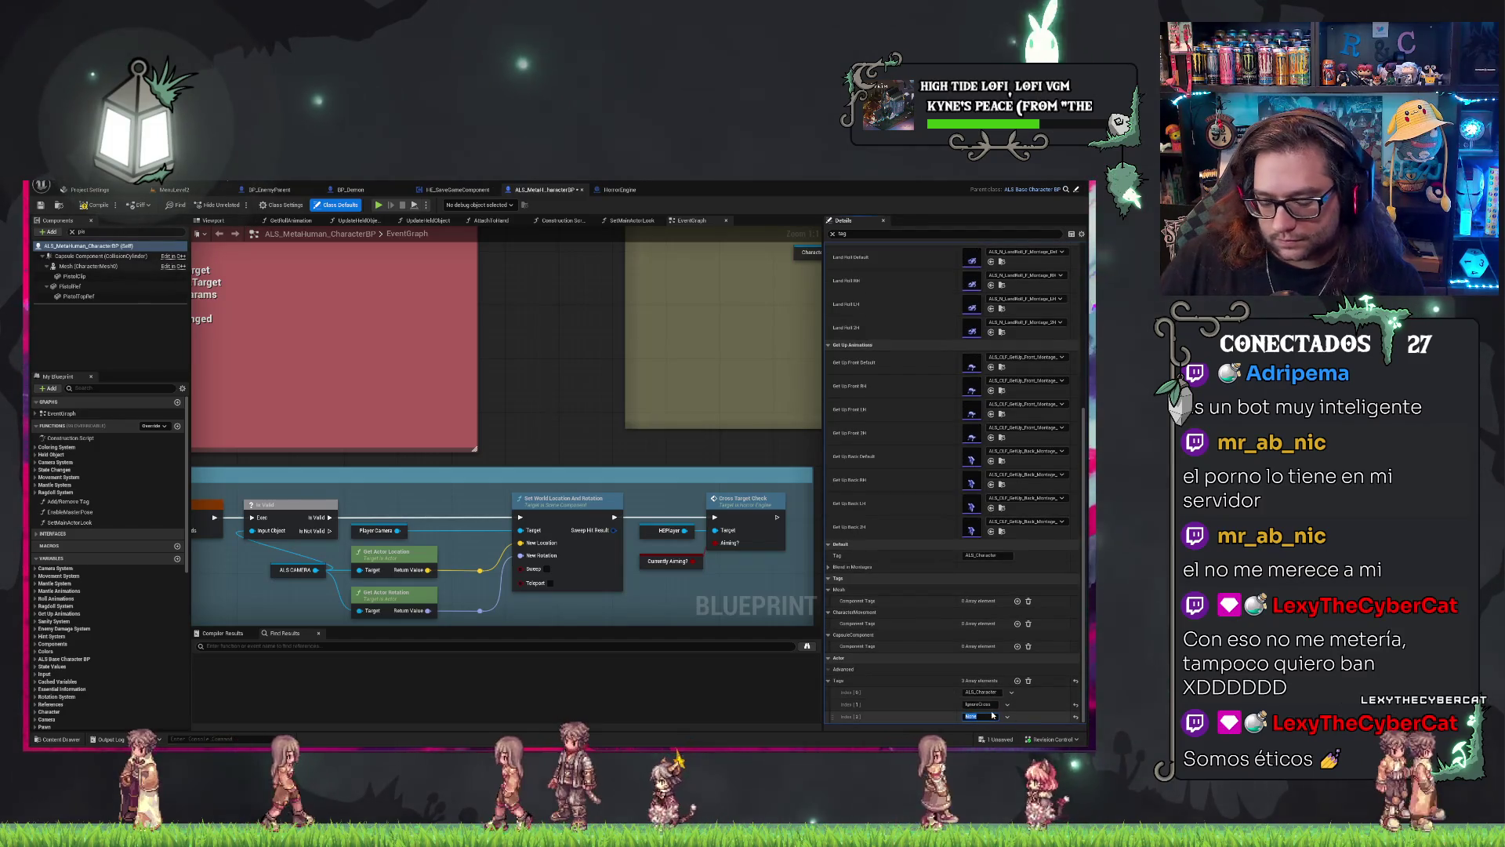
left_click(992, 715)
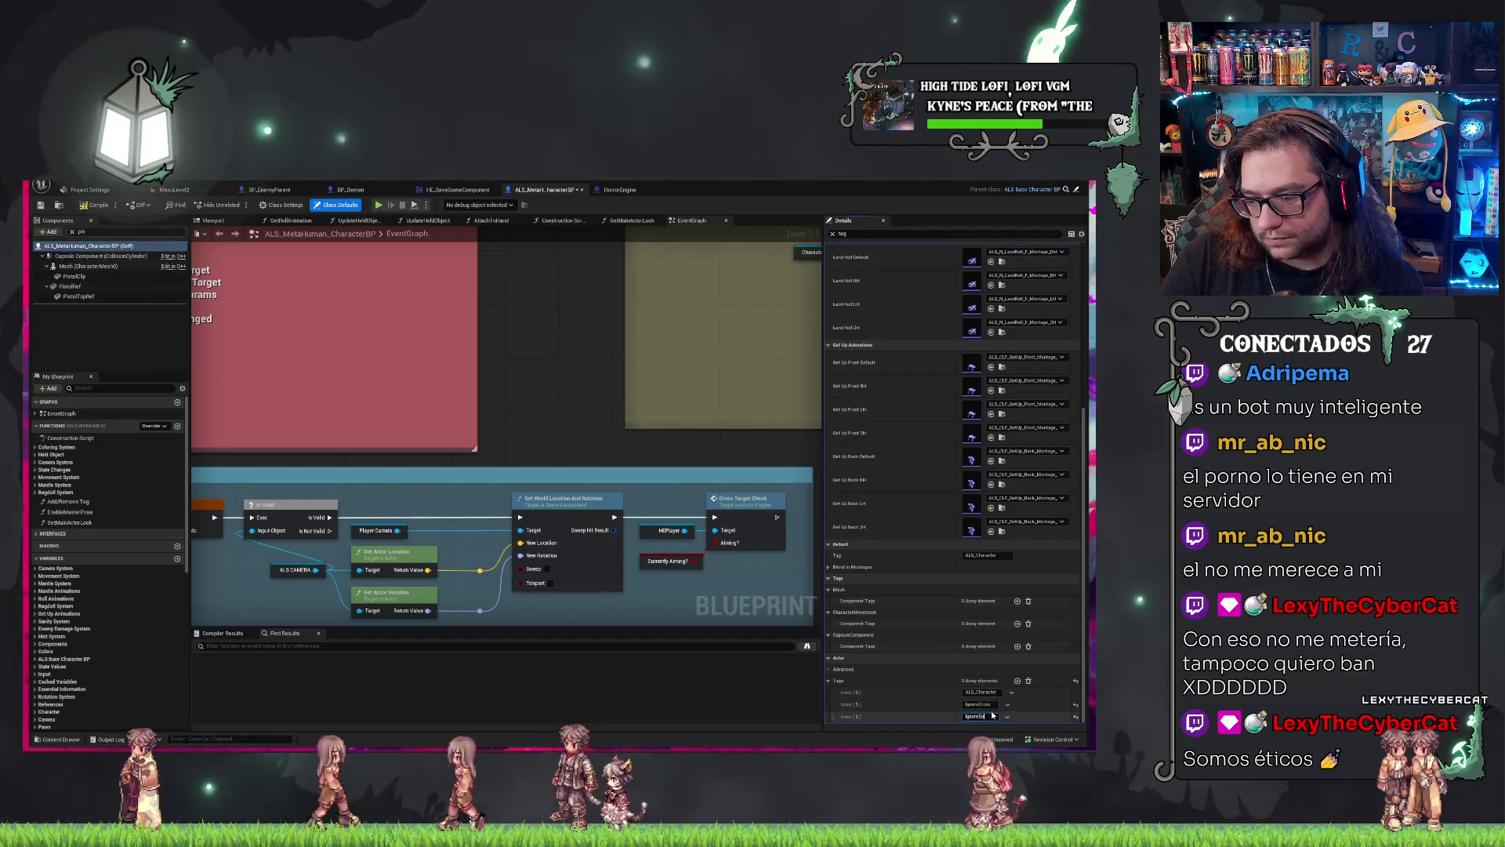
key("Return")
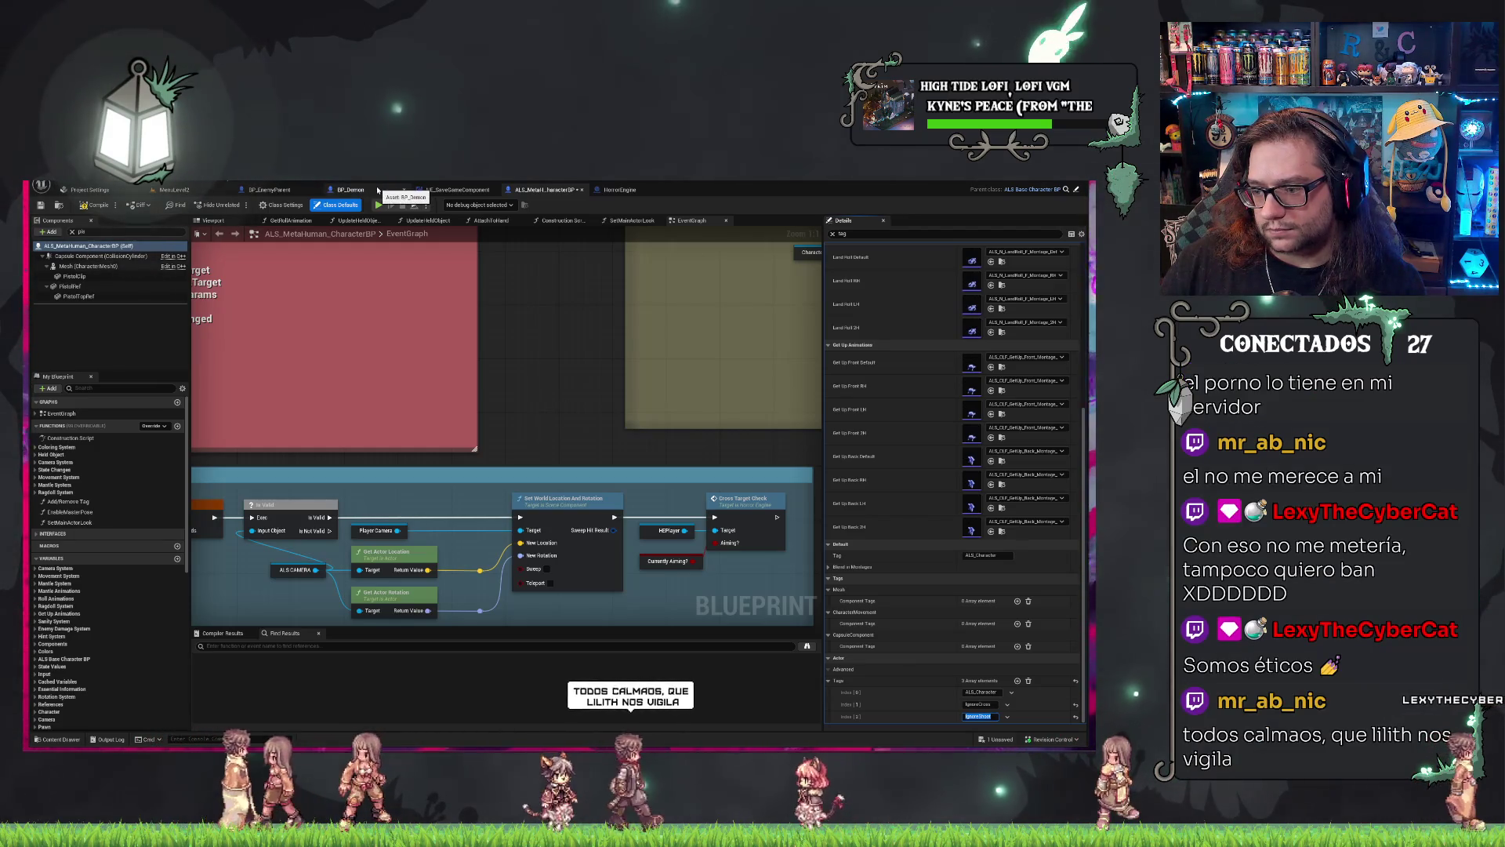
left_click(350, 189)
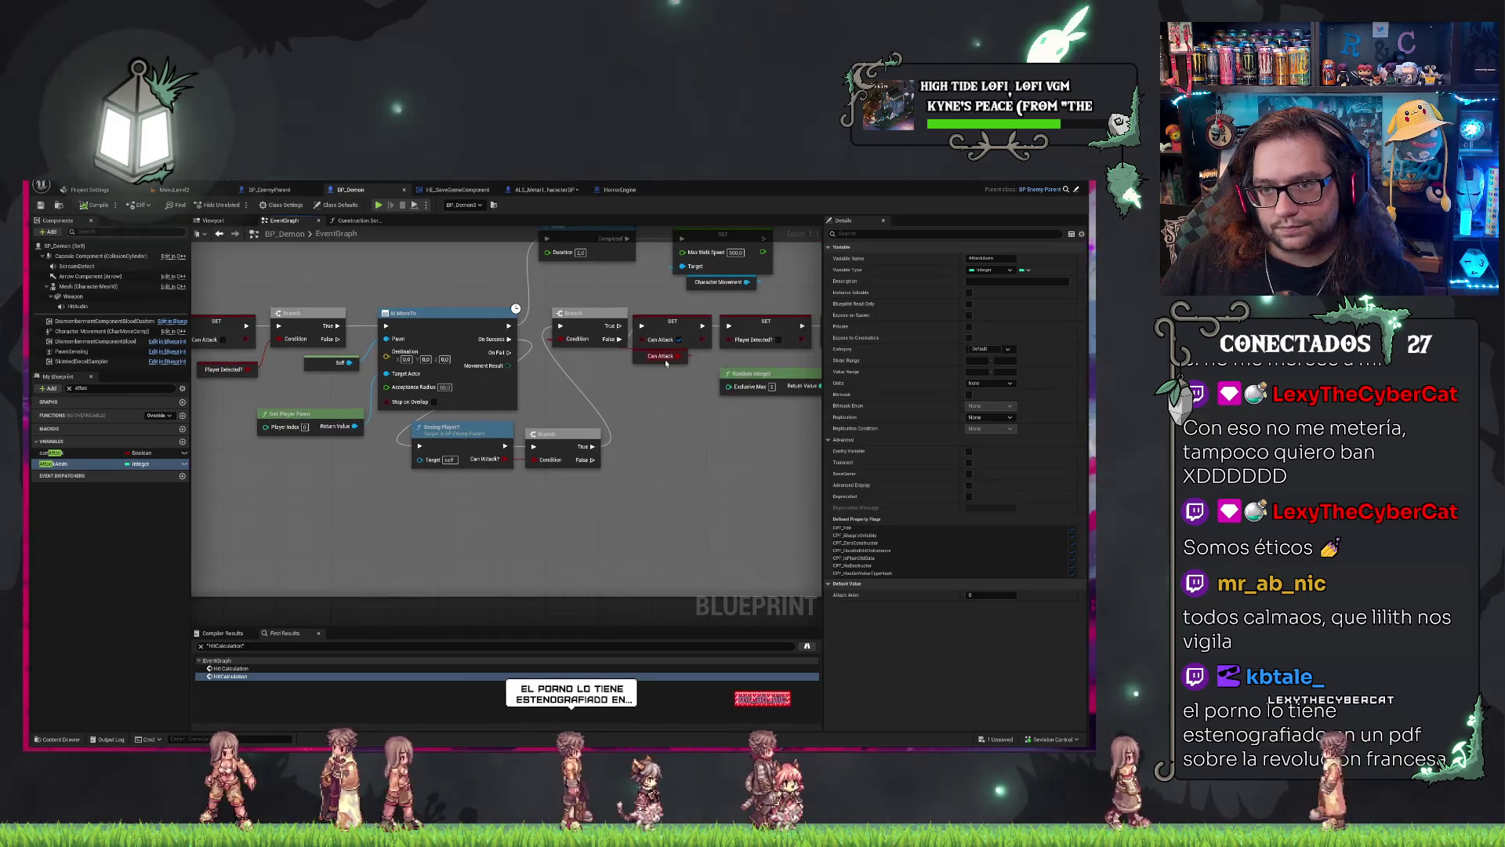
Play-test MenuLevel2, starting a new game and walking the player through the corridor to the dining table.
left_click(174, 190)
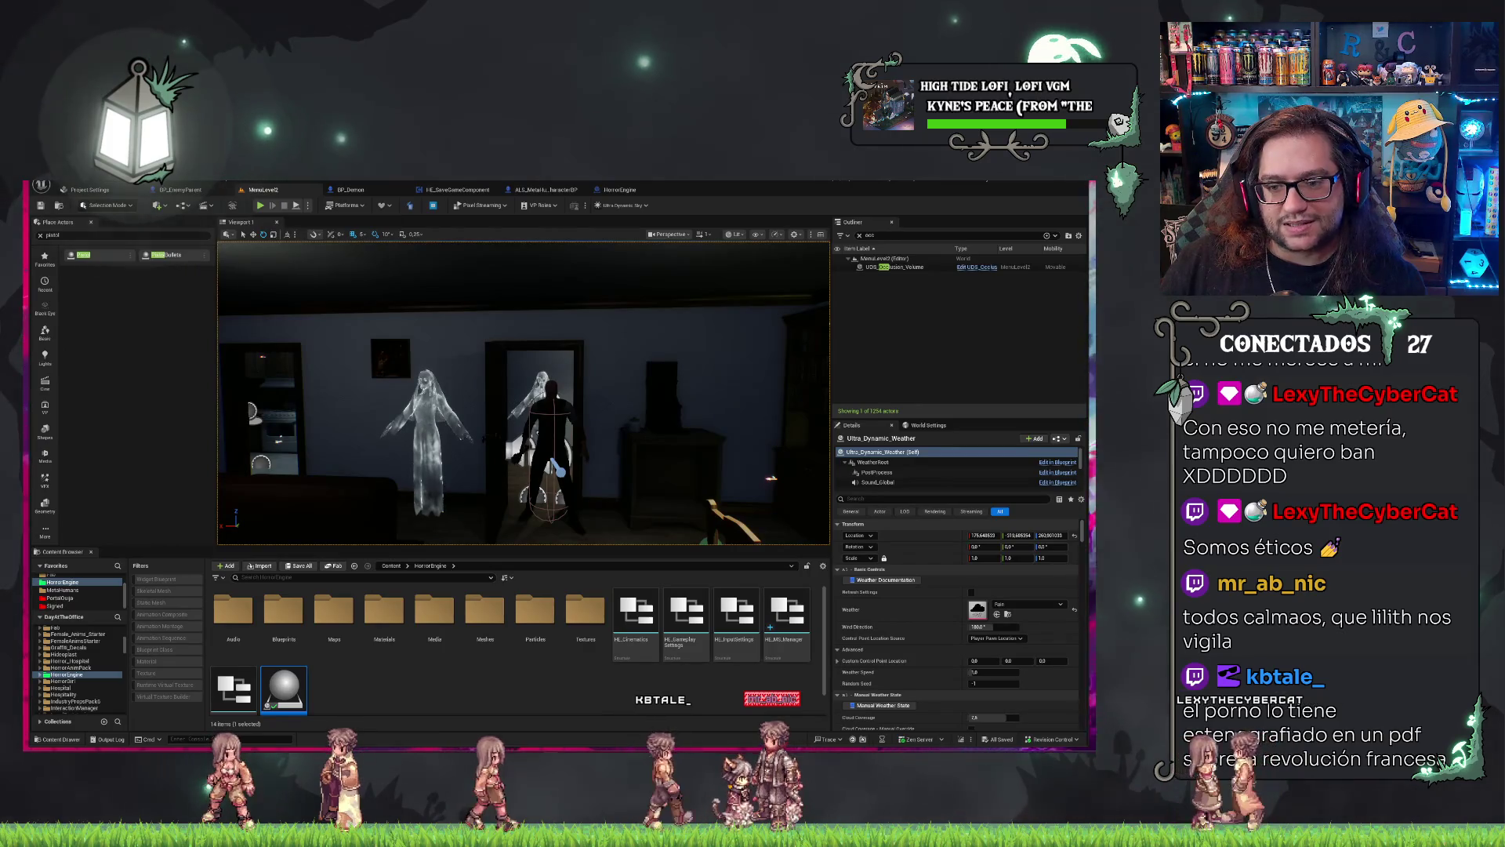
left_click_drag(524, 392, 612, 392)
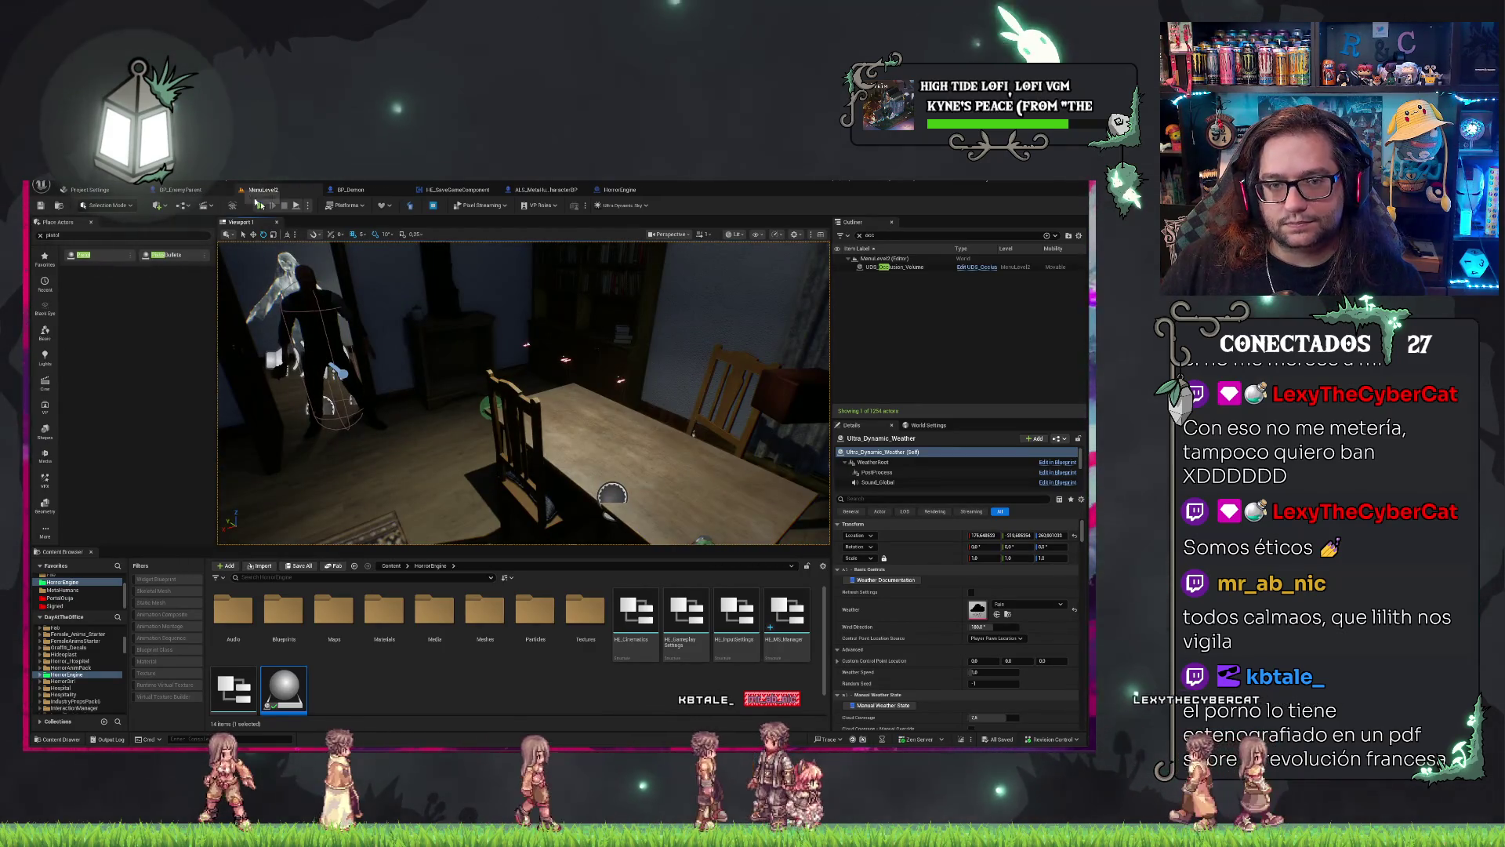
key("ctrl+s")
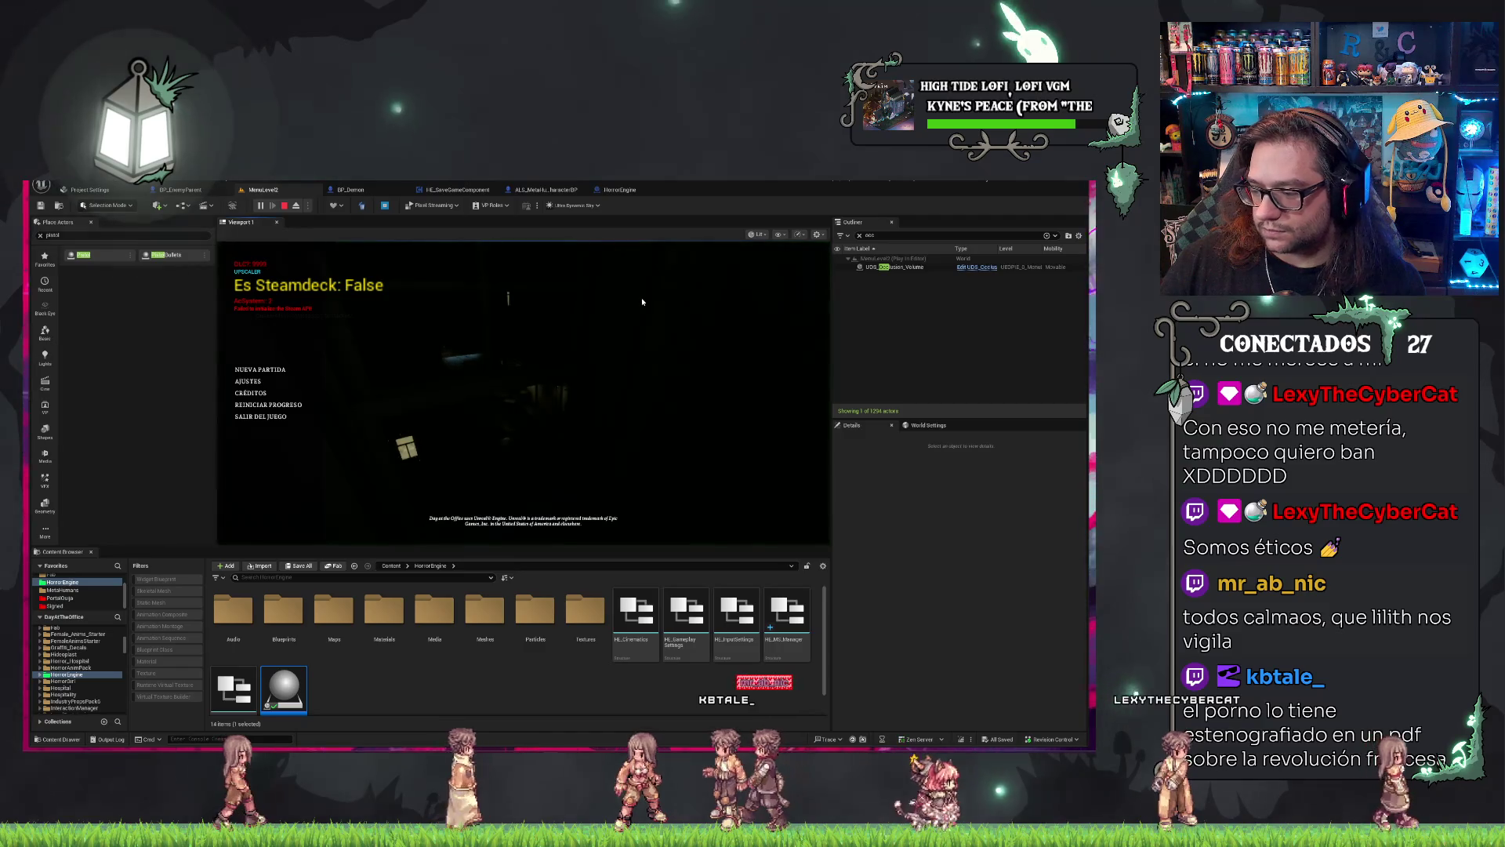
left_click(490, 355)
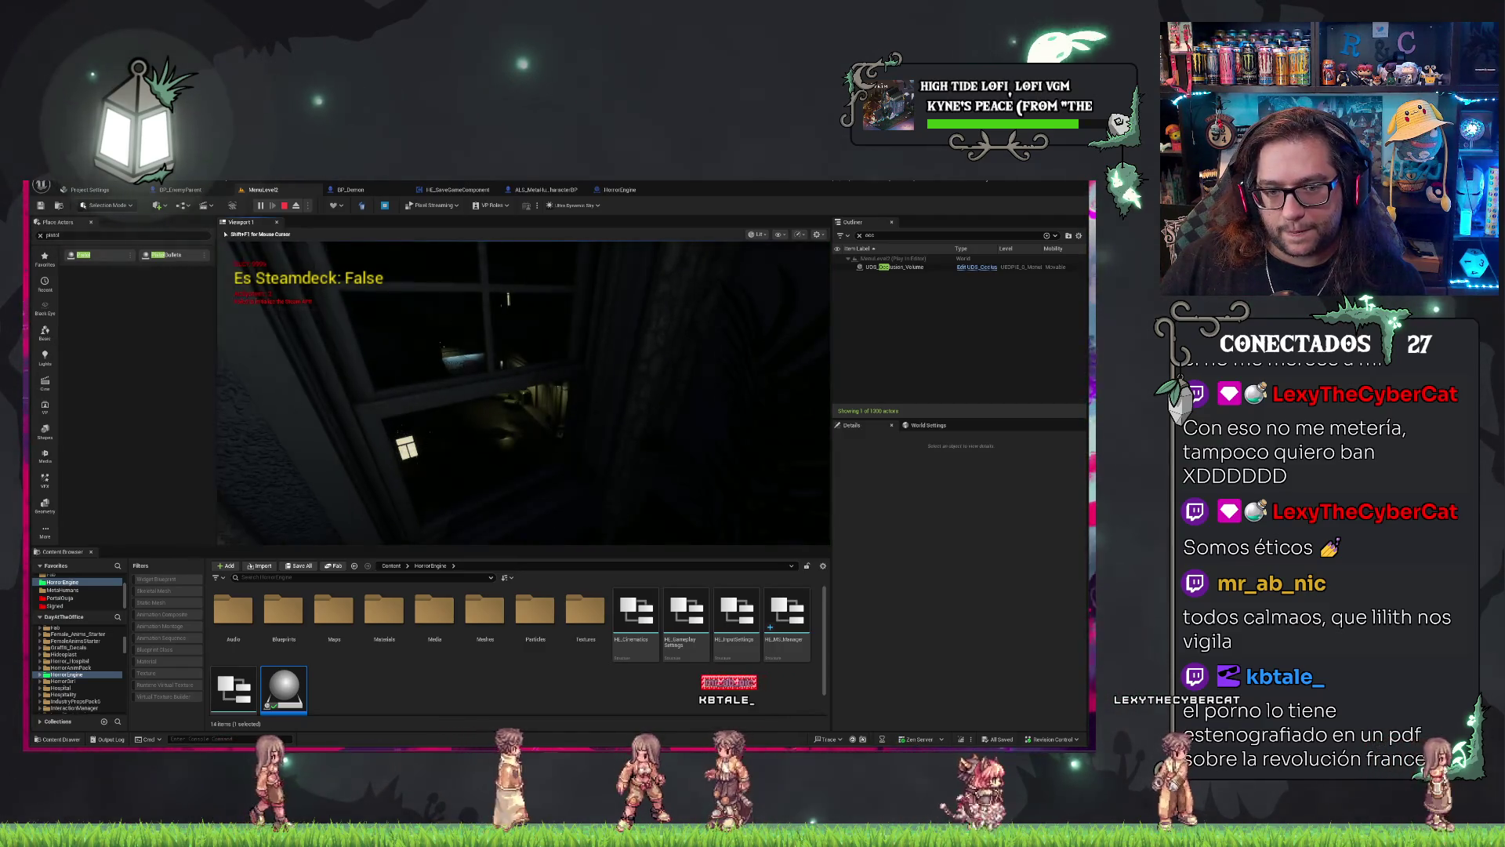
key("w")
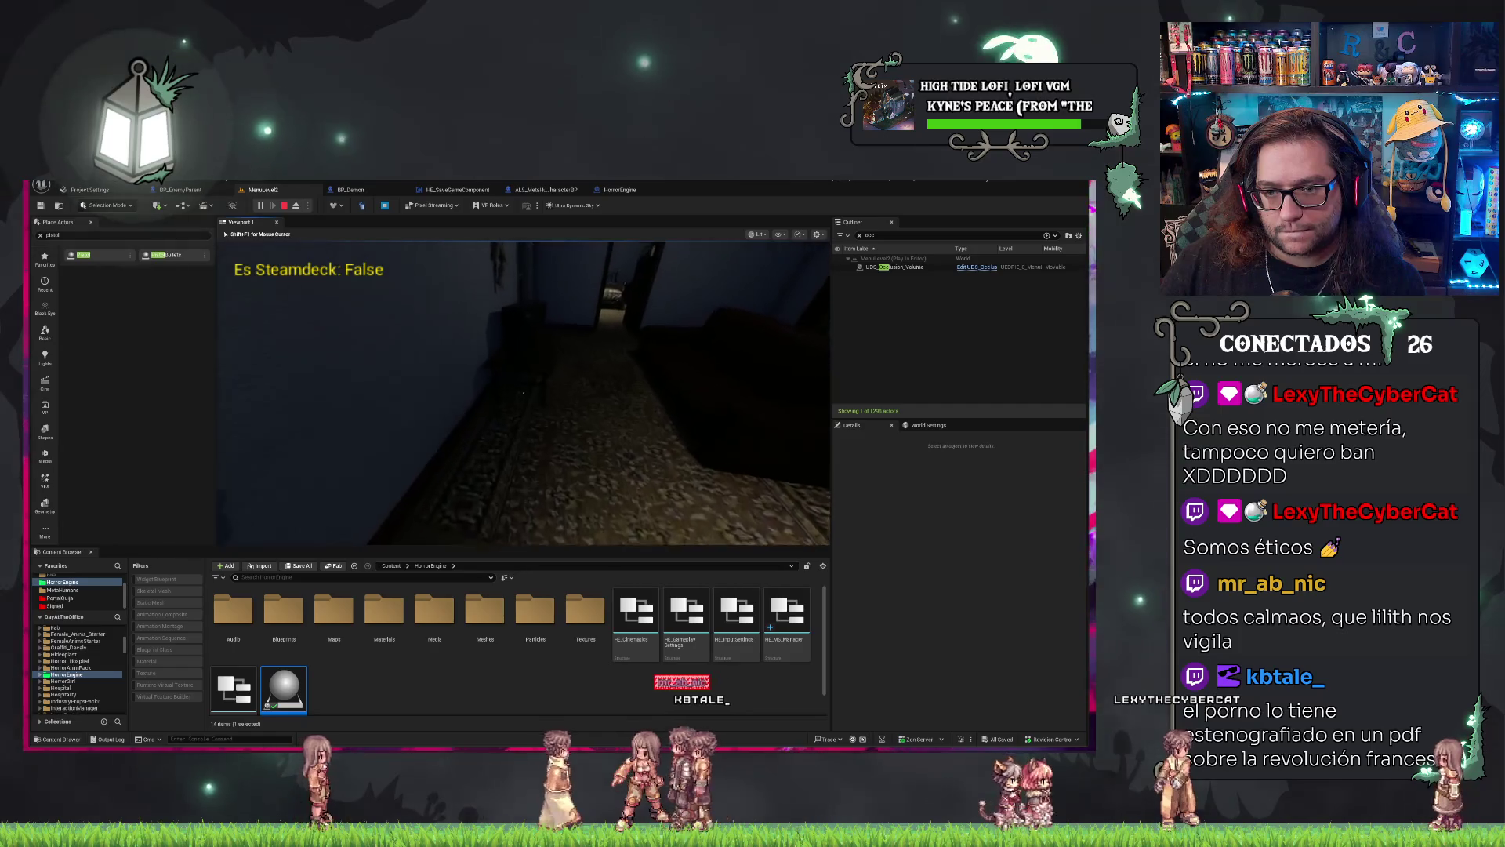
key("w")
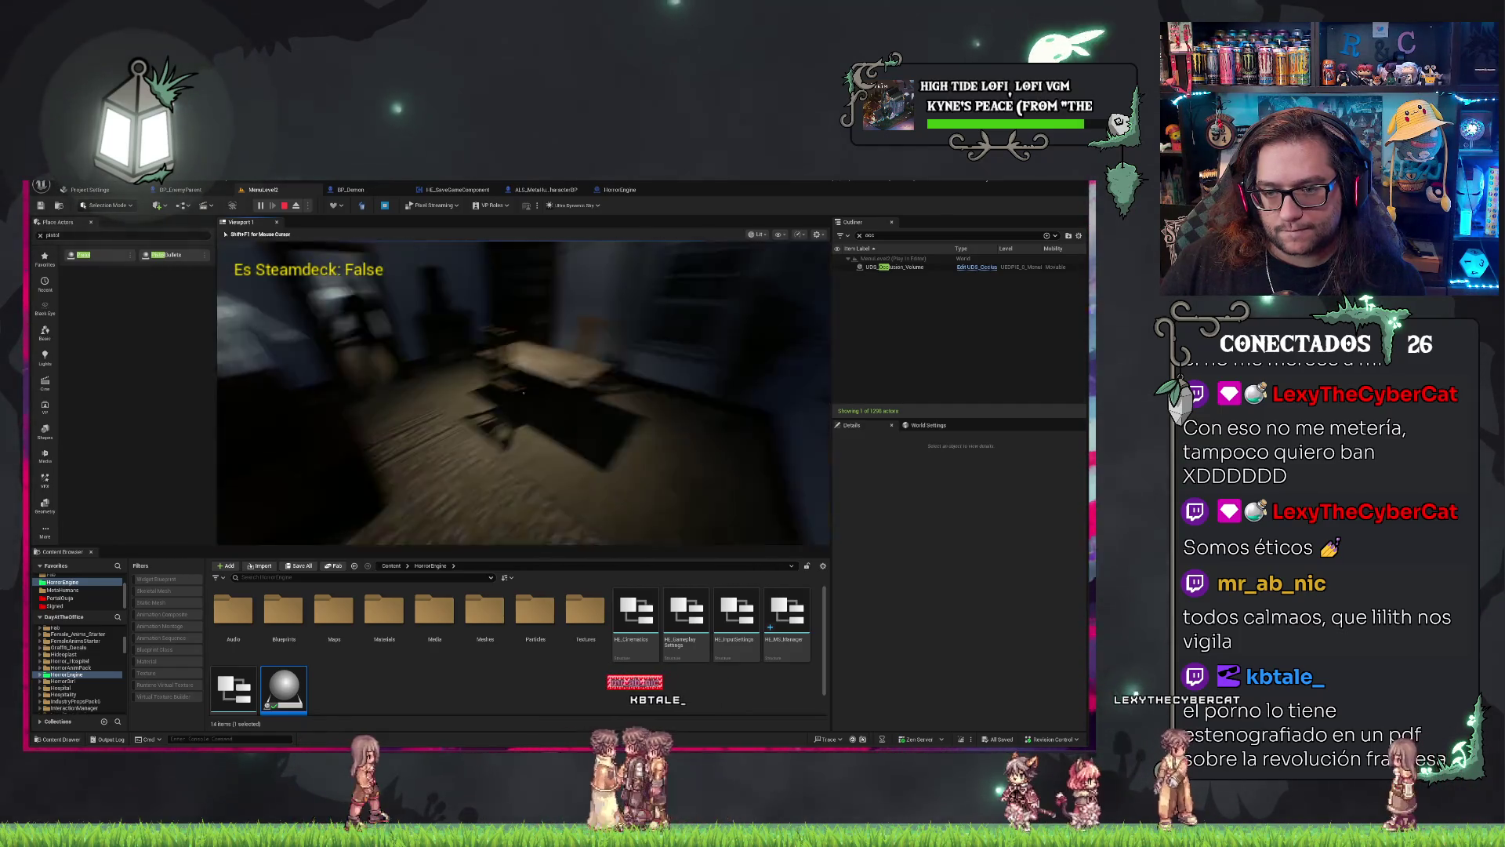
Pick up the pistol from the dining table, then stop the play-test with Esc.
key("e")
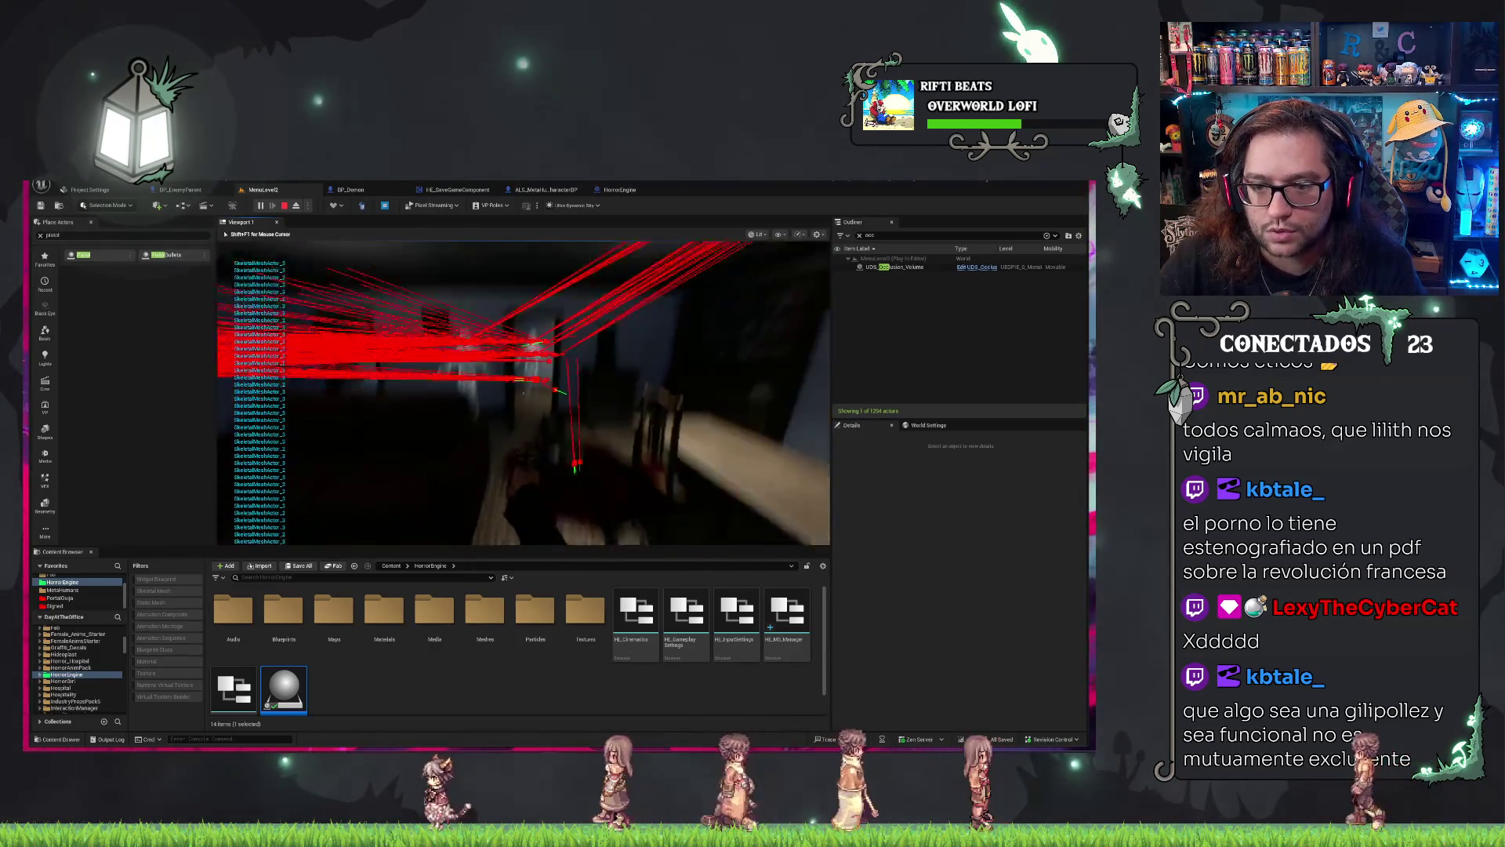
key("Escape")
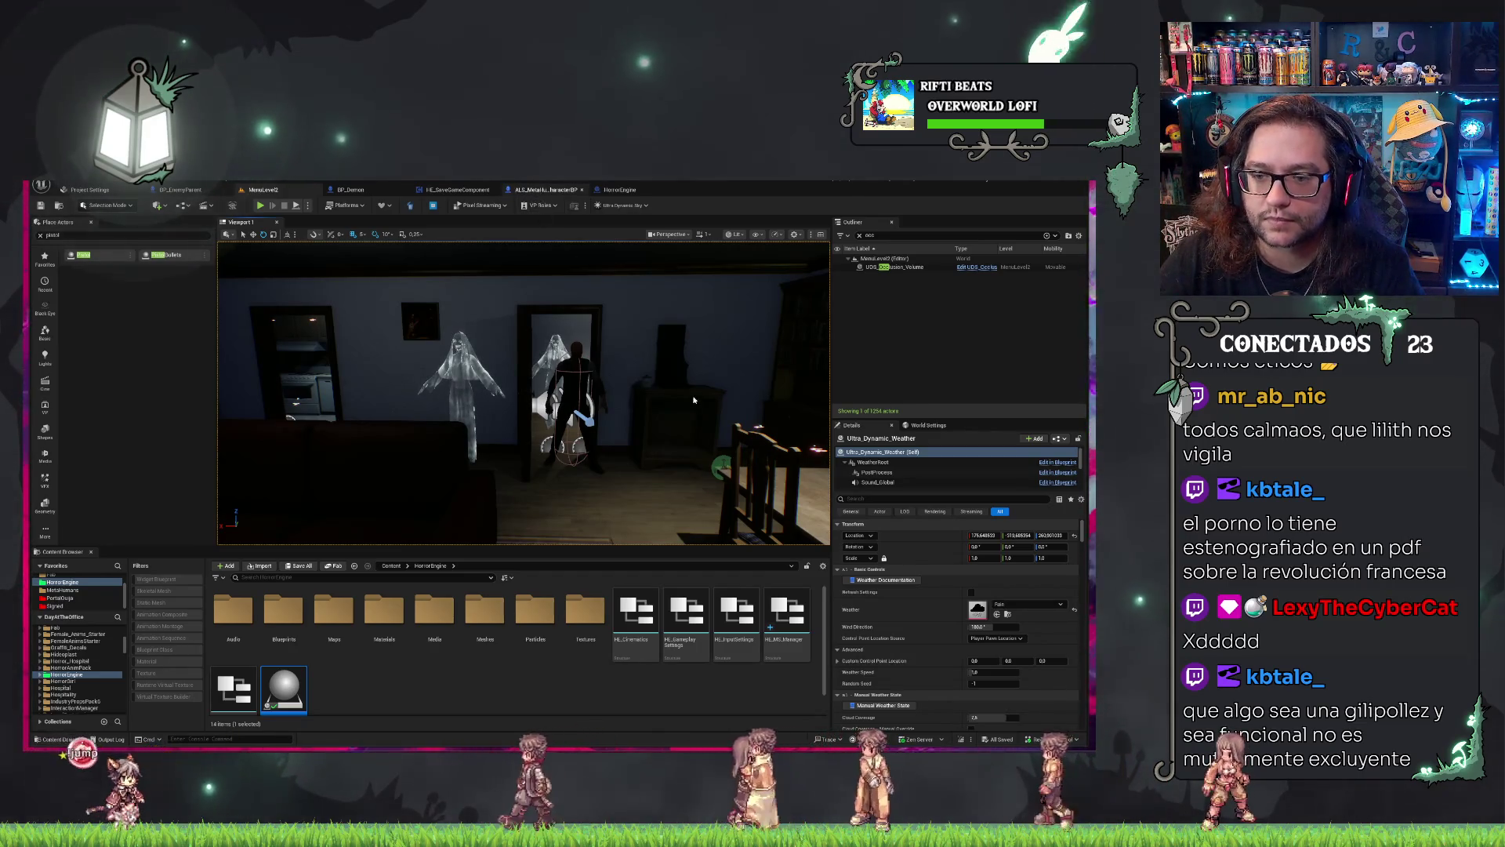
Delete the dark character and the Pistol actors from MenuLevel2.
left_click_drag(541, 190, 459, 190)
left_click(264, 190)
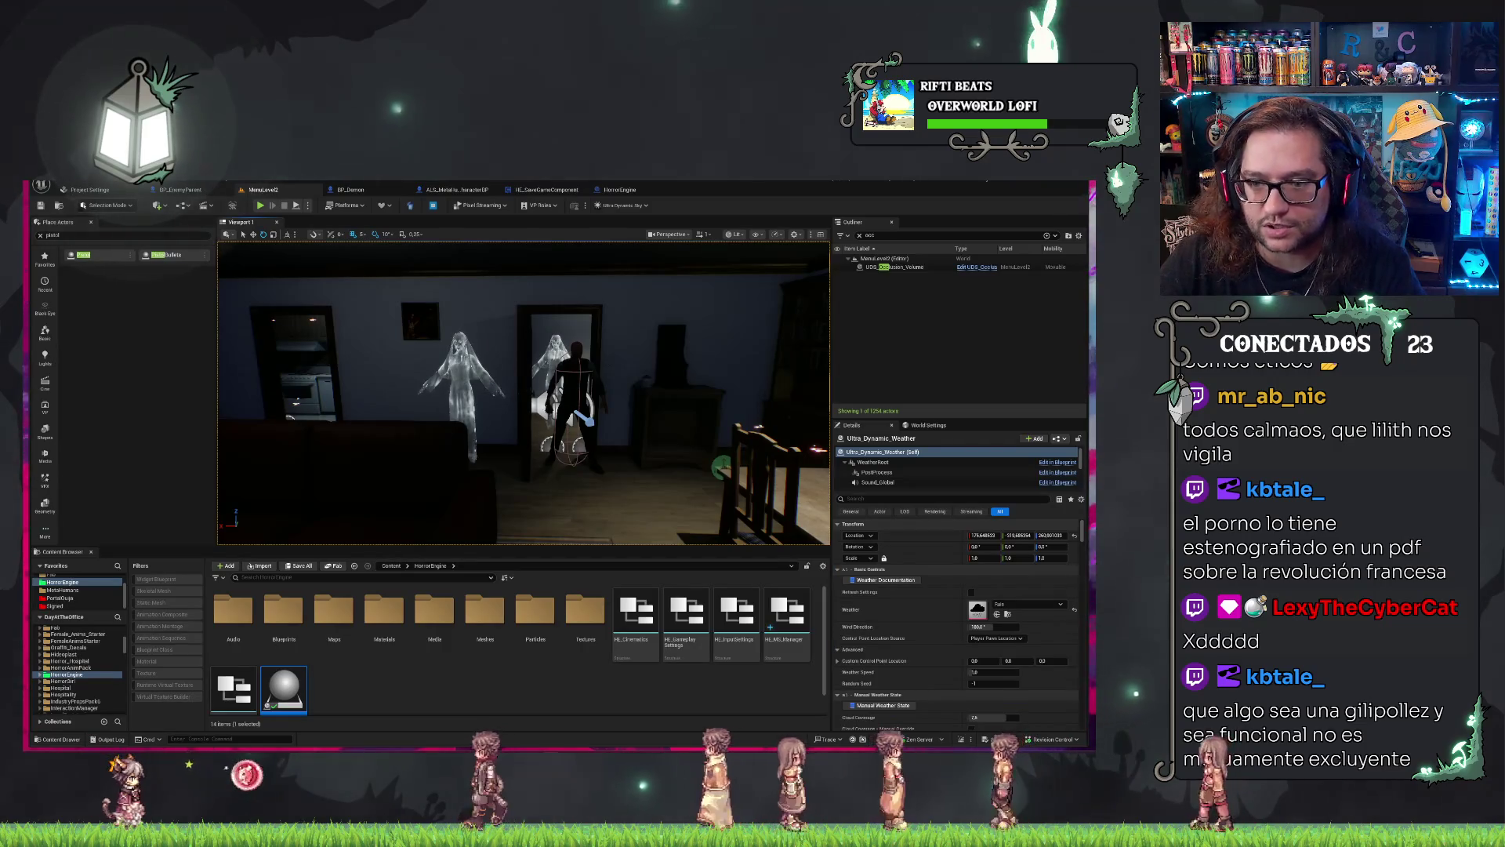
key("Delete")
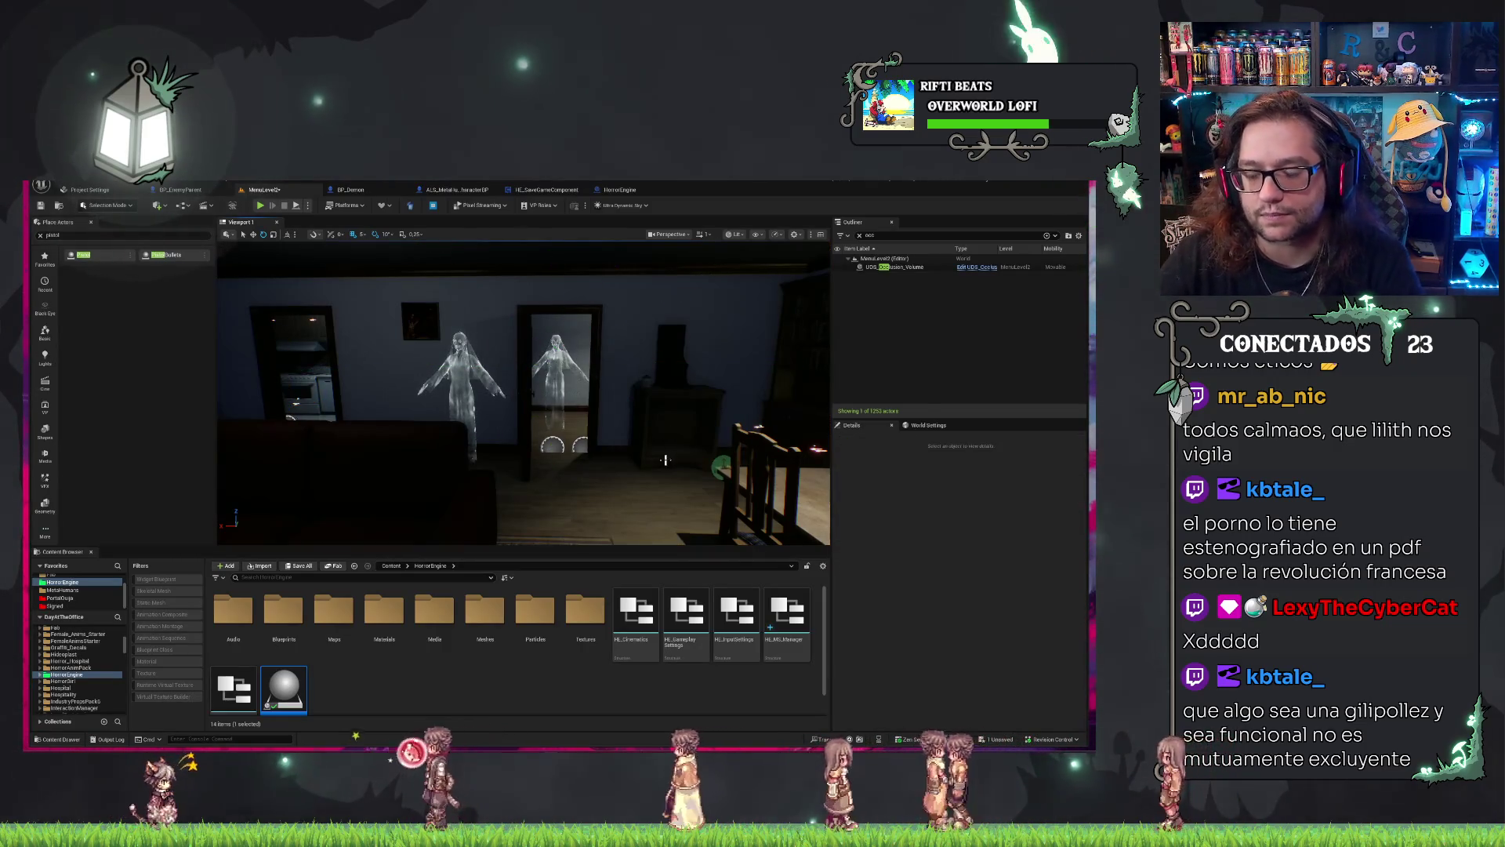
key("1")
left_click(499, 400)
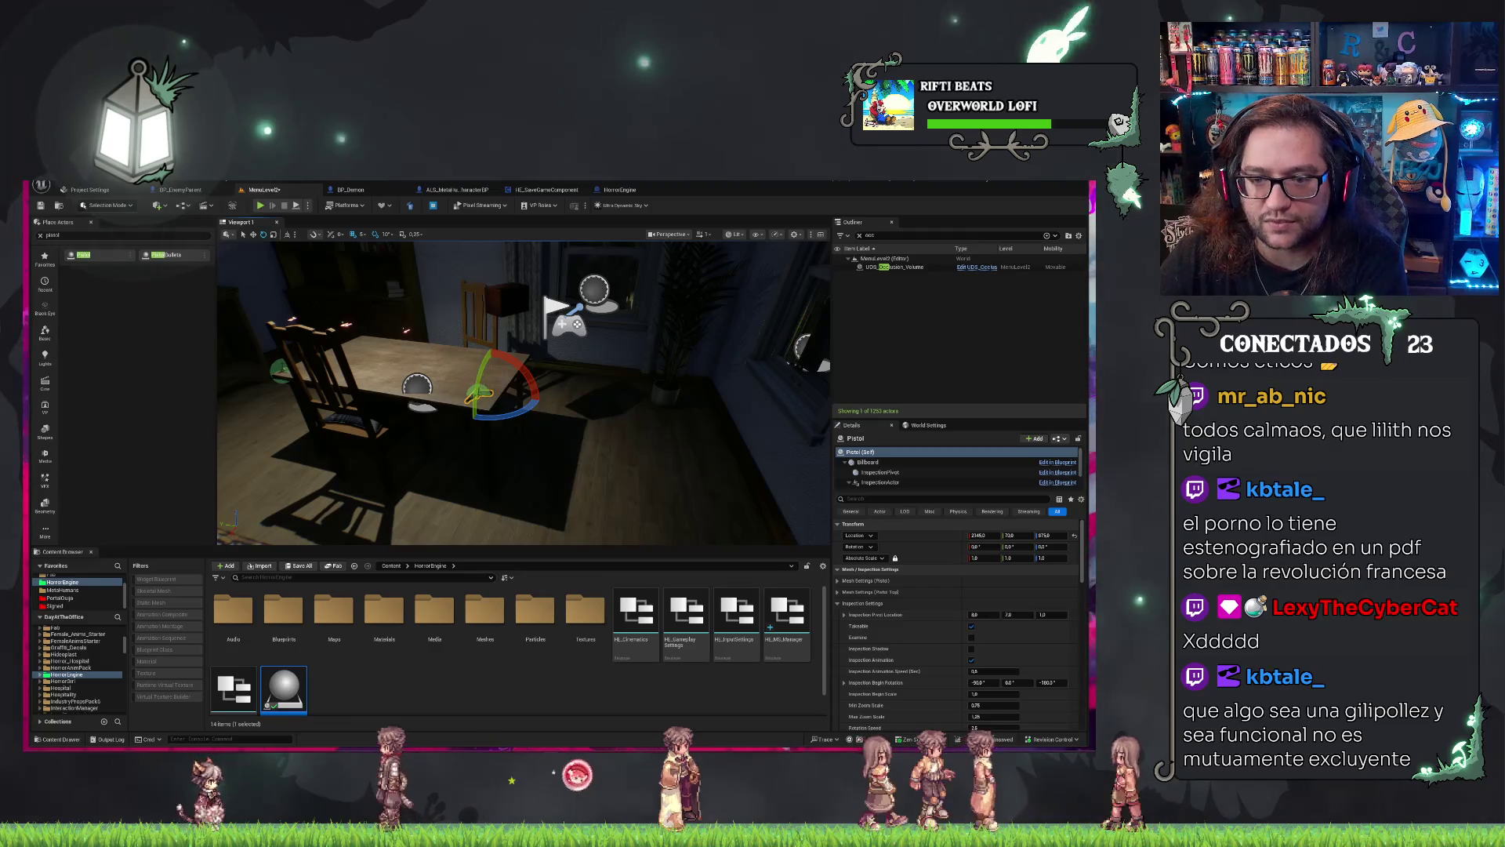
key("Delete")
Save the MenuLevel2 map and bring up HorrorEngine's CrossTargetCheck graph.
key("2")
key("ctrl+s")
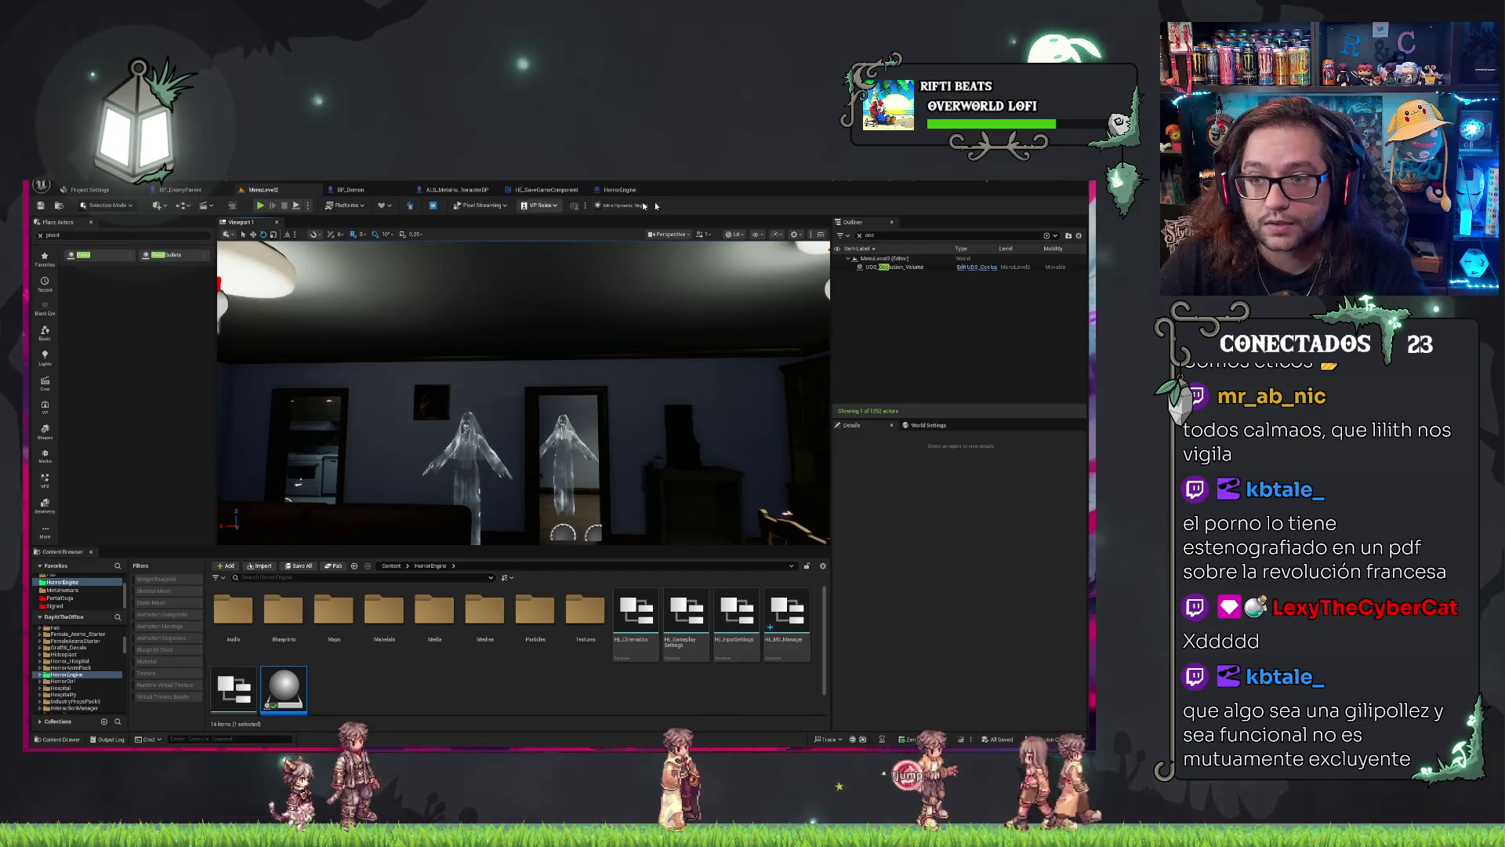
left_click(620, 191)
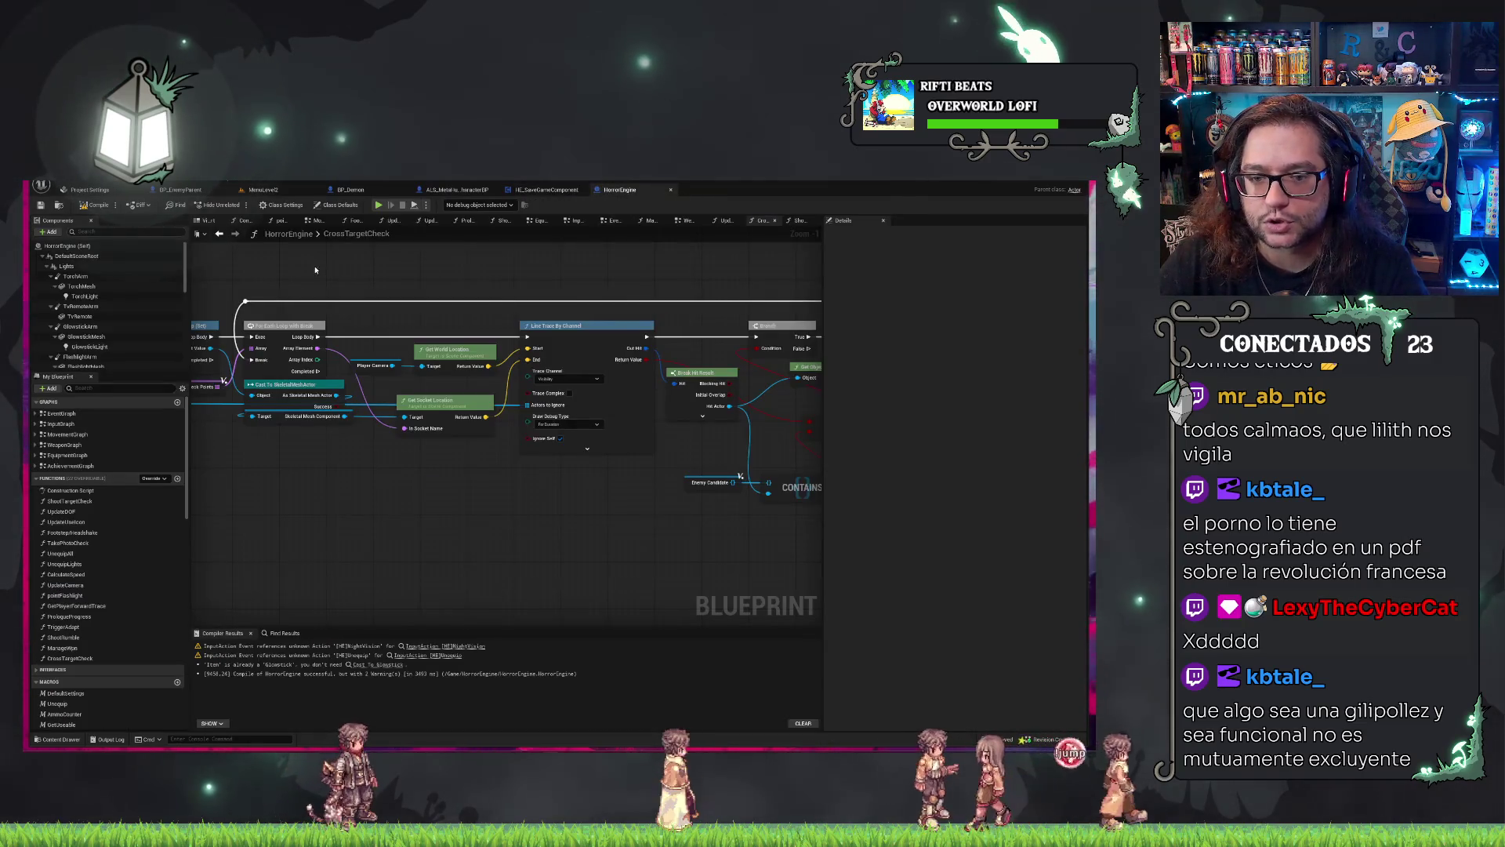
scroll(416, 294, "up", 1)
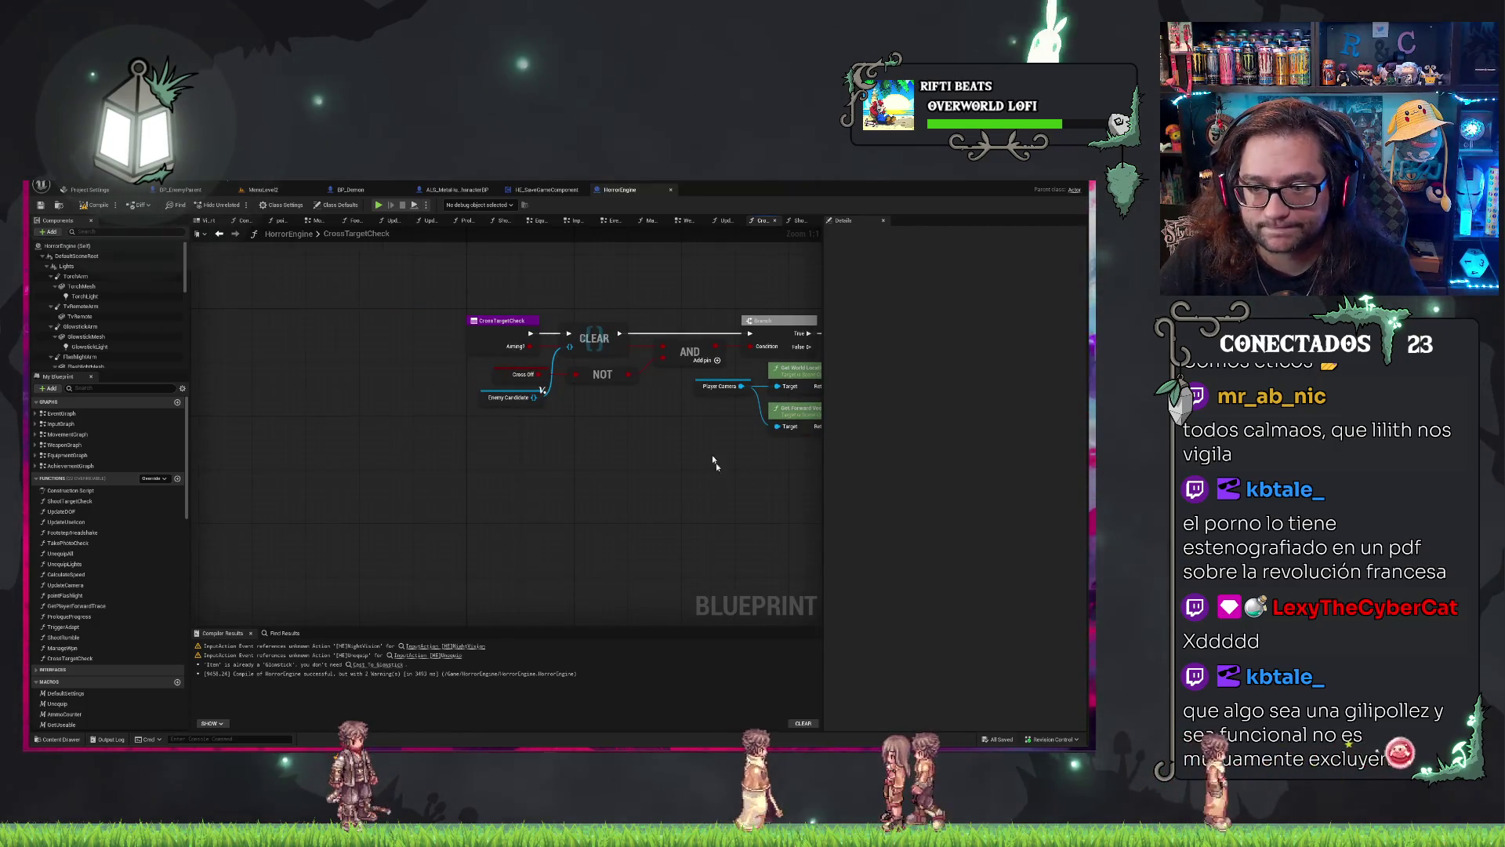
mouse_move(716, 462)
left_mouse_down()
mouse_move(336, 380)
mouse_move(679, 374)
mouse_move(253, 418)
mouse_move(562, 370)
mouse_move(607, 424)
left_mouse_up()
left_click_drag(680, 349, 740, 352)
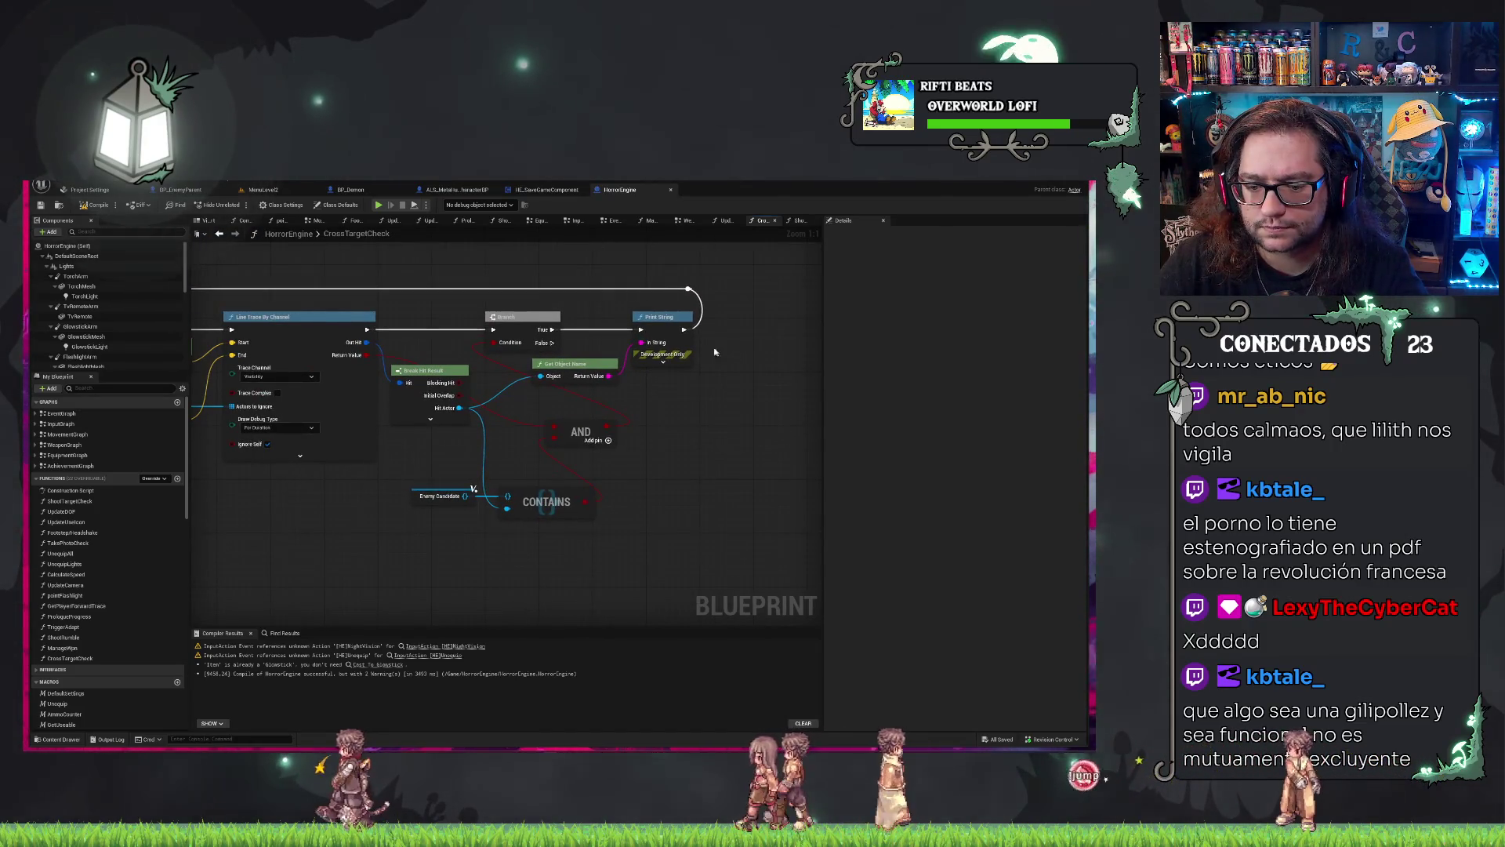
scroll(238, 503, "down", 5)
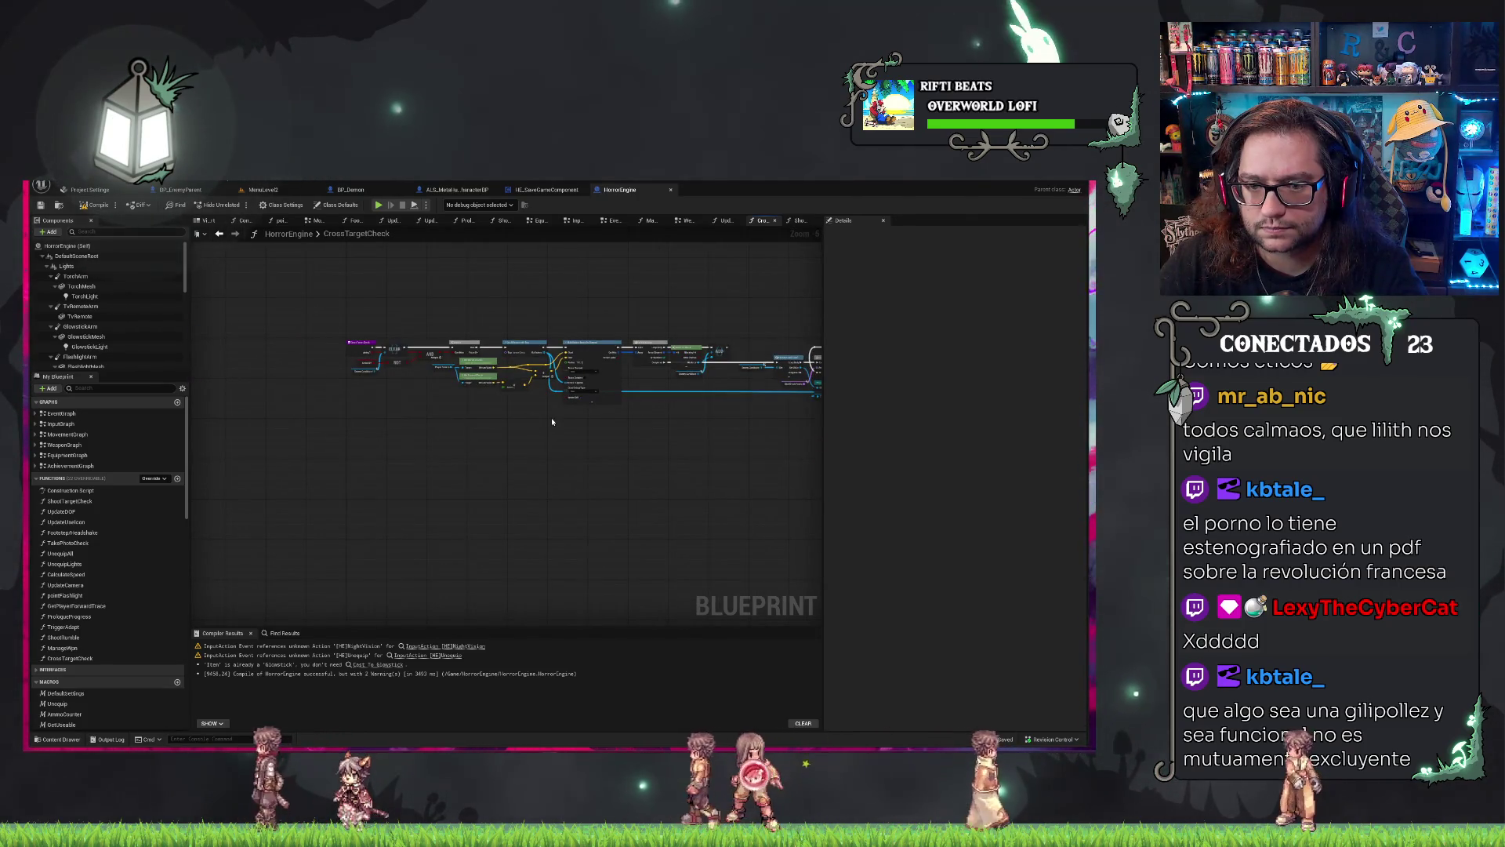
scroll(552, 421, "up", 5)
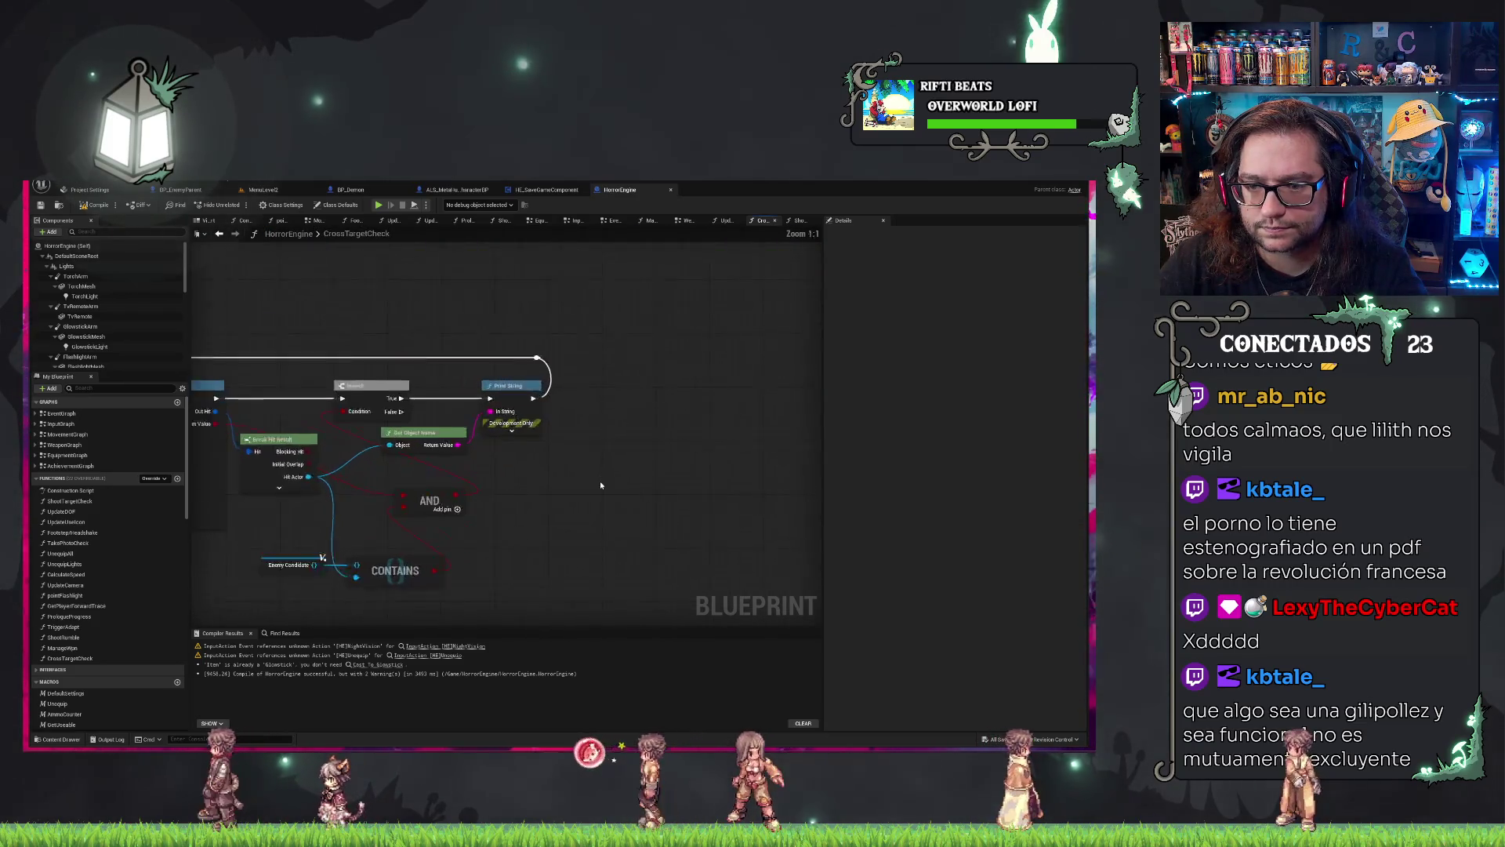
left_click_drag(601, 485, 732, 399)
scroll(733, 399, "down", 1)
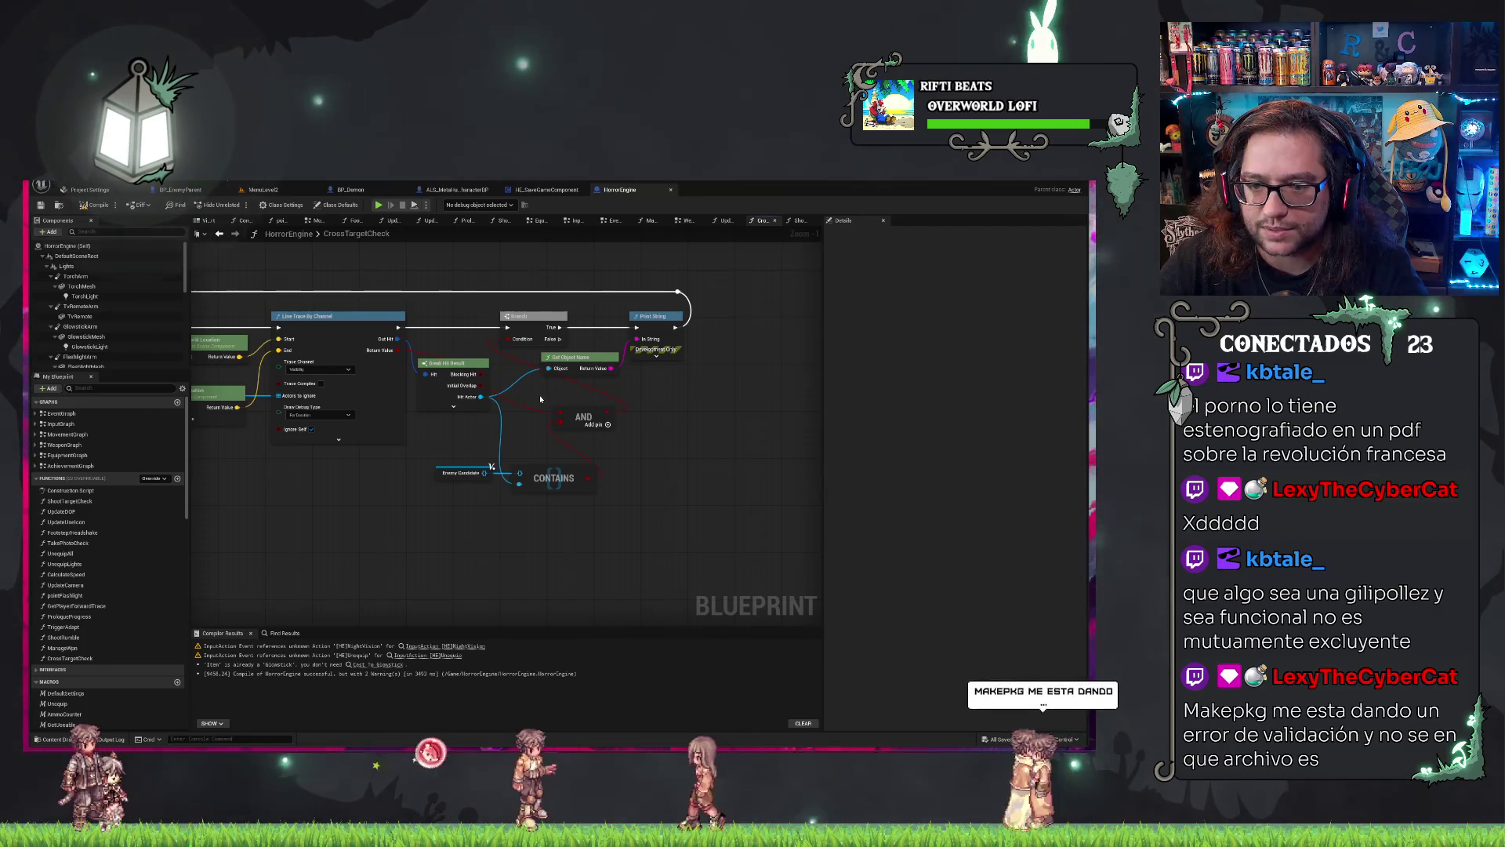
left_click_drag(541, 399, 563, 410)
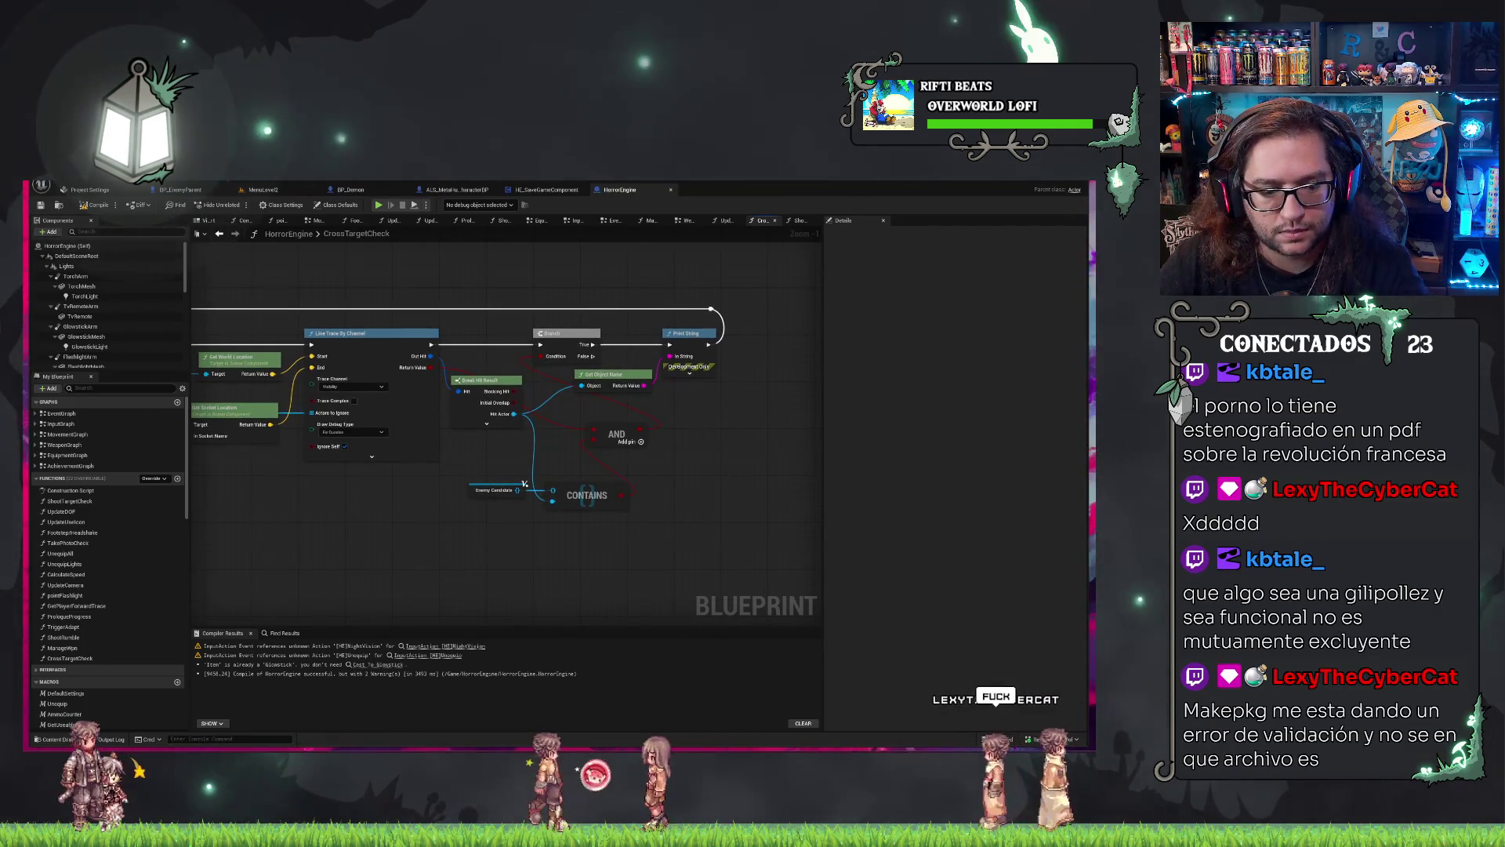
scroll(135, 721, "down", 5)
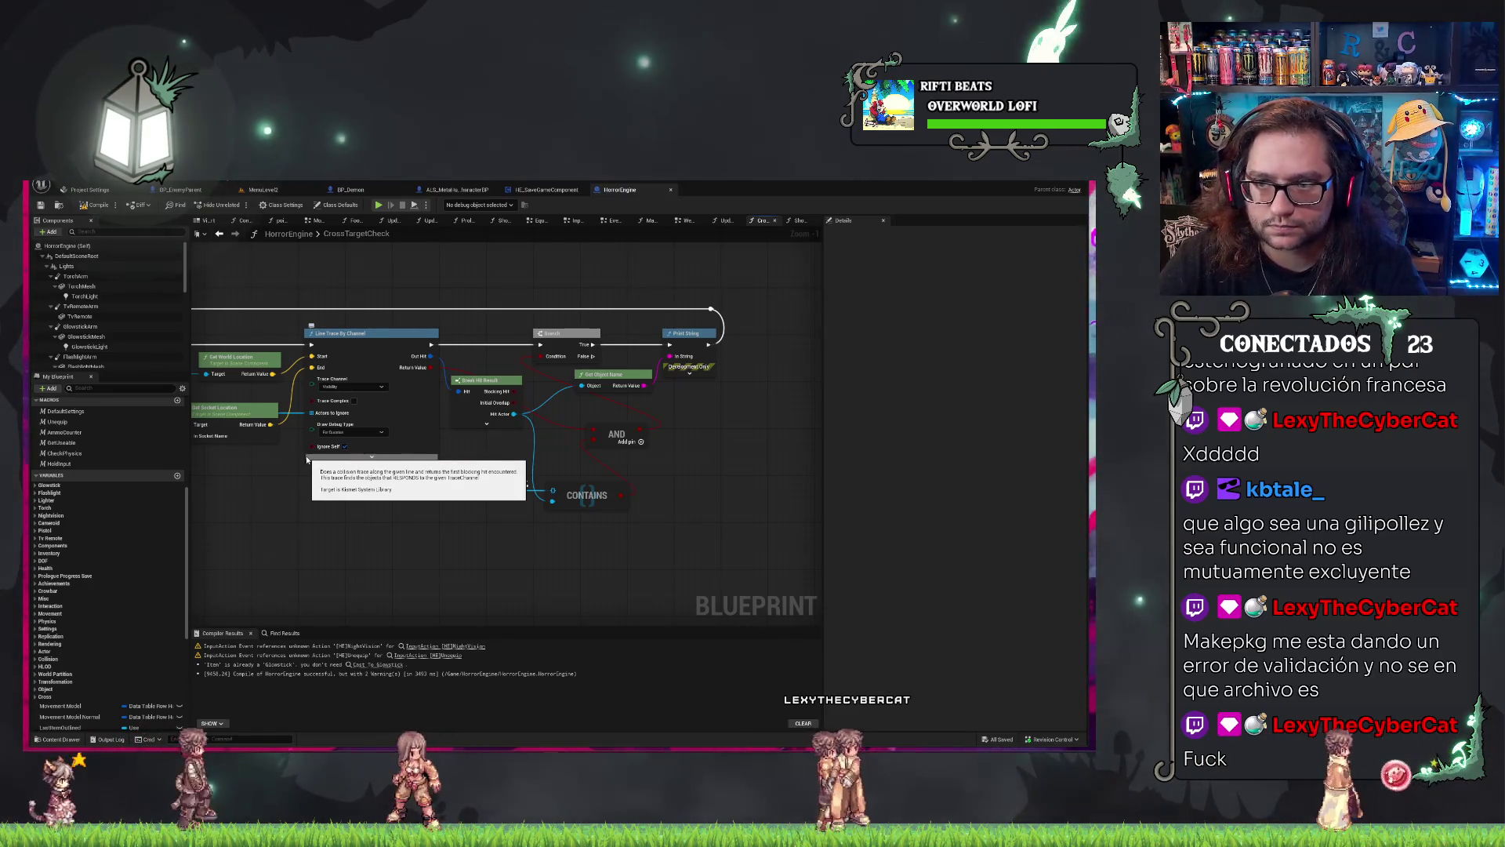
mouse_move(307, 460)
left_mouse_down()
mouse_move(529, 507)
mouse_move(479, 449)
left_mouse_up()
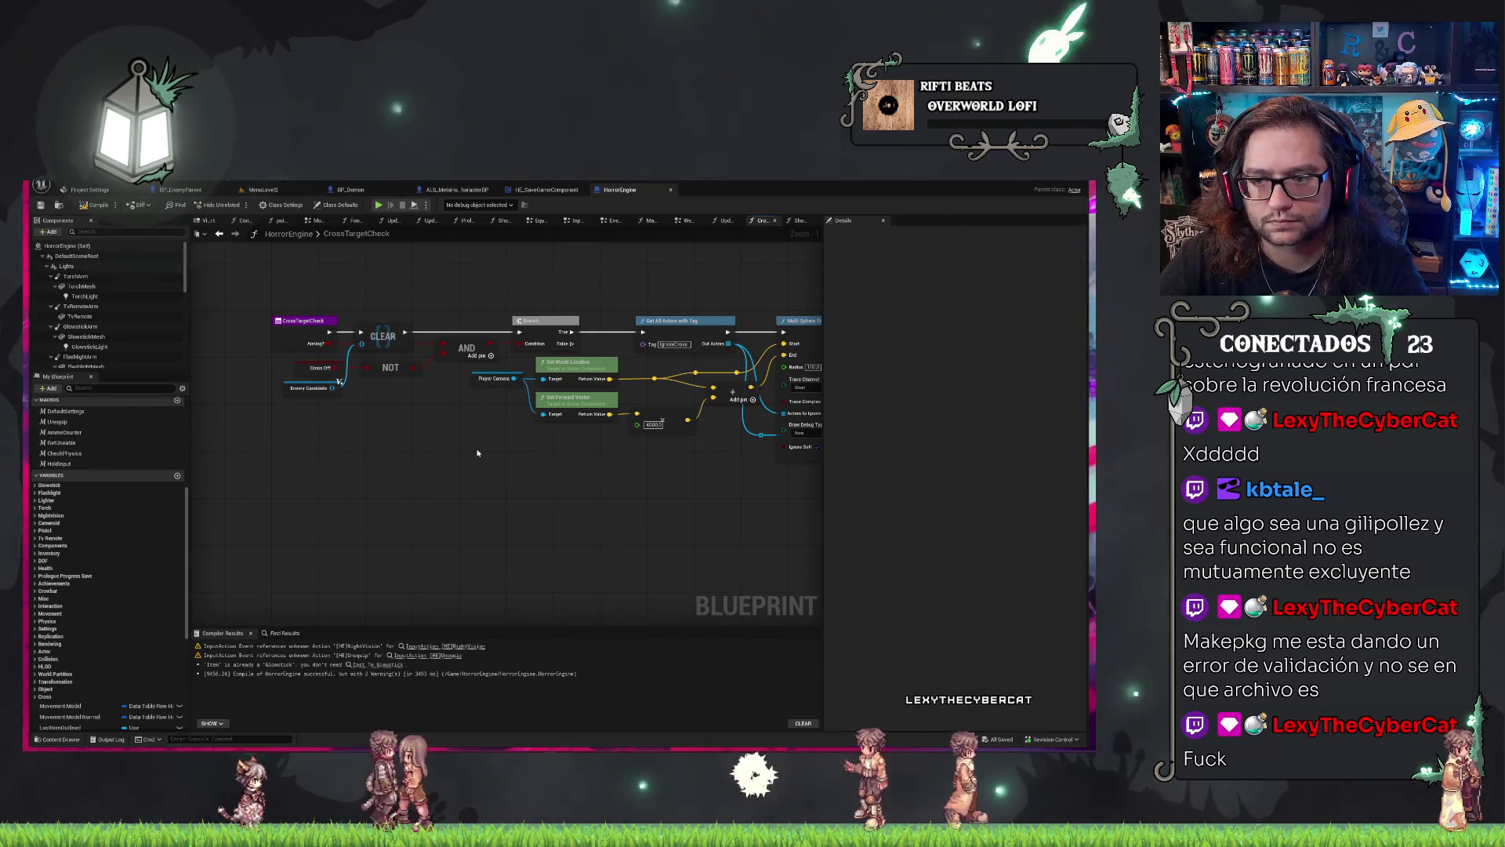
left_click_drag(476, 452, 365, 465)
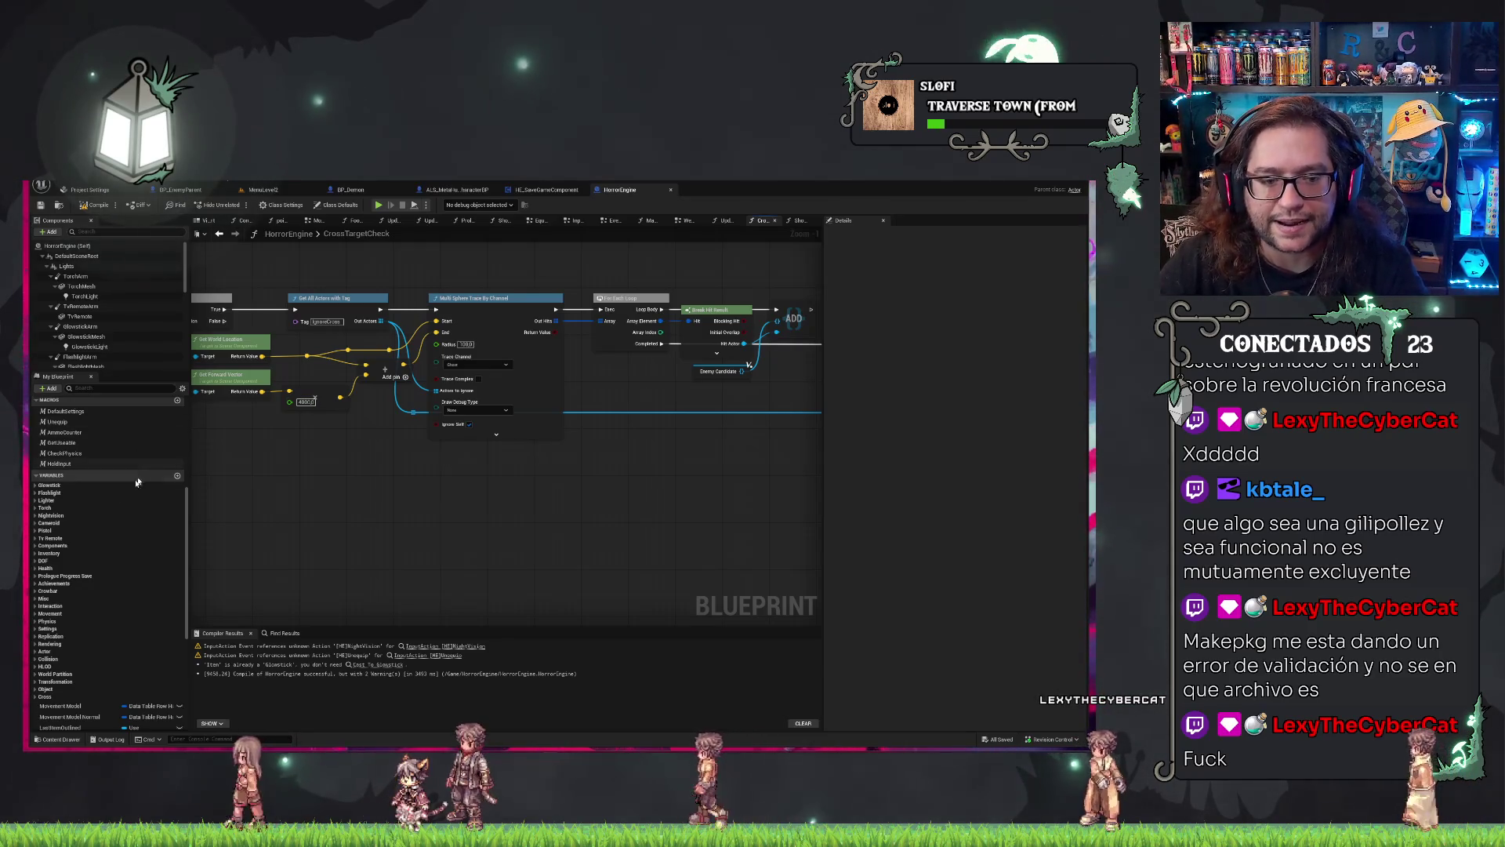
scroll(88, 521, "up", 5)
scroll(88, 520, "down", 15)
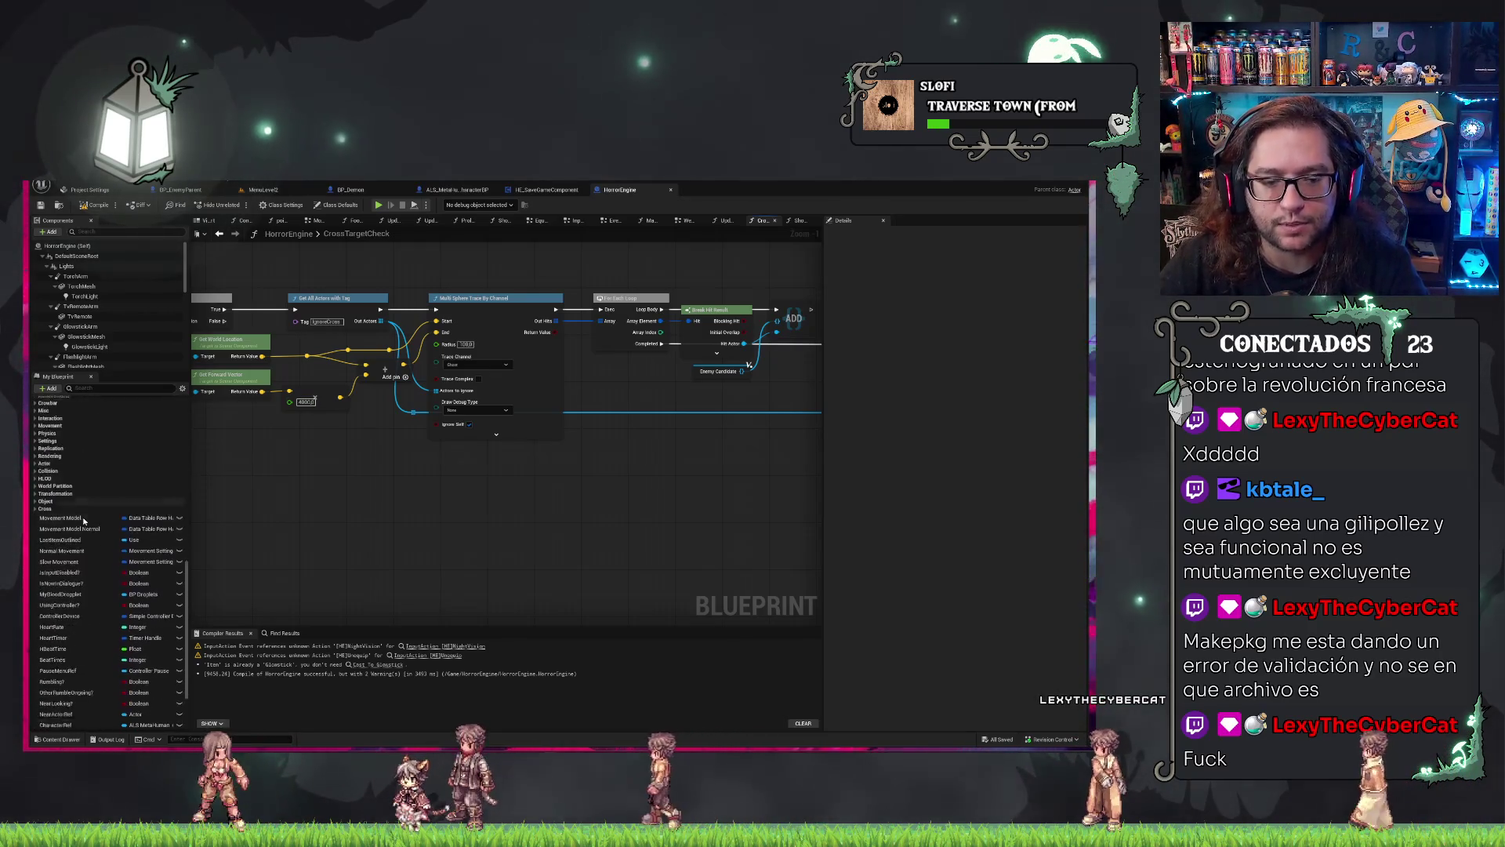
scroll(83, 516, "up", 4)
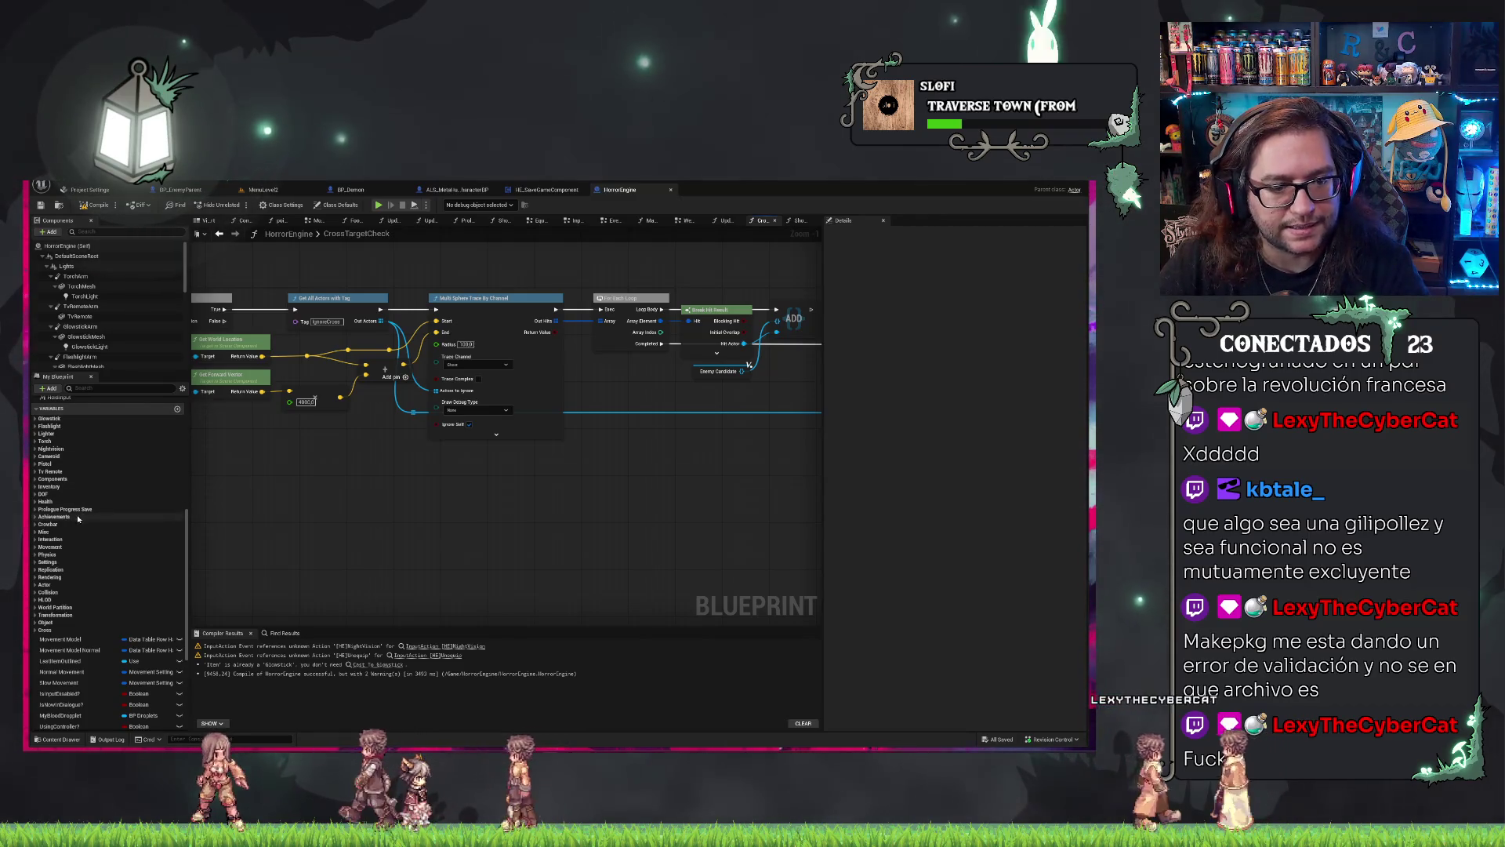
scroll(79, 549, "down", 5)
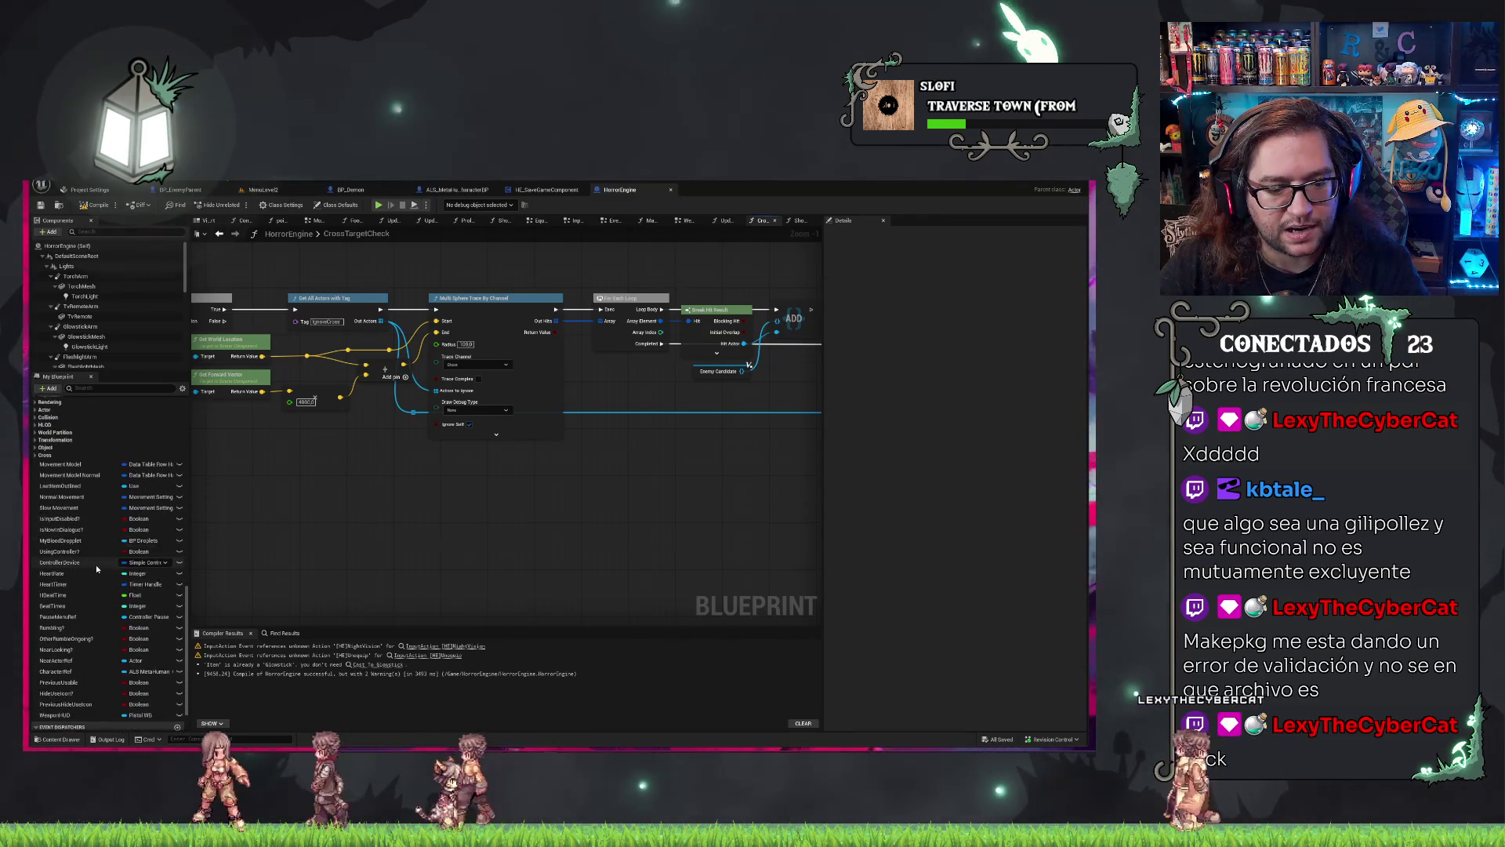
mouse_move(374, 461)
left_mouse_down()
mouse_move(554, 500)
mouse_move(432, 502)
left_mouse_up()
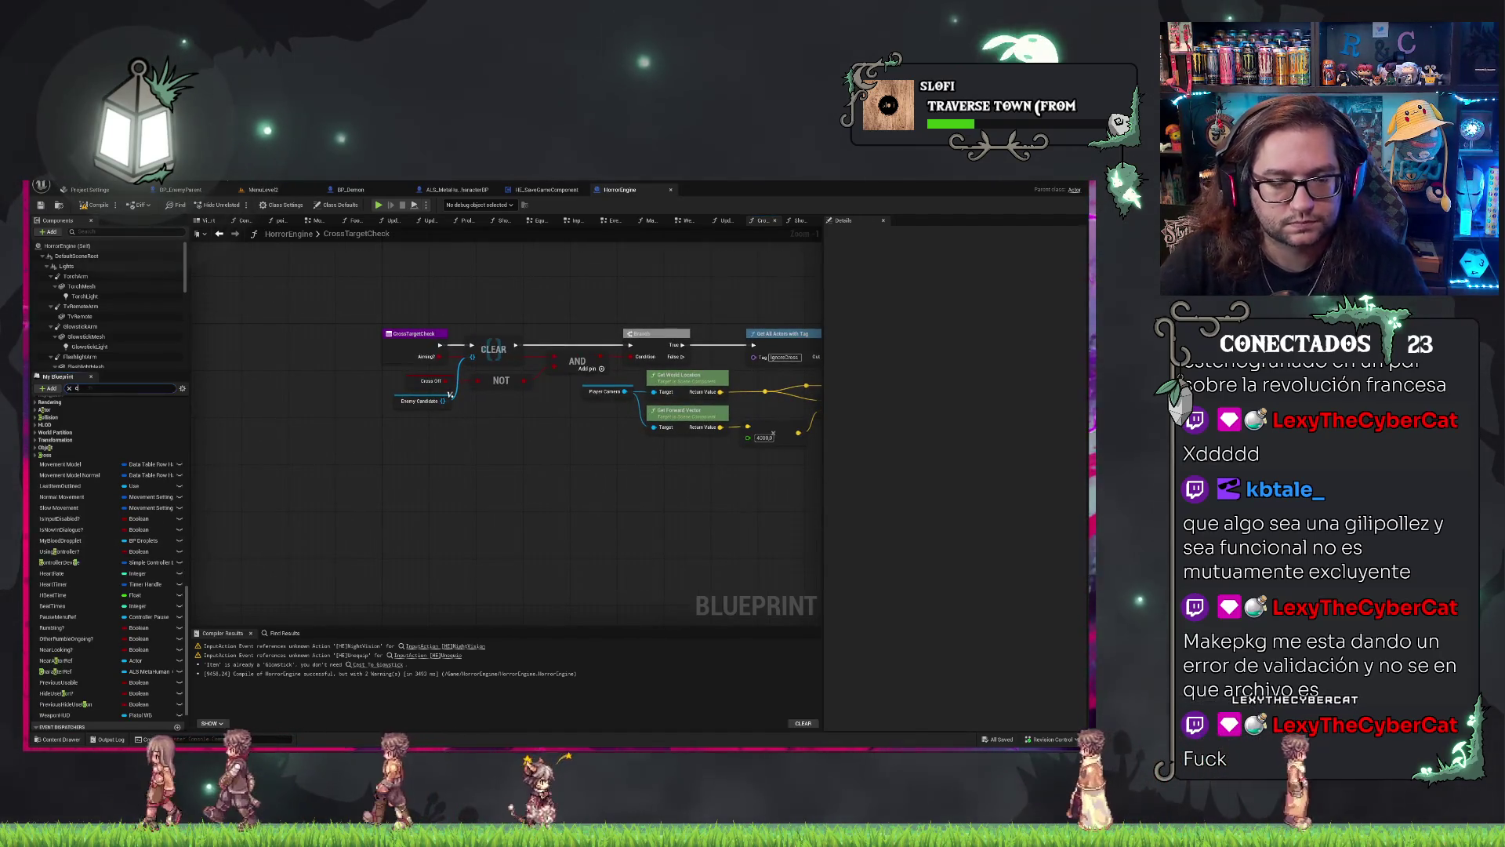
Filter members by 'cross' and create a new variable named GhostsInRange.
left_click(118, 388)
type("cross")
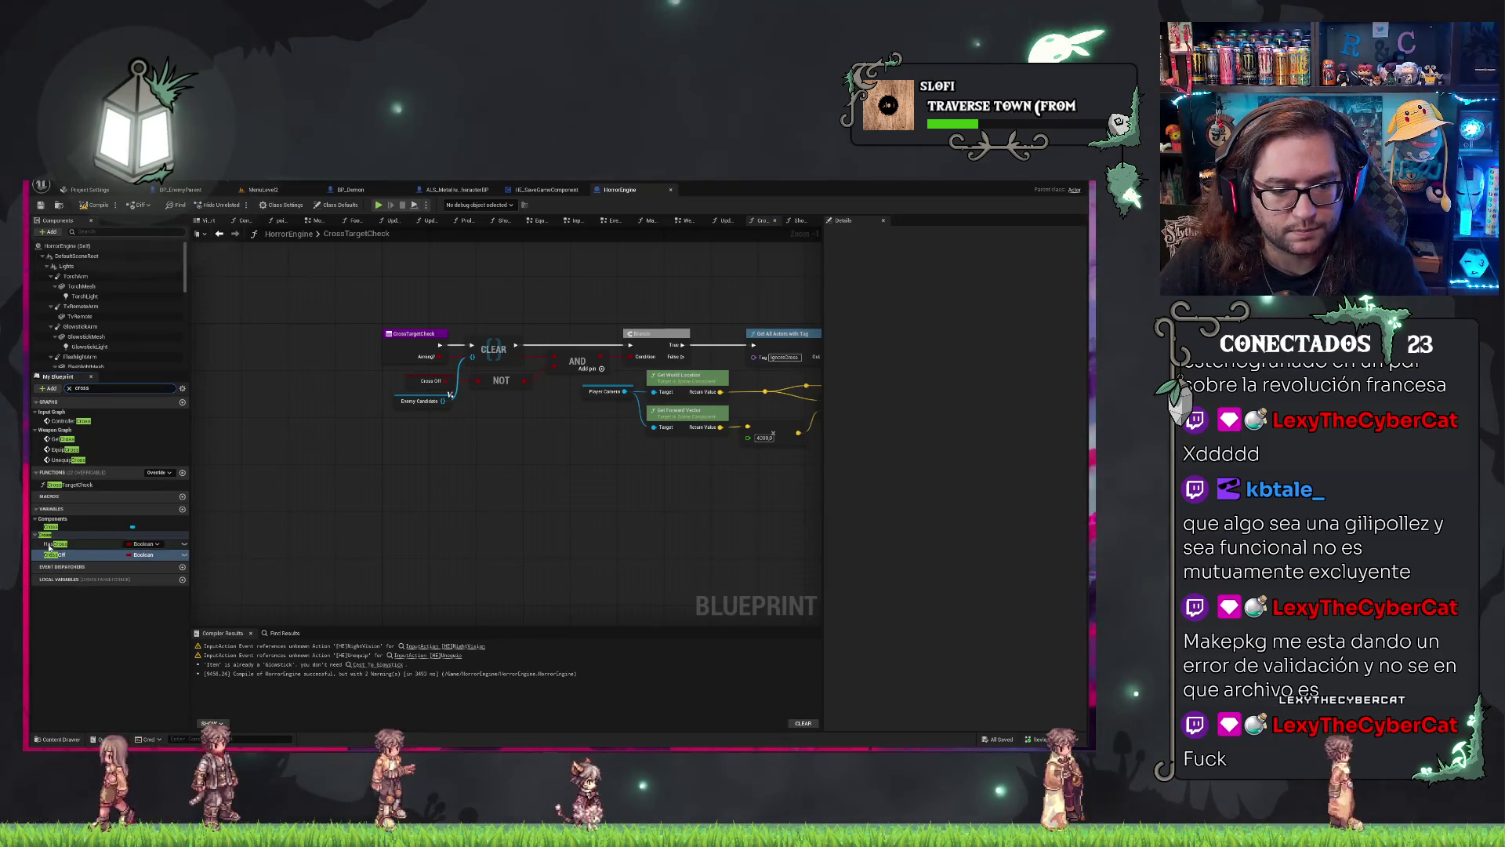
left_click(55, 534)
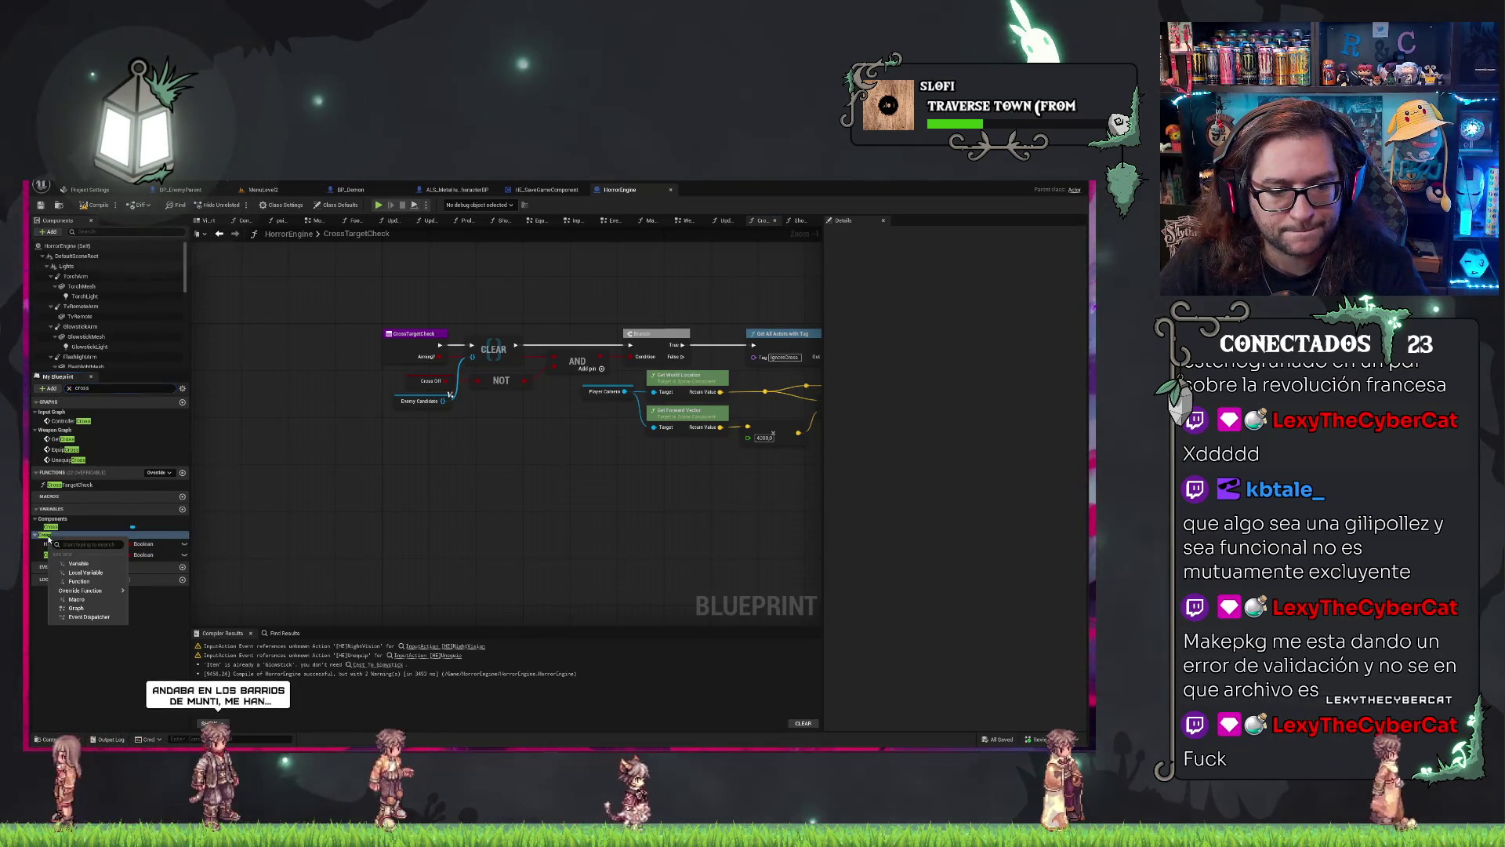
left_click(182, 509)
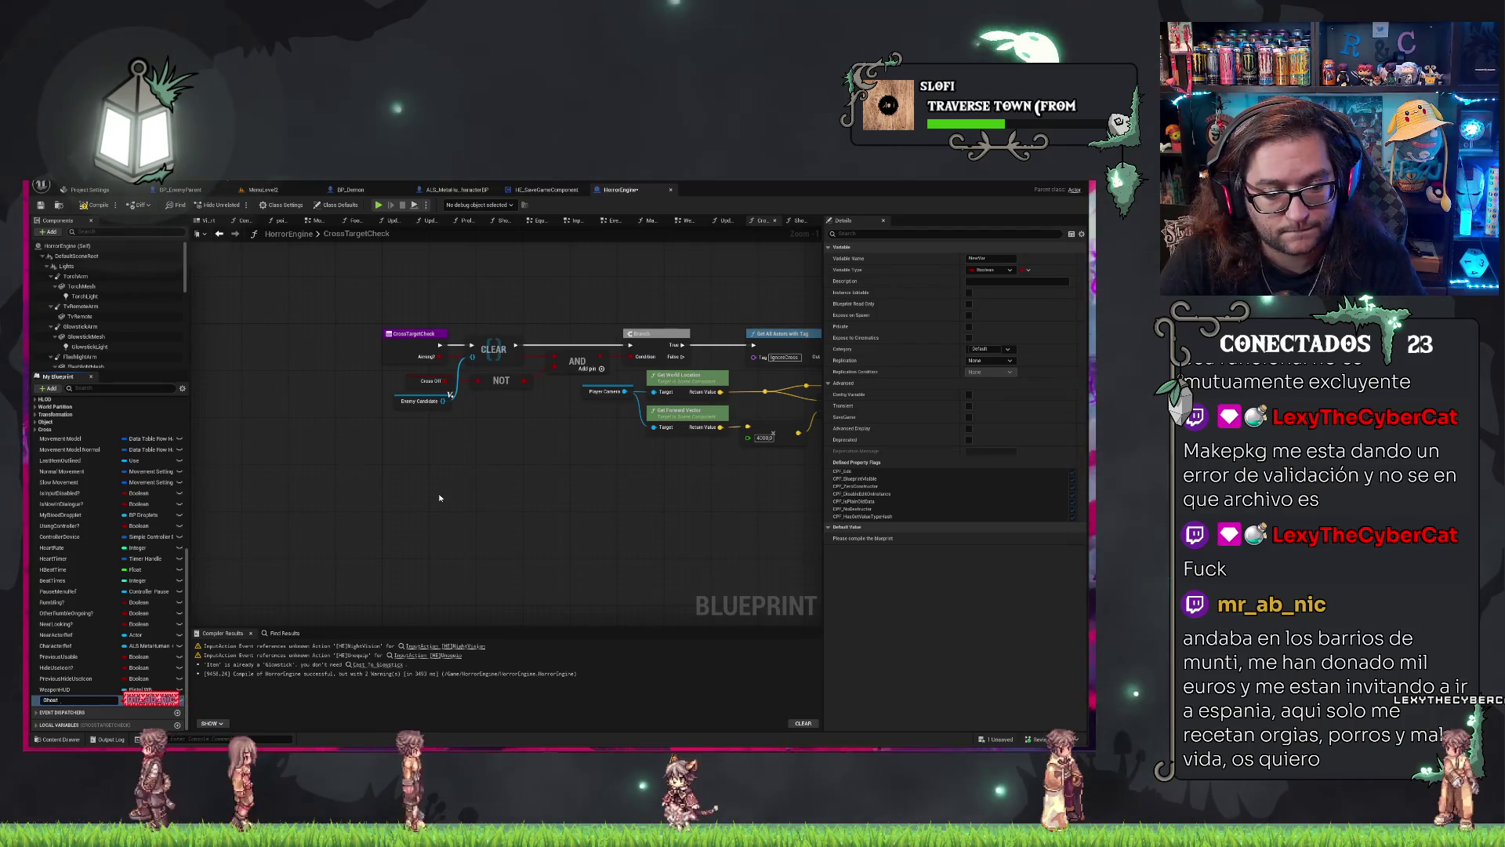
key("Return")
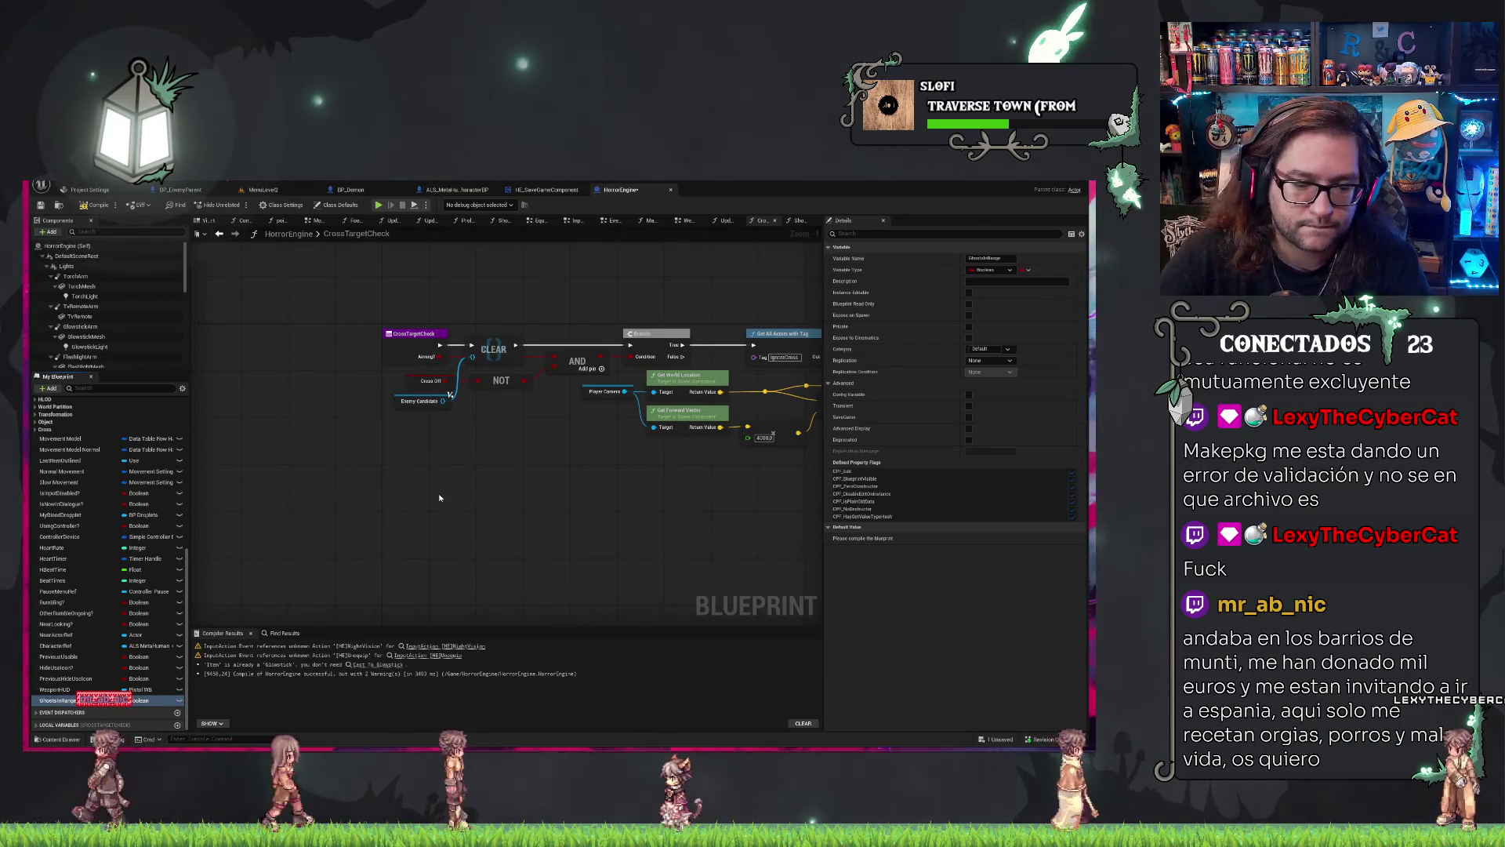
Make GhostsInRange an Actor array in the Cross category and place a SET Ghosts in Range node.
left_click(133, 700)
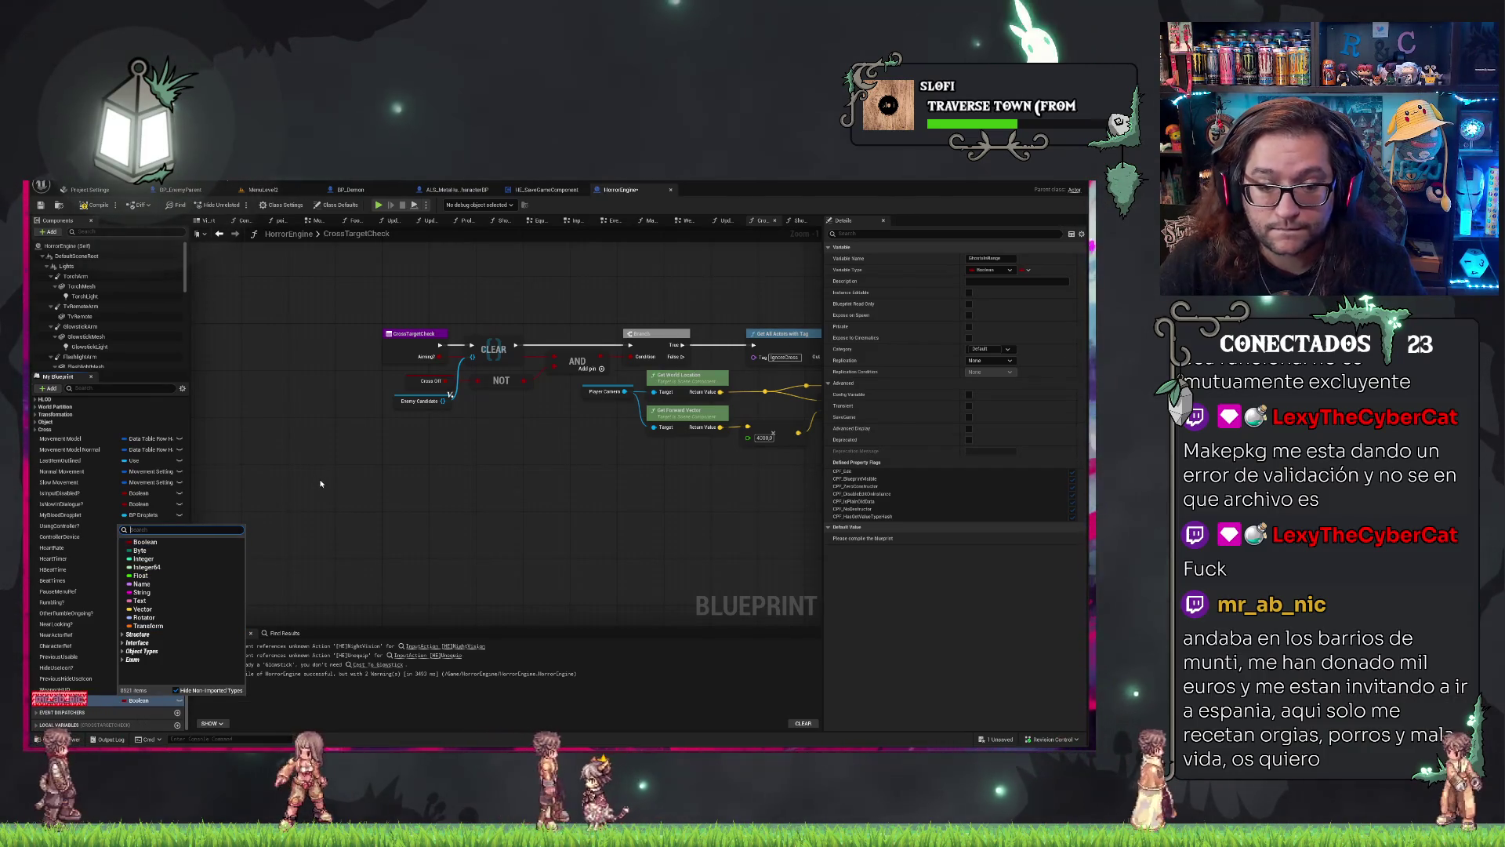
type("actor")
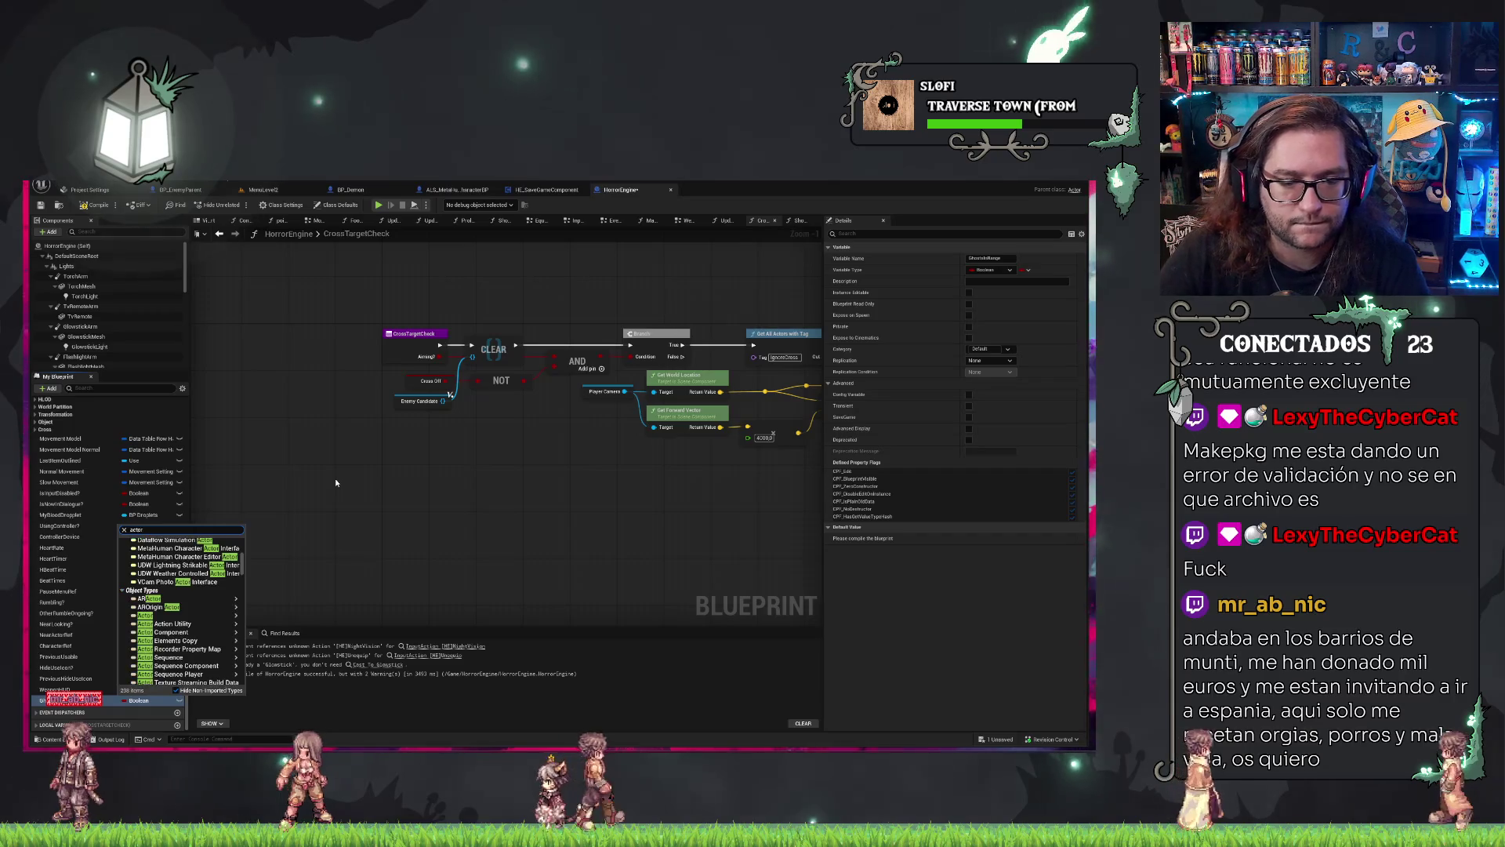
mouse_move(179, 618)
left_click(271, 616)
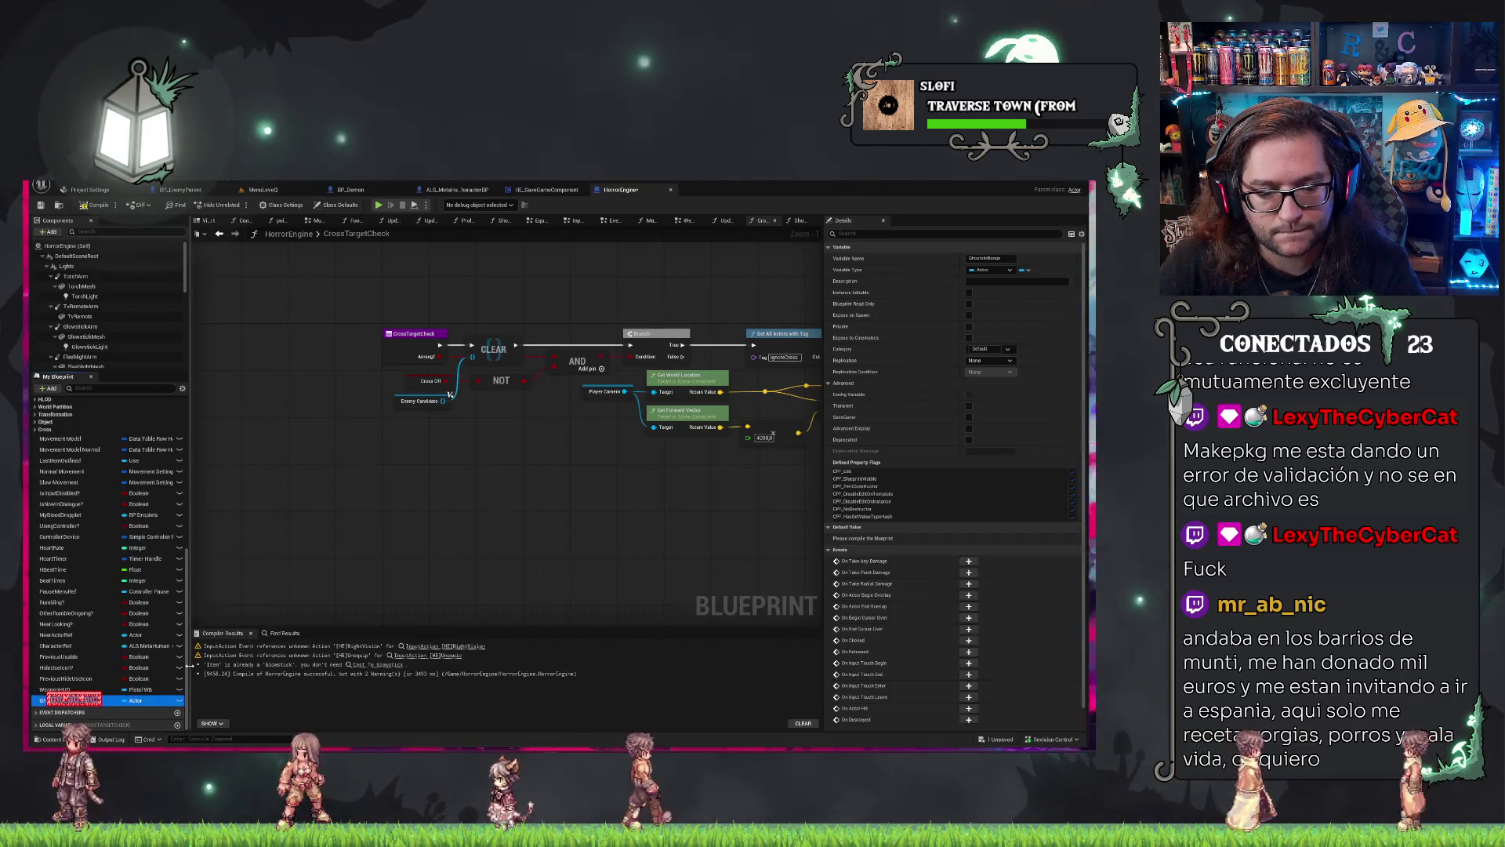
left_click(1021, 270)
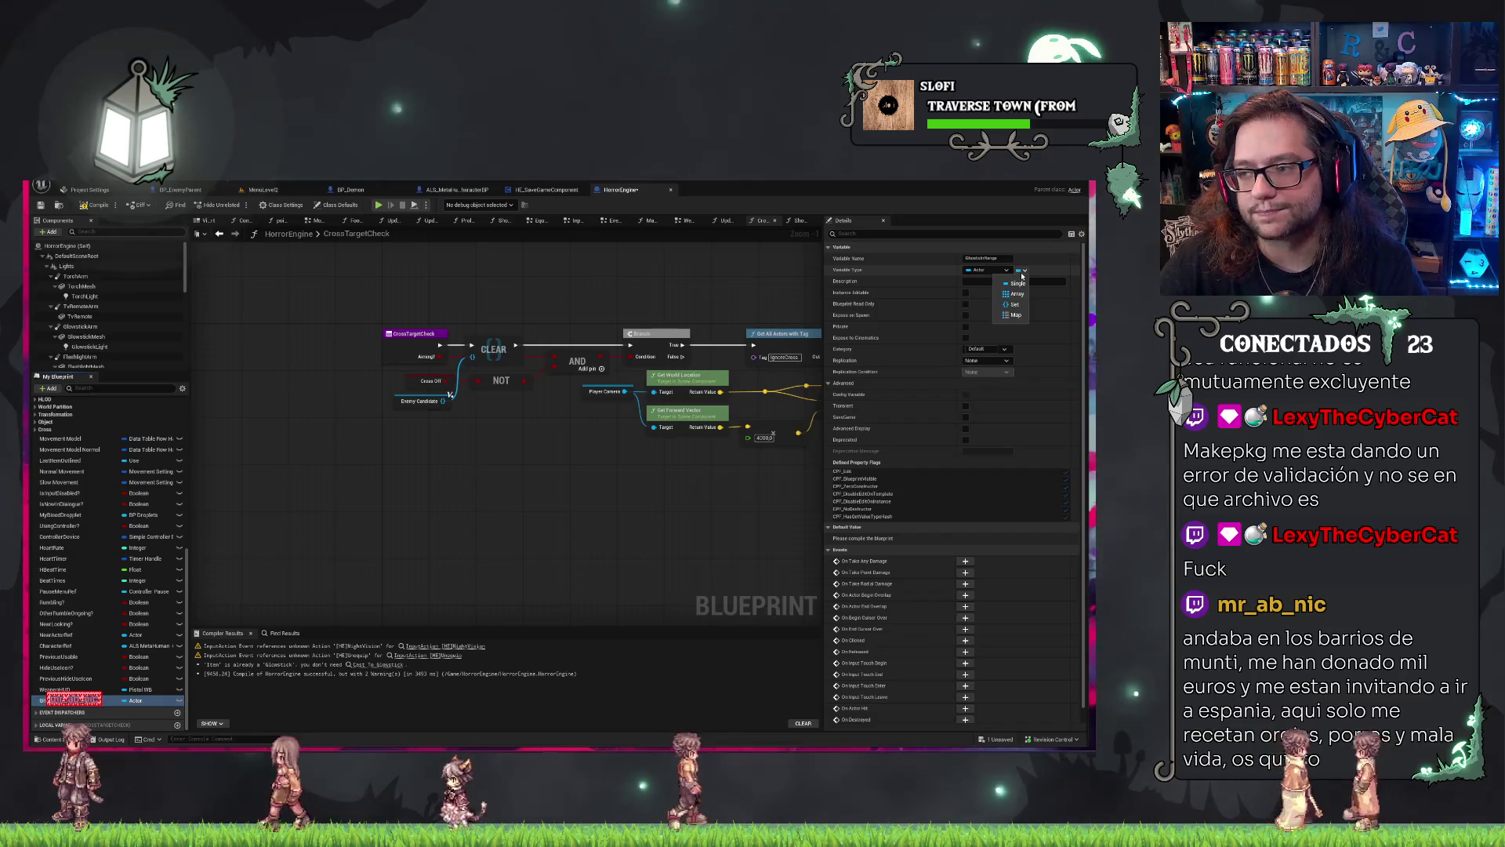
left_click(1013, 294)
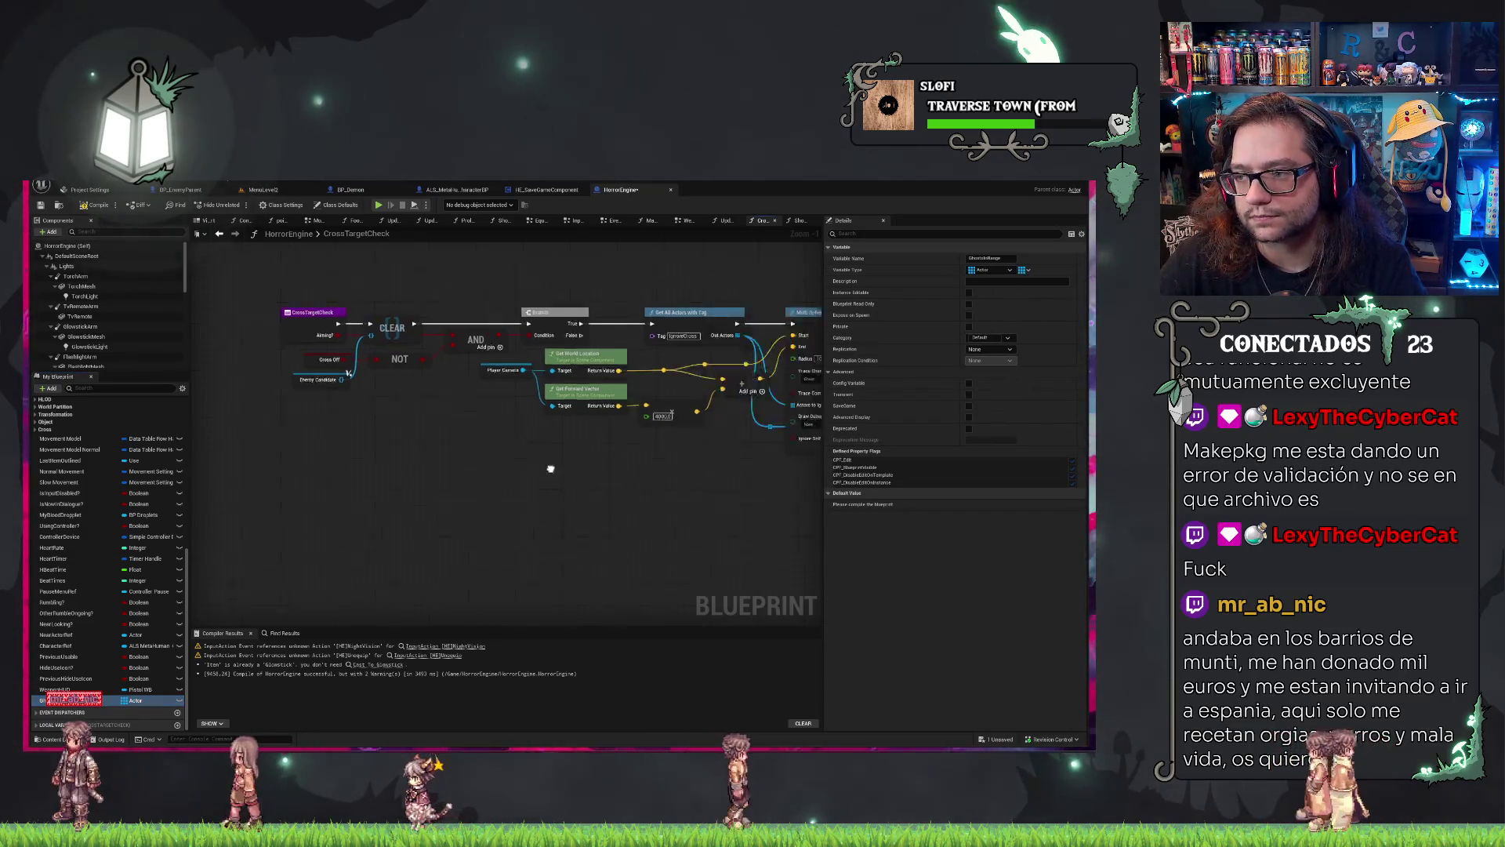
left_click(1008, 338)
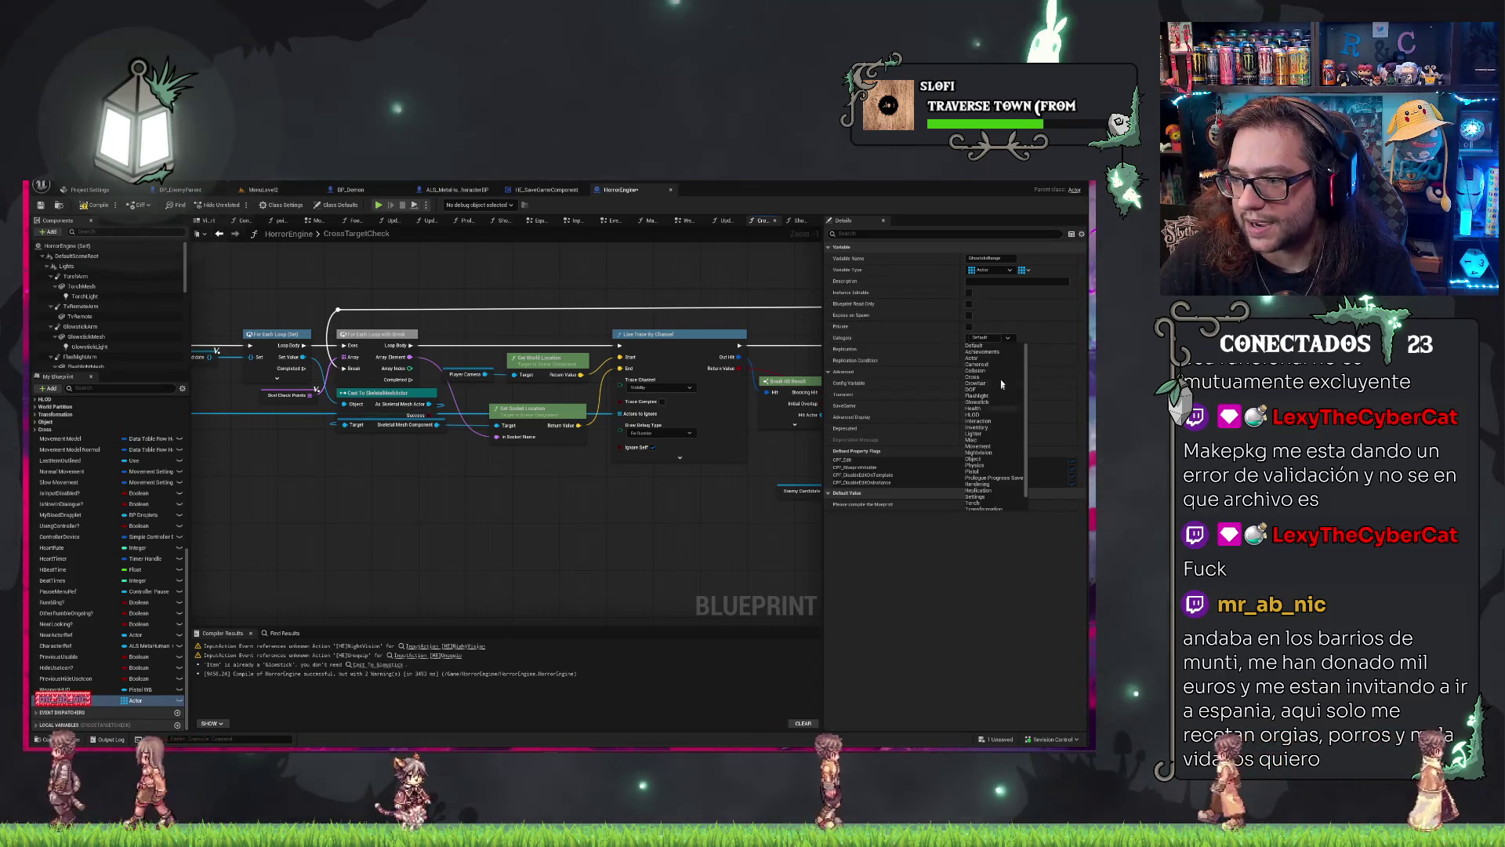
left_click(975, 378)
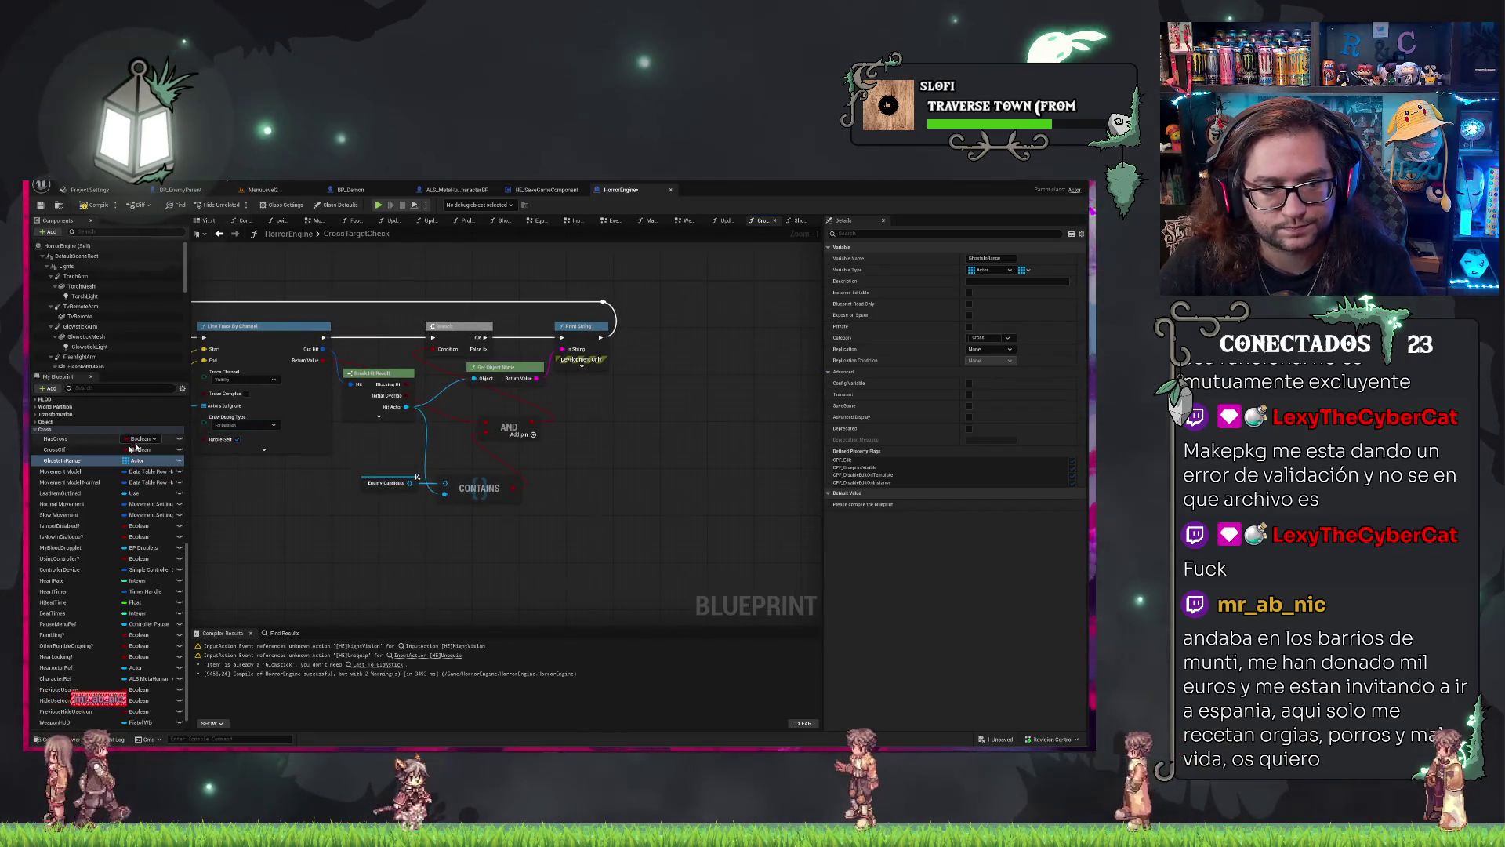
left_click_drag(62, 461, 624, 449)
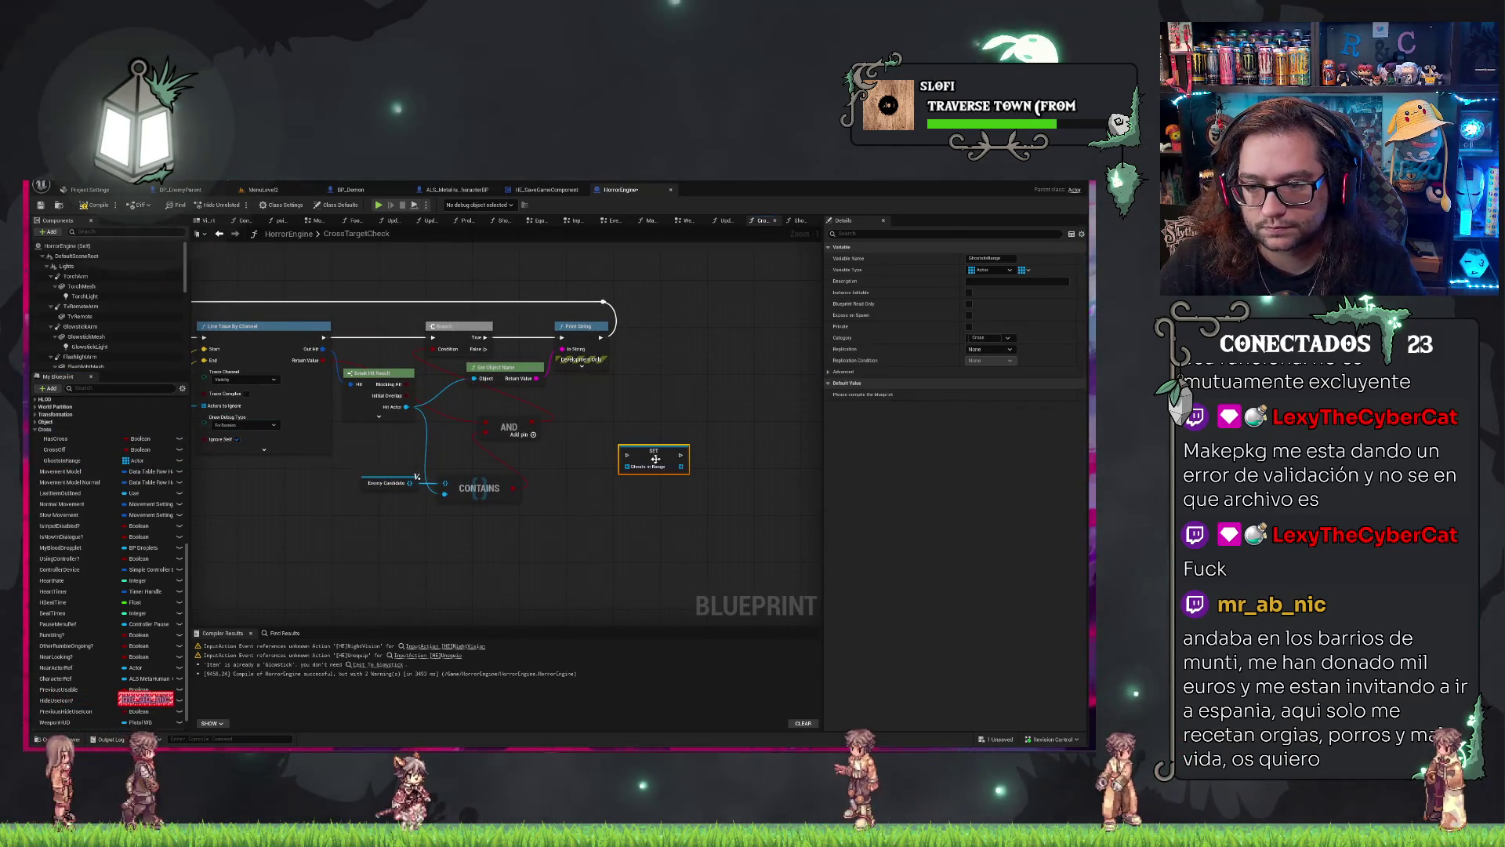
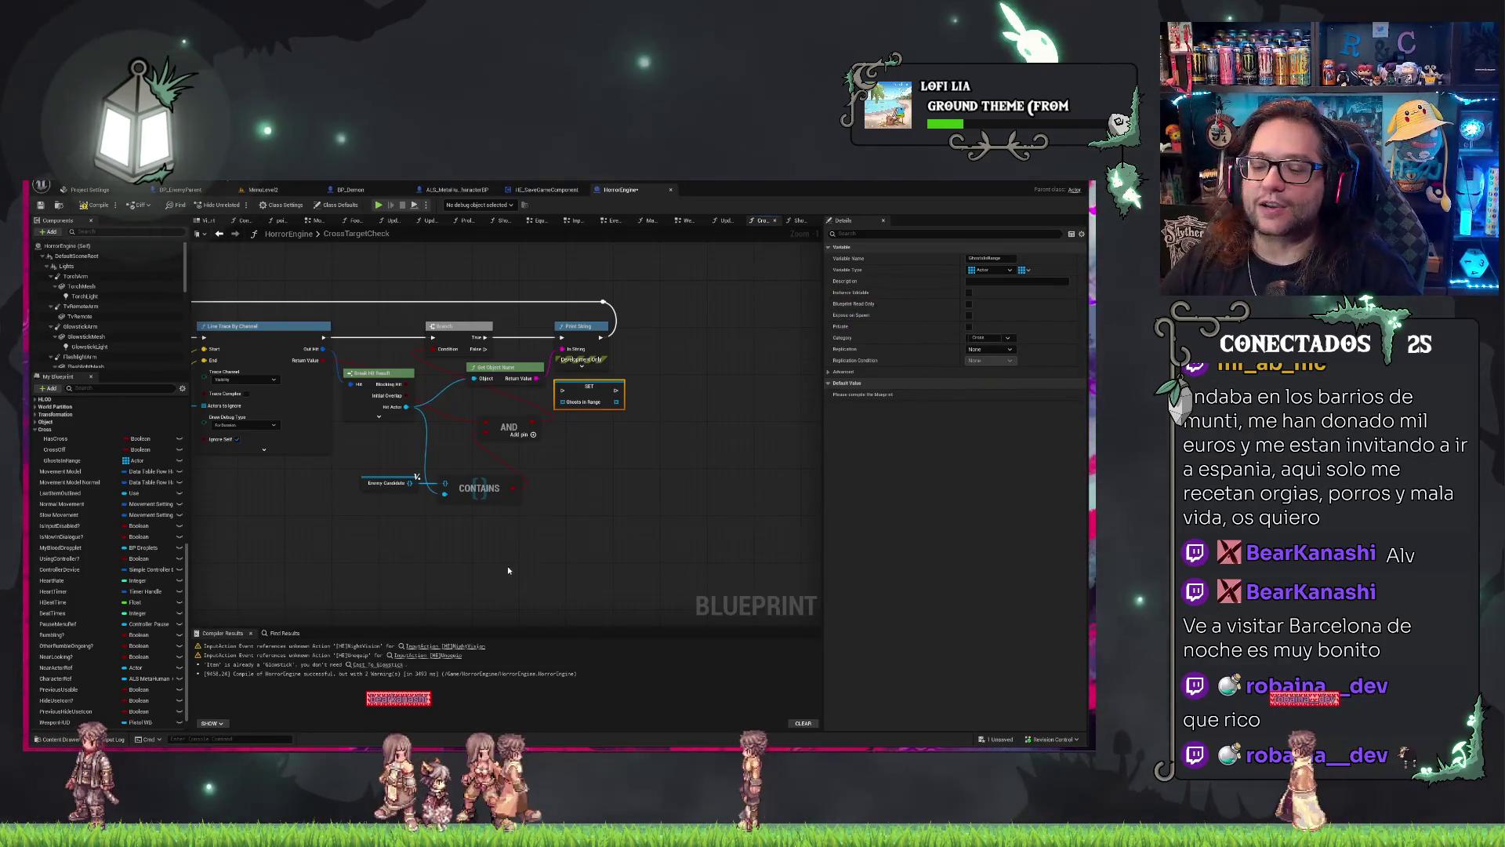
Pan to the loop and Line Trace By Channel nodes and drop a Ghosts in Range node below them.
mouse_move(603, 441)
left_mouse_down()
mouse_move(688, 505)
mouse_move(714, 501)
left_mouse_up()
left_click_drag(365, 573, 524, 592)
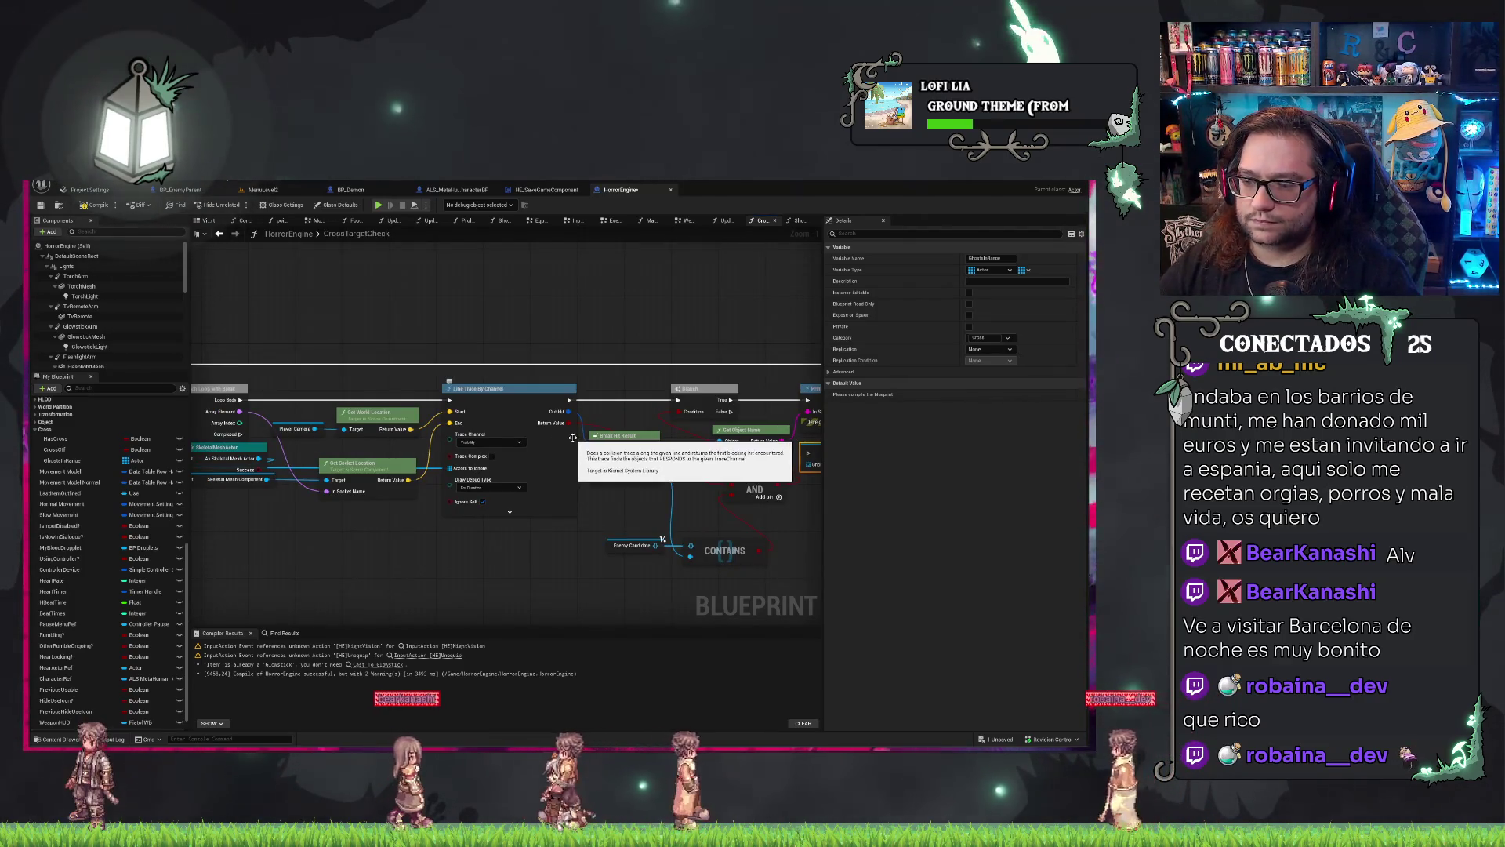
left_click_drag(604, 554, 362, 475)
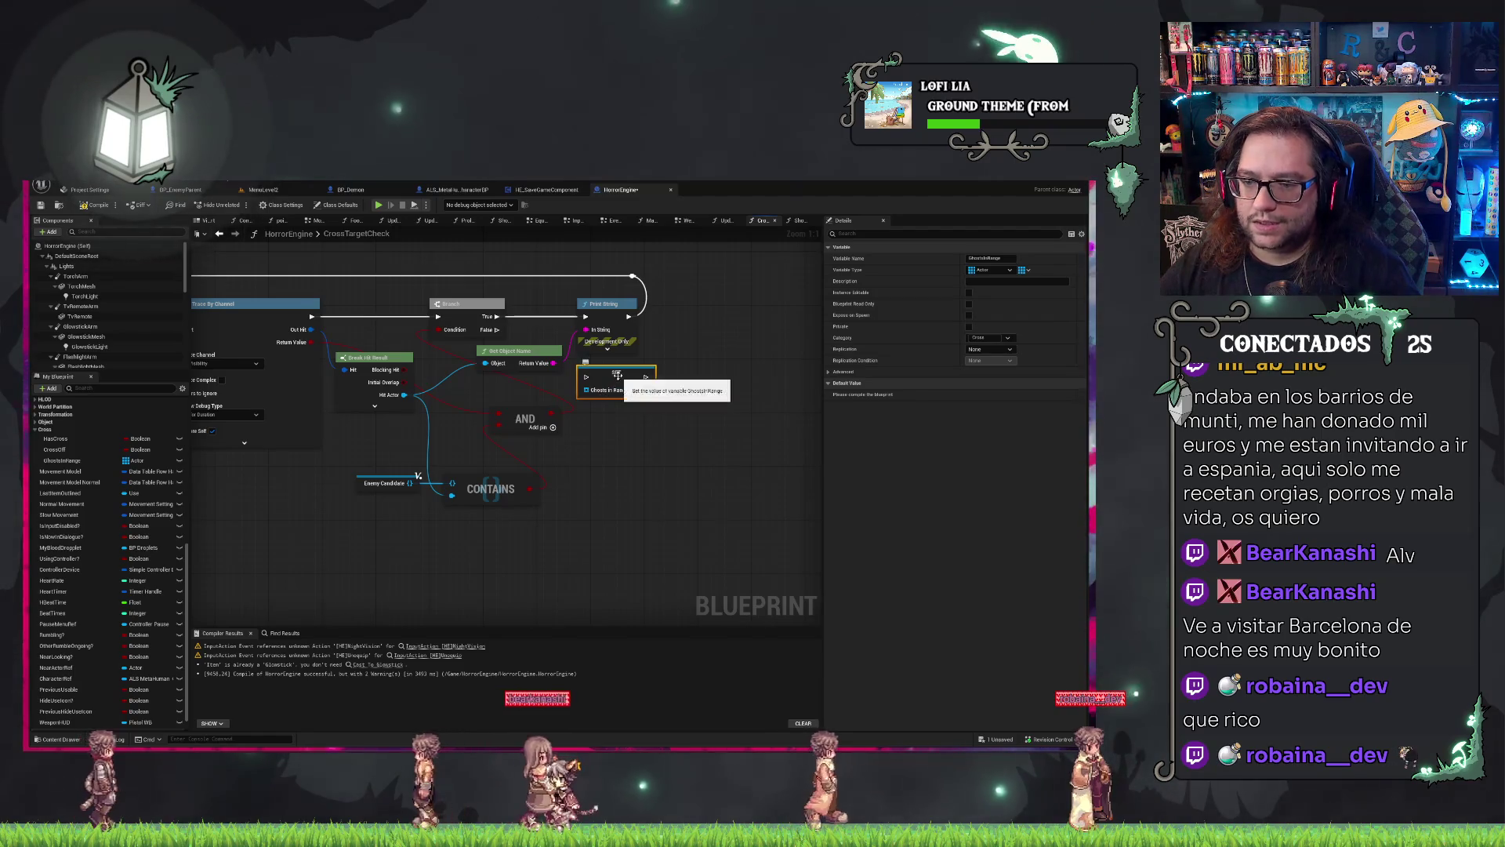
left_click_drag(618, 492, 769, 453)
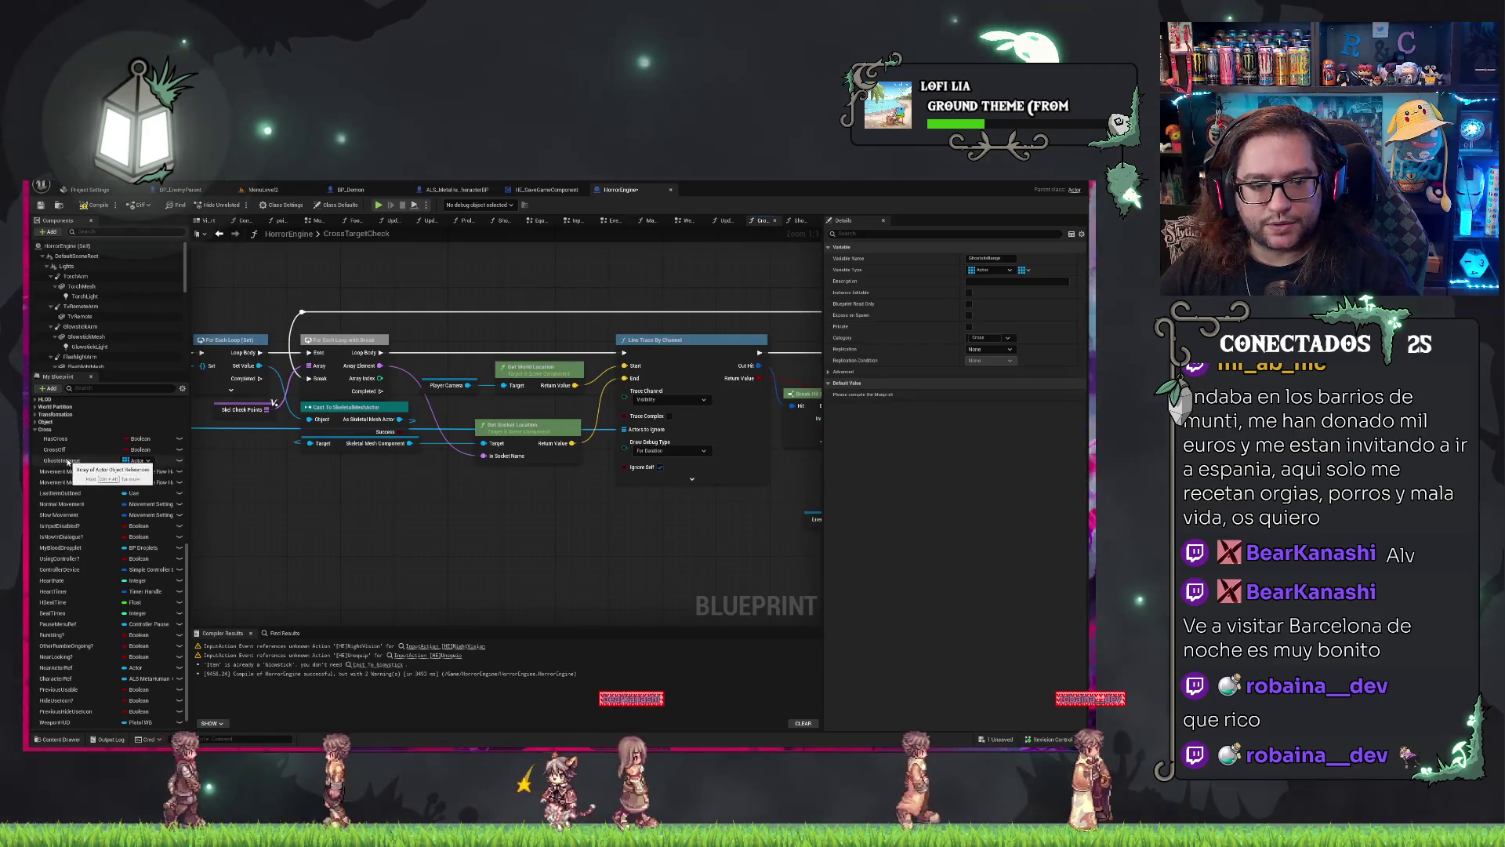
left_click_drag(439, 517, 549, 435)
mouse_move(57, 464)
left_mouse_down()
mouse_move(401, 538)
mouse_move(451, 523)
left_mouse_up()
Add a CLEAR node wired to Ghosts in Range so the array gets emptied.
type("clear")
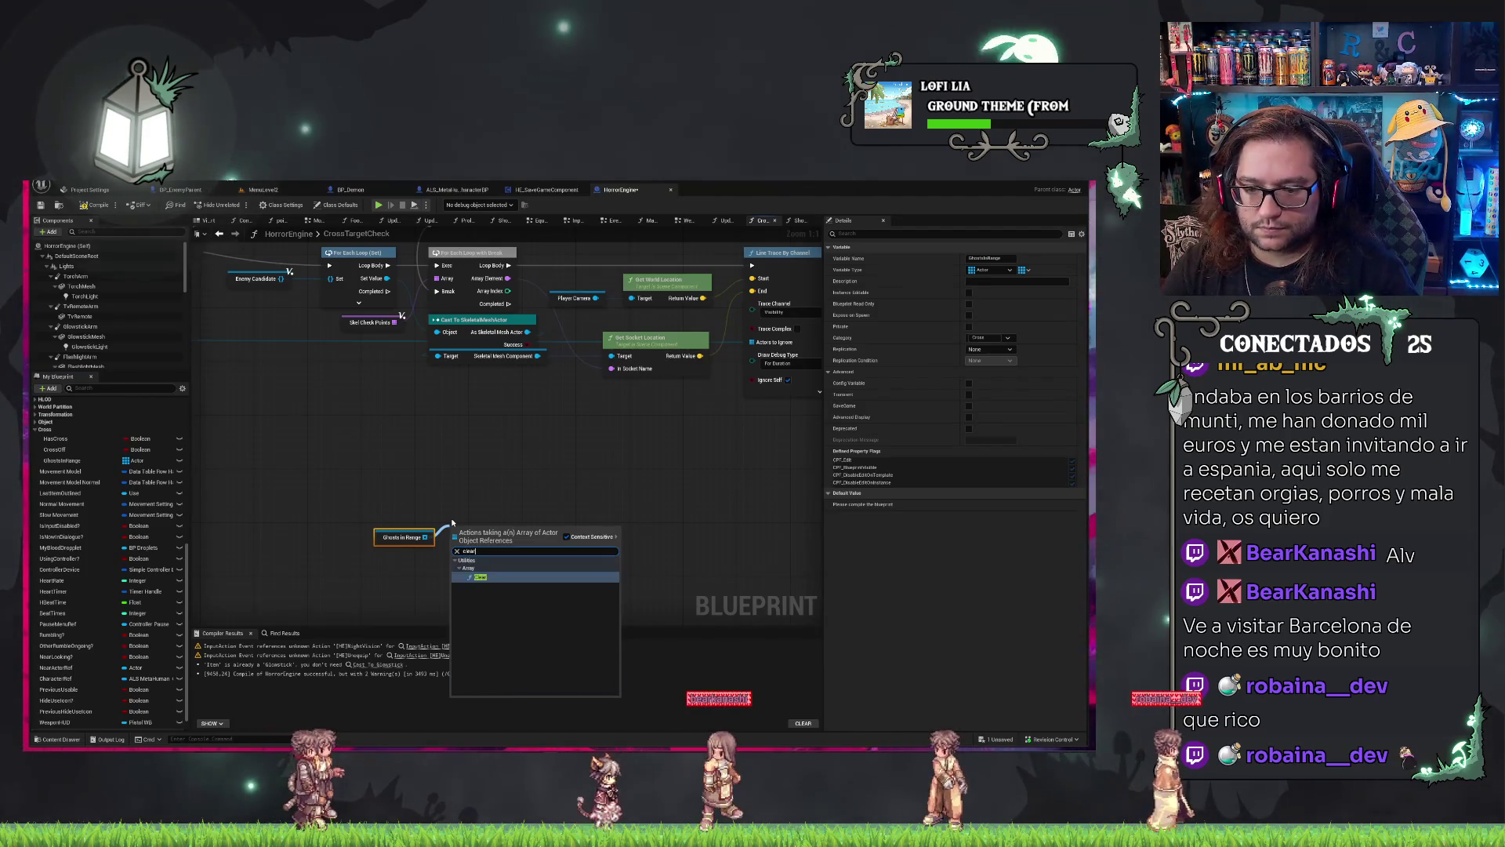
key("Return")
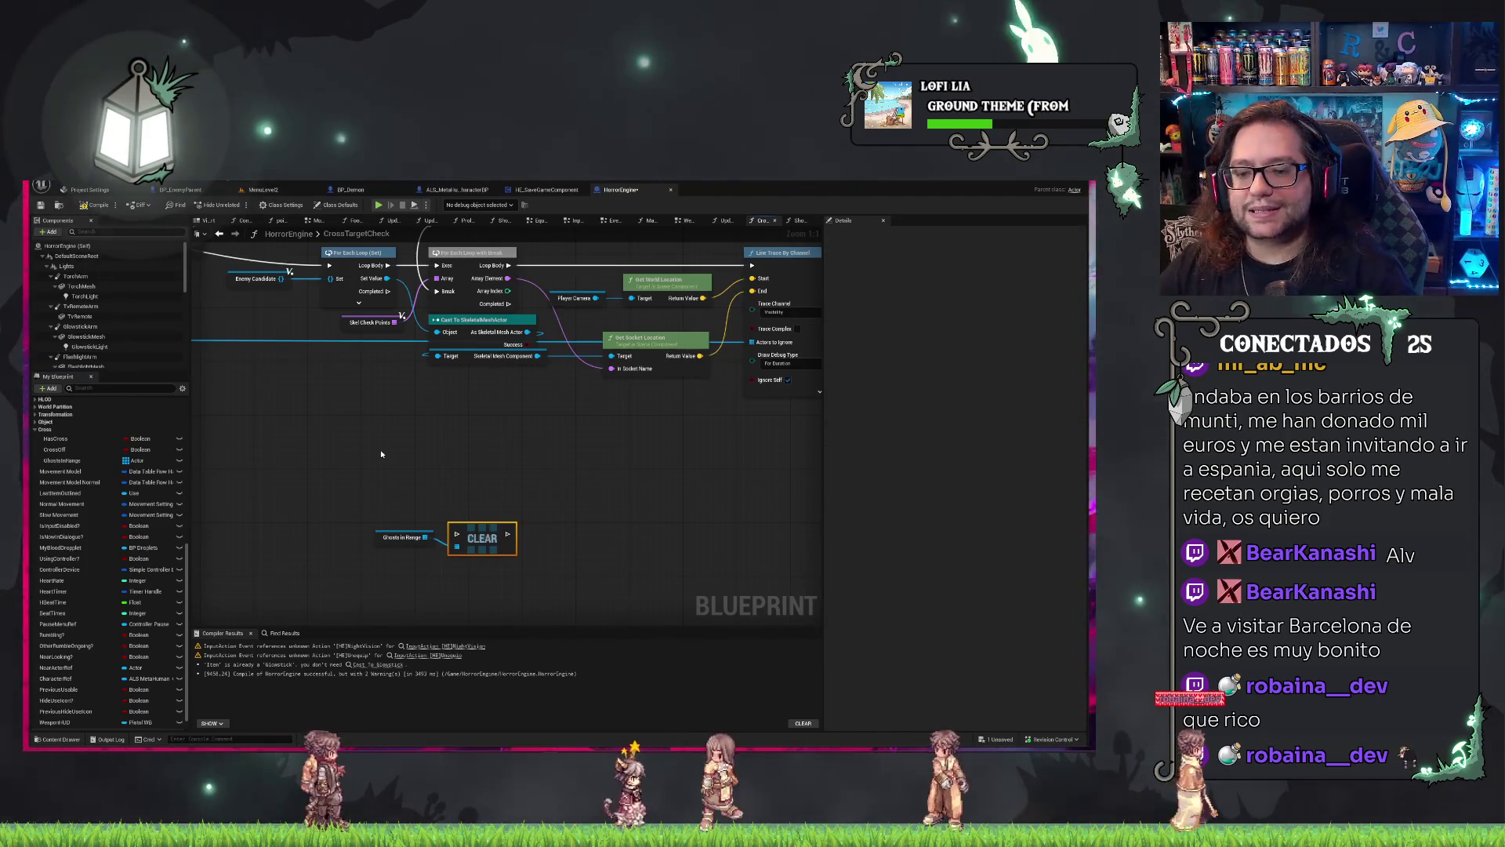
left_click_drag(528, 588, 528, 588)
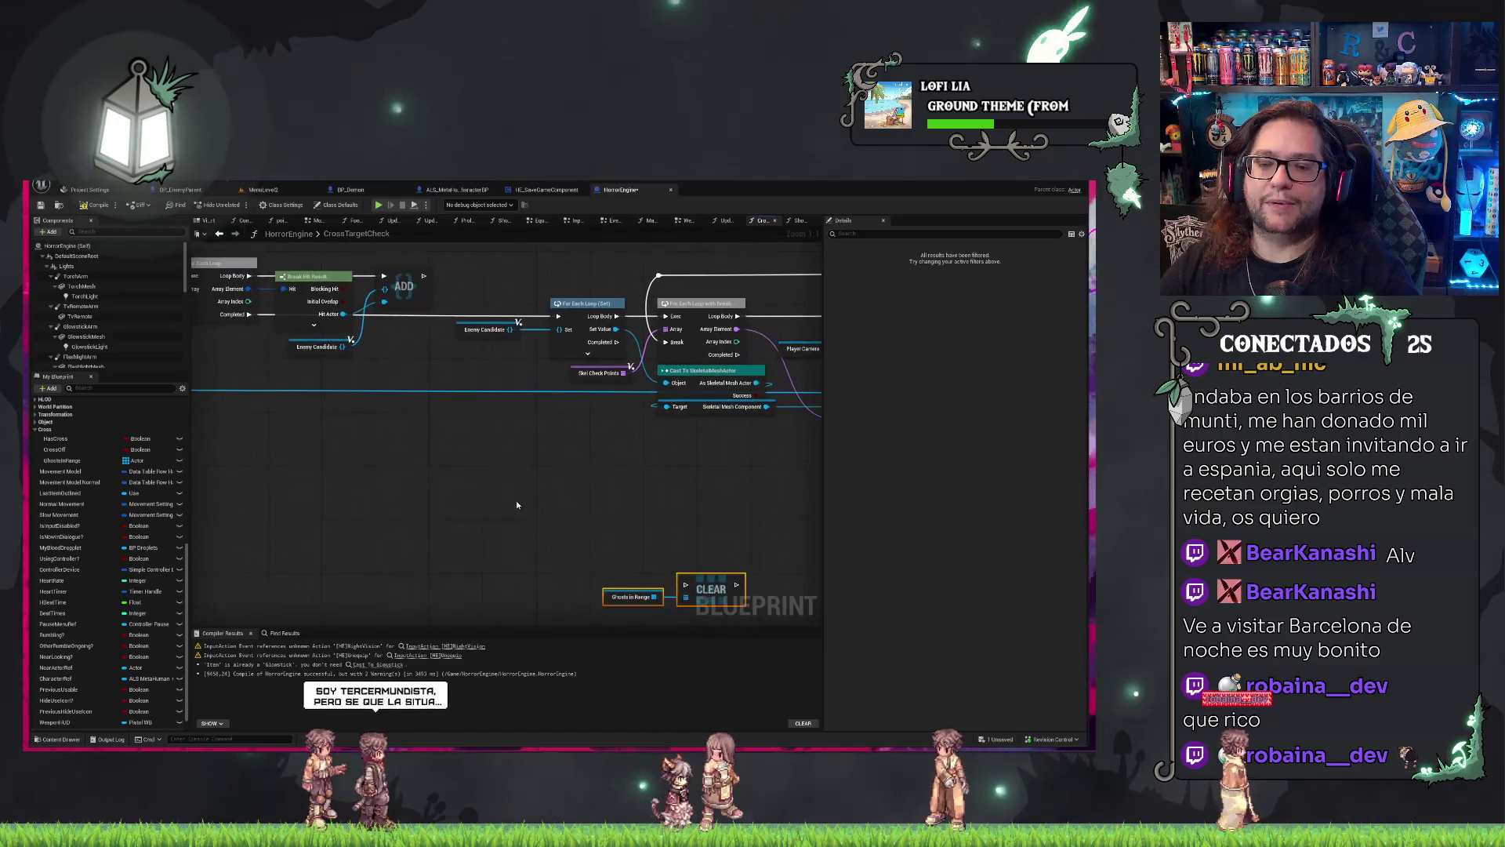
left_click_drag(493, 500, 661, 475)
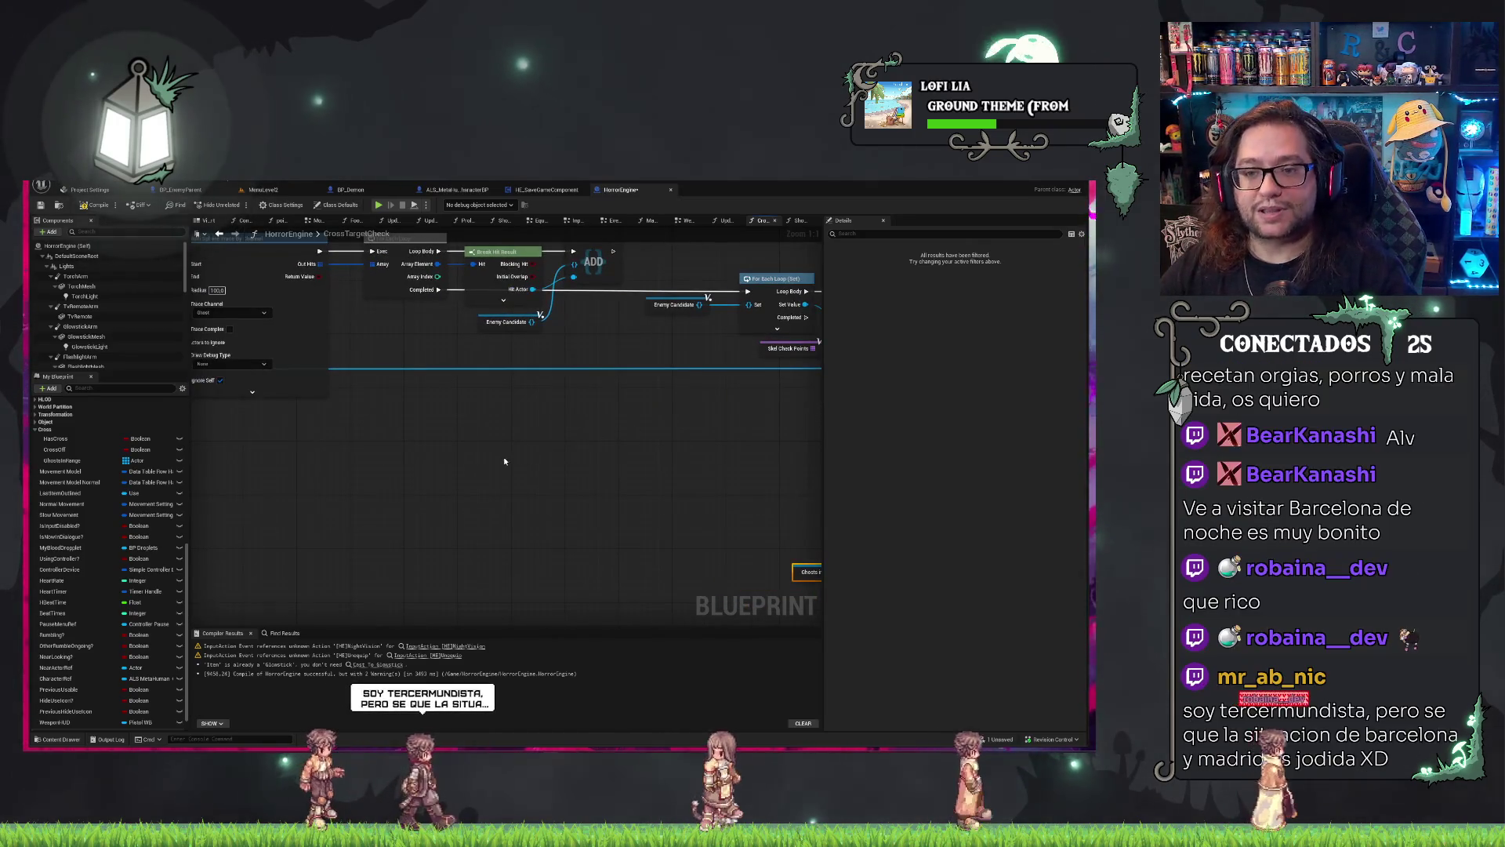
left_click_drag(593, 534, 514, 555)
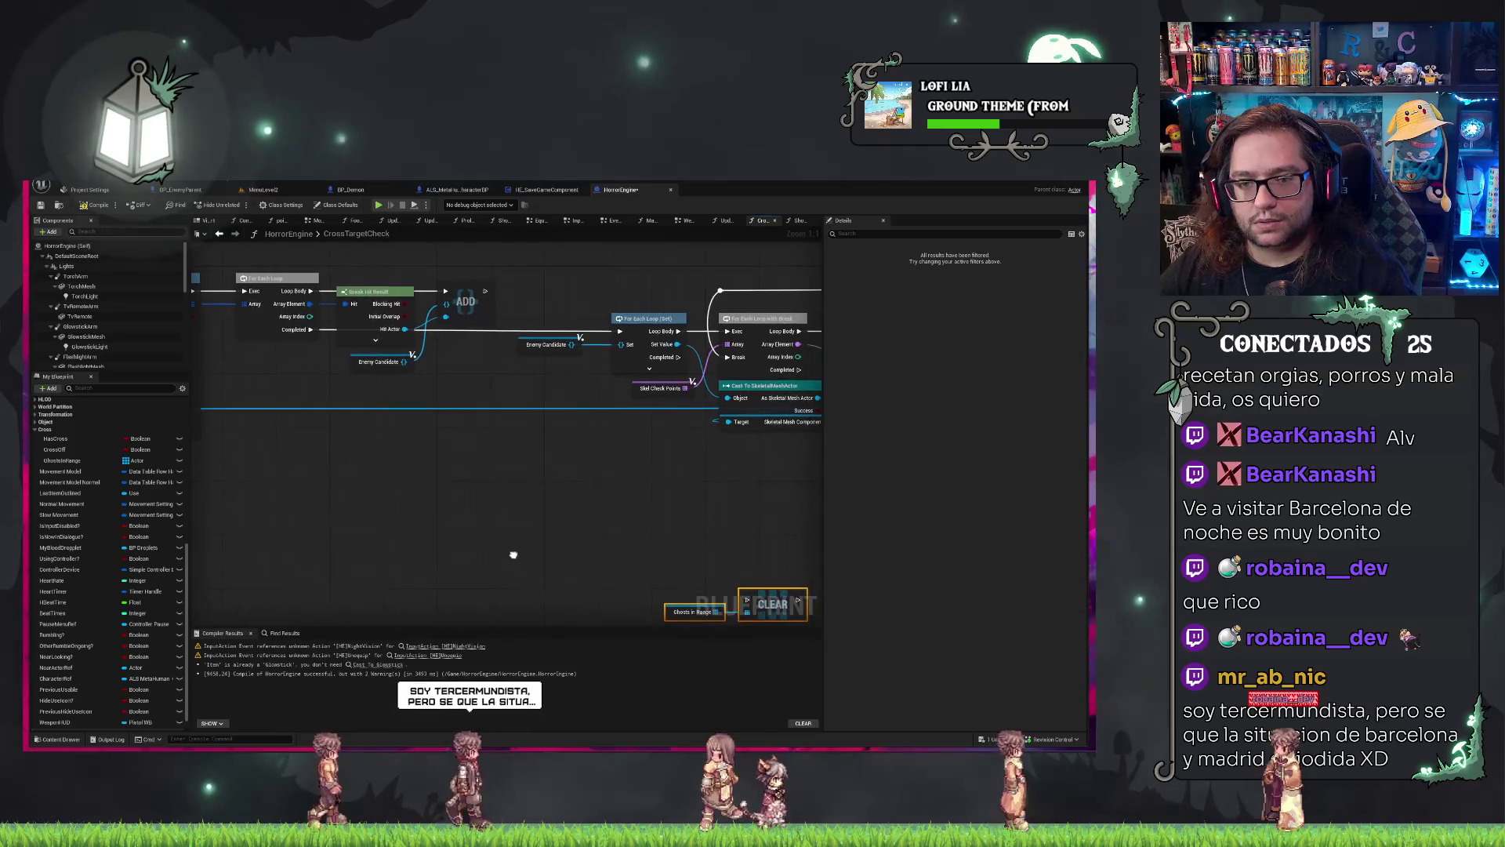
mouse_move(390, 322)
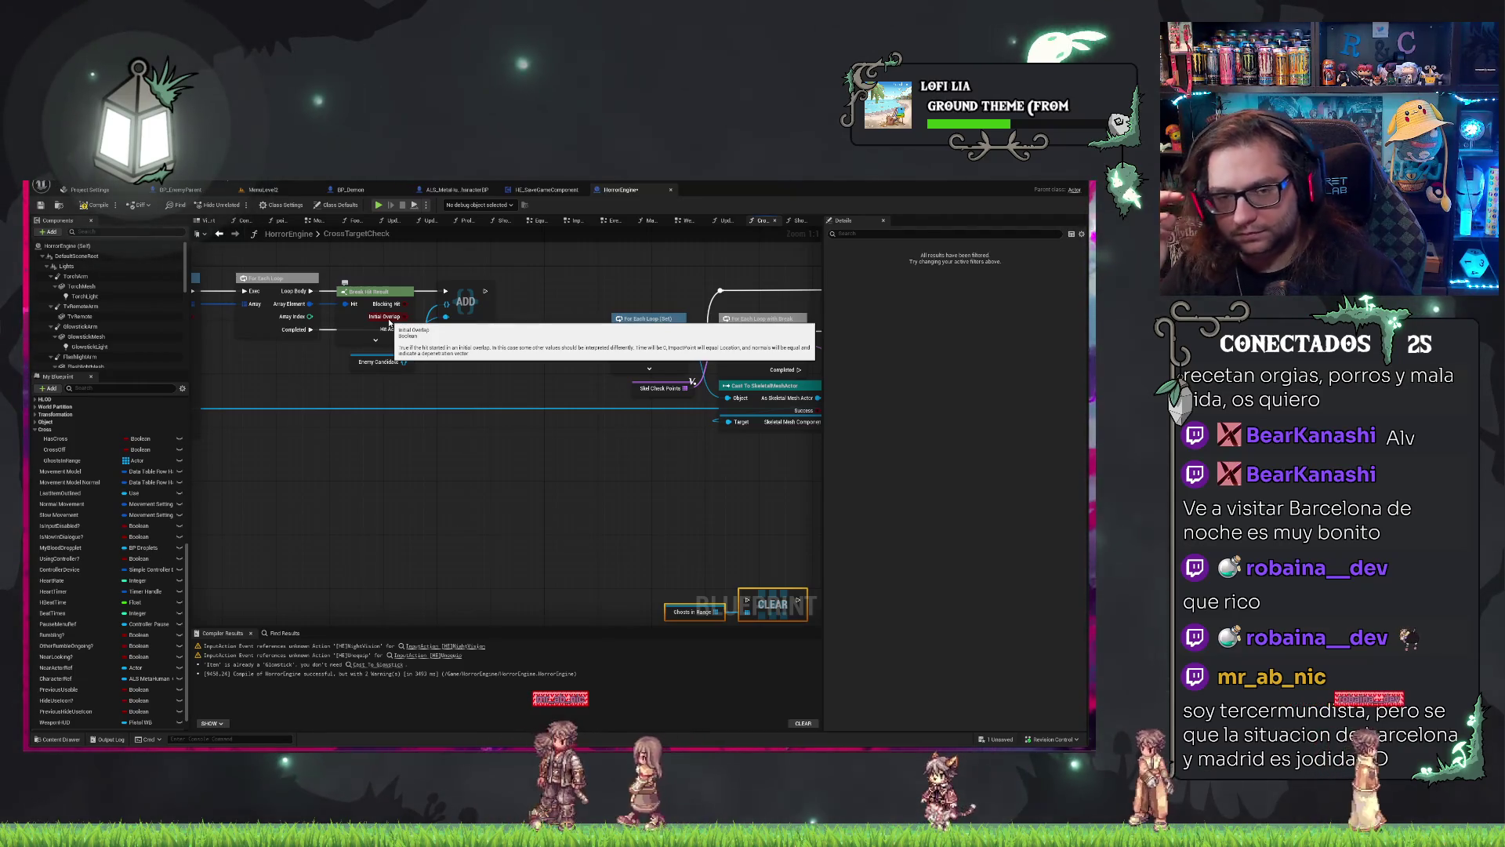
left_click_drag(315, 481, 393, 496)
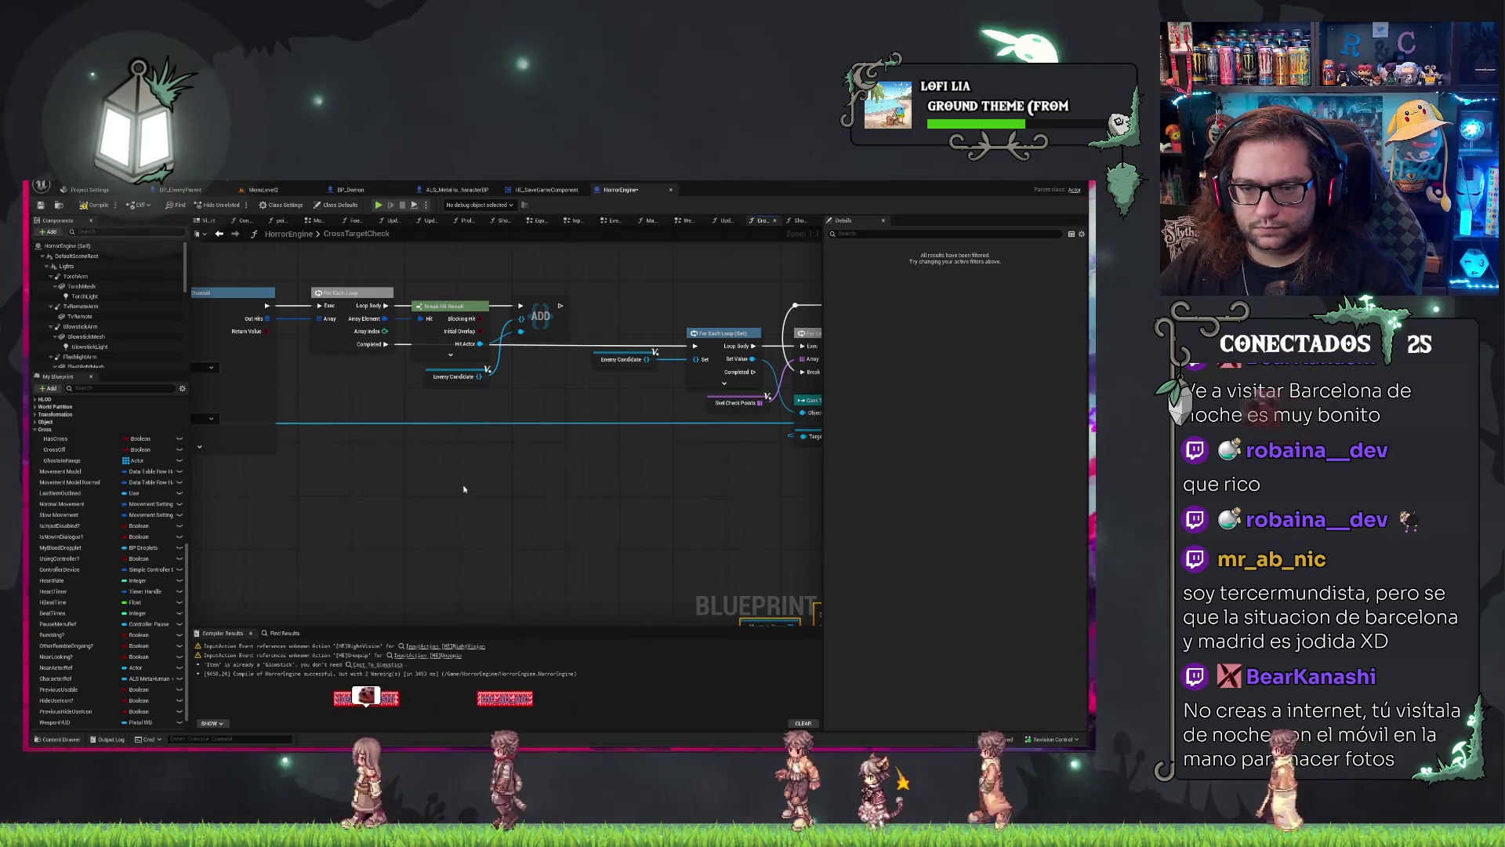
mouse_move(492, 350)
left_mouse_down()
mouse_move(444, 311)
mouse_move(458, 353)
left_mouse_up()
Add a Length node with a less-than comparison feeding a new Branch.
type("length")
key("Return")
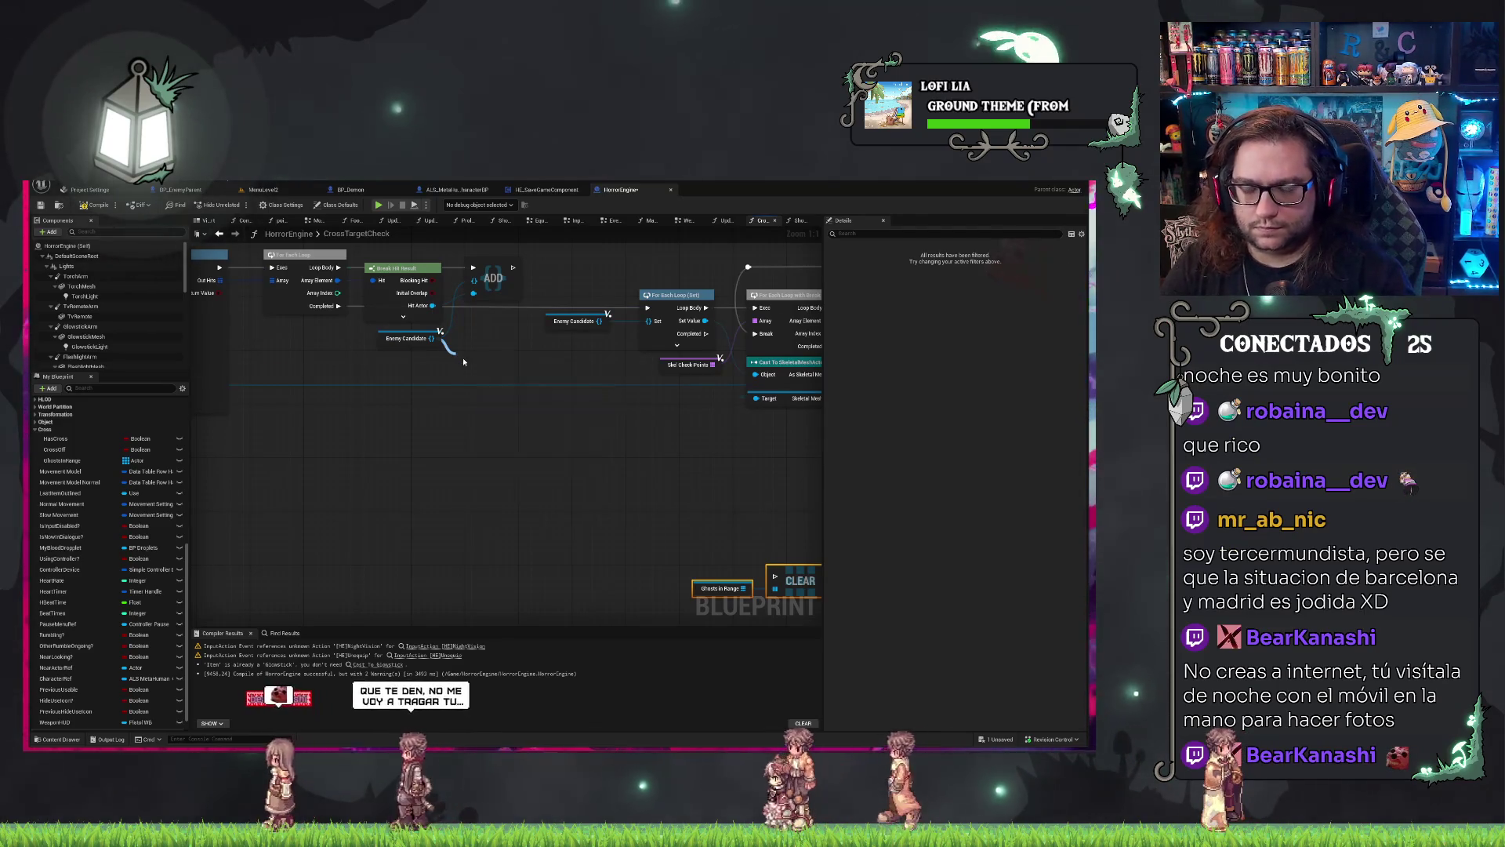
left_click_drag(536, 365, 573, 371)
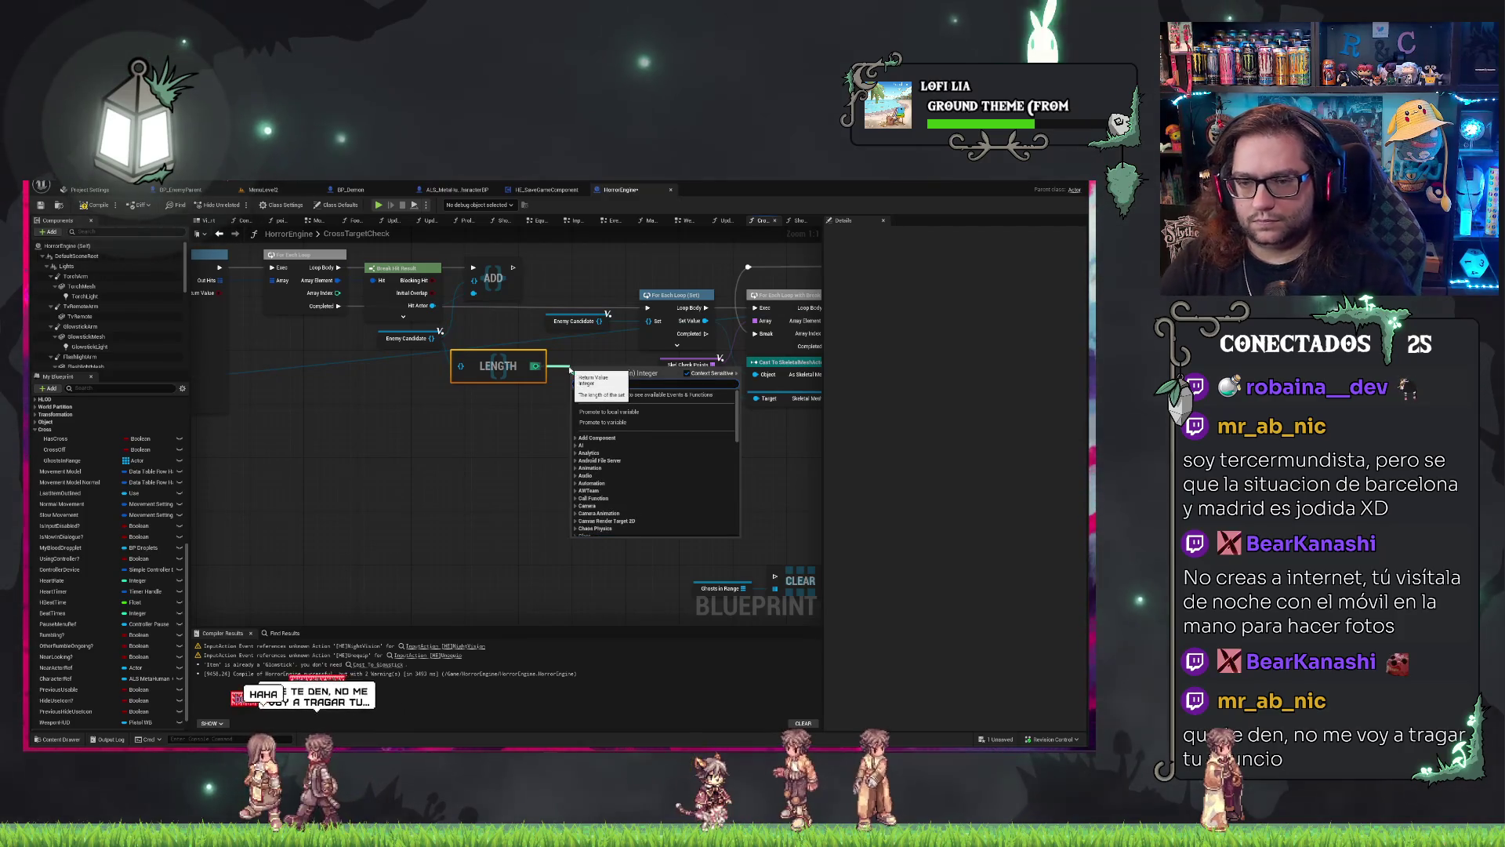
type("<")
key("Return")
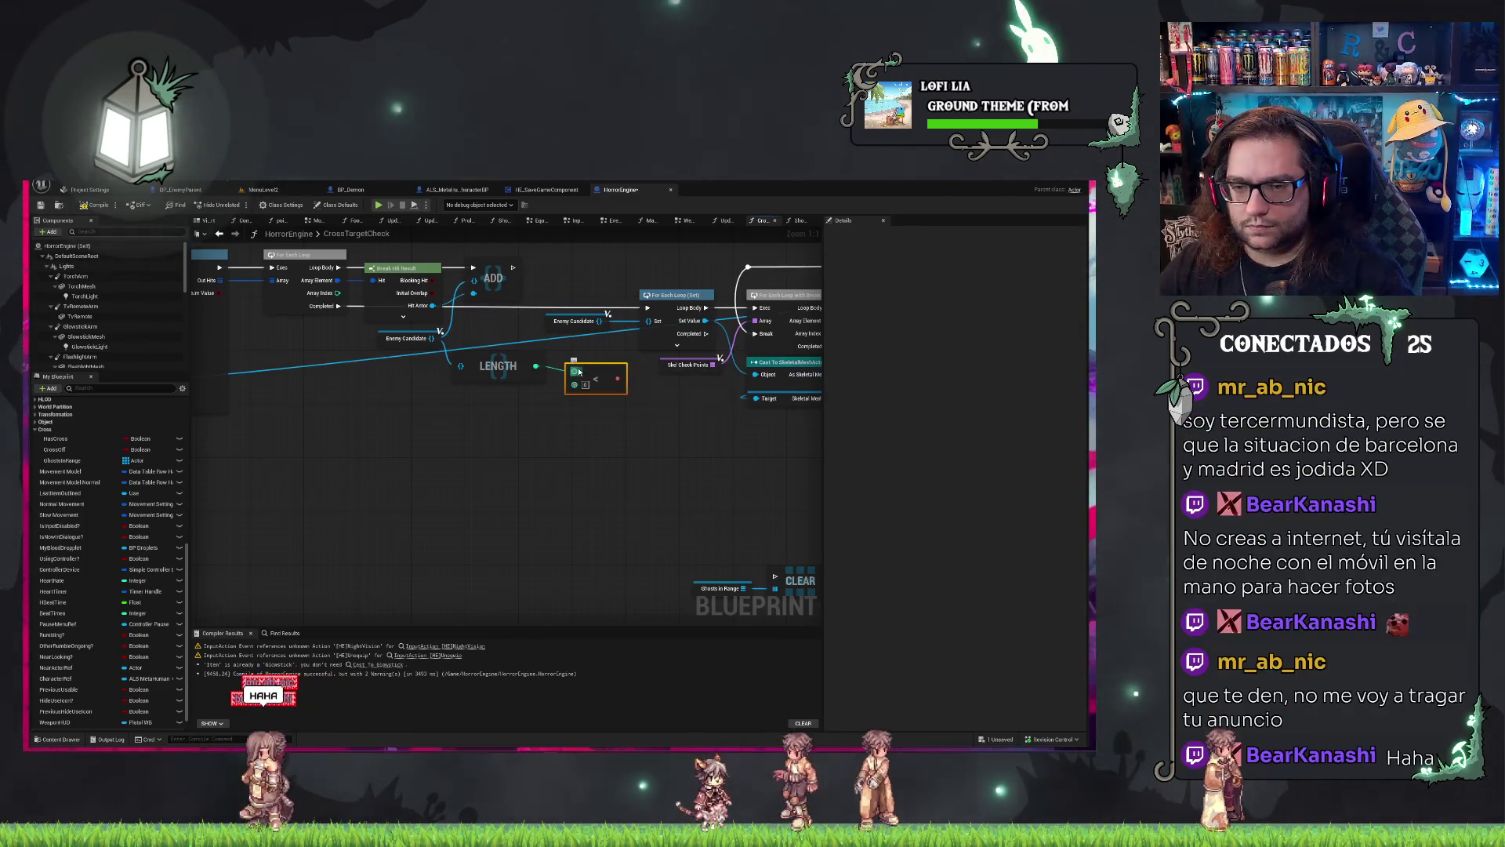
mouse_move(504, 350)
left_mouse_down()
mouse_move(608, 389)
mouse_move(462, 410)
left_mouse_up()
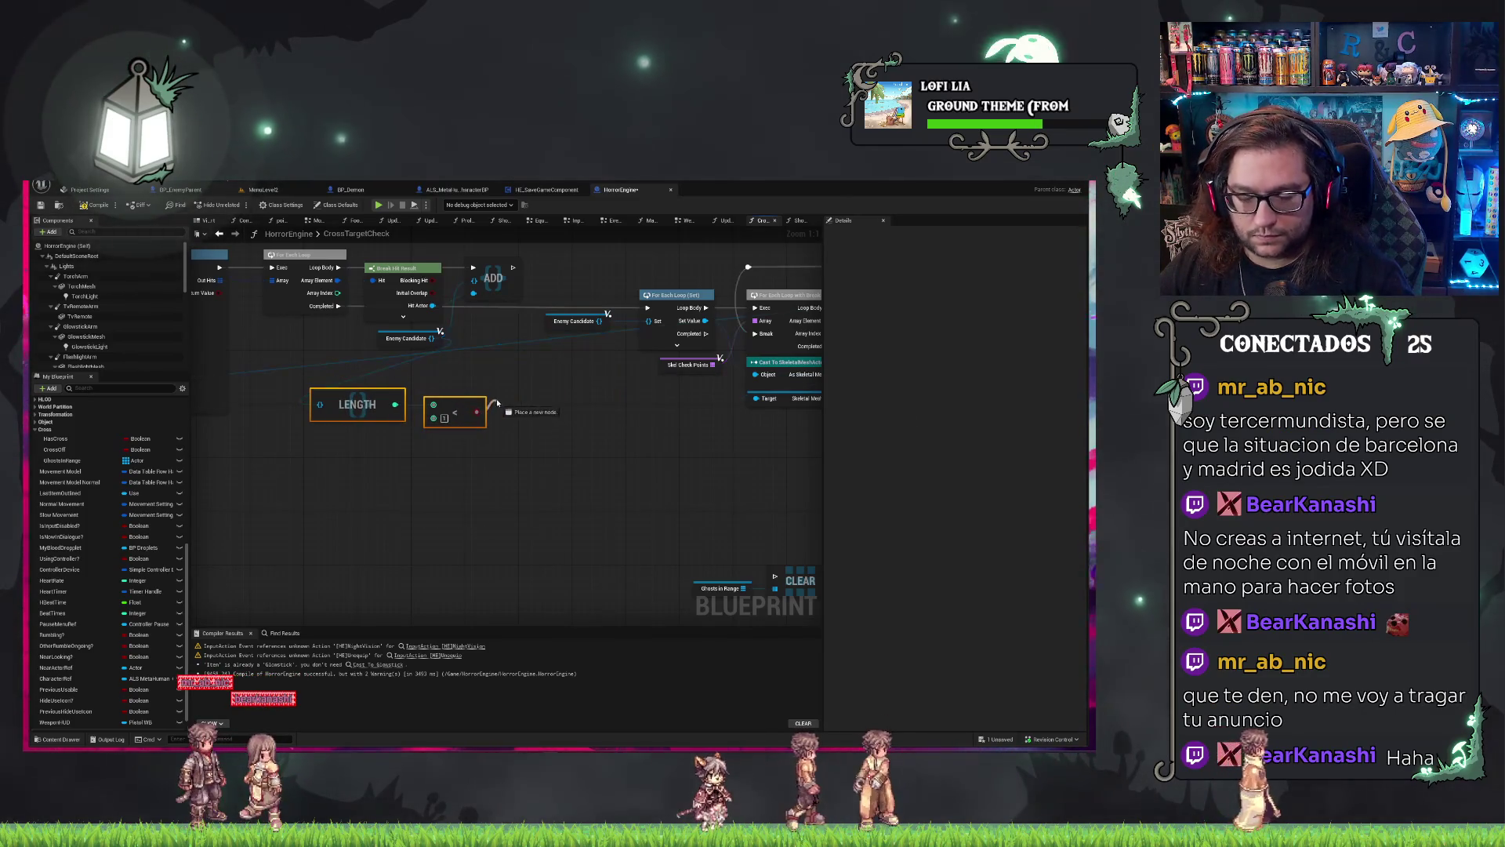
left_click(494, 358)
Move the Length, comparison and Branch nodes up near the loop and route execution into the Branch.
left_click_drag(624, 376, 488, 365)
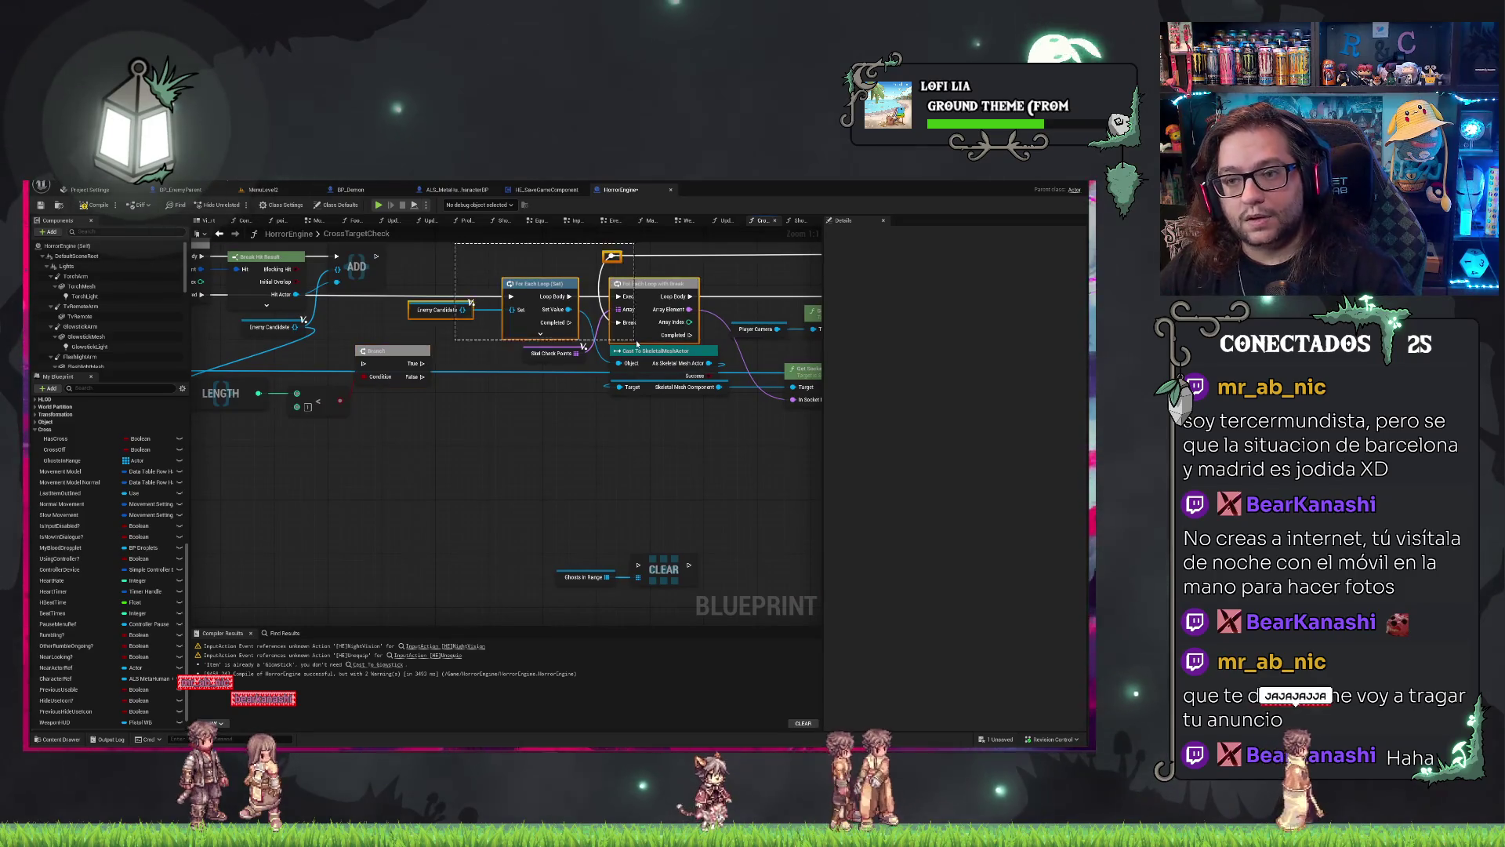
scroll(454, 241, "down", 2)
mouse_move(196, 271)
left_mouse_down()
mouse_move(878, 473)
mouse_move(769, 454)
mouse_move(478, 461)
left_mouse_up()
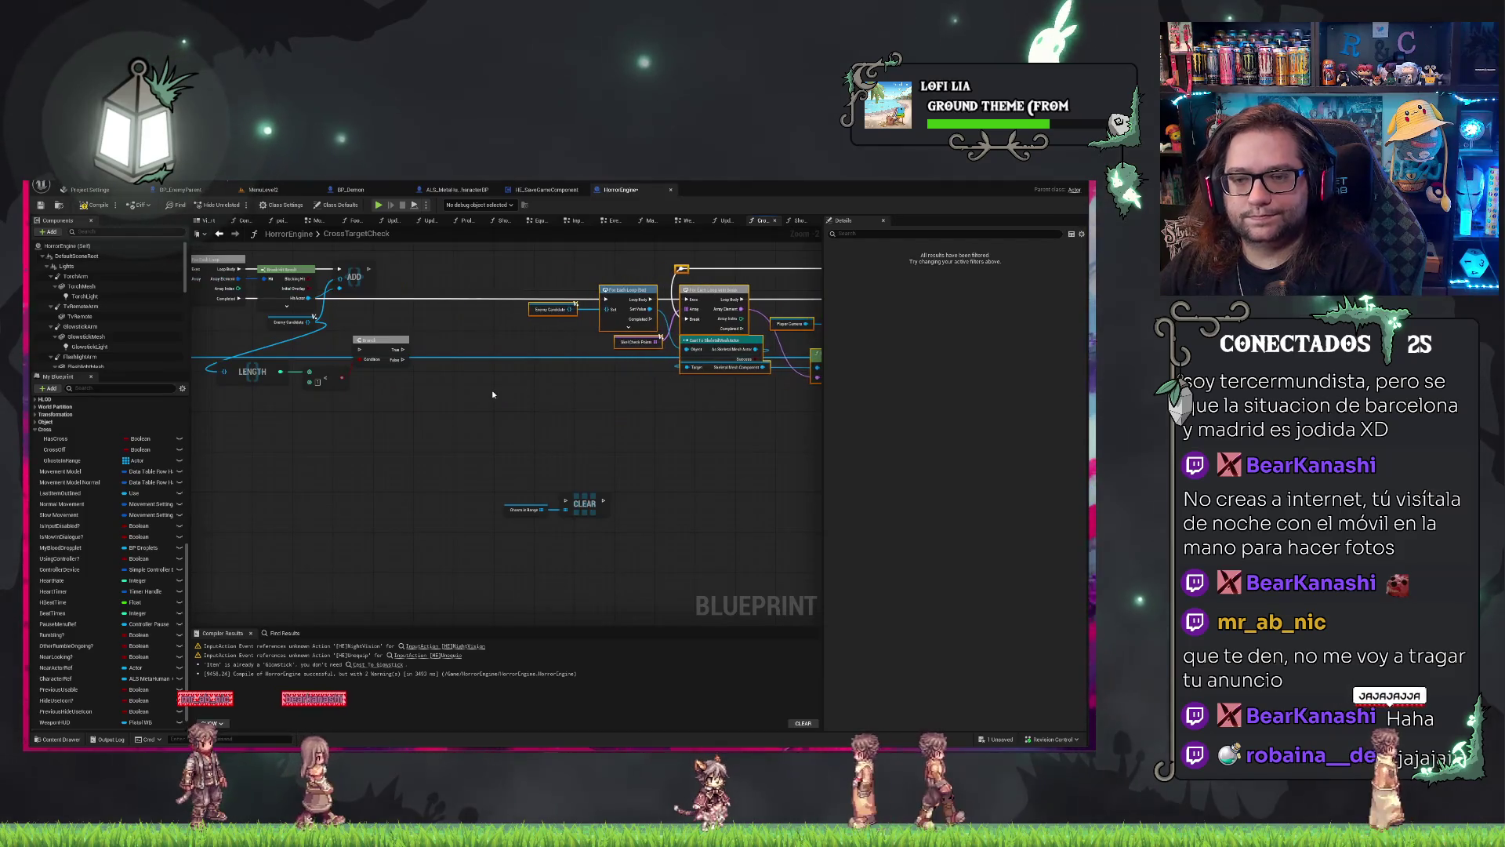
left_click_drag(492, 389, 622, 429)
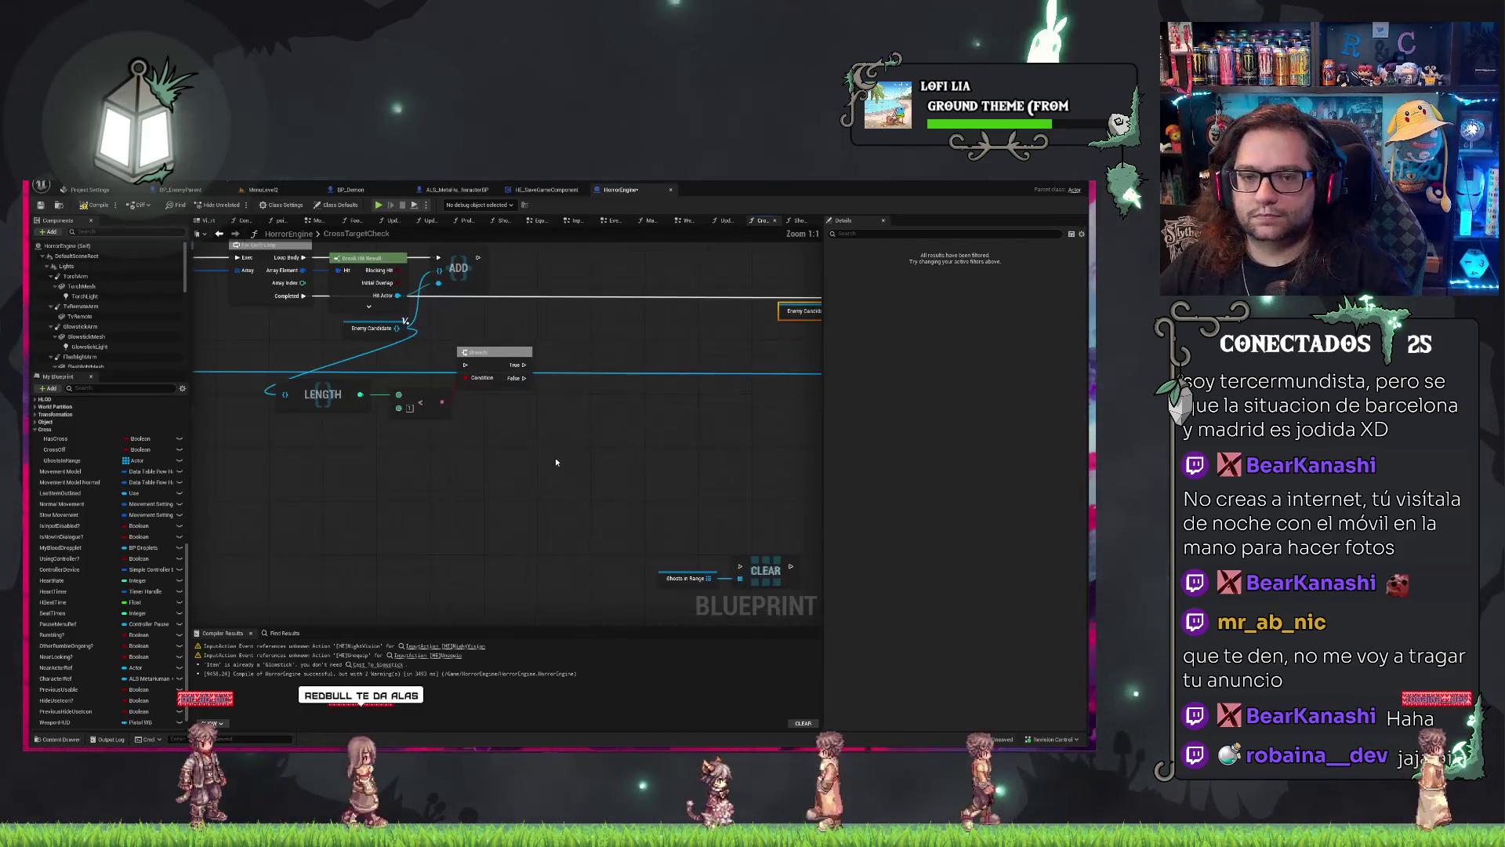
scroll(468, 292, "up", 2)
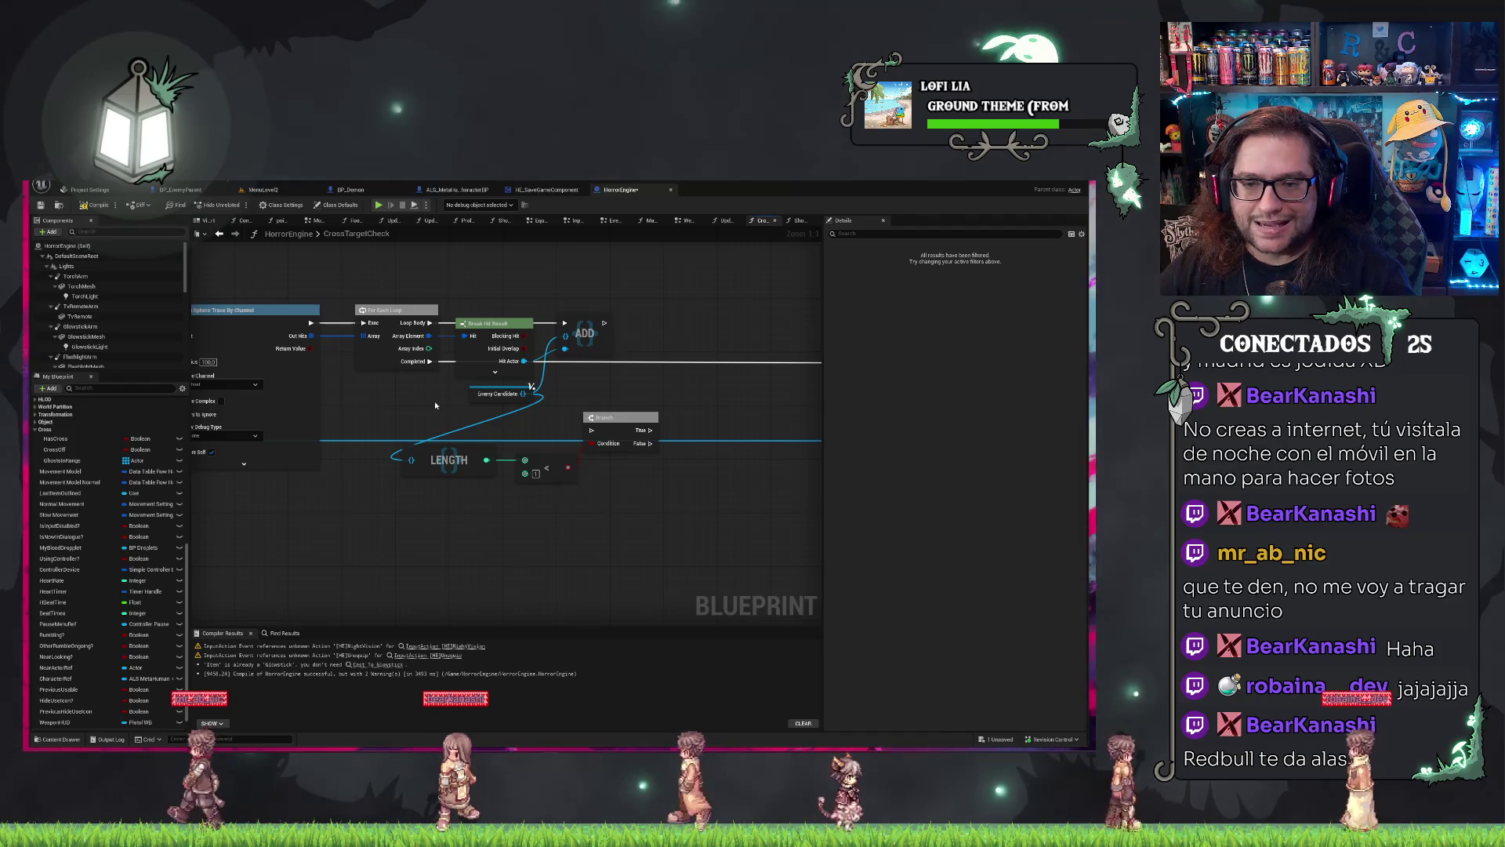
left_click_drag(369, 420, 676, 518)
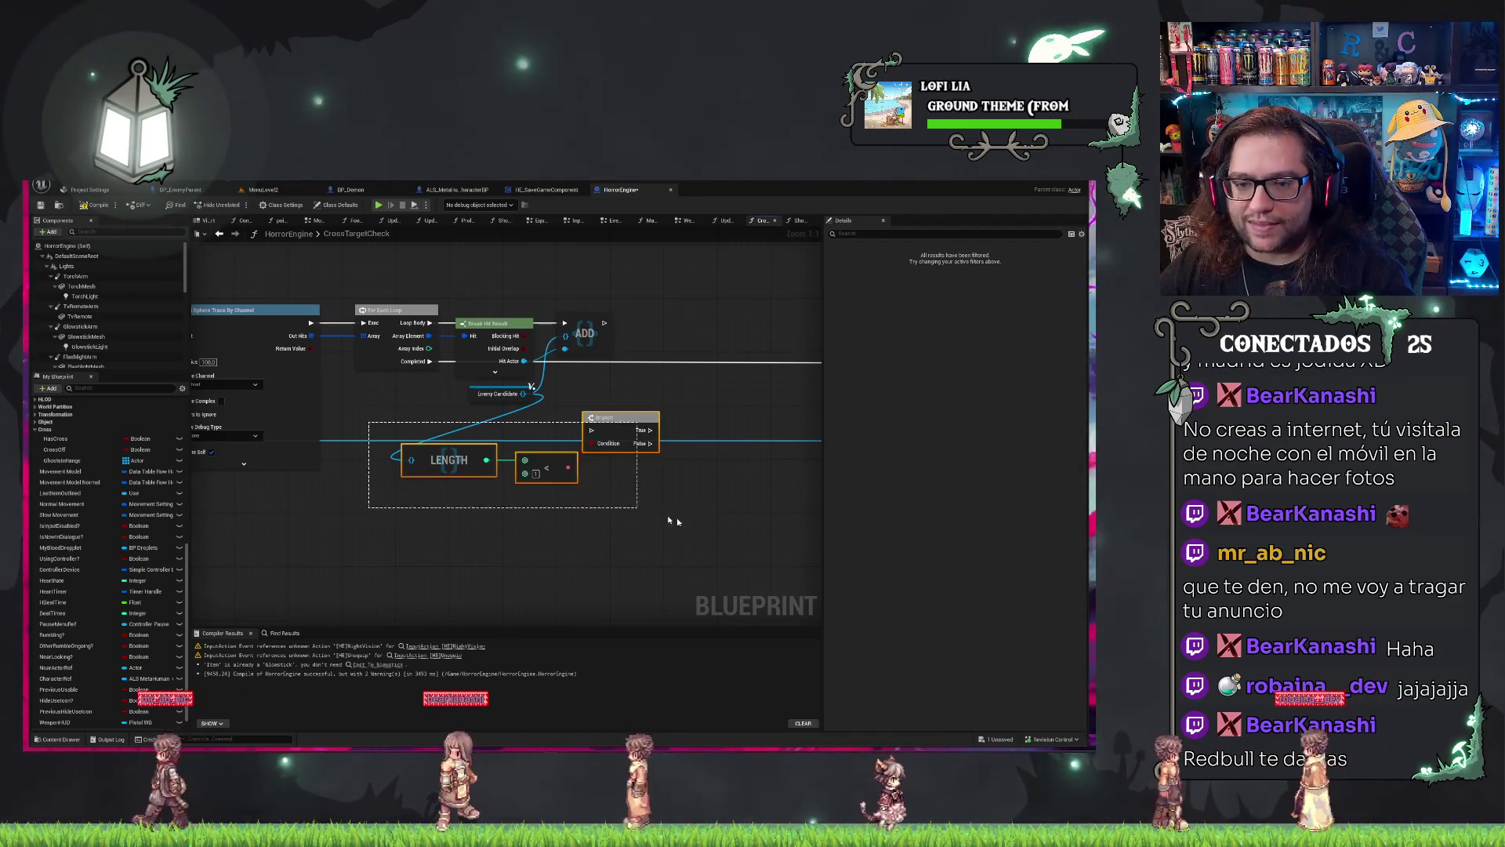
mouse_move(494, 429)
left_mouse_down()
mouse_move(643, 357)
mouse_move(523, 387)
left_mouse_up()
left_click_drag(662, 362, 391, 368)
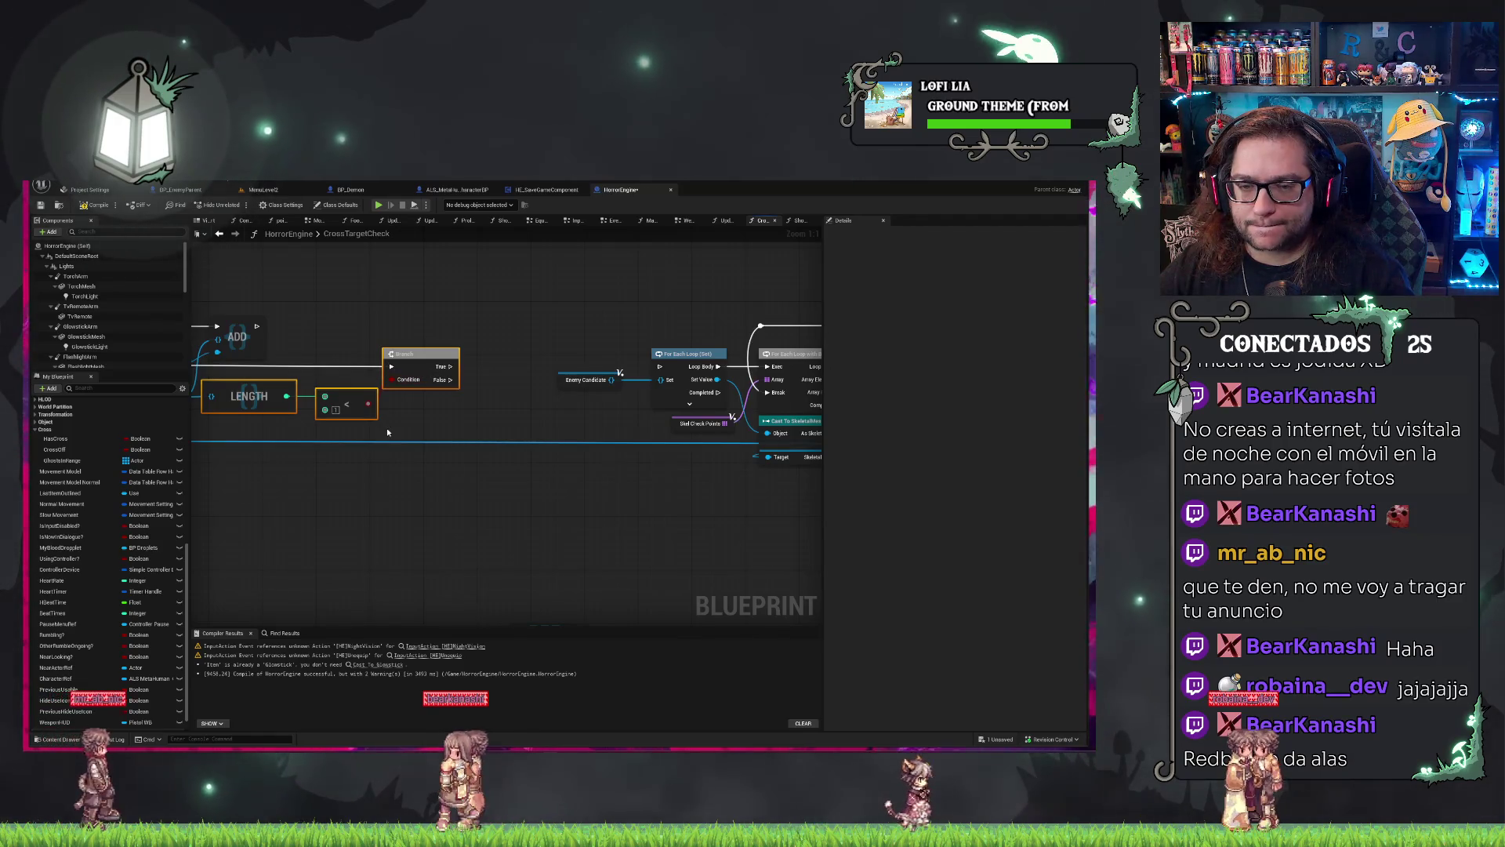
Swap the less-than for a greater-than check; wire True to For Each Loop and False to CLEAR.
left_click_drag(468, 400, 642, 371)
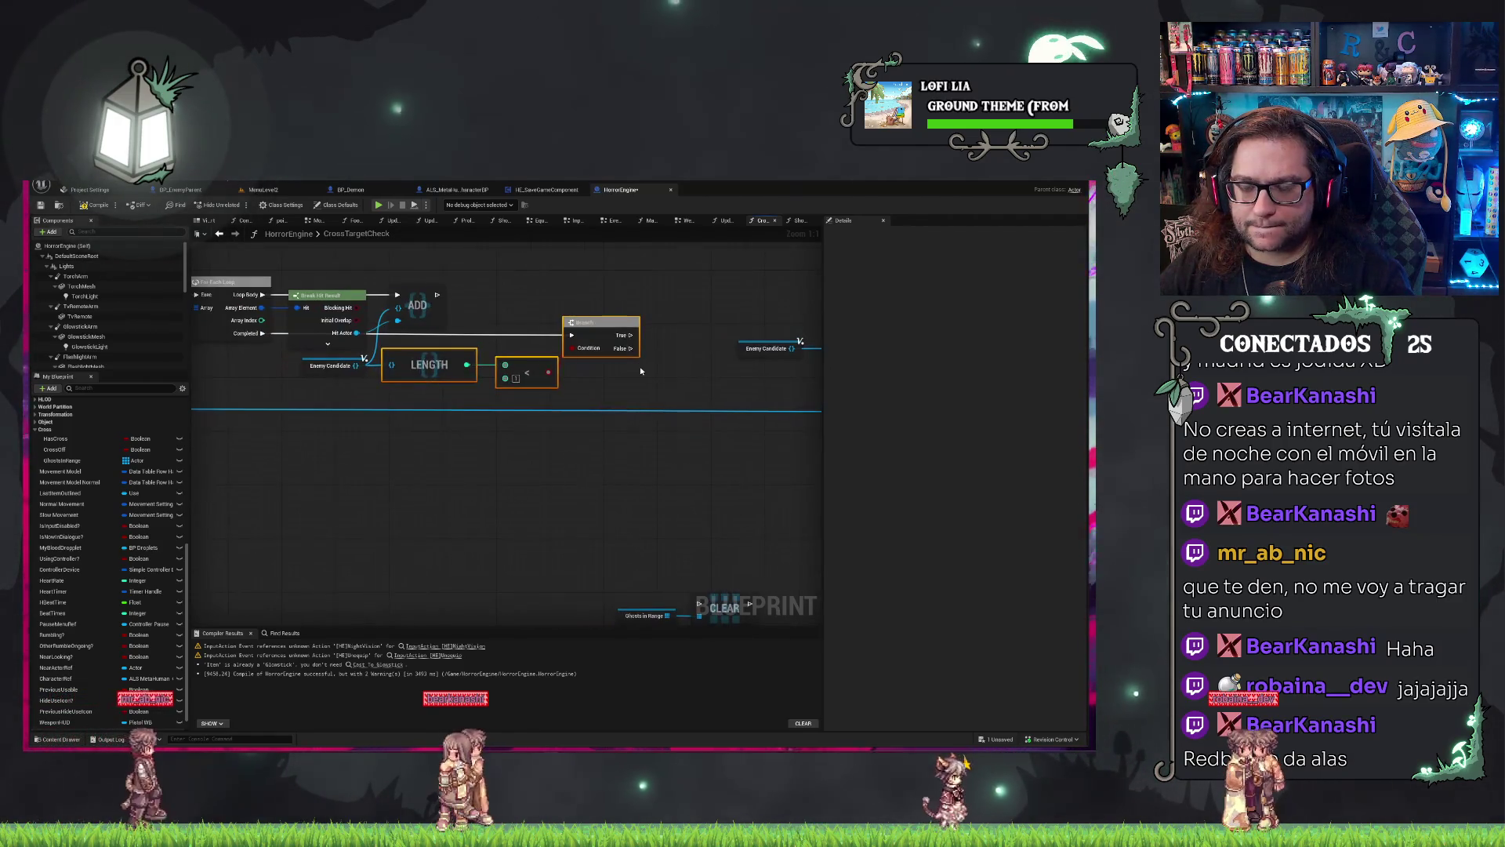
left_click(525, 383)
key("Delete")
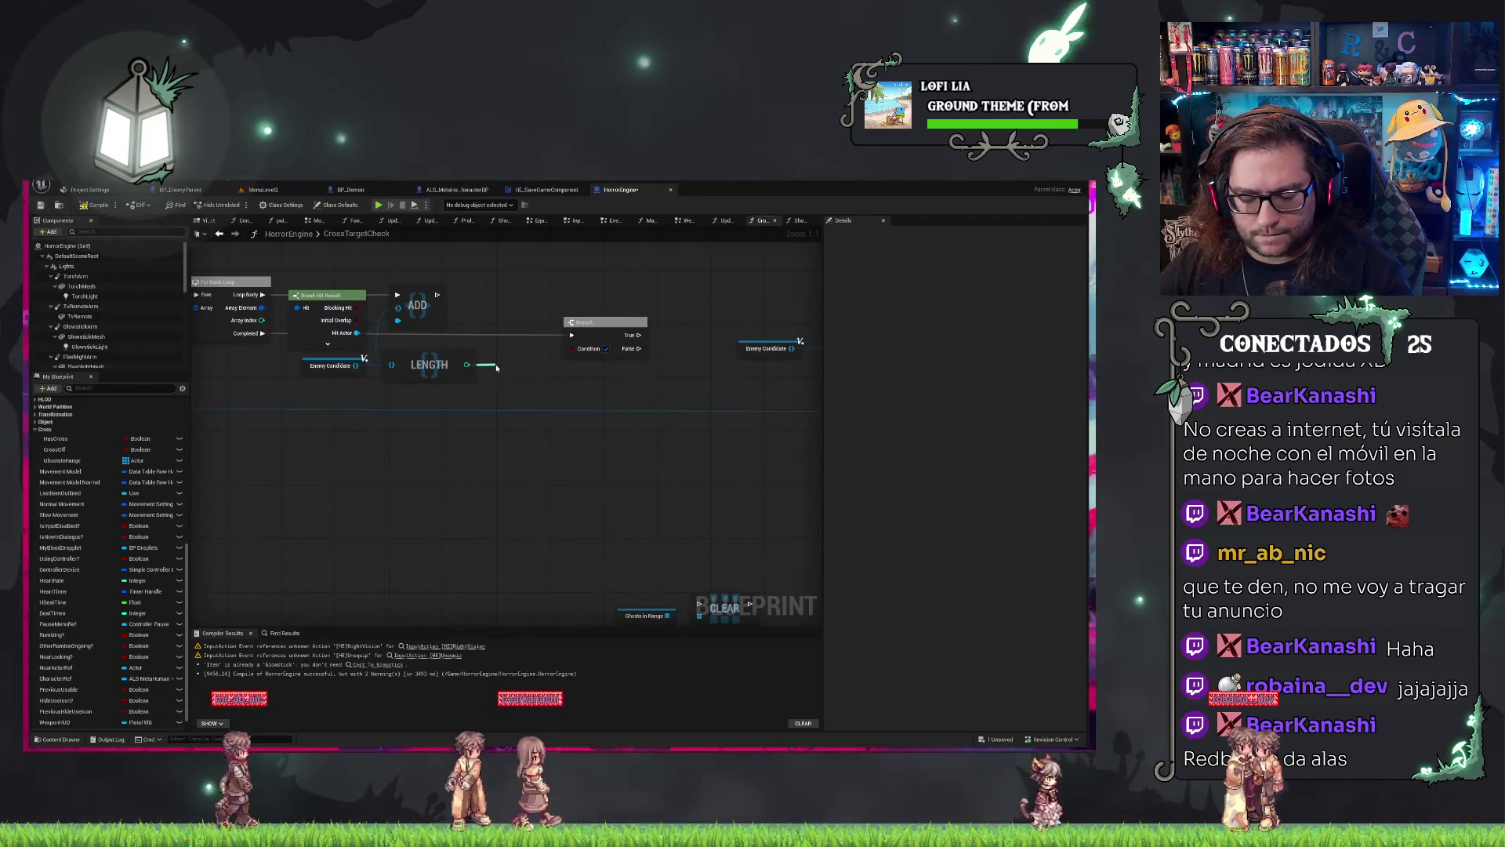
type("grea")
left_click_drag(466, 365, 573, 348)
key("Return")
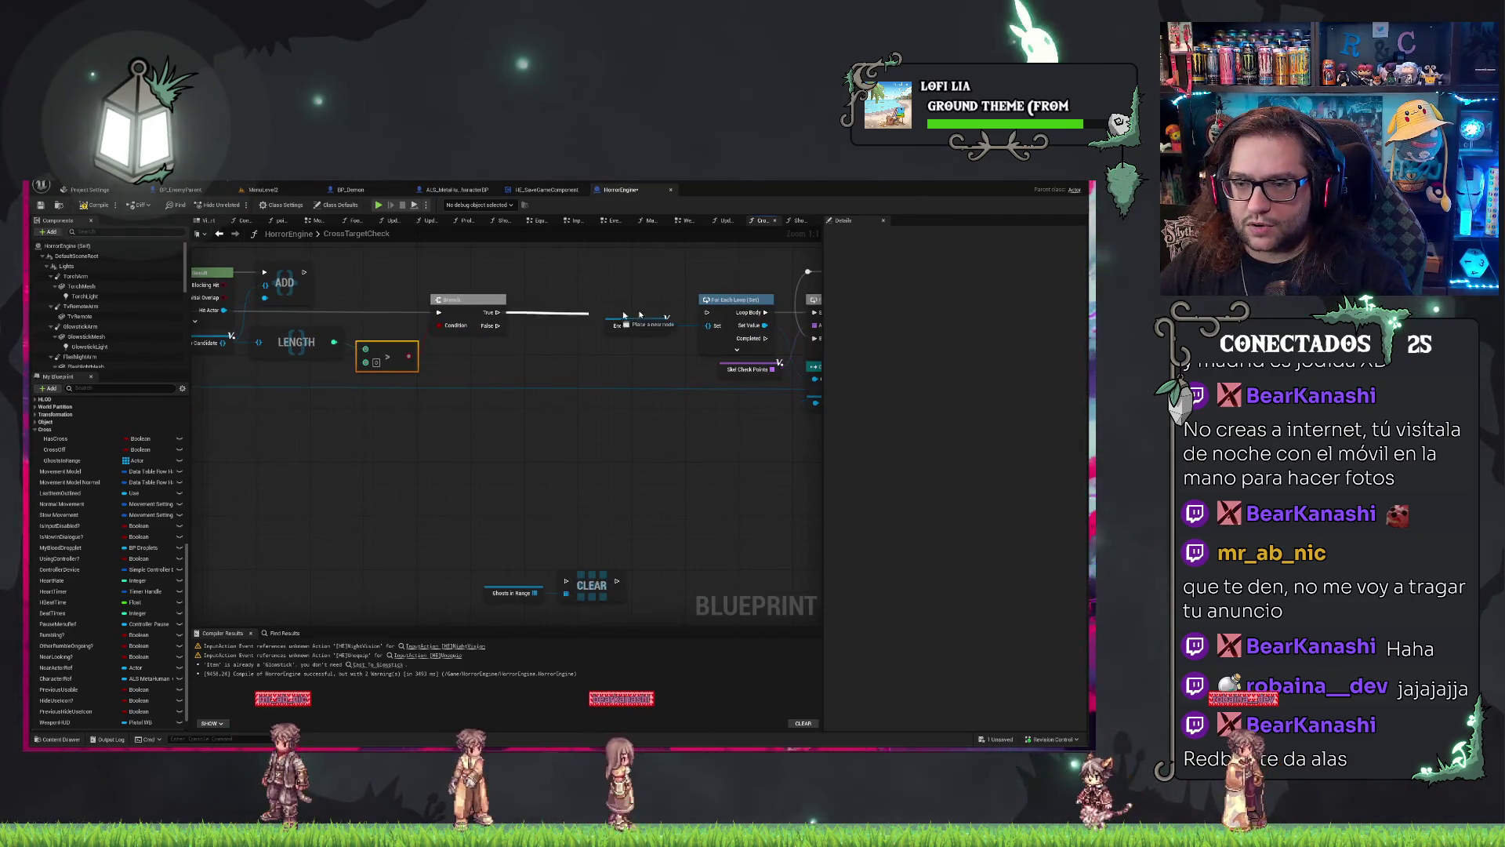
left_click_drag(498, 312, 706, 312)
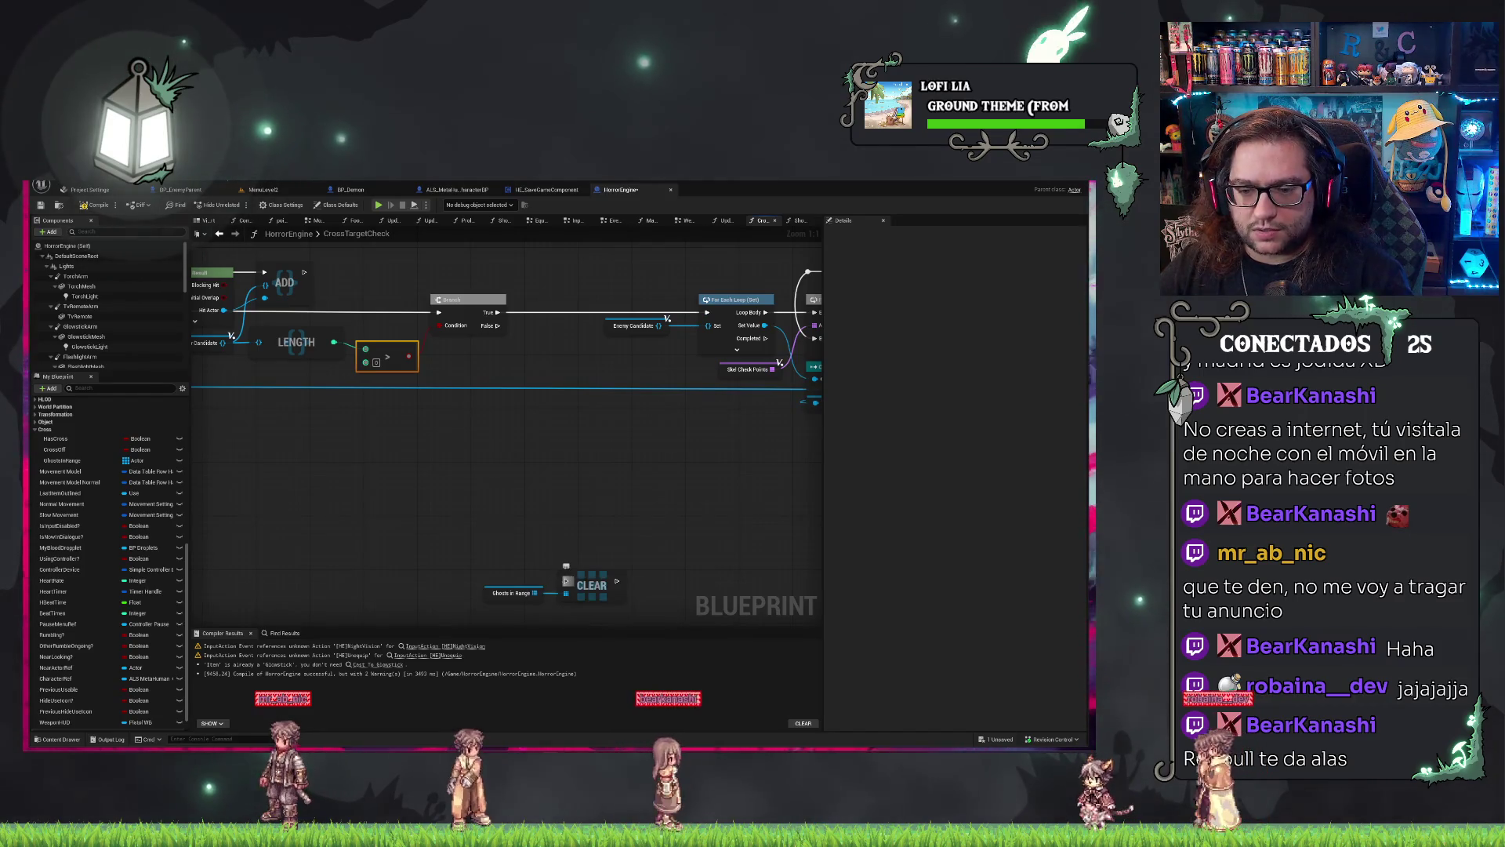
left_click_drag(566, 581, 497, 326)
mouse_move(420, 498)
left_mouse_down()
mouse_move(549, 605)
mouse_move(588, 458)
mouse_move(565, 359)
left_mouse_up()
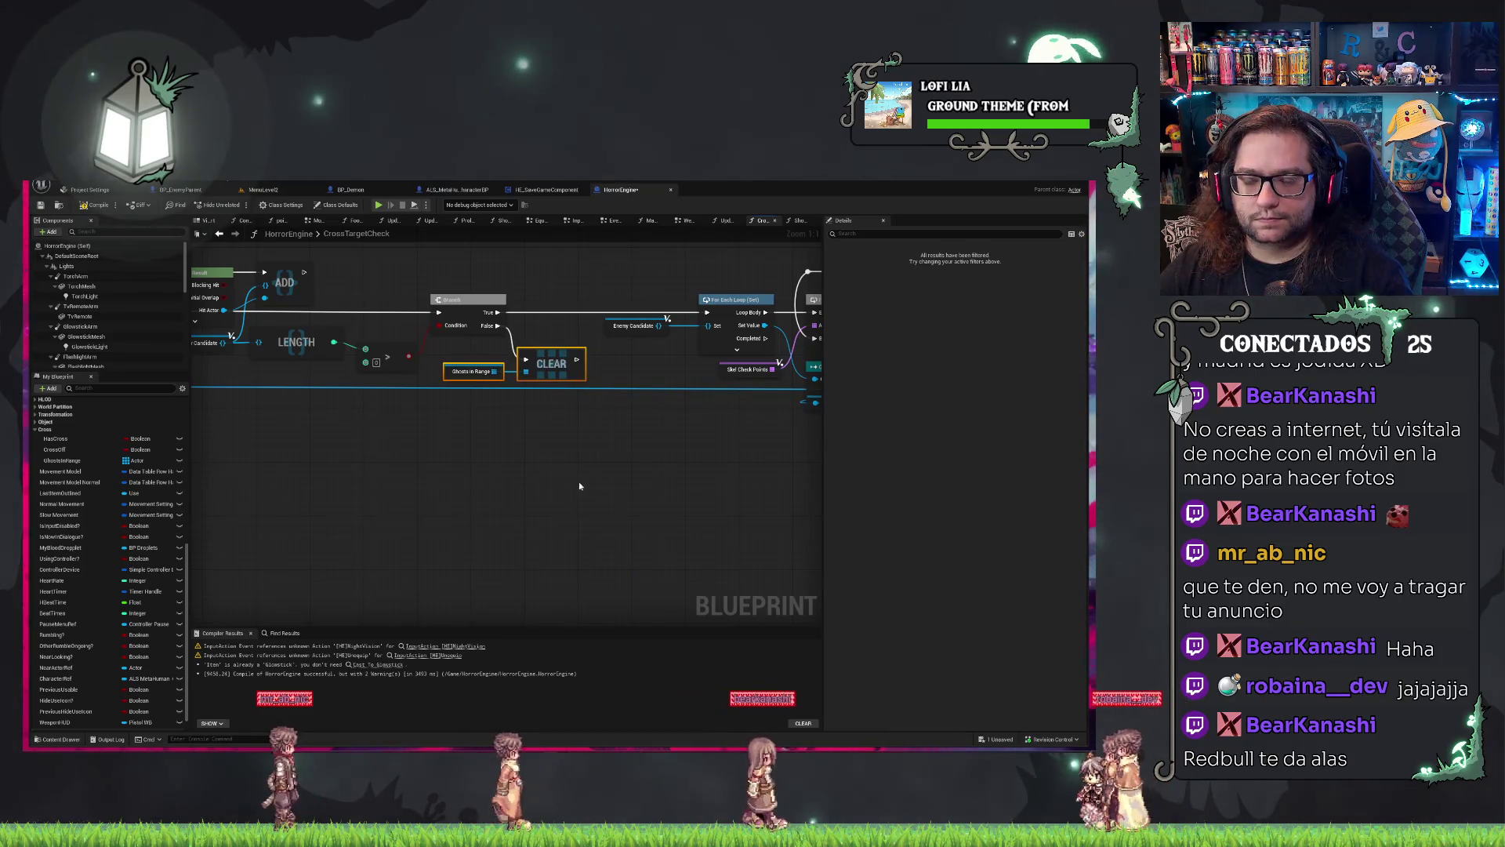
left_click_drag(572, 497, 647, 533)
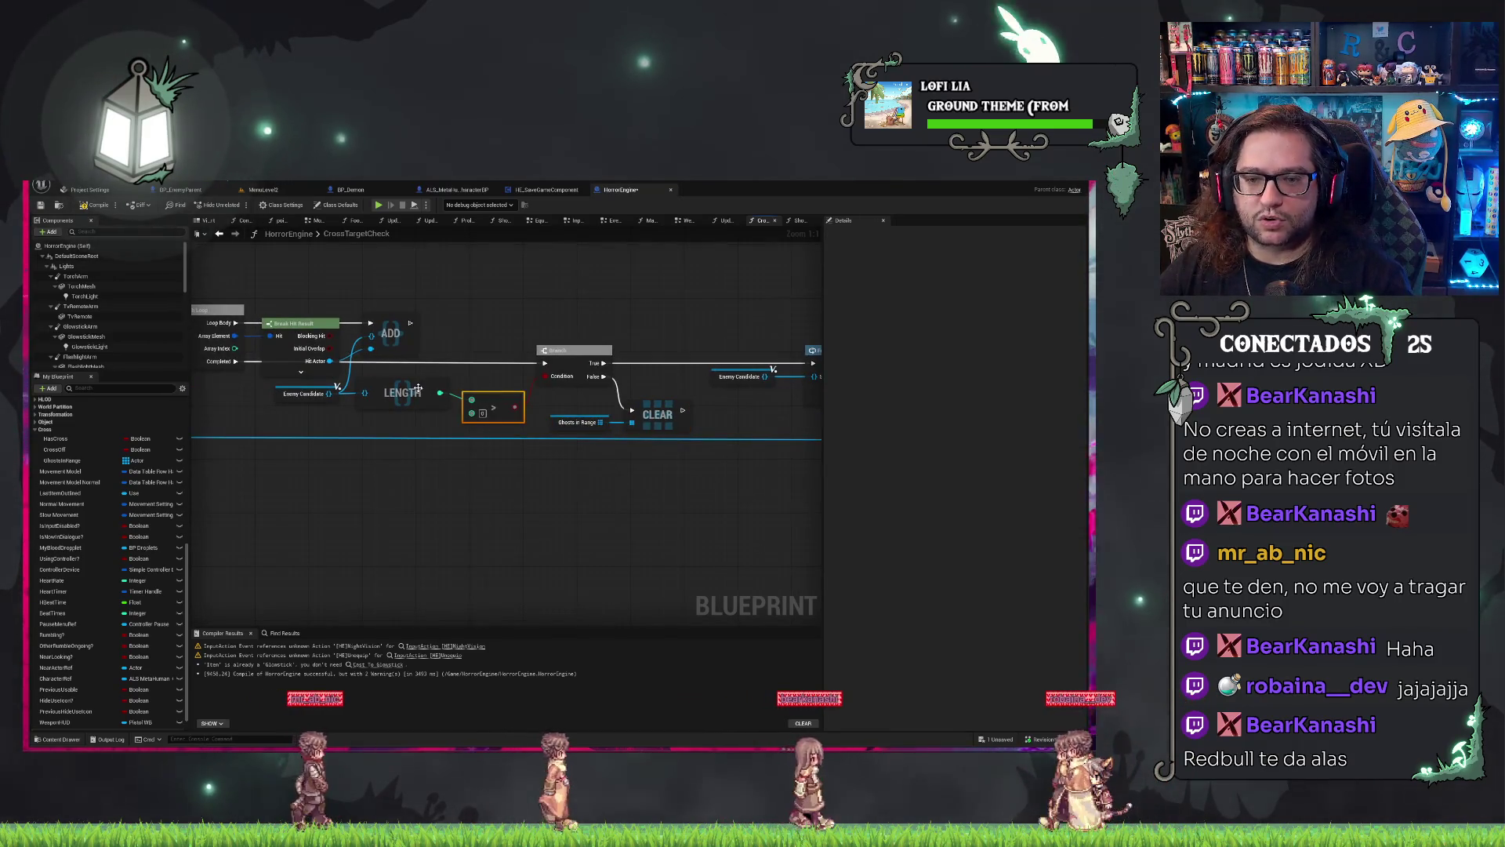
left_click(482, 525)
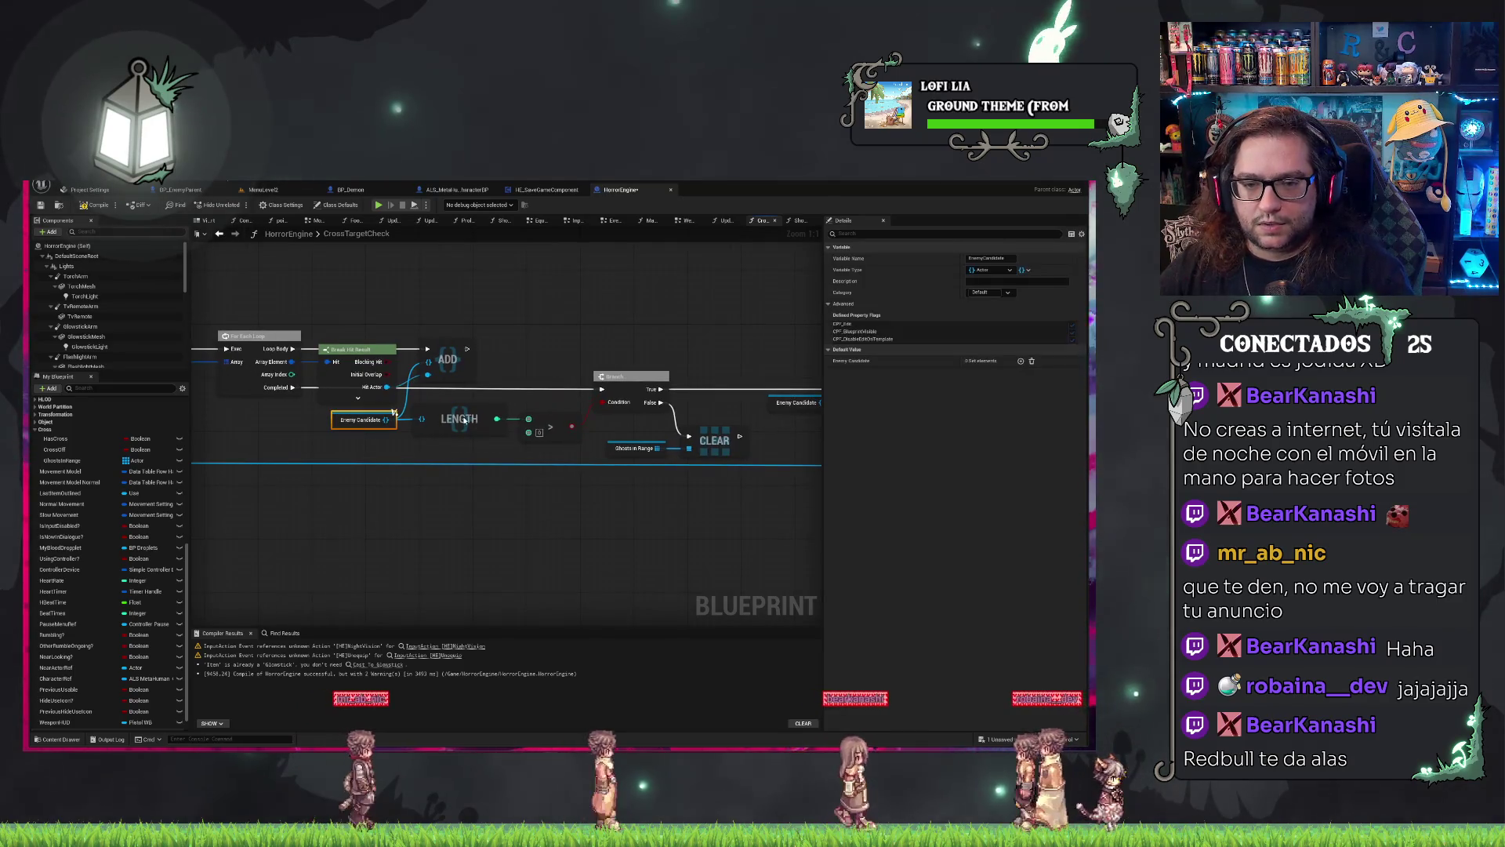
left_click_drag(740, 547, 554, 515)
mouse_move(690, 463)
left_mouse_down()
mouse_move(439, 439)
mouse_move(423, 396)
left_mouse_up()
left_click_drag(655, 511, 310, 501)
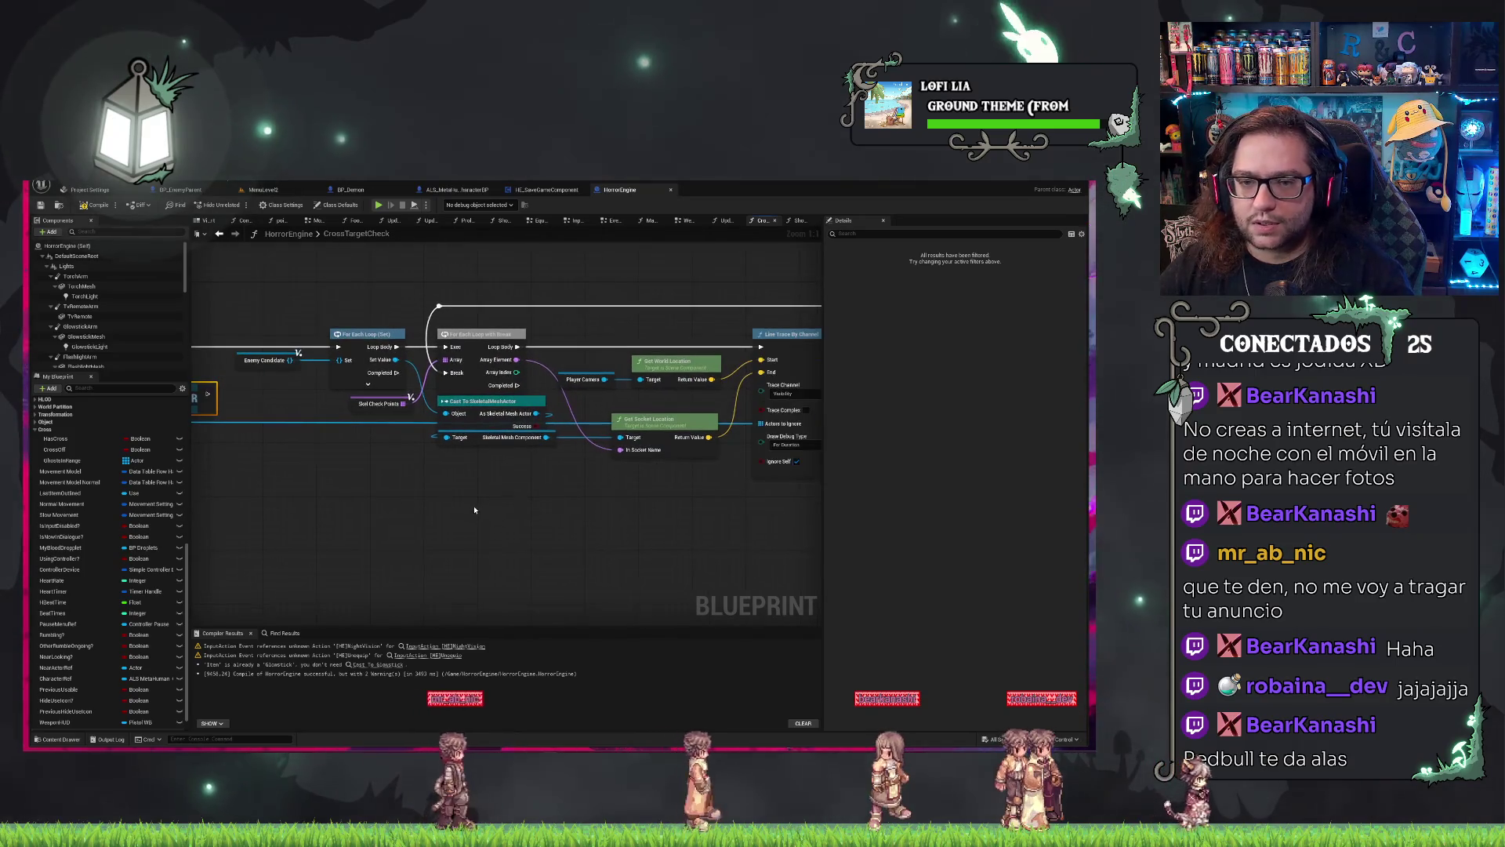
left_click_drag(763, 329, 381, 292)
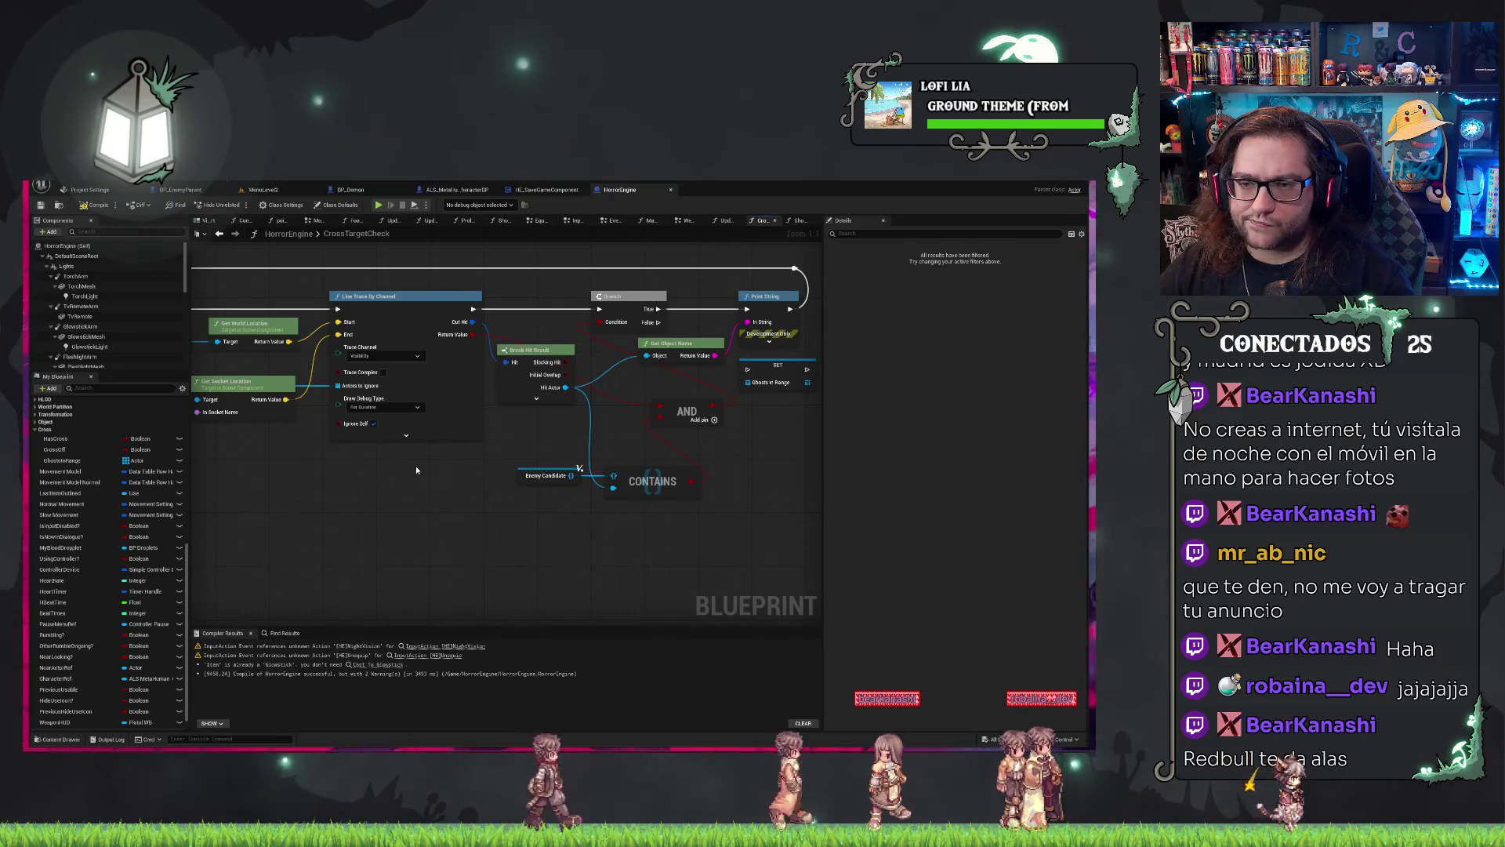
left_click_drag(417, 470, 757, 475)
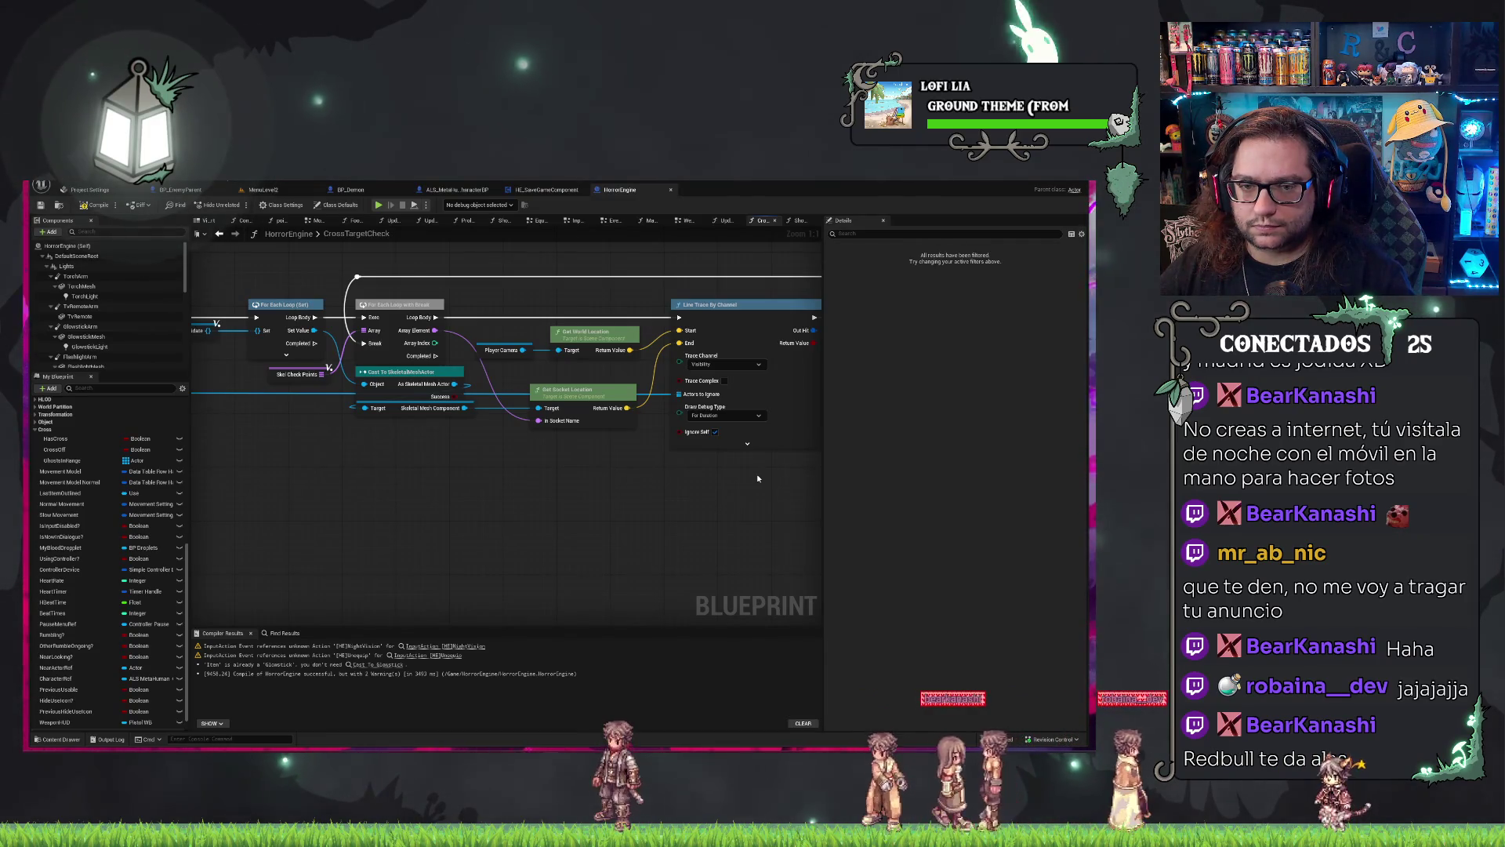
mouse_move(401, 495)
left_mouse_down()
mouse_move(528, 497)
mouse_move(551, 515)
left_mouse_up()
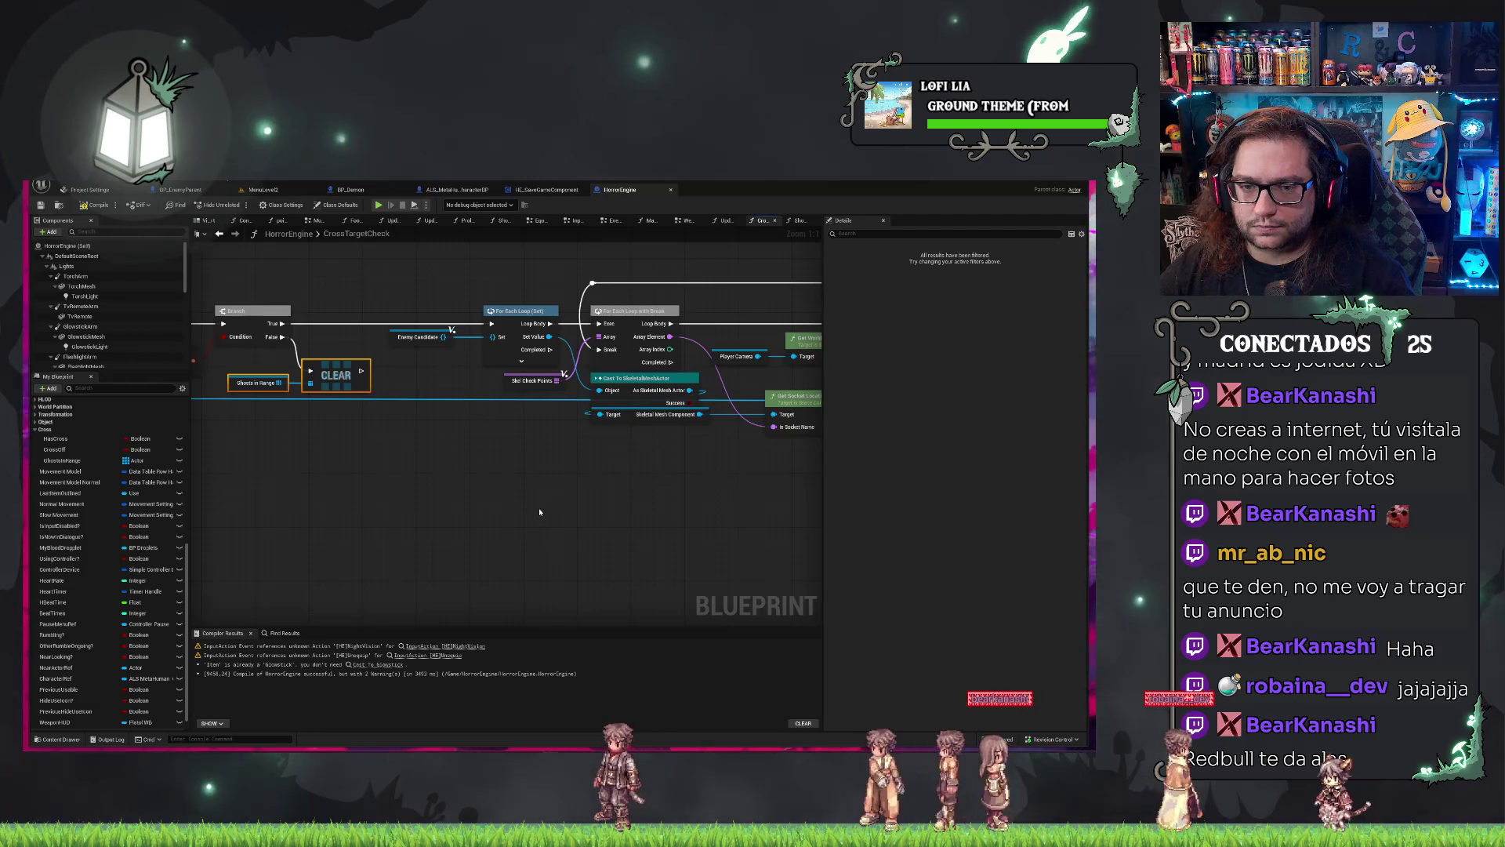
left_click_drag(521, 323, 431, 300)
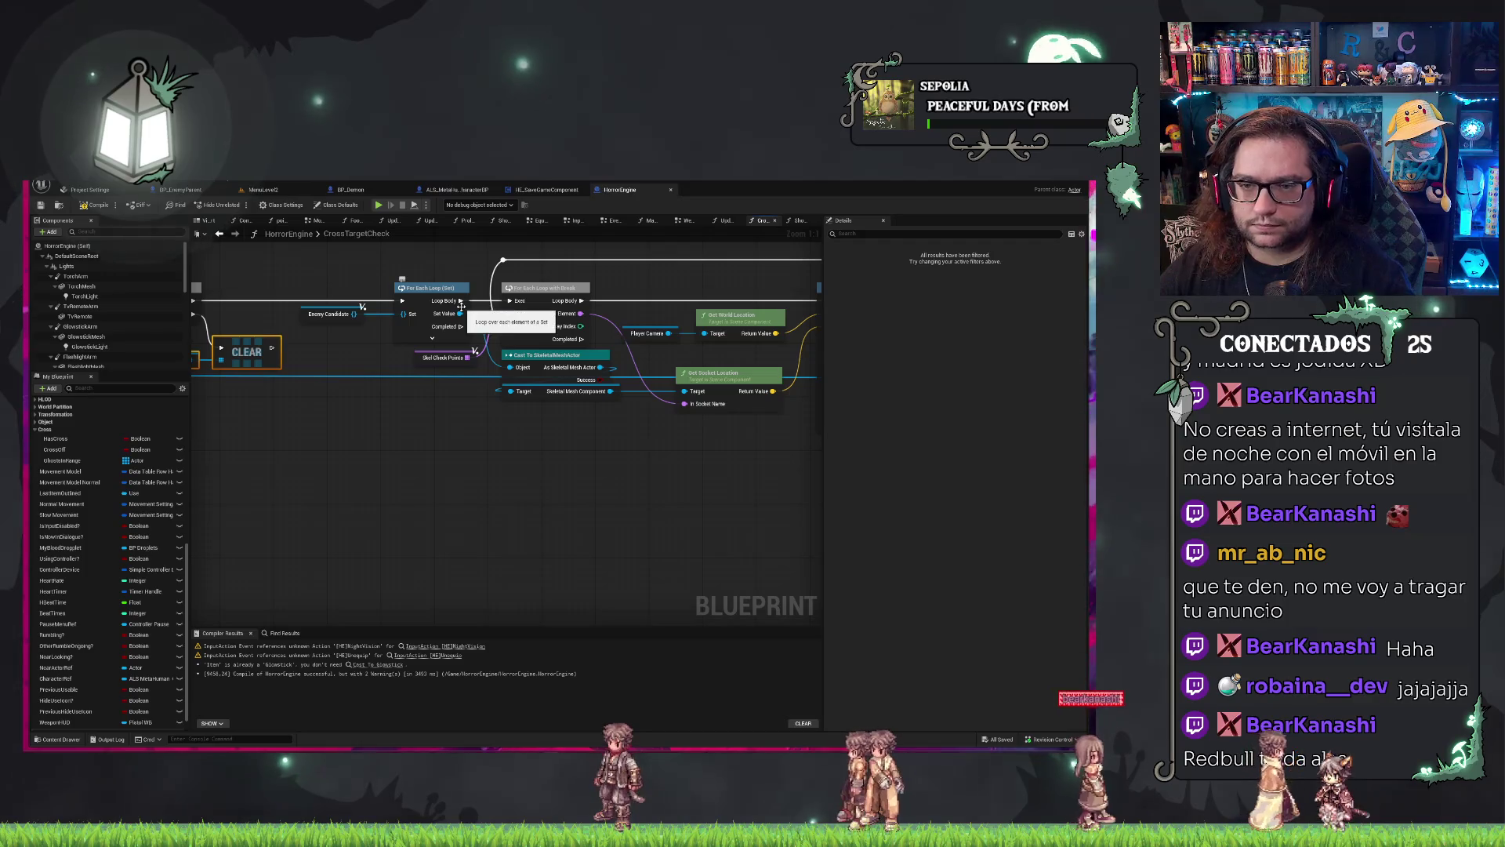
left_click_drag(626, 505, 182, 482)
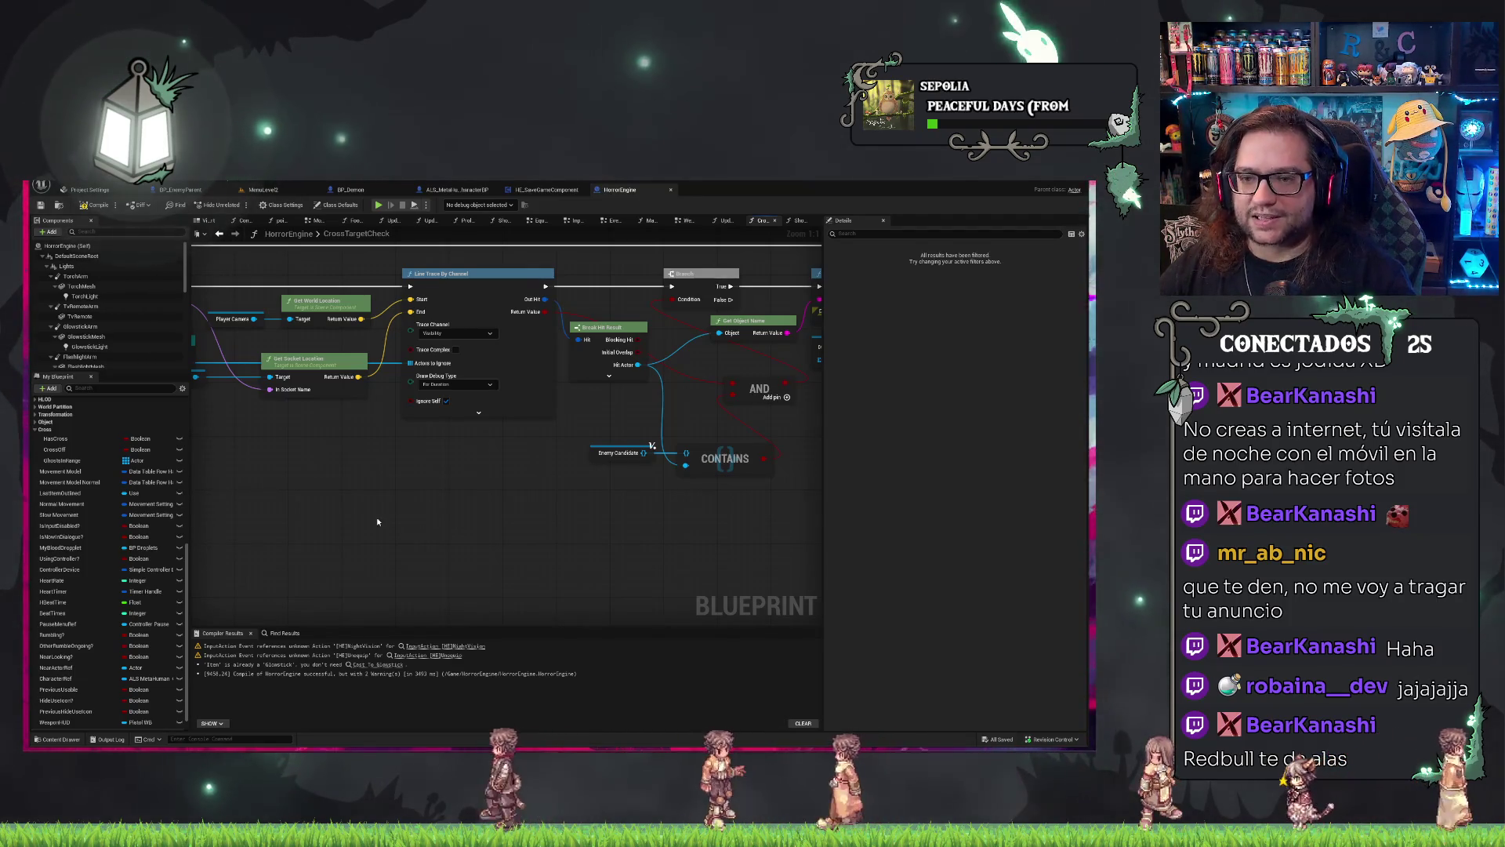
scroll(648, 505, "down", 3)
scroll(473, 485, "up", 1)
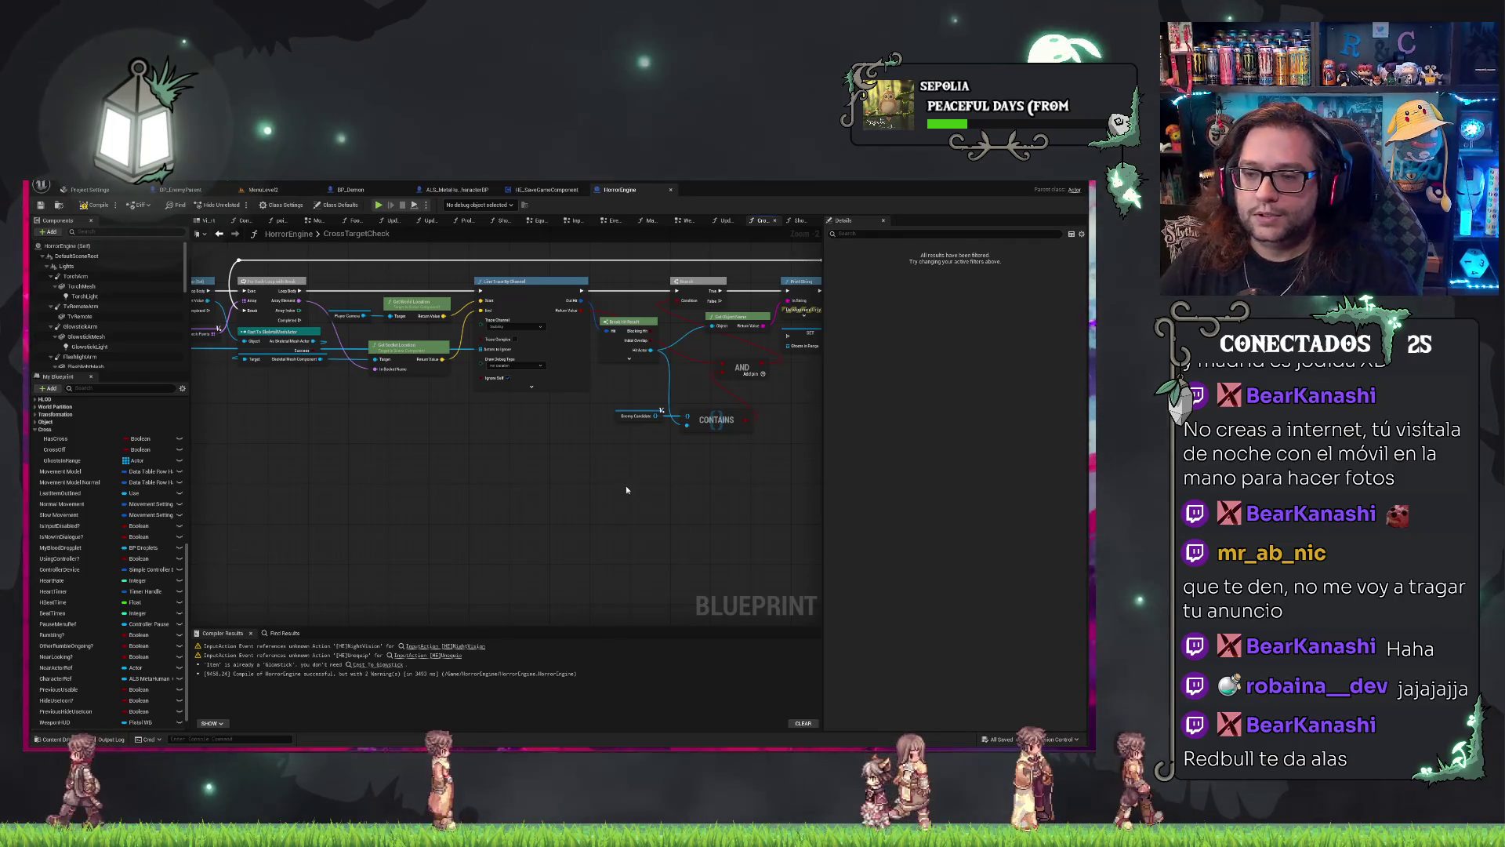
mouse_move(626, 490)
left_mouse_down()
mouse_move(552, 496)
mouse_move(497, 543)
left_mouse_up()
scroll(503, 538, "up", 1)
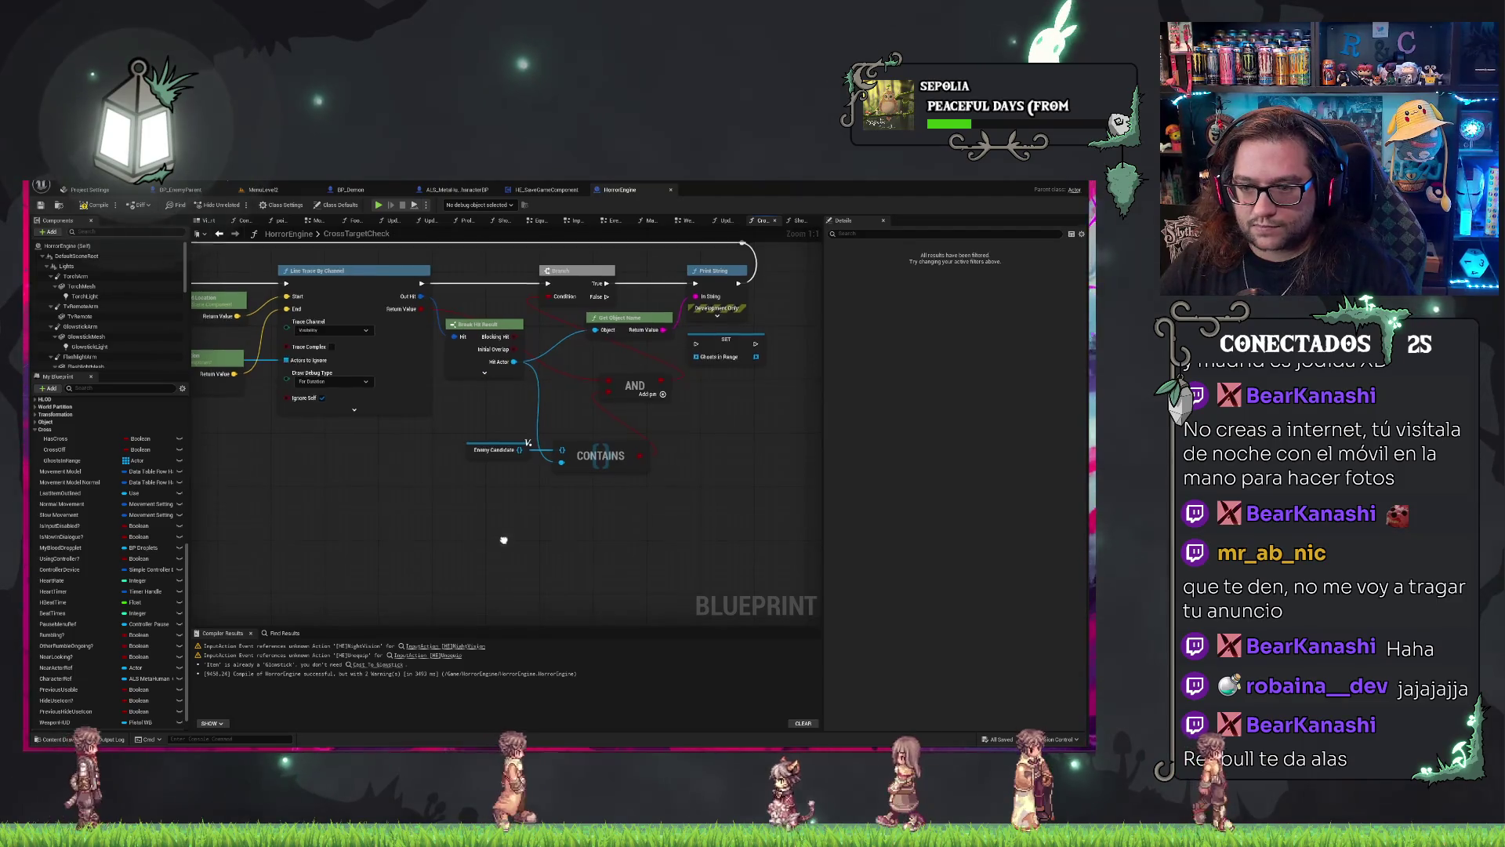
scroll(508, 578, "up", 1)
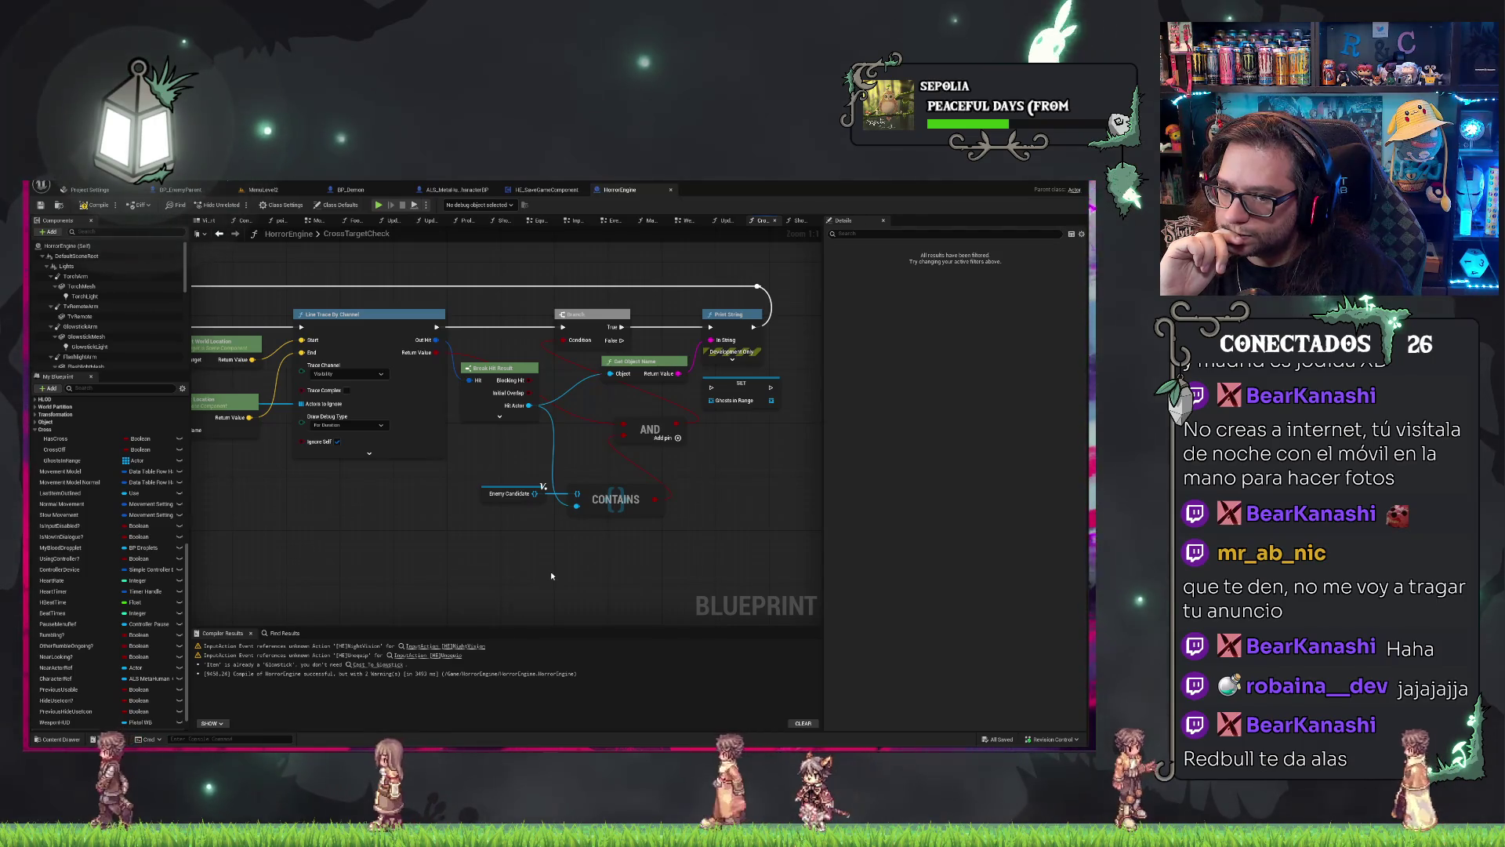
mouse_move(345, 523)
left_mouse_down()
mouse_move(549, 501)
mouse_move(529, 389)
mouse_move(456, 363)
left_mouse_up()
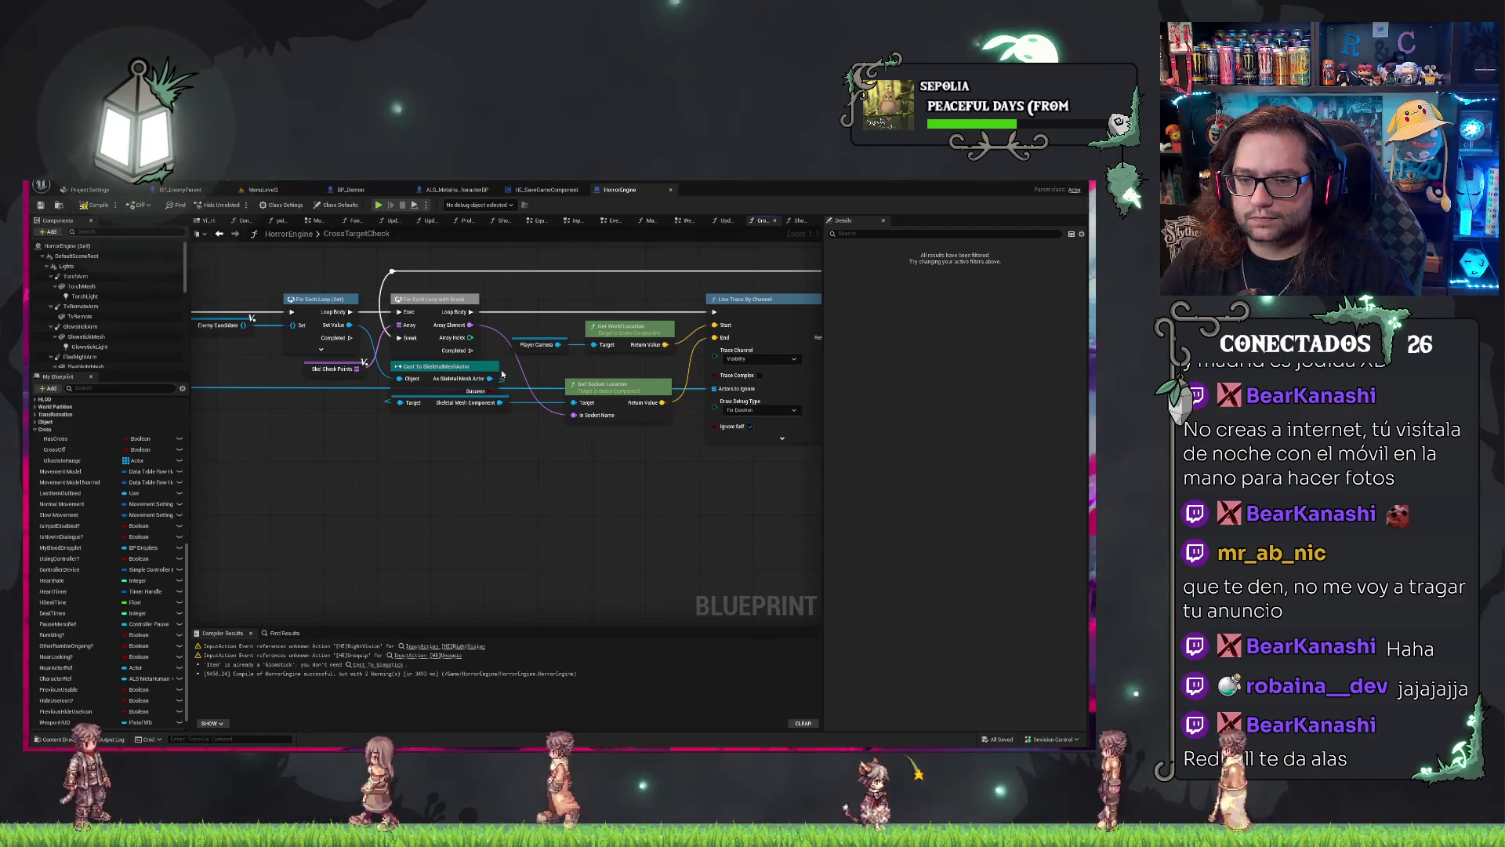
Add a Branch after the loop's Completed output, with a comparison node driving its Condition.
mouse_move(471, 353)
left_mouse_down()
mouse_move(533, 419)
mouse_move(547, 460)
left_mouse_up()
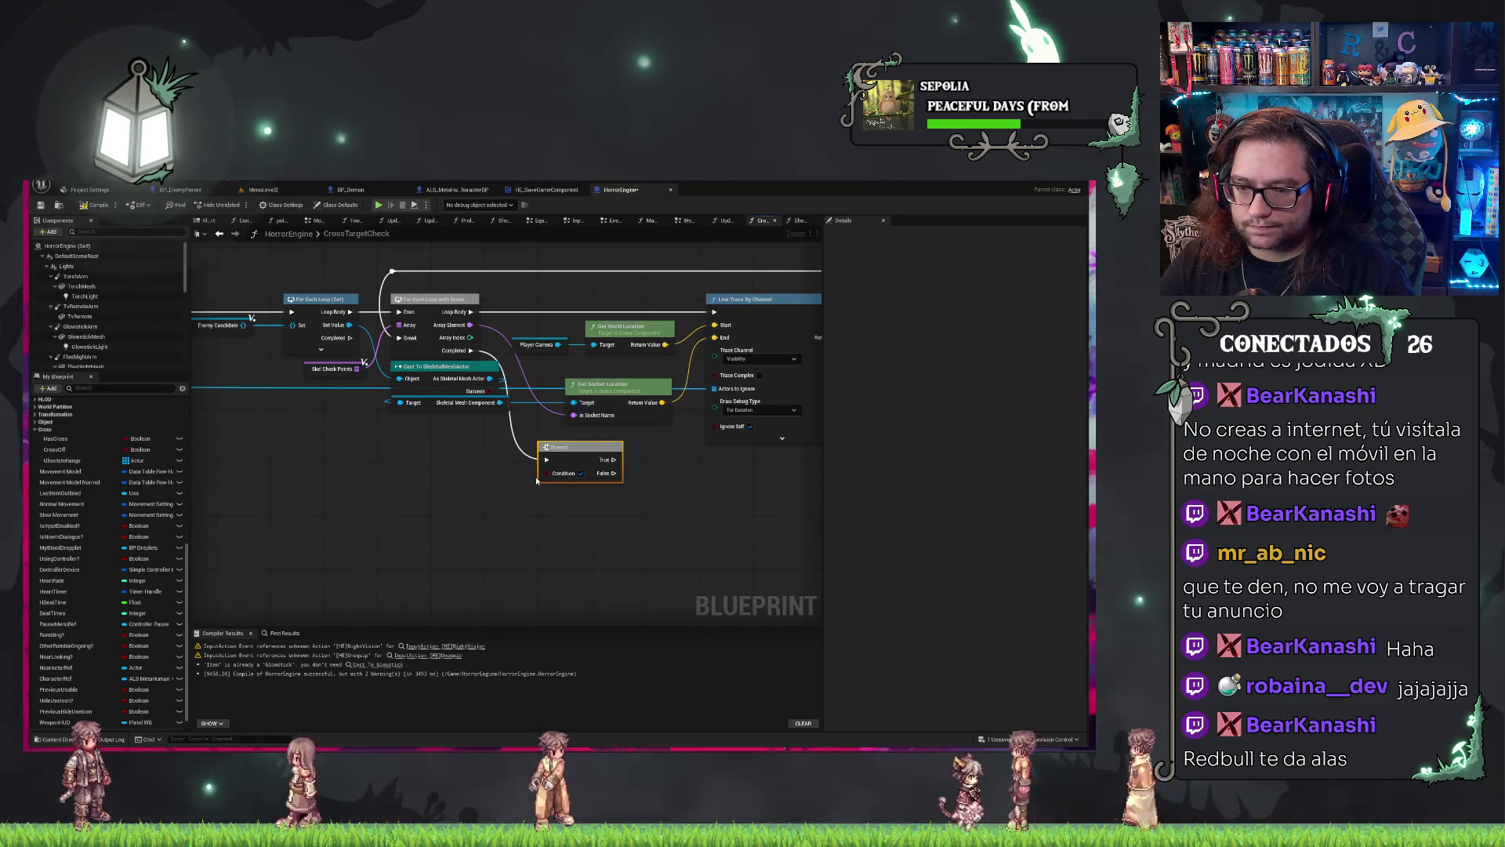
right_click(500, 493)
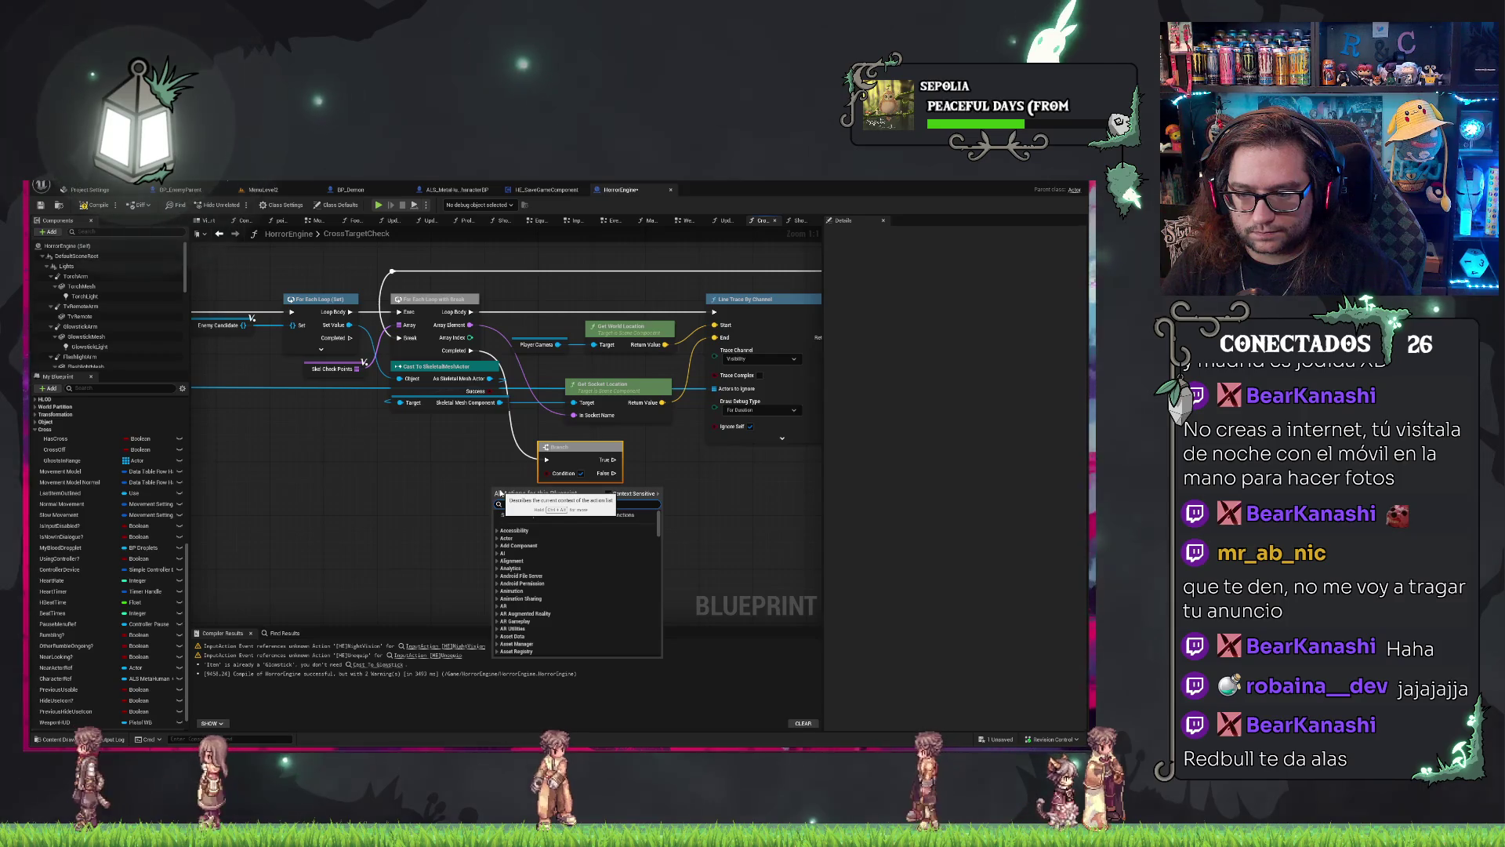
type("==")
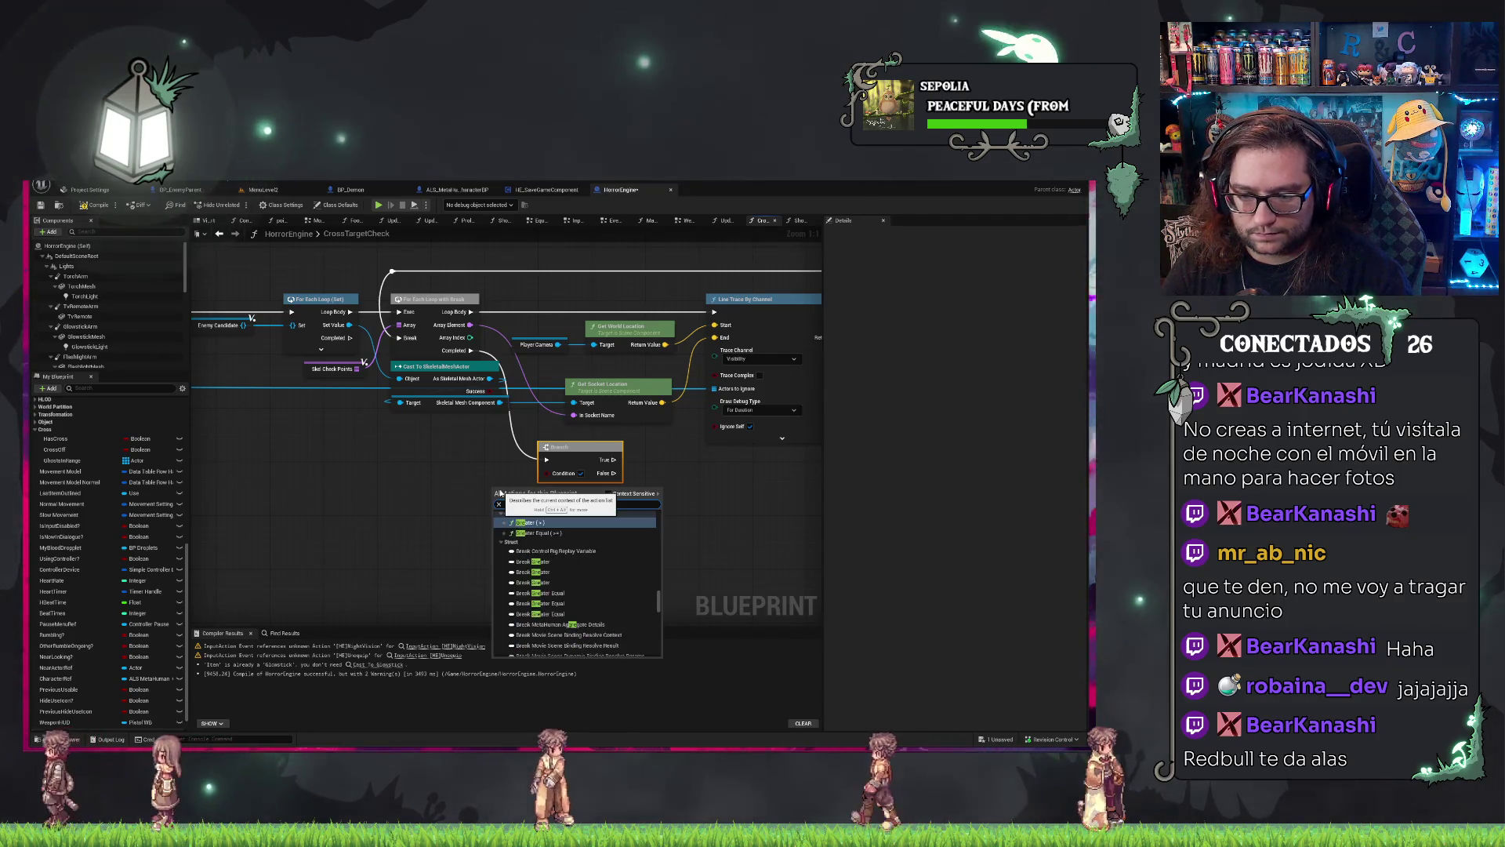
key("Return")
left_click_drag(519, 486, 453, 480)
left_click_drag(467, 490, 573, 477)
left_click_drag(465, 480, 492, 479)
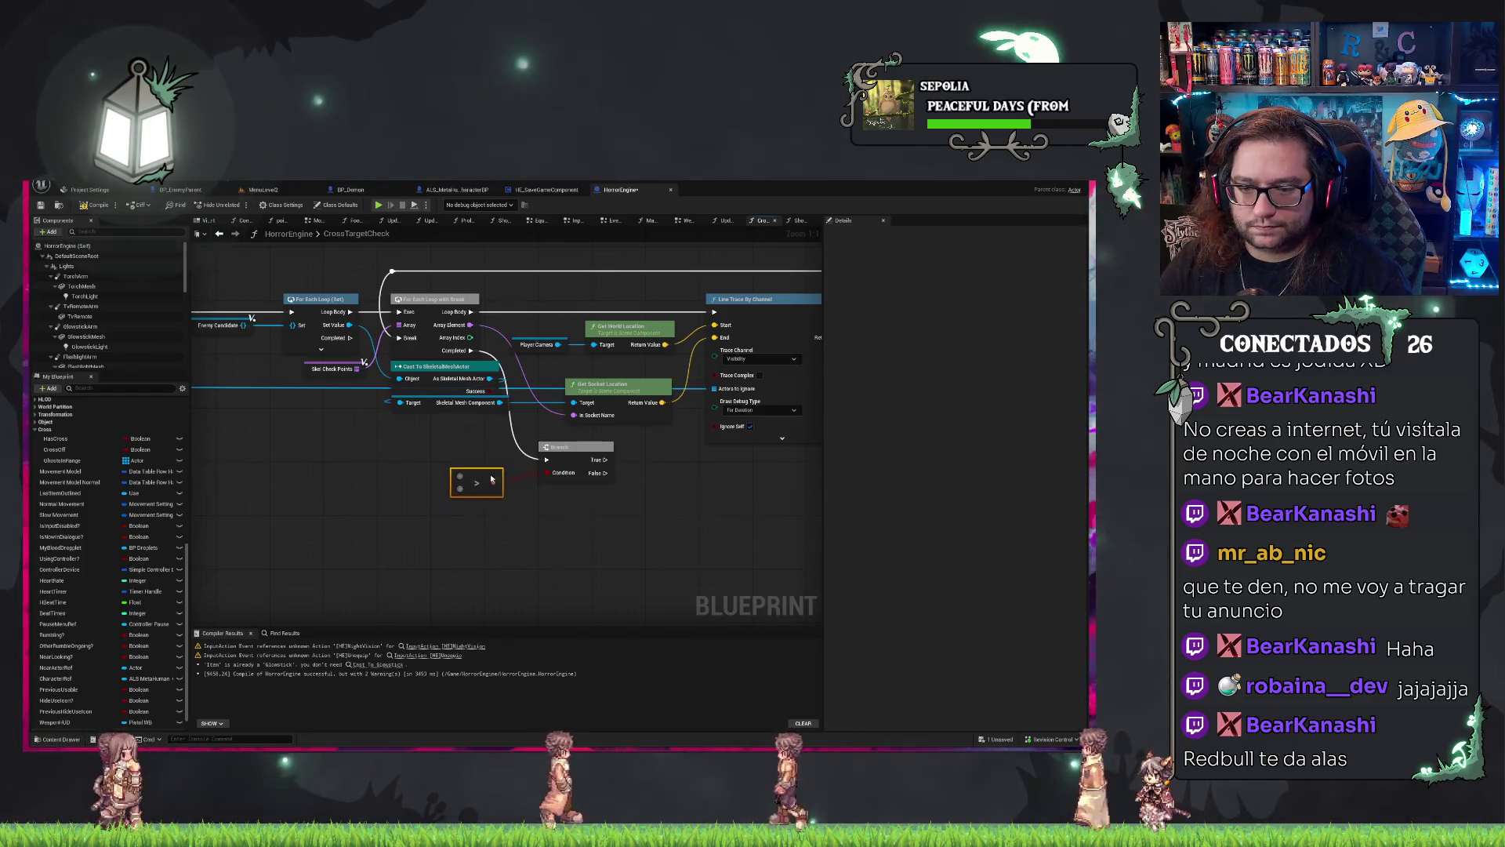
mouse_move(647, 537)
left_mouse_down()
mouse_move(547, 538)
mouse_move(626, 525)
left_mouse_up()
scroll(110, 568, "down", 1)
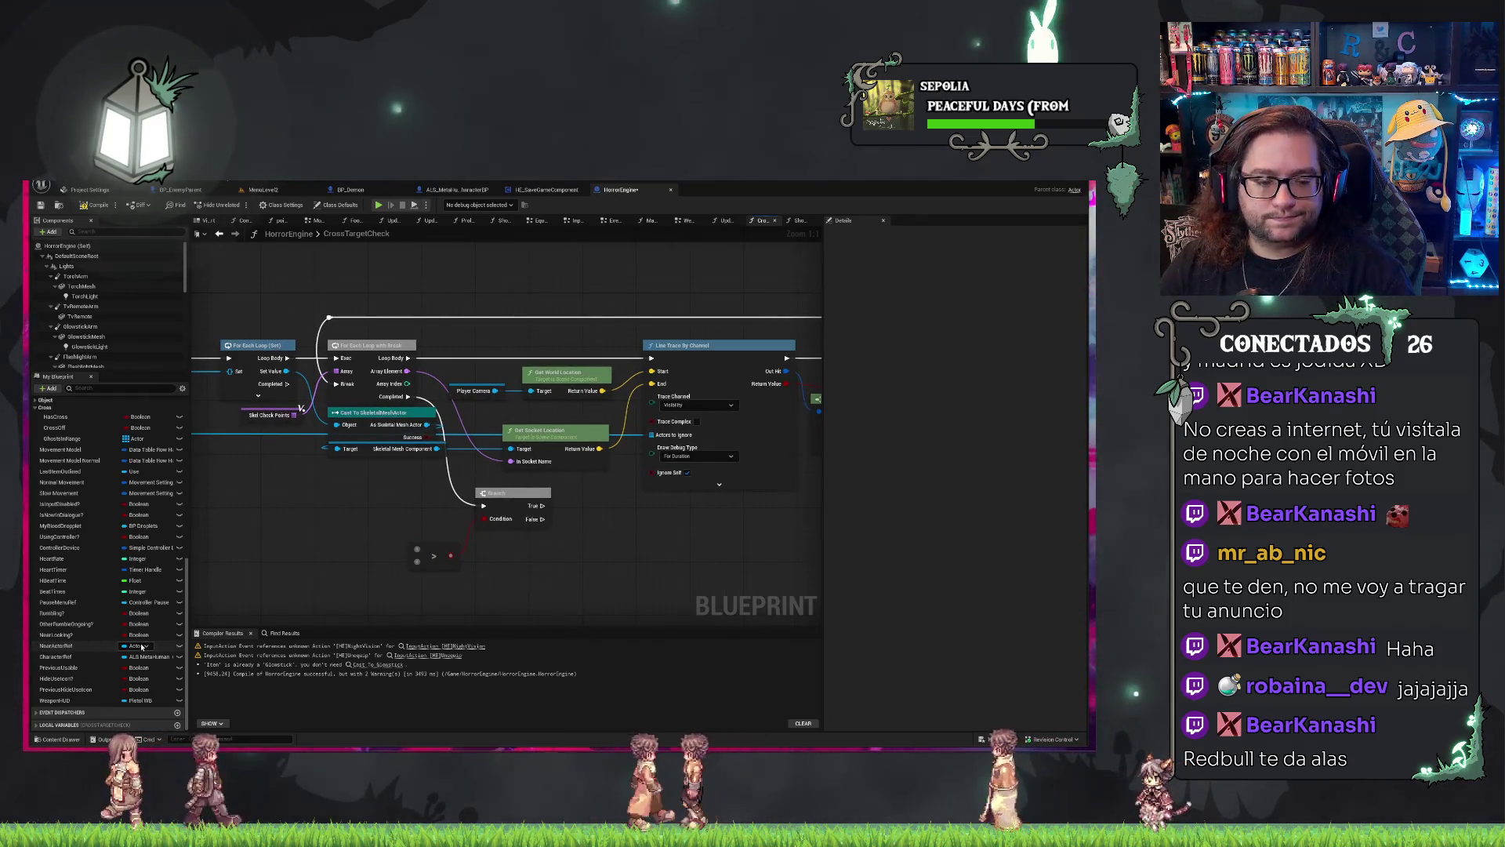
Create a single Integer local variable ValidHits and feed its getter into the comparison.
left_click(36, 724)
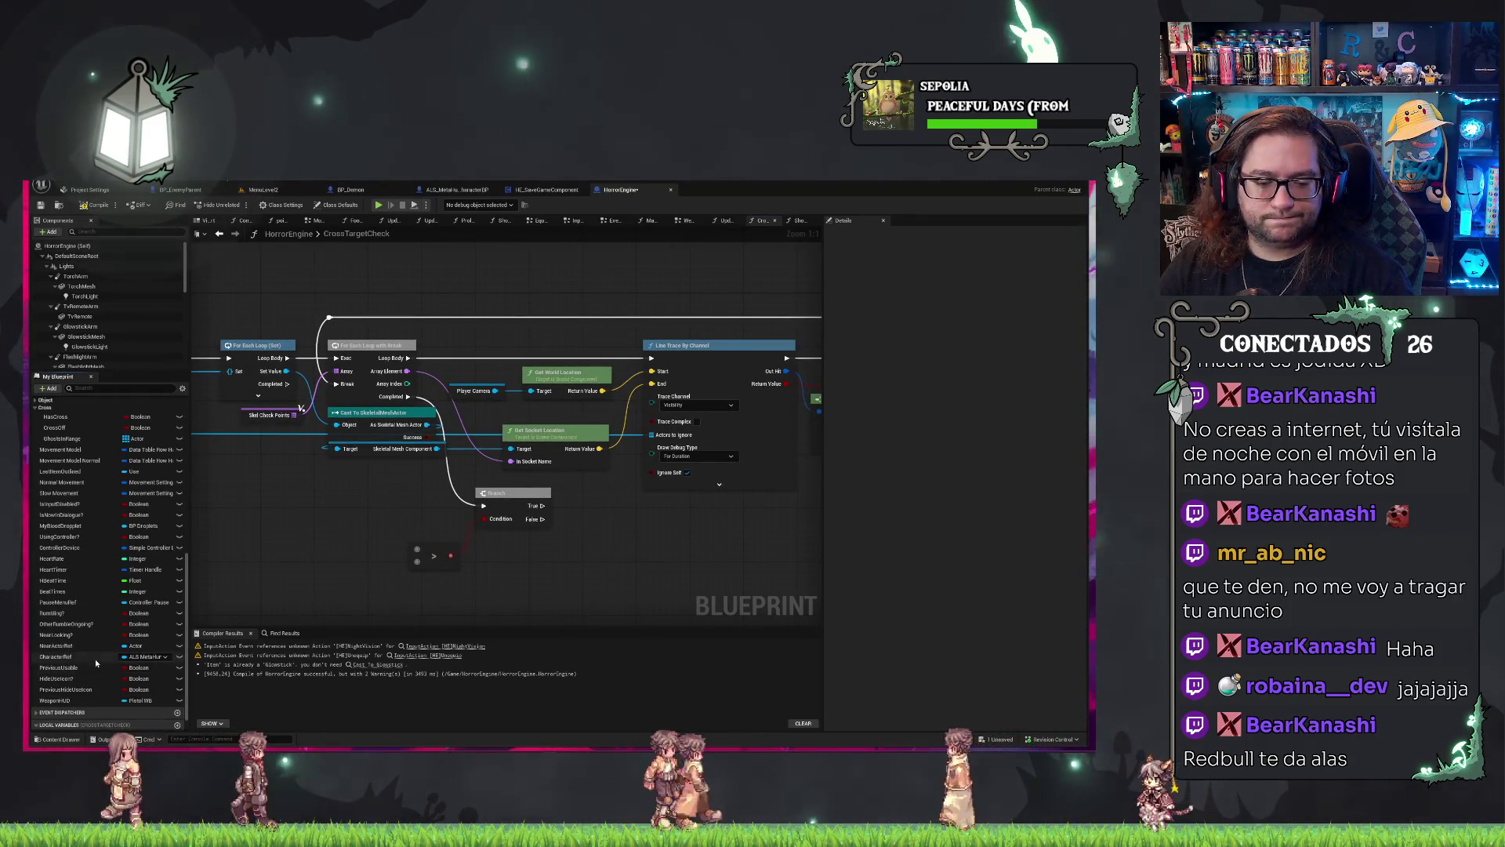
left_click(178, 703)
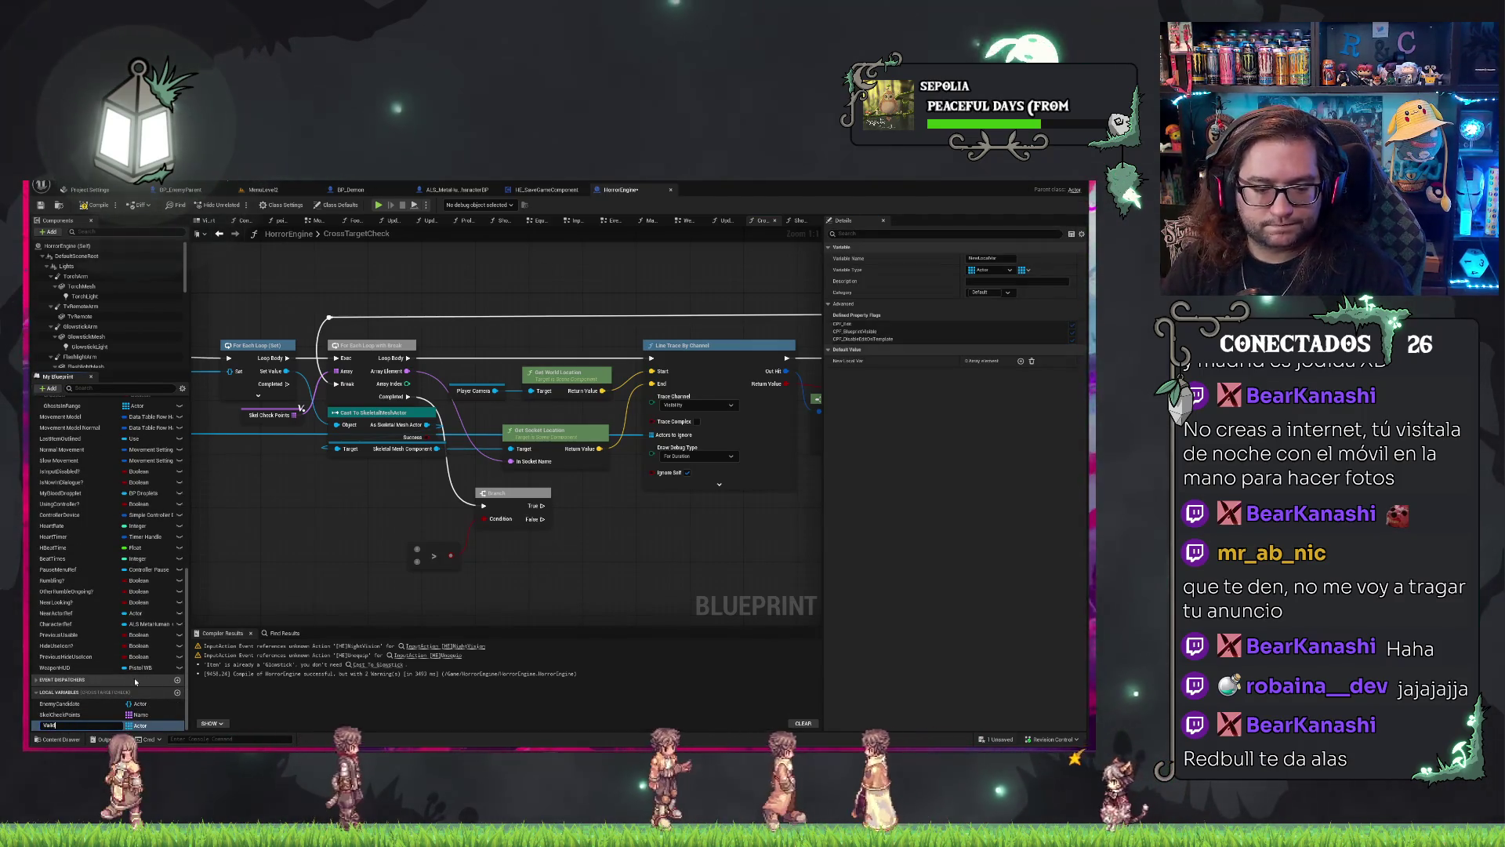
left_click(151, 726)
left_click(149, 537)
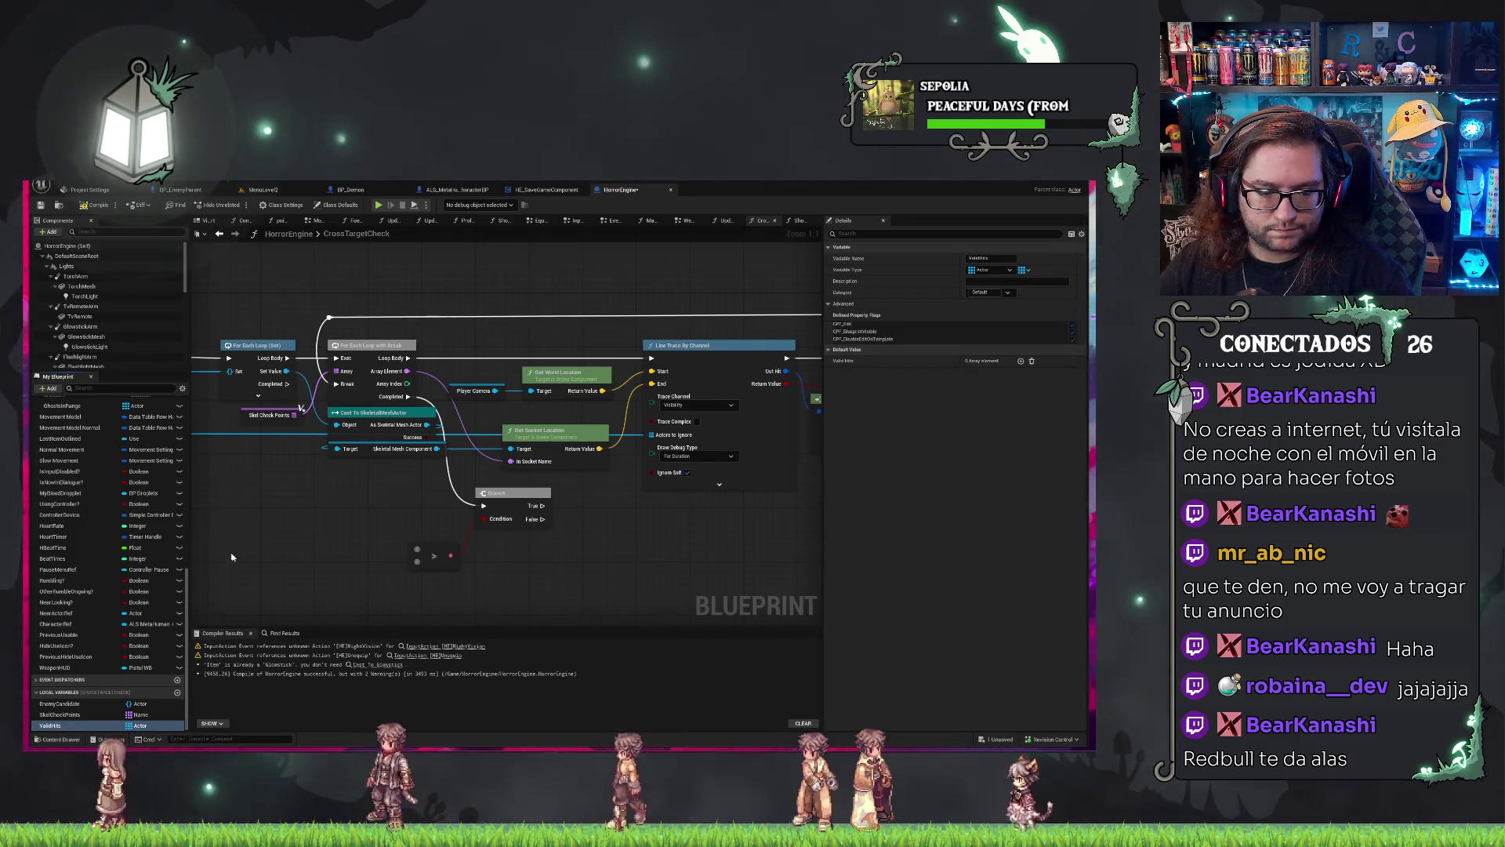
left_click(1021, 283)
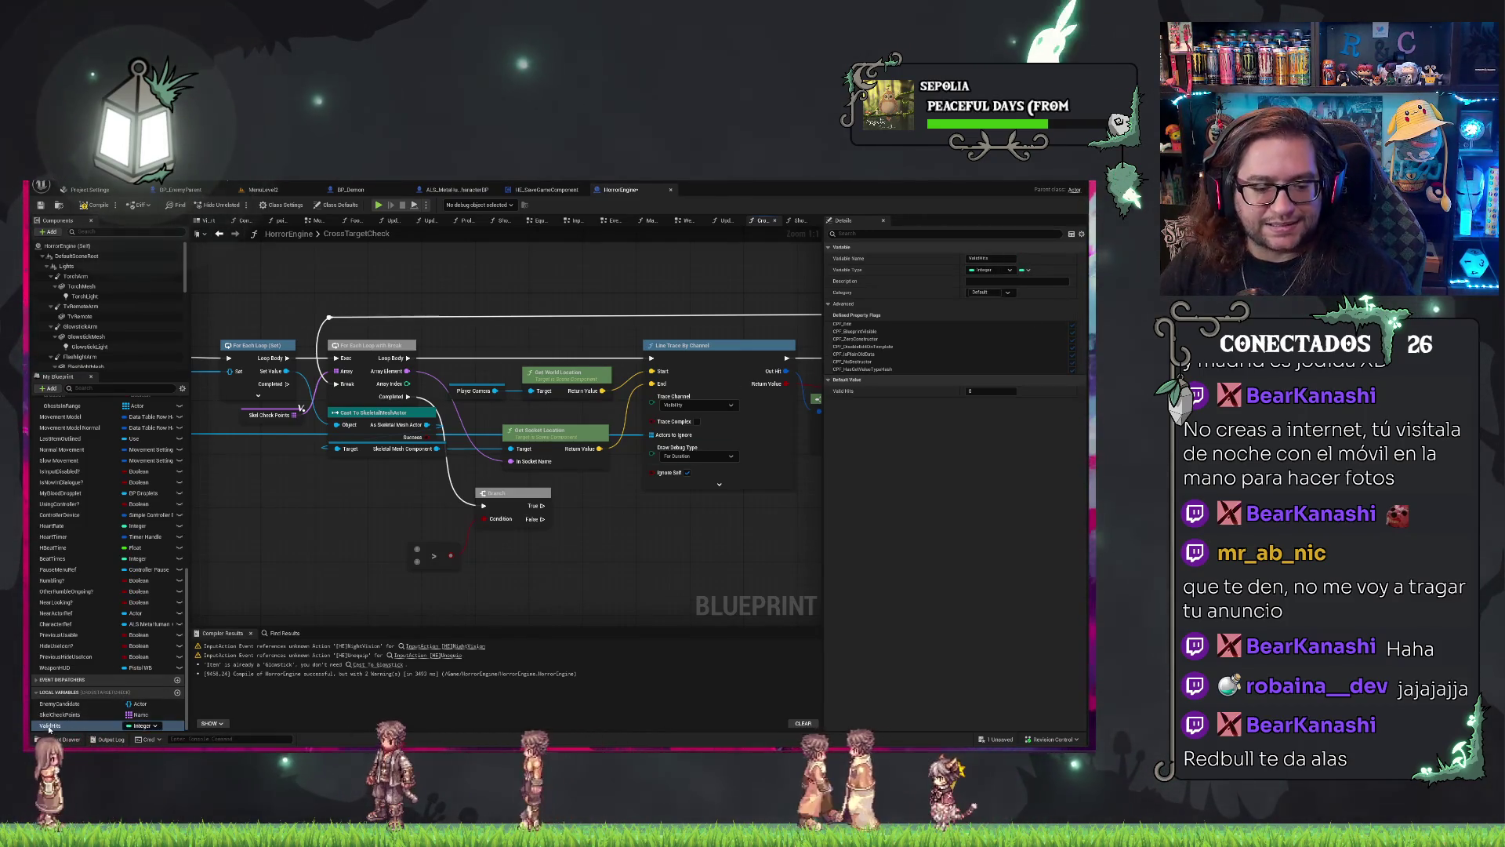
left_click_drag(374, 549, 416, 549)
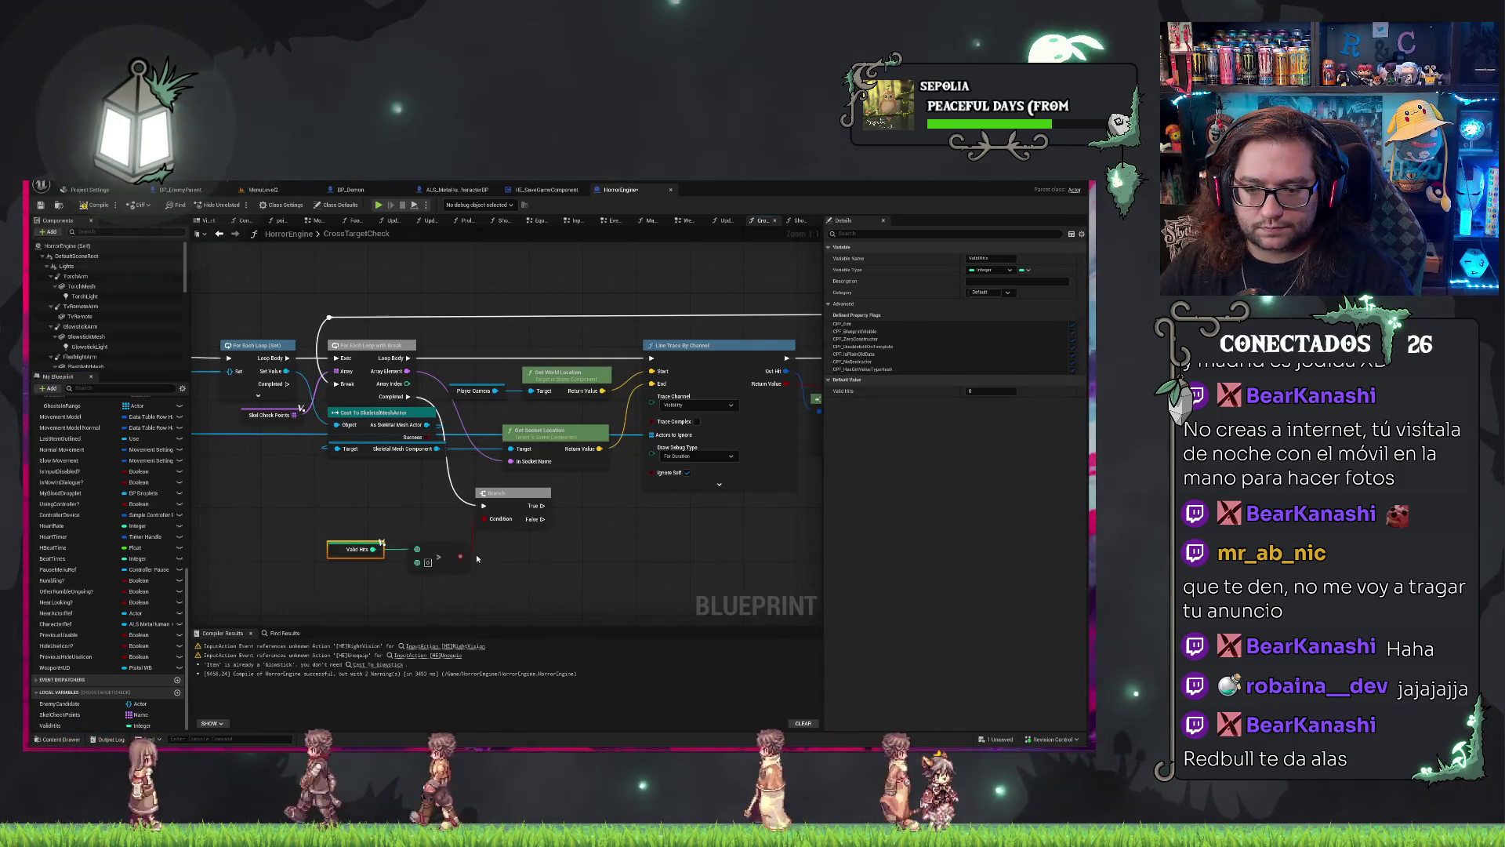
Move the CLEAR and Ghosts in Range nodes beside the new Branch, running CLEAR from False.
mouse_move(589, 551)
left_mouse_down()
mouse_move(536, 518)
mouse_move(604, 510)
mouse_move(666, 527)
mouse_move(368, 487)
mouse_move(674, 505)
mouse_move(556, 481)
left_mouse_up()
mouse_move(503, 384)
left_mouse_down()
mouse_move(439, 353)
mouse_move(511, 525)
left_mouse_up()
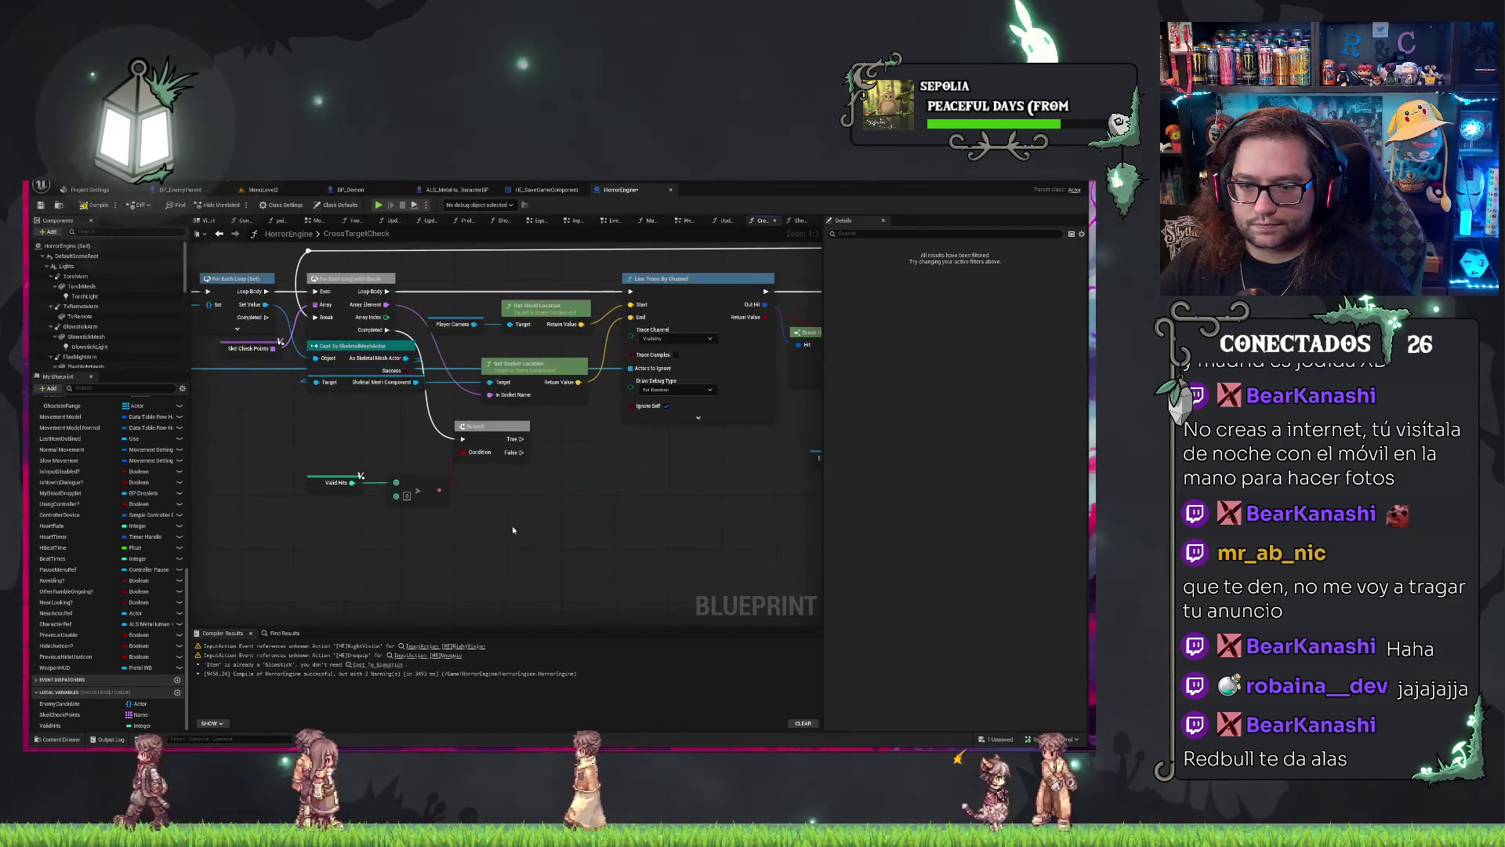
mouse_move(520, 452)
left_mouse_down()
mouse_move(576, 508)
mouse_move(586, 486)
mouse_move(471, 593)
mouse_move(565, 569)
left_mouse_up()
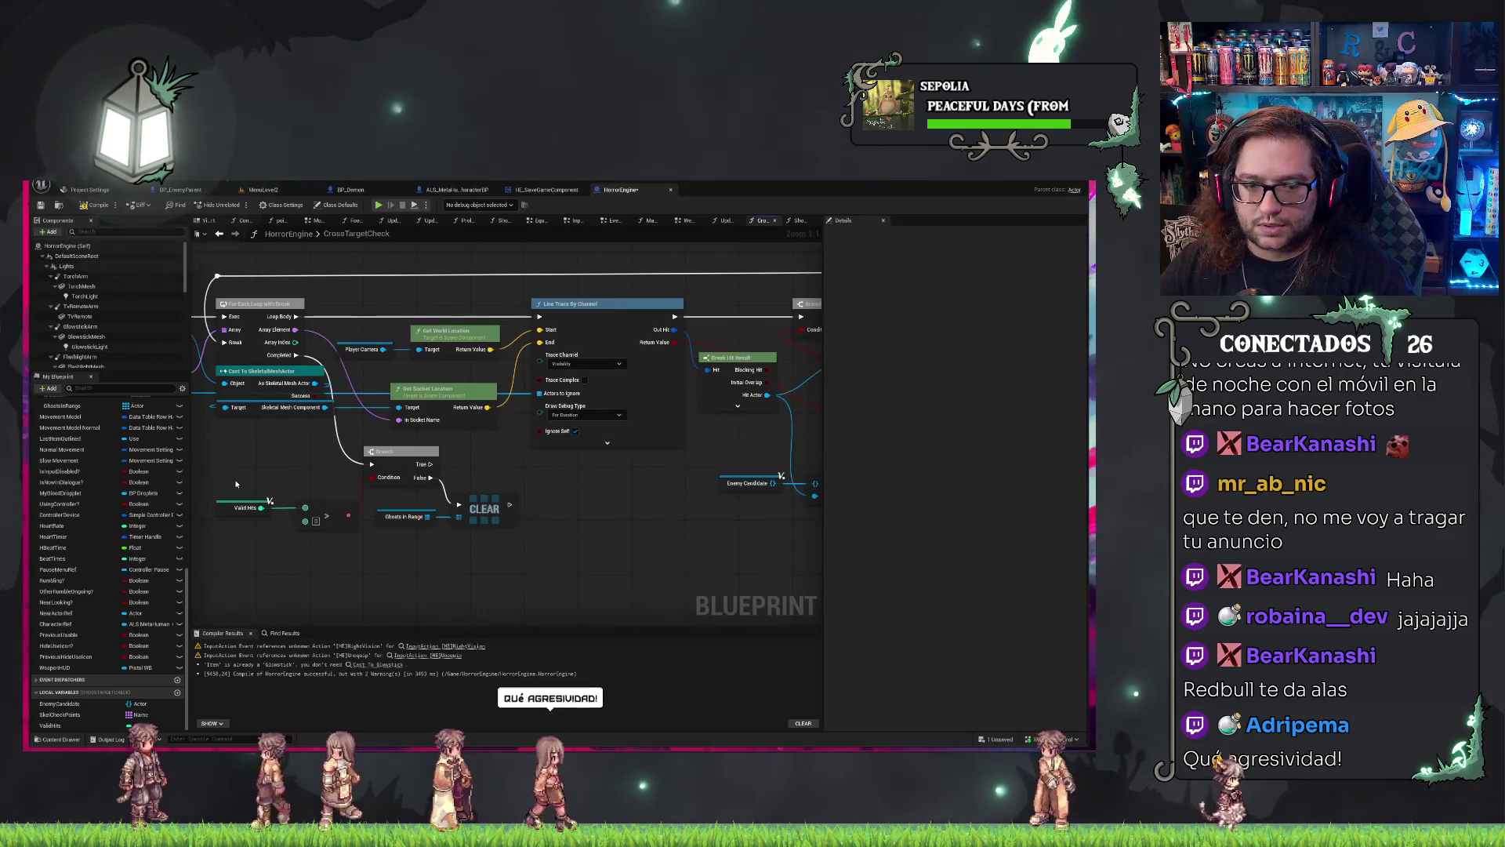
Select the Valid Hits getter and bring the trace Branch and hit nodes into view.
left_click(245, 507)
left_click_drag(610, 508, 779, 508)
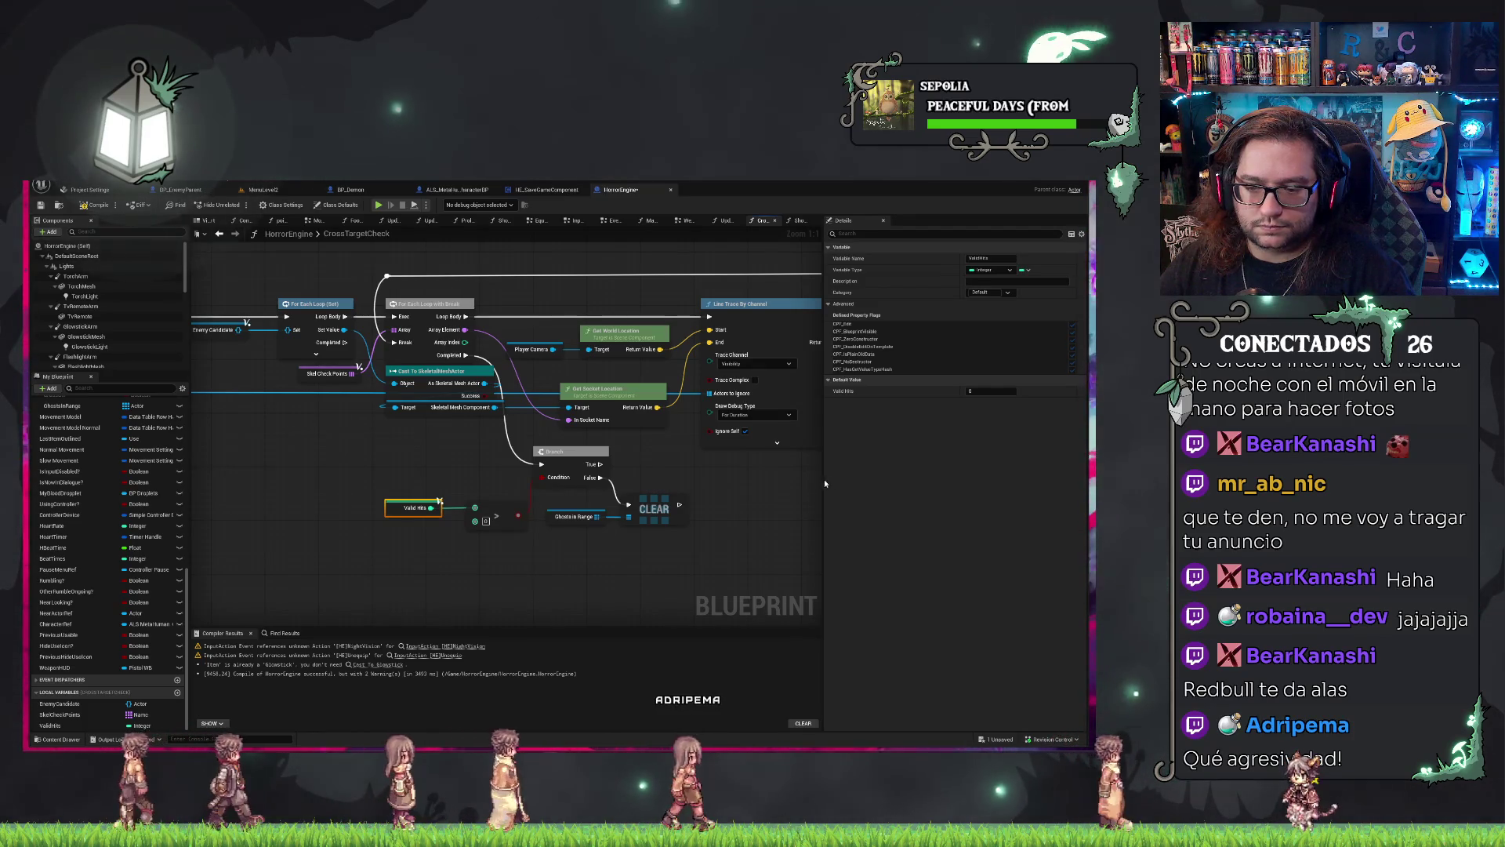
left_click_drag(766, 475, 292, 495)
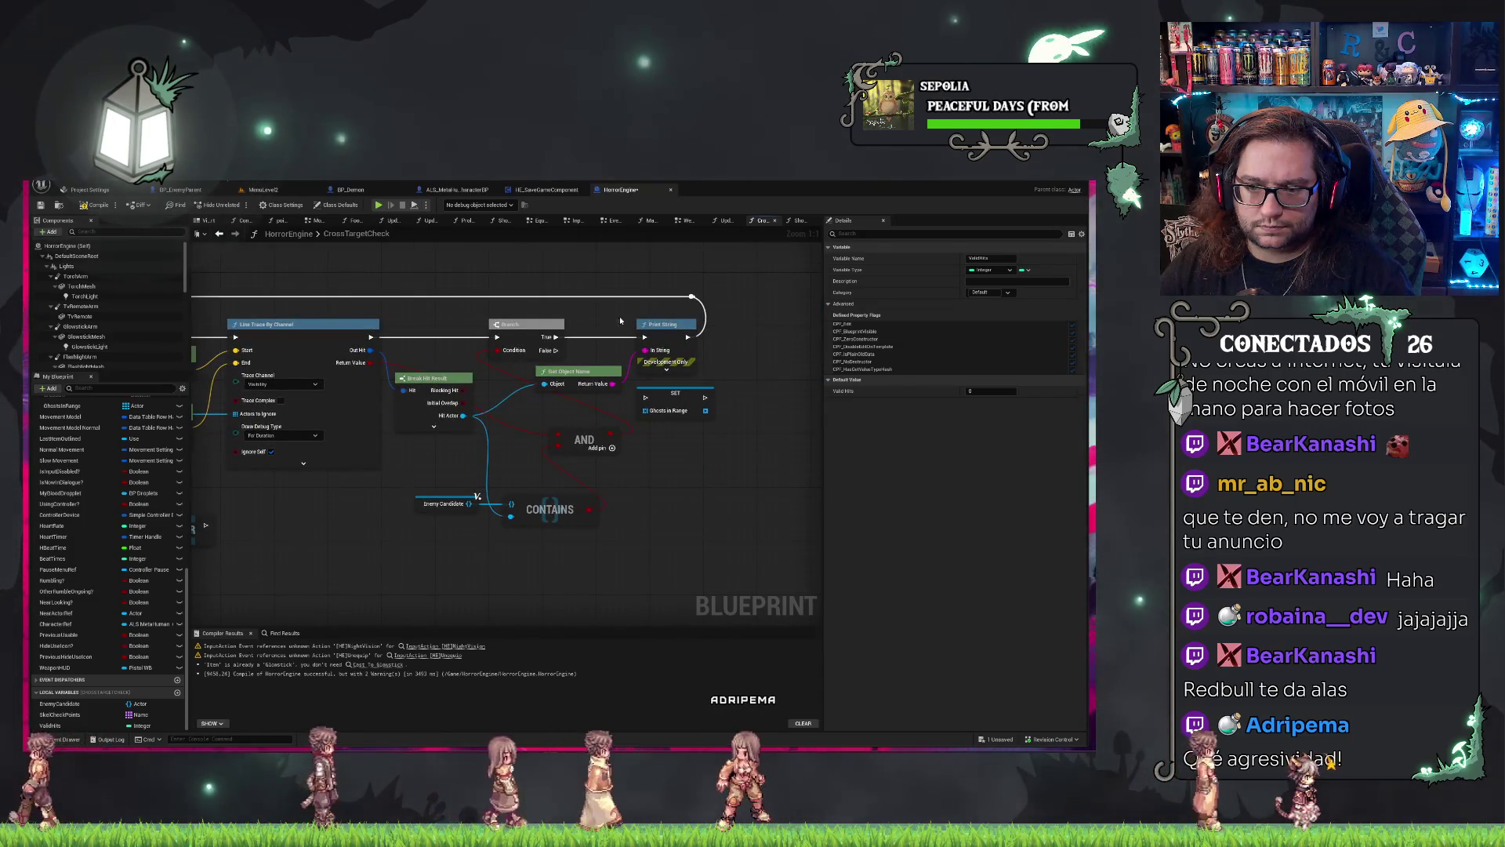
Remove the Get Object Name node, paste a Valid Hits getter beside the Branch, and save.
key("ctrl+z")
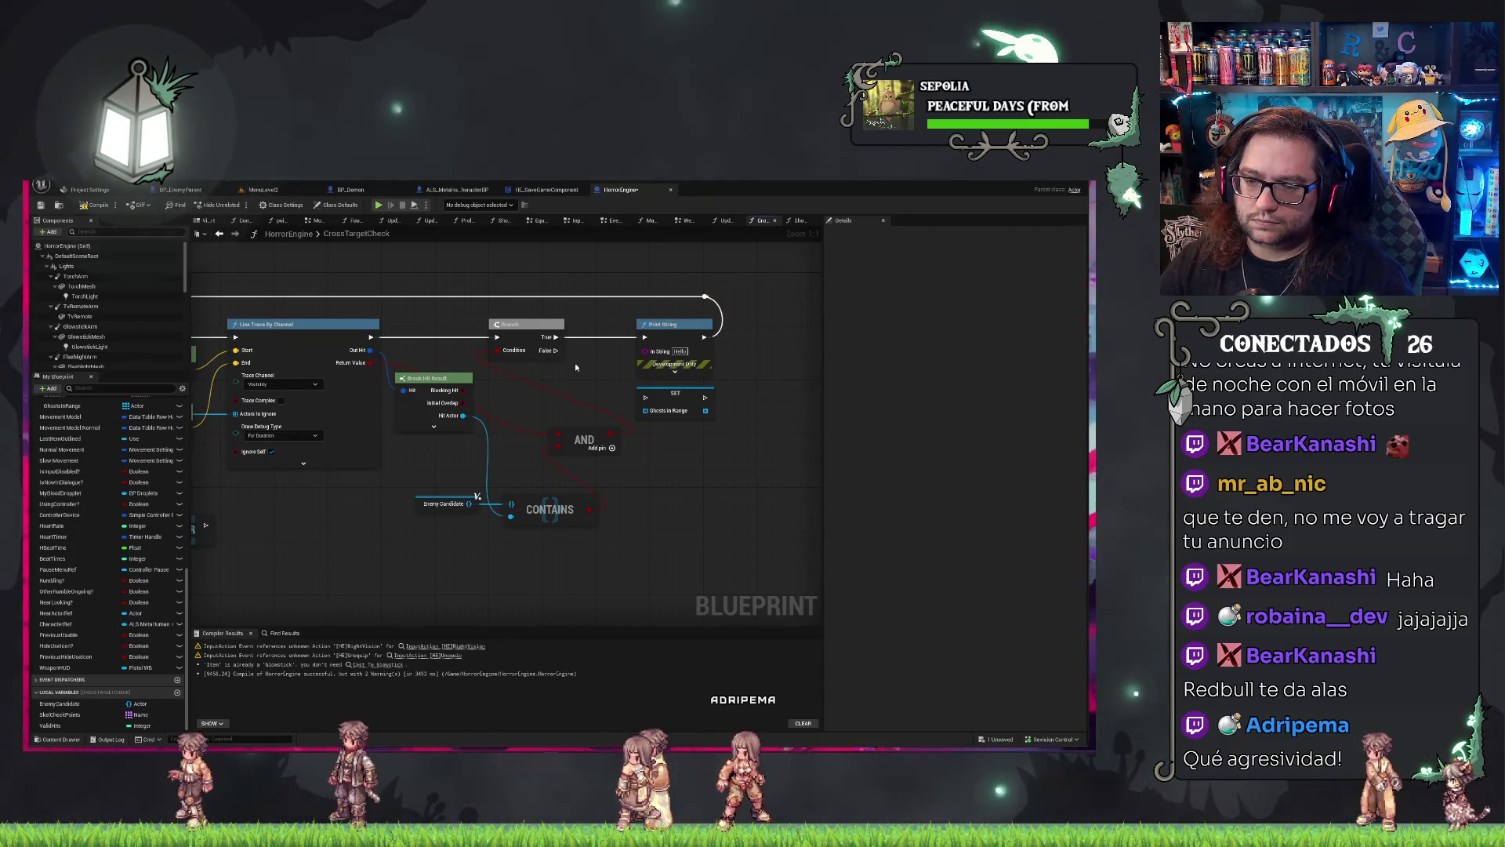
key("ctrl+v")
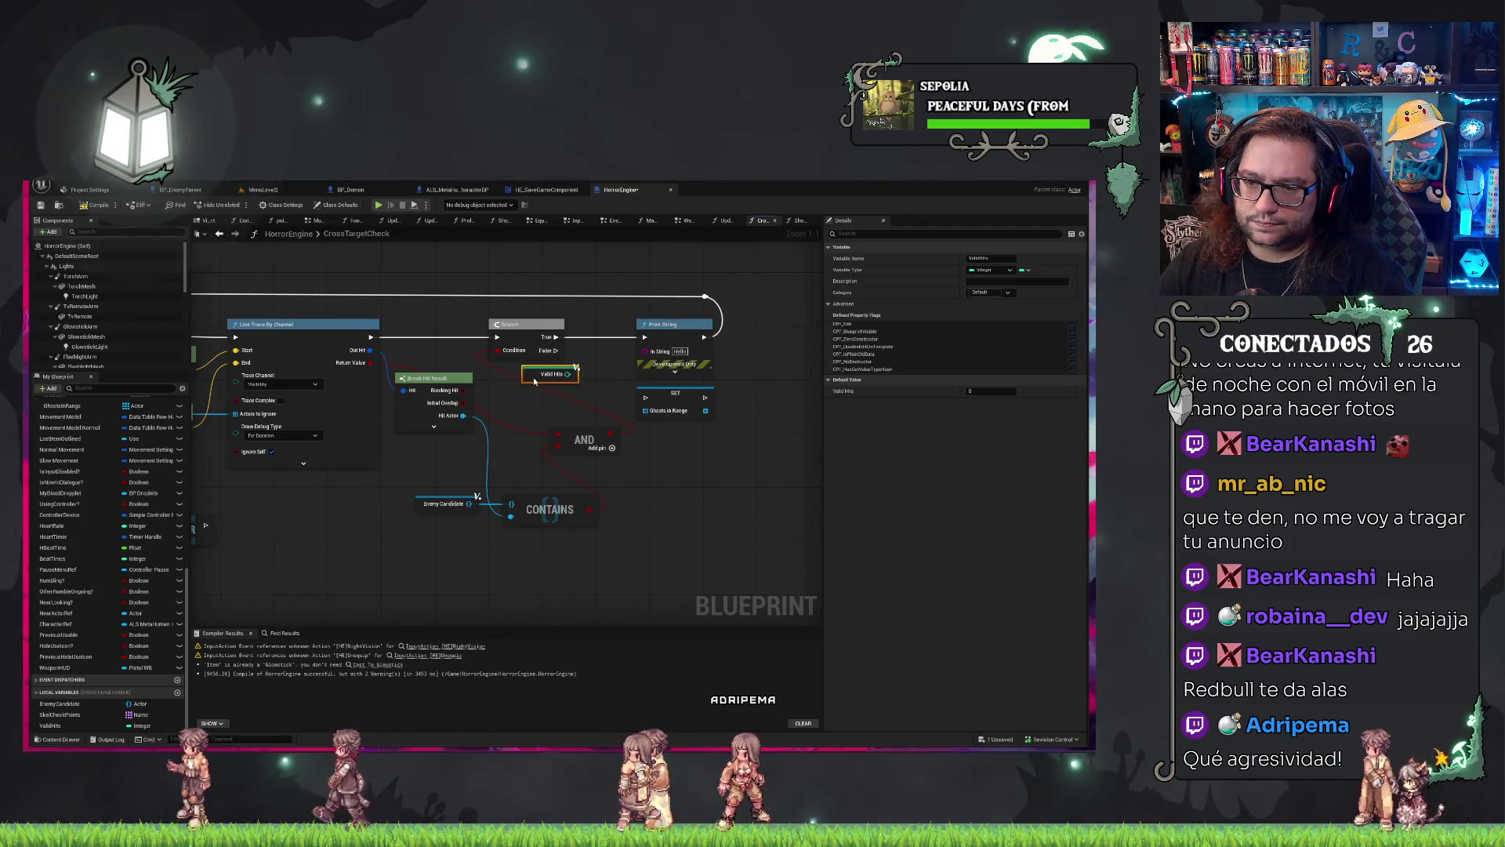
mouse_move(593, 401)
left_mouse_down()
mouse_move(581, 414)
mouse_move(609, 365)
mouse_move(578, 382)
left_mouse_up()
left_click(797, 361)
key("ctrl+s")
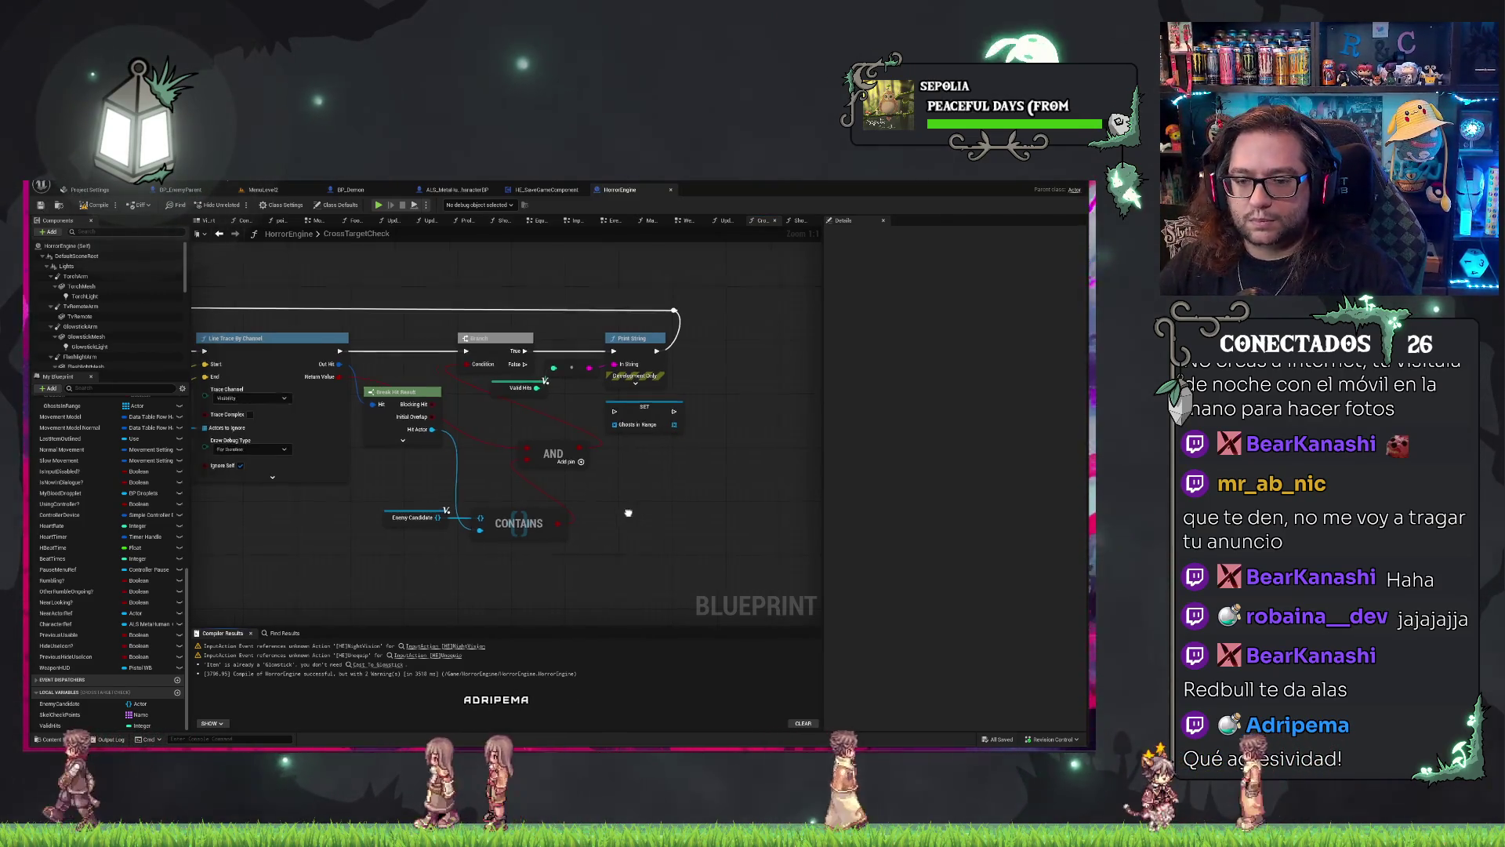
Add a Print String node running after the Ghosts in Range CLEAR.
left_click_drag(329, 537, 710, 477)
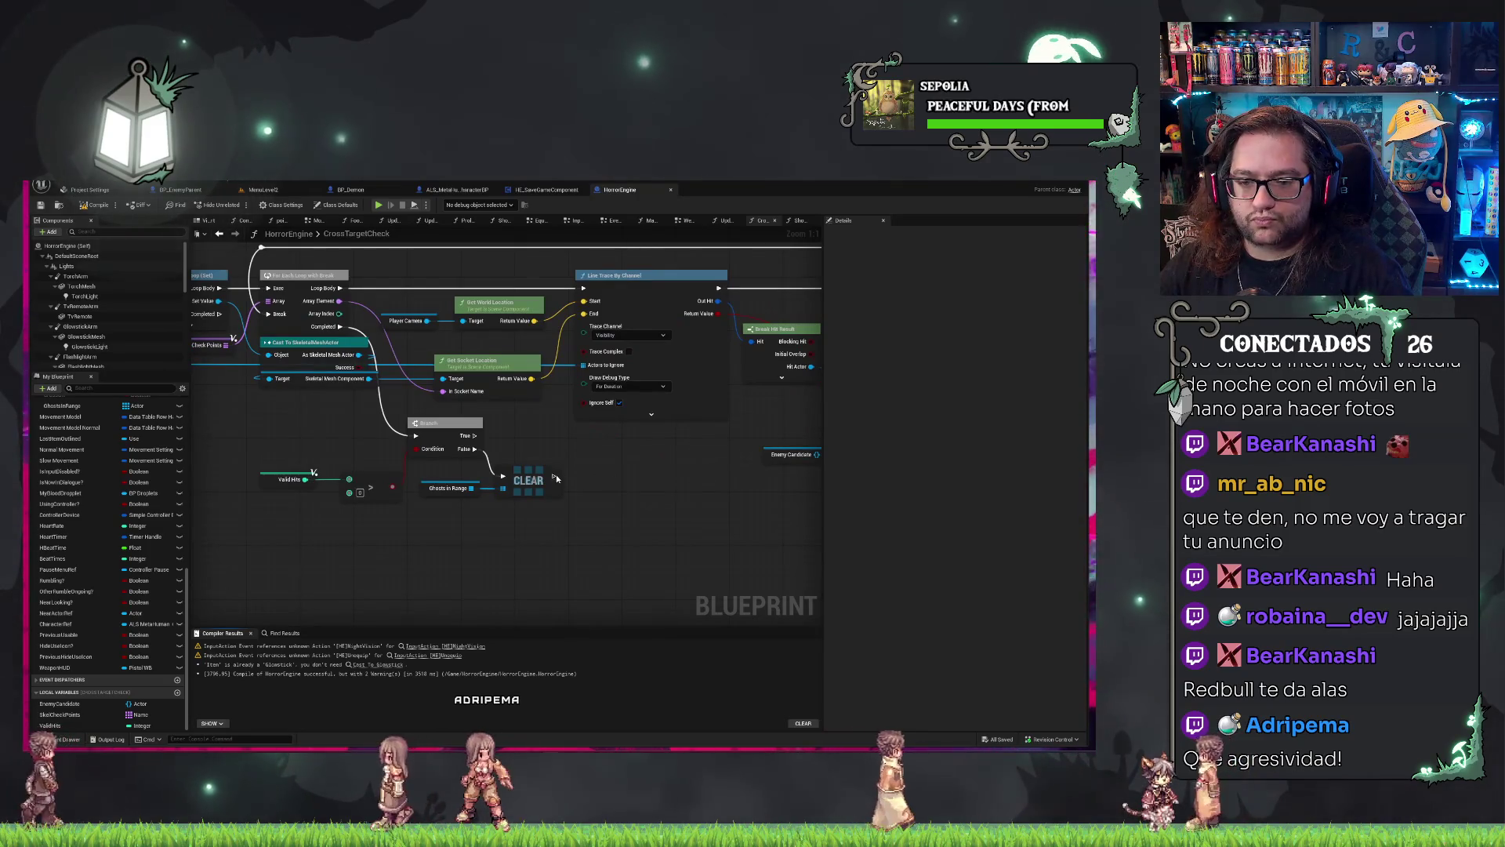
left_click_drag(554, 476, 589, 481)
type("print s")
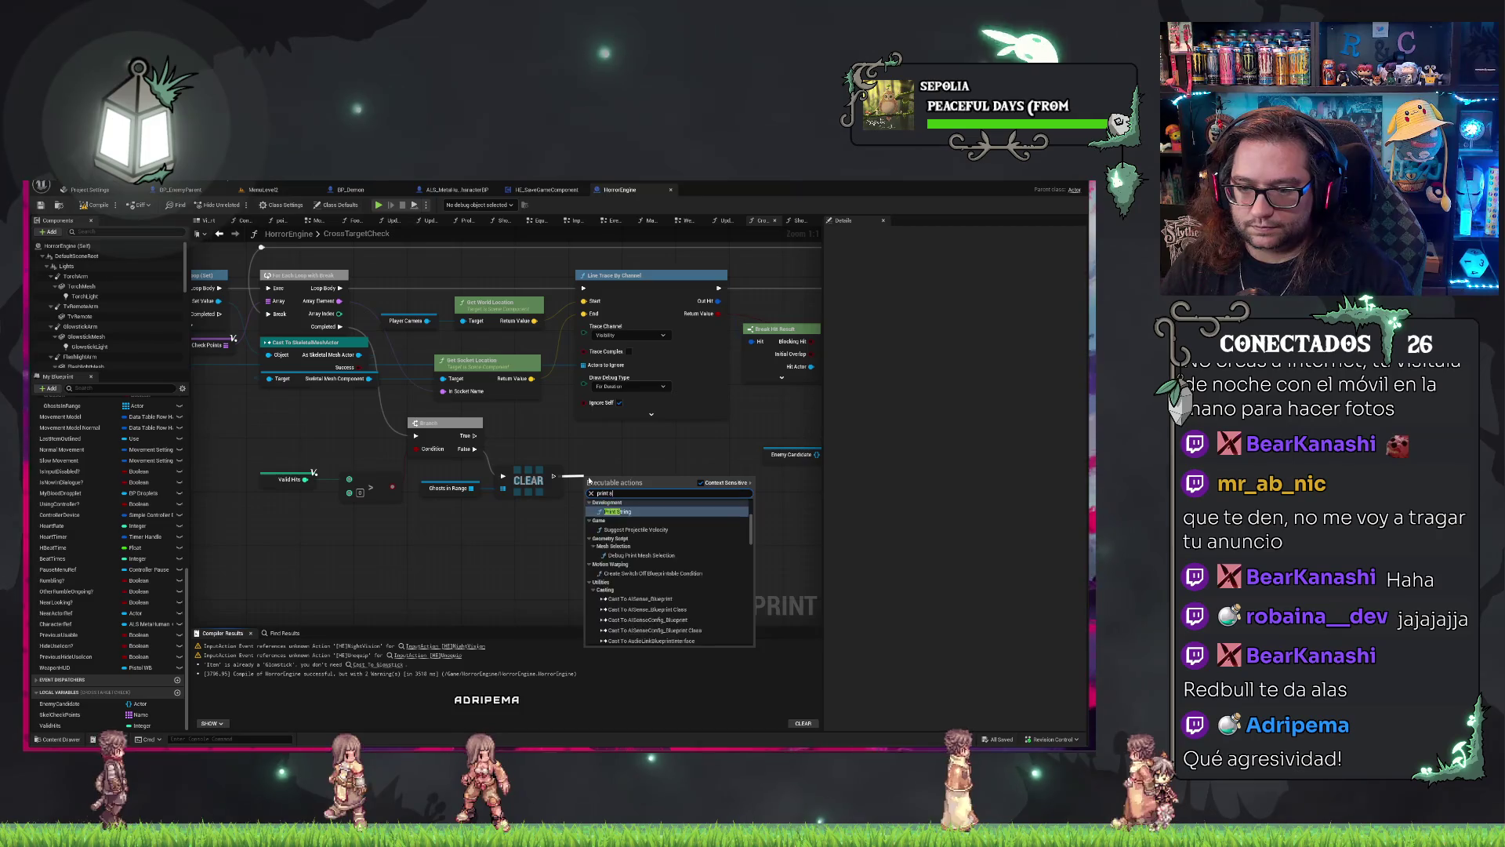
left_click(619, 584)
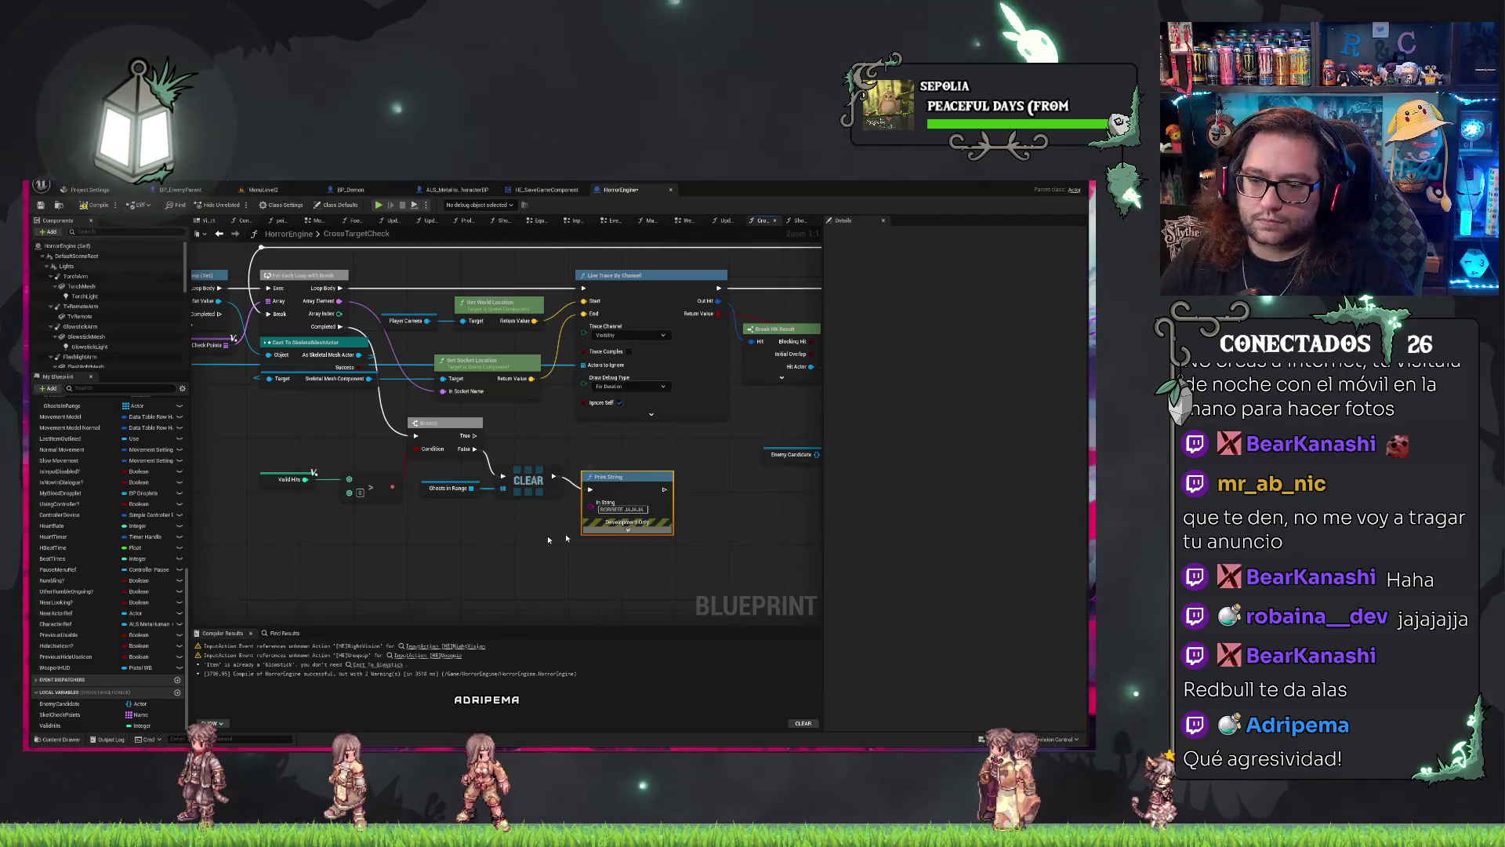
Save the HorrorEngine blueprint and switch to the MenuLevel2 level.
left_click_drag(196, 462, 695, 458)
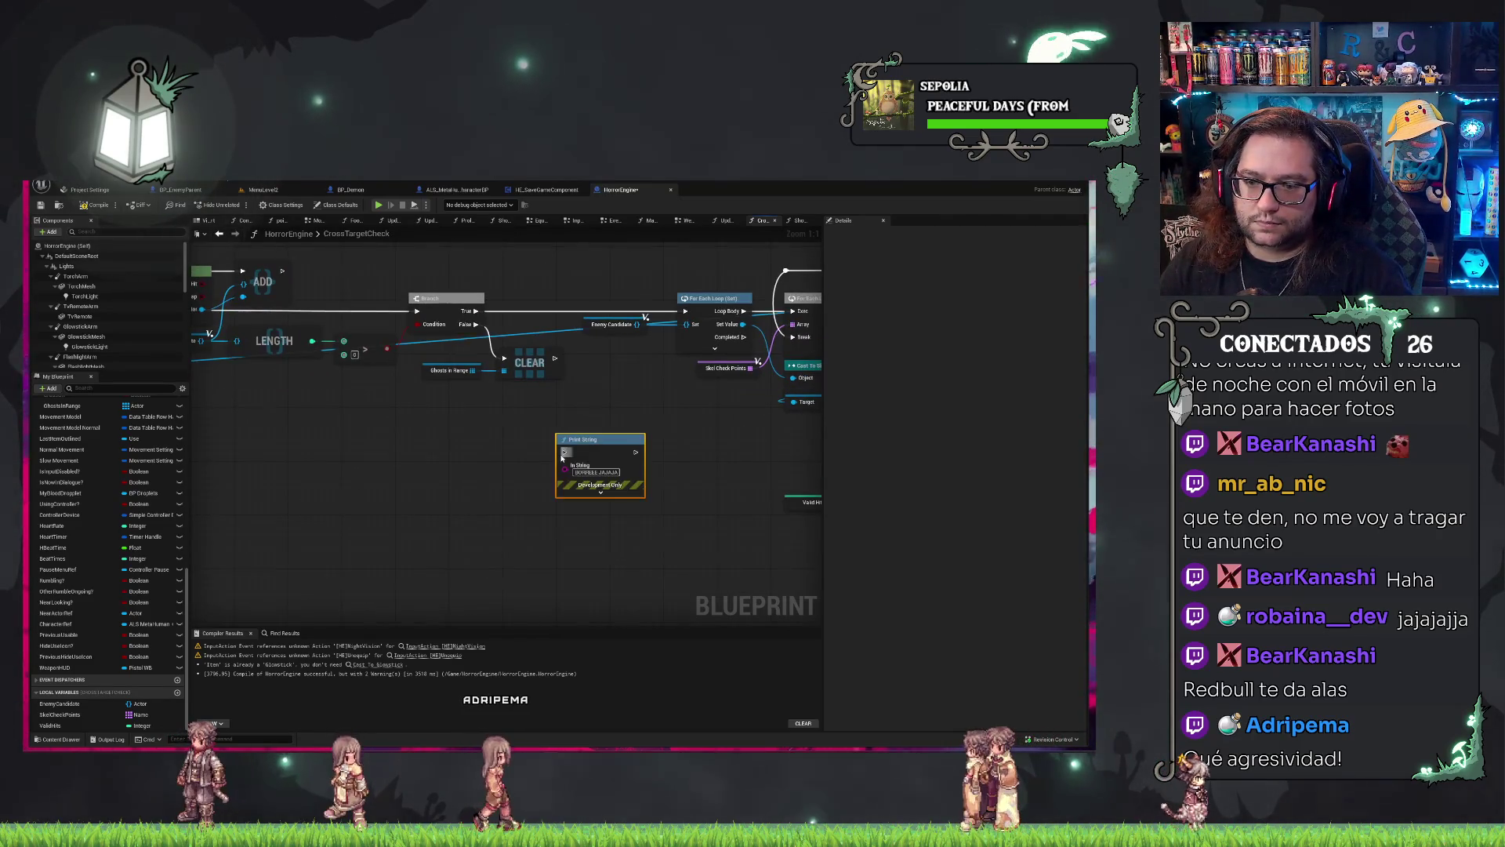
key("ctrl+s")
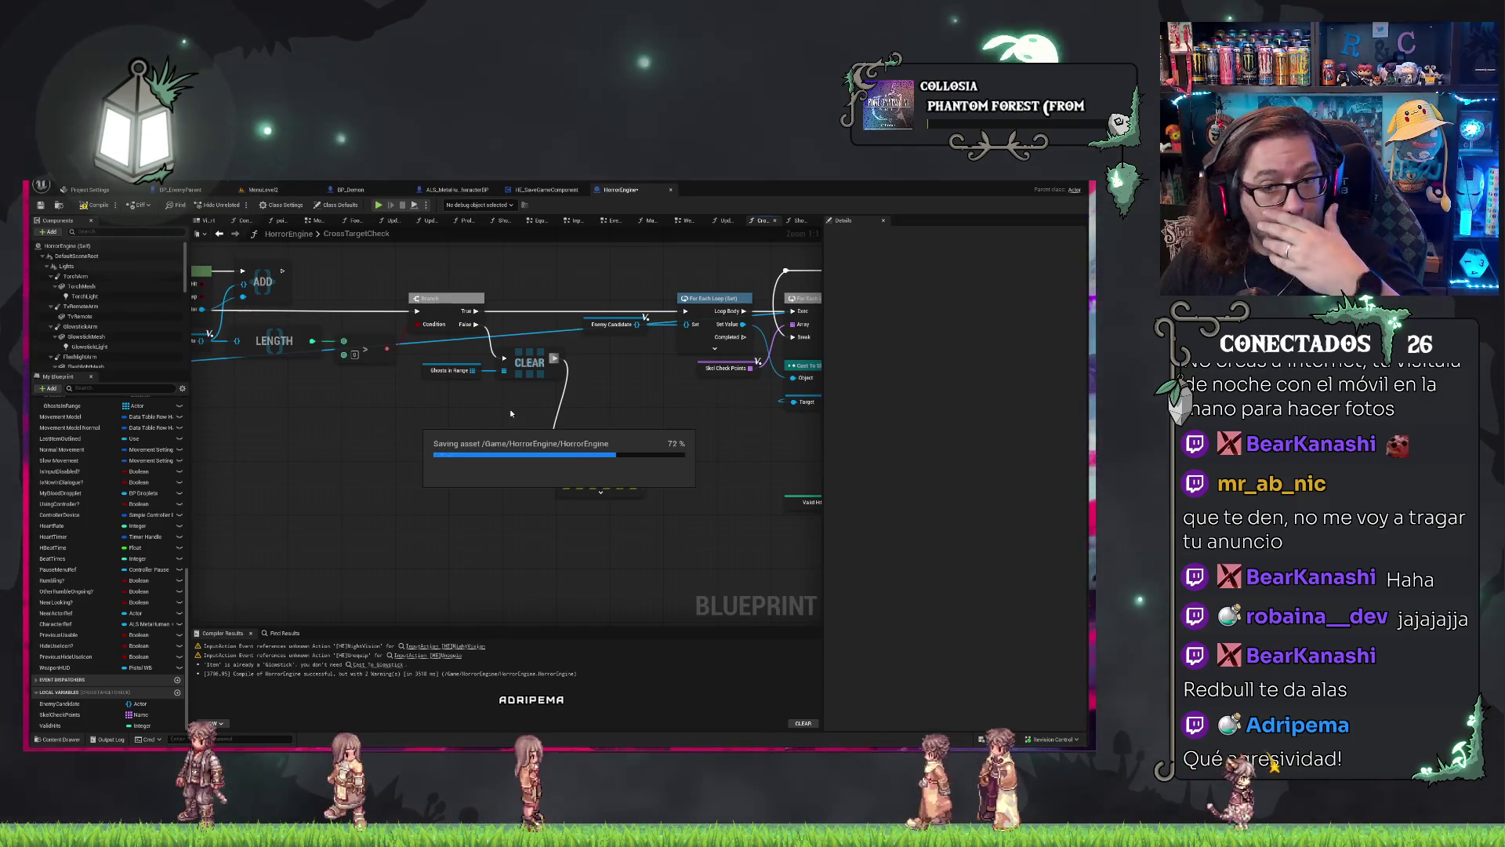
left_click(40, 205)
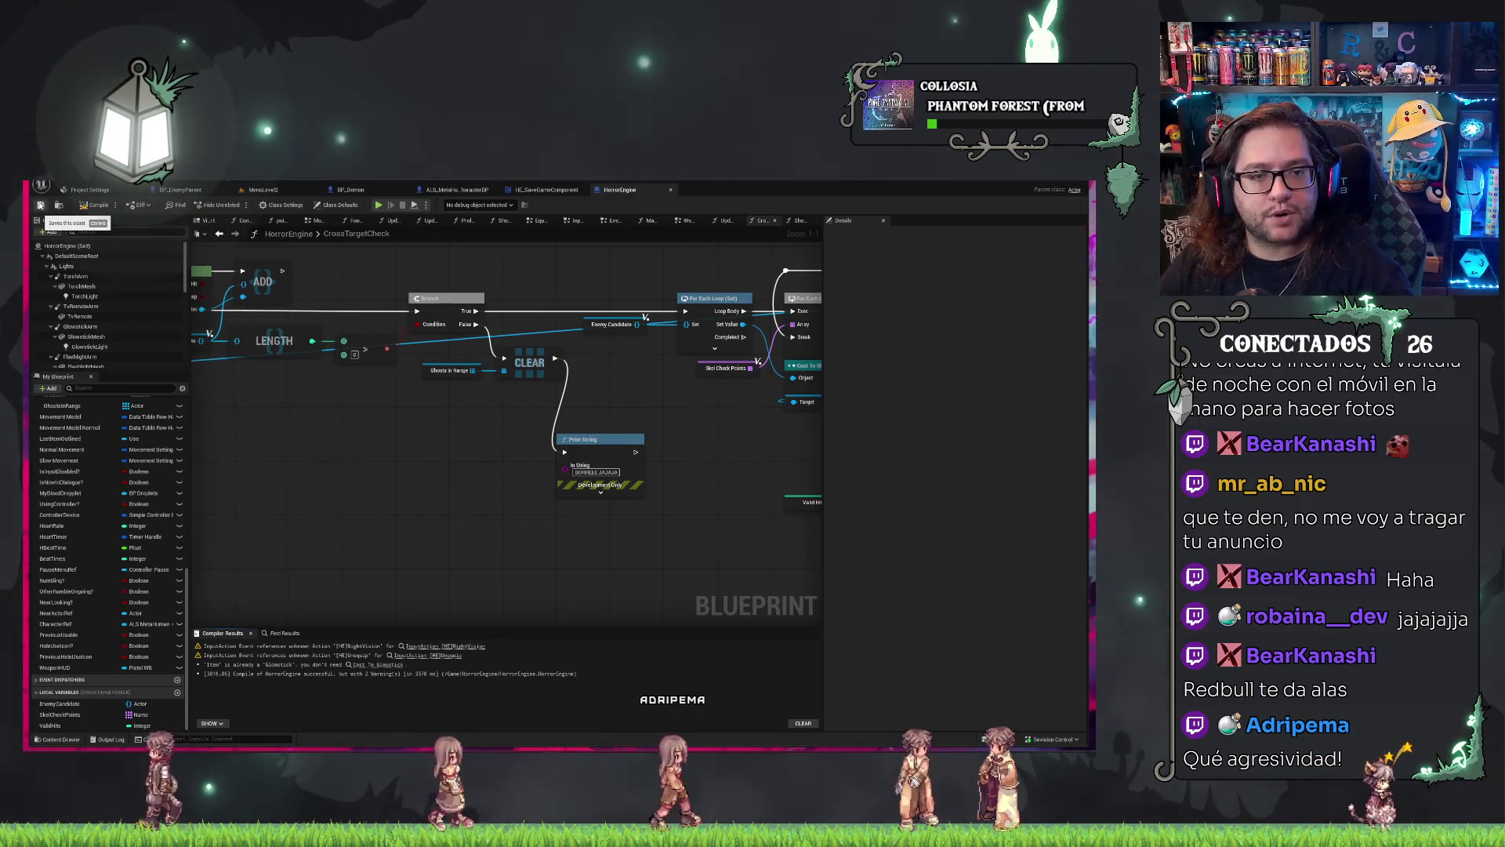
left_click(40, 205)
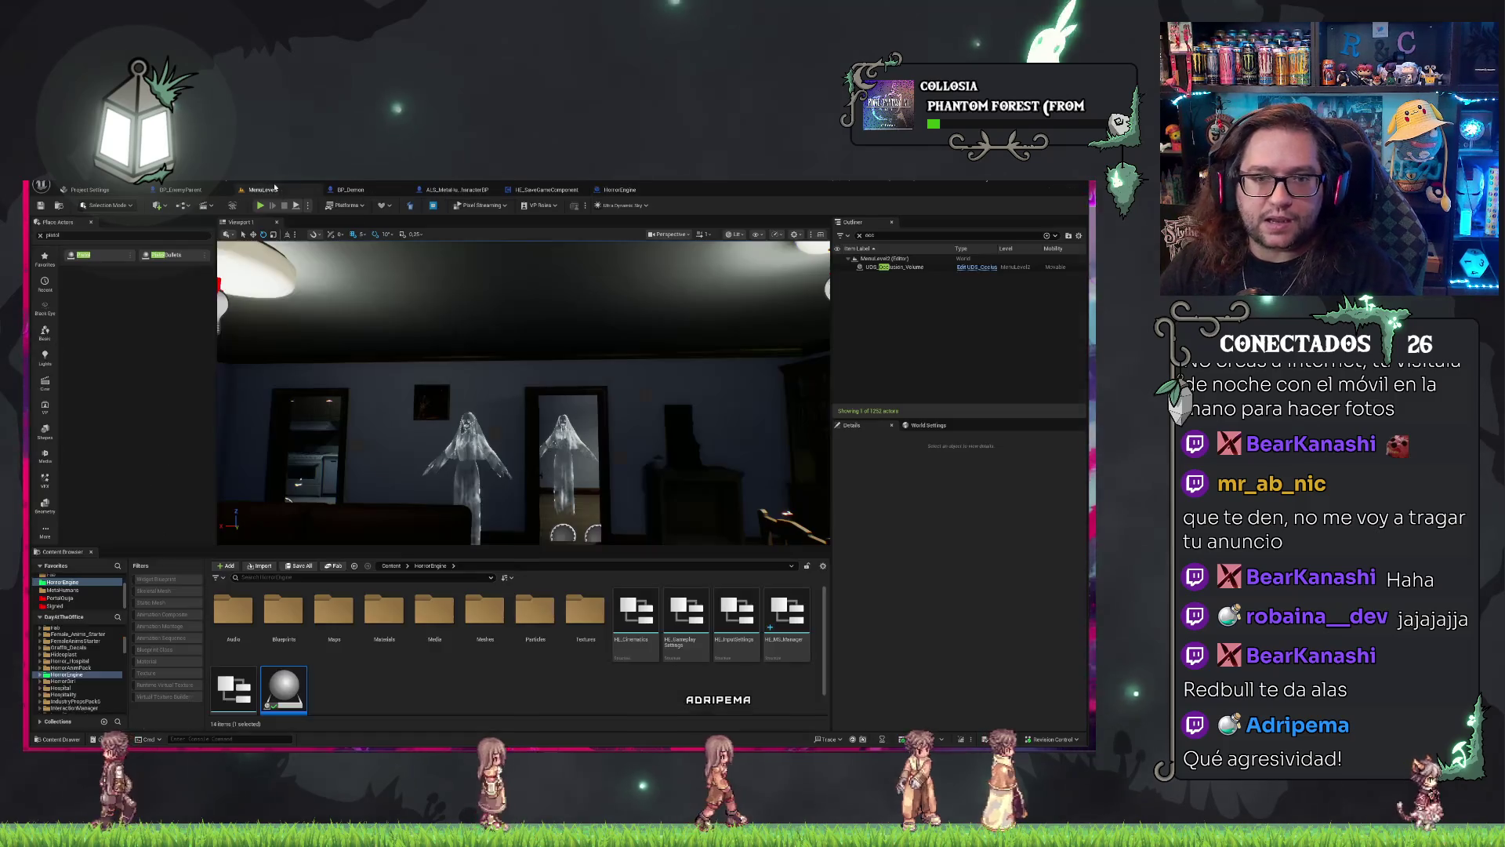
Play-test a new game: pick up the pistol, fire five shots at the ghost, then stop.
left_click(264, 189)
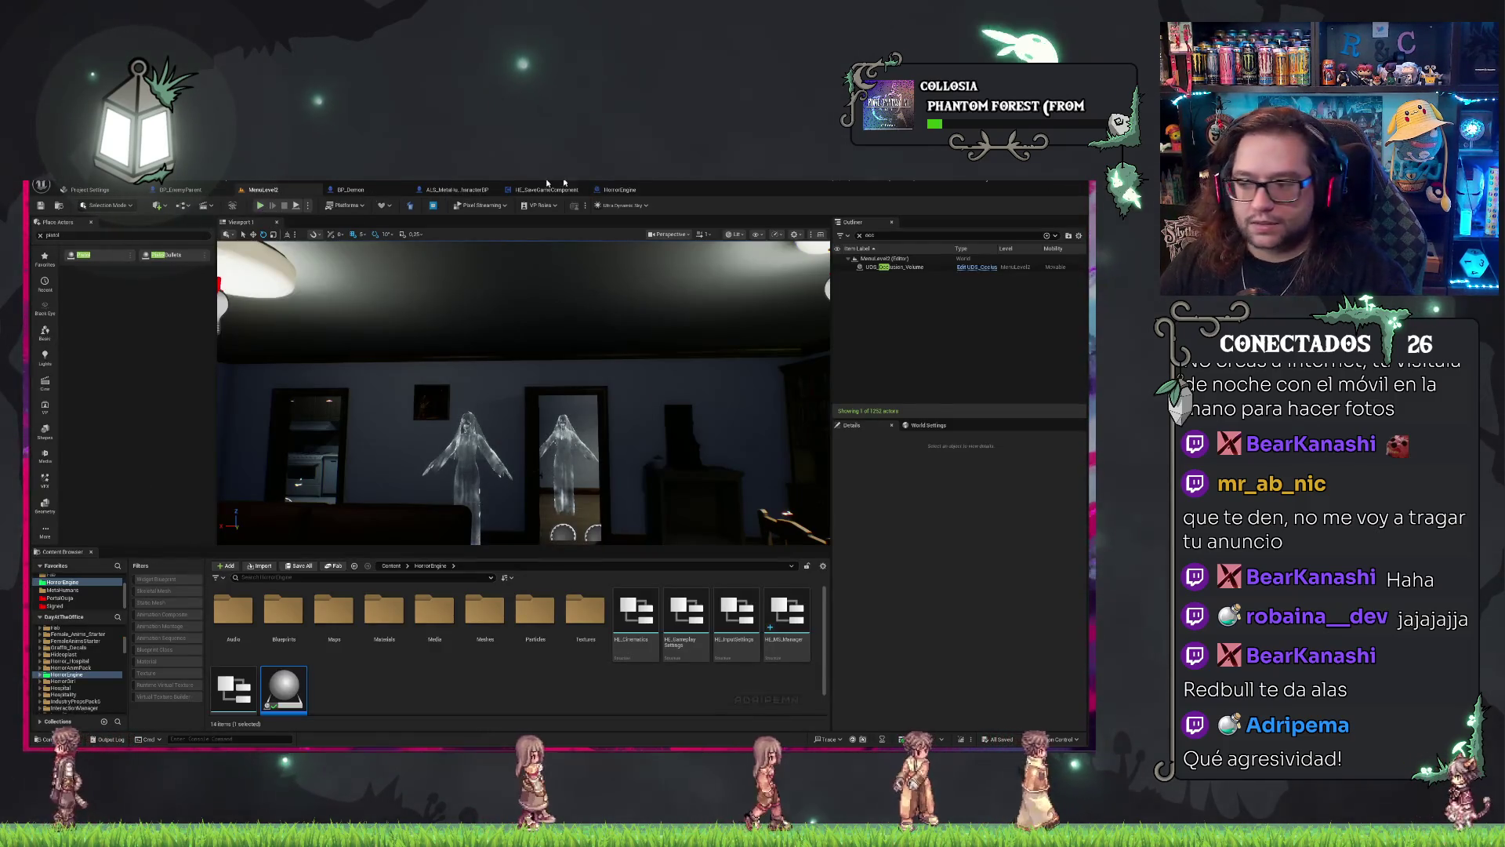
left_click(259, 204)
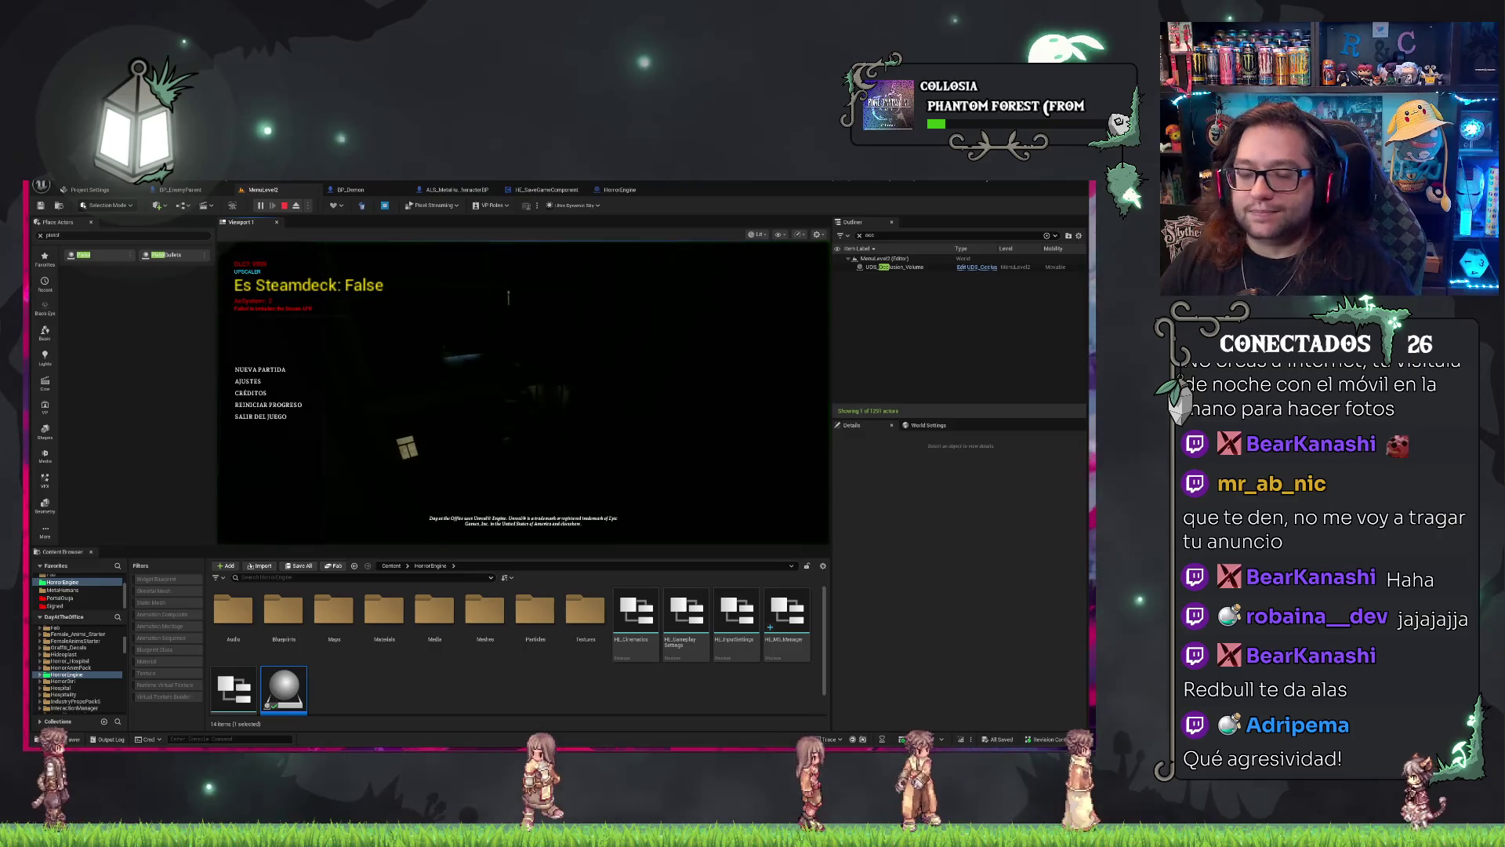
left_click(259, 369)
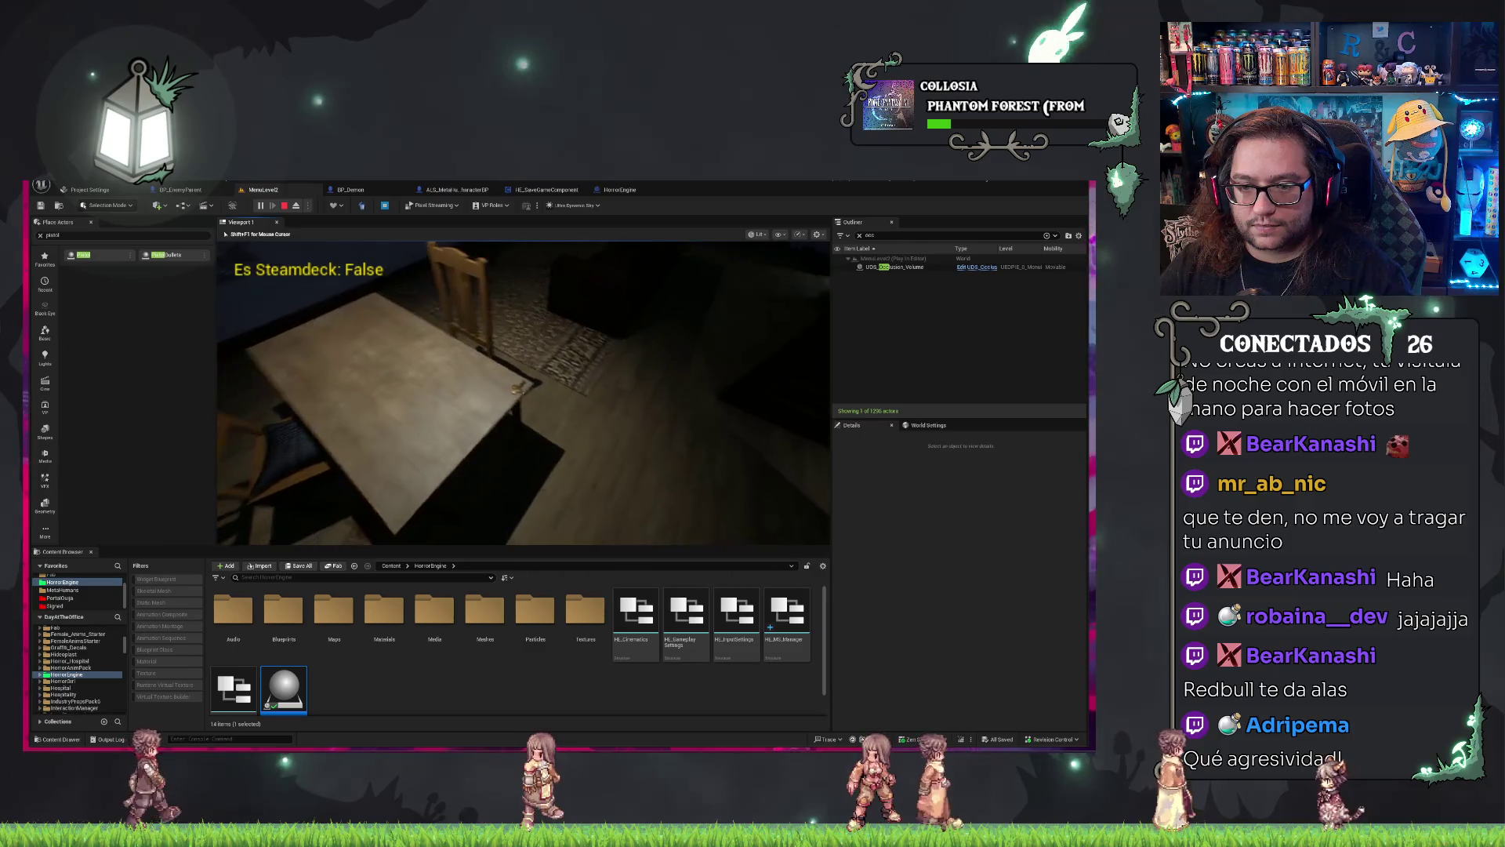
key("e")
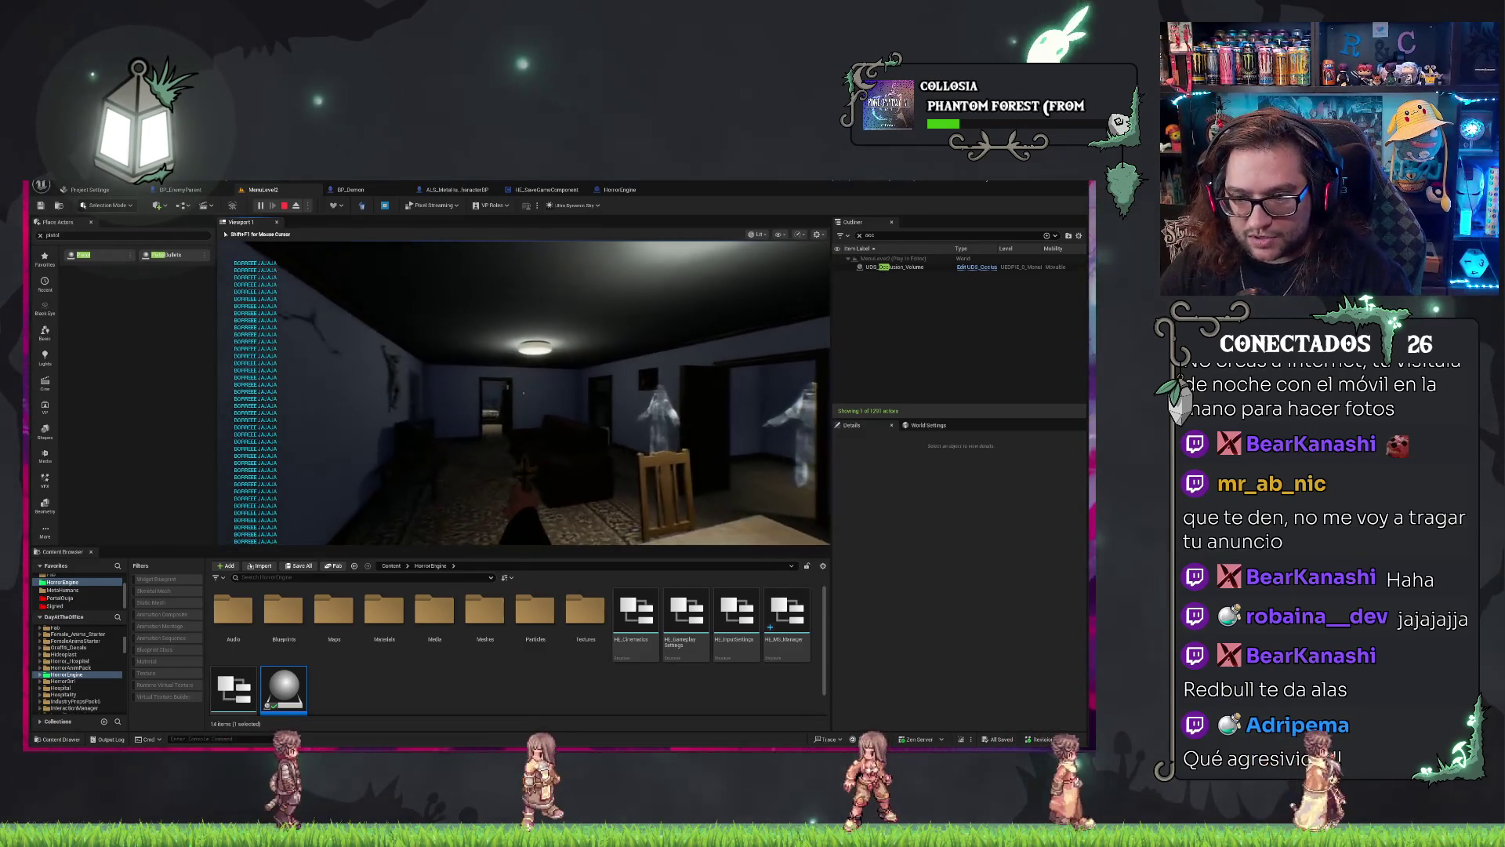
left_click(523, 392)
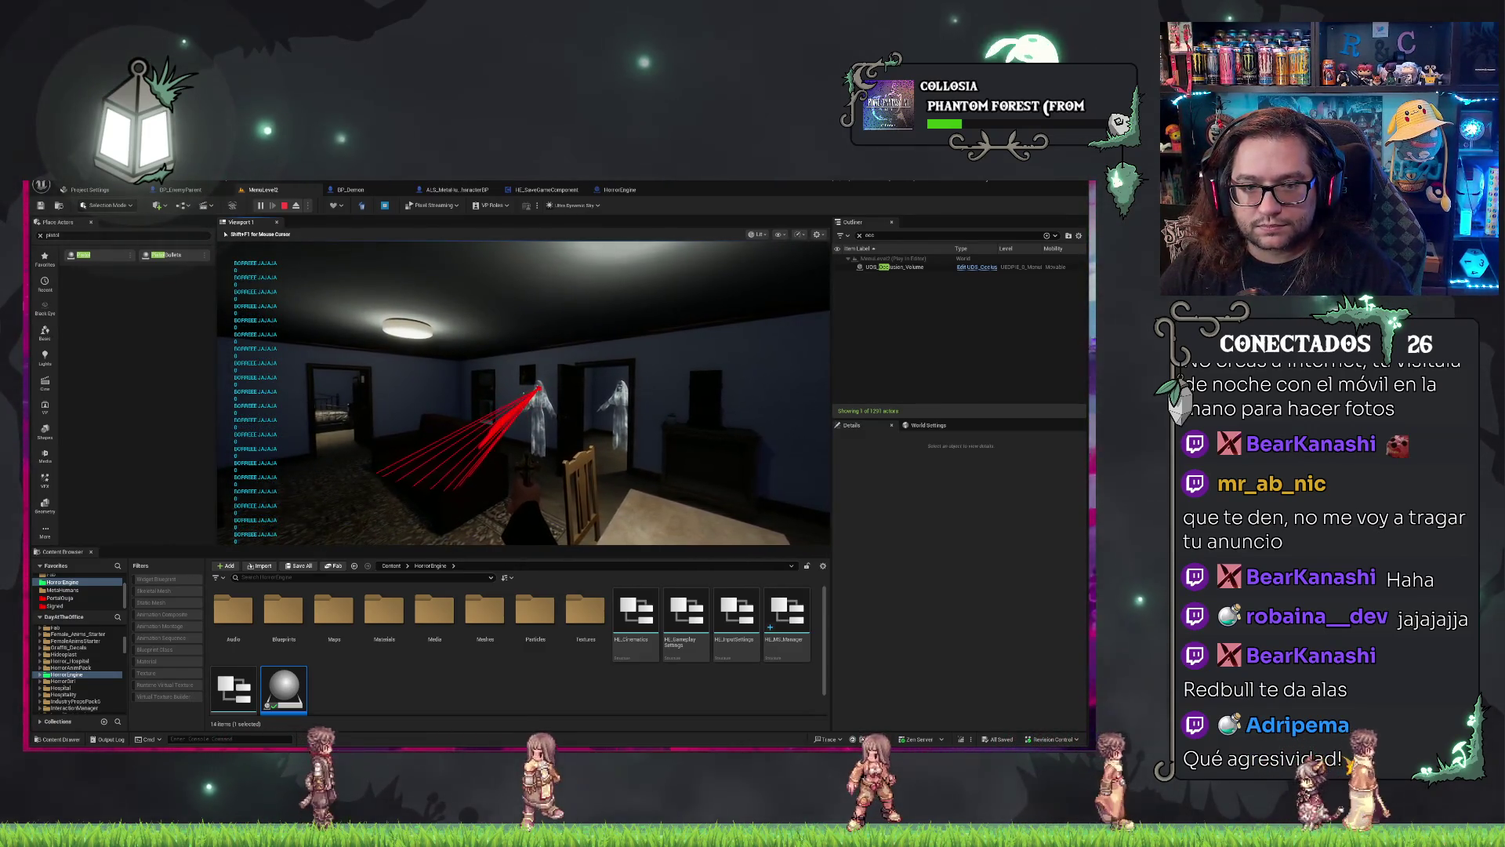
left_click(523, 392)
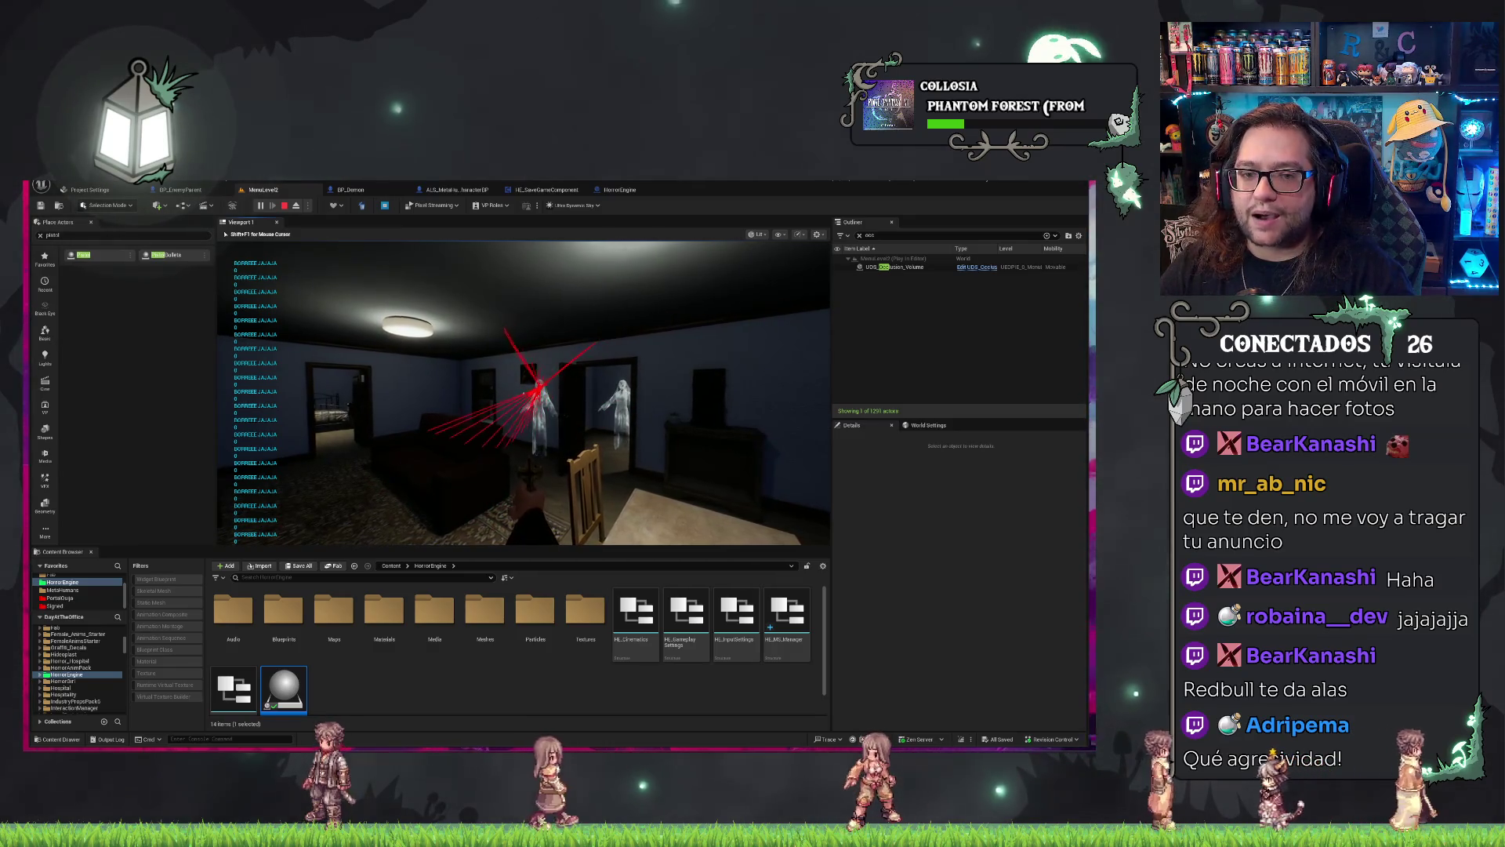
left_click(523, 392)
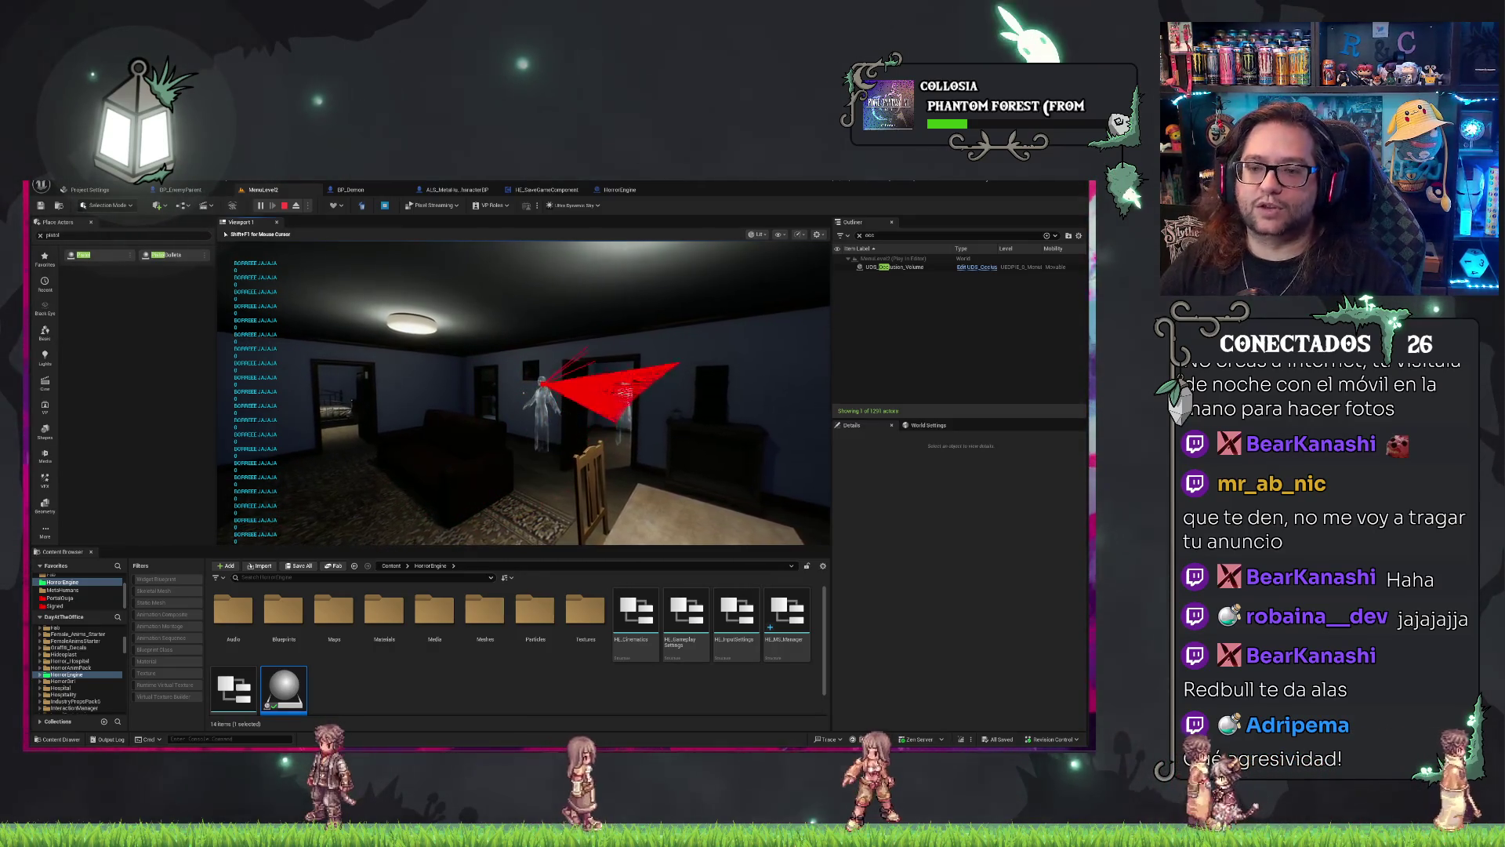
left_click(523, 392)
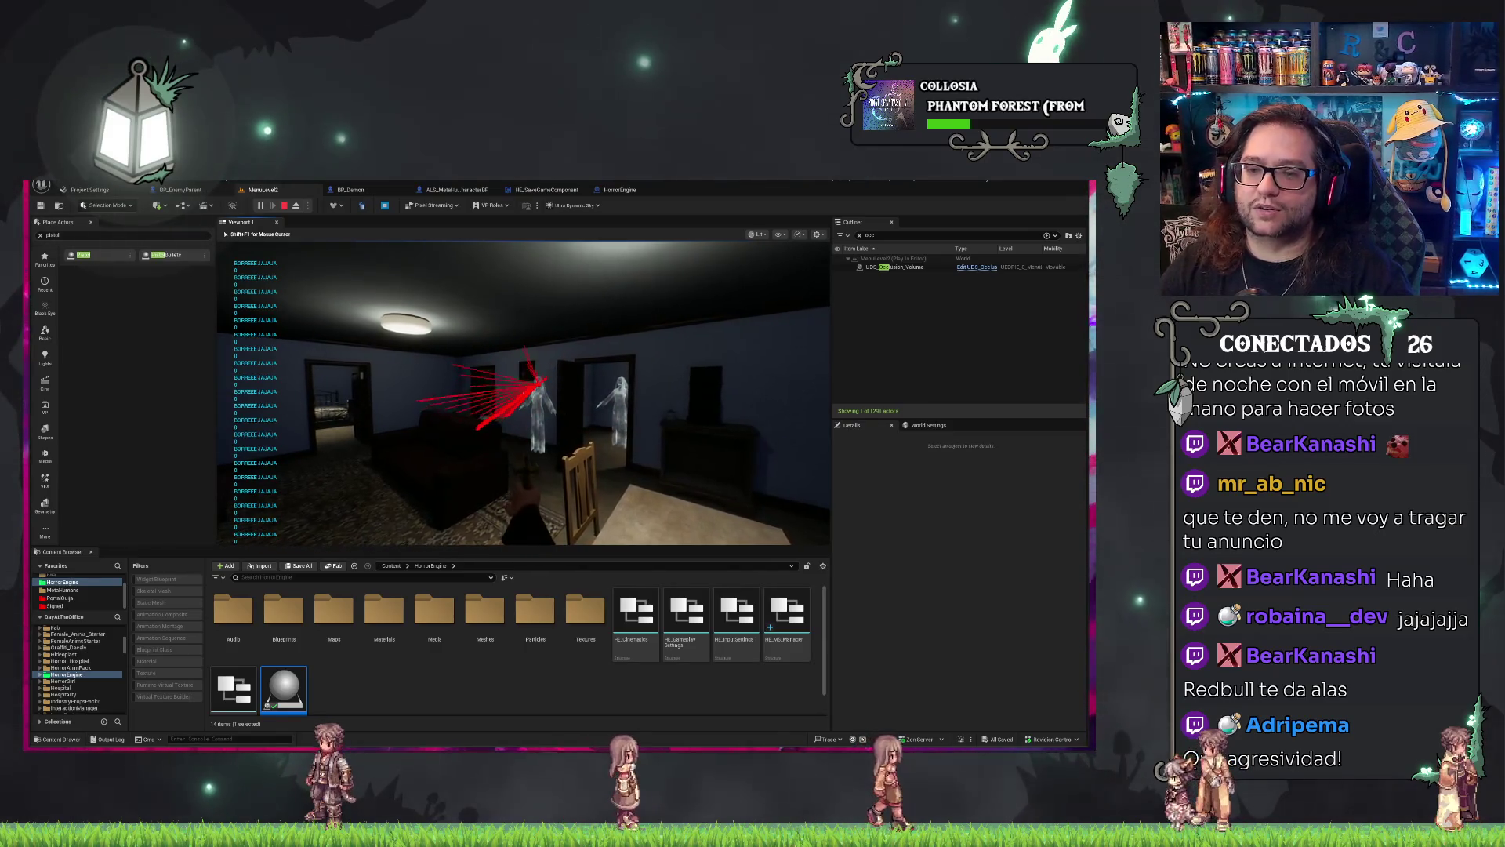
left_click(523, 392)
key("Escape")
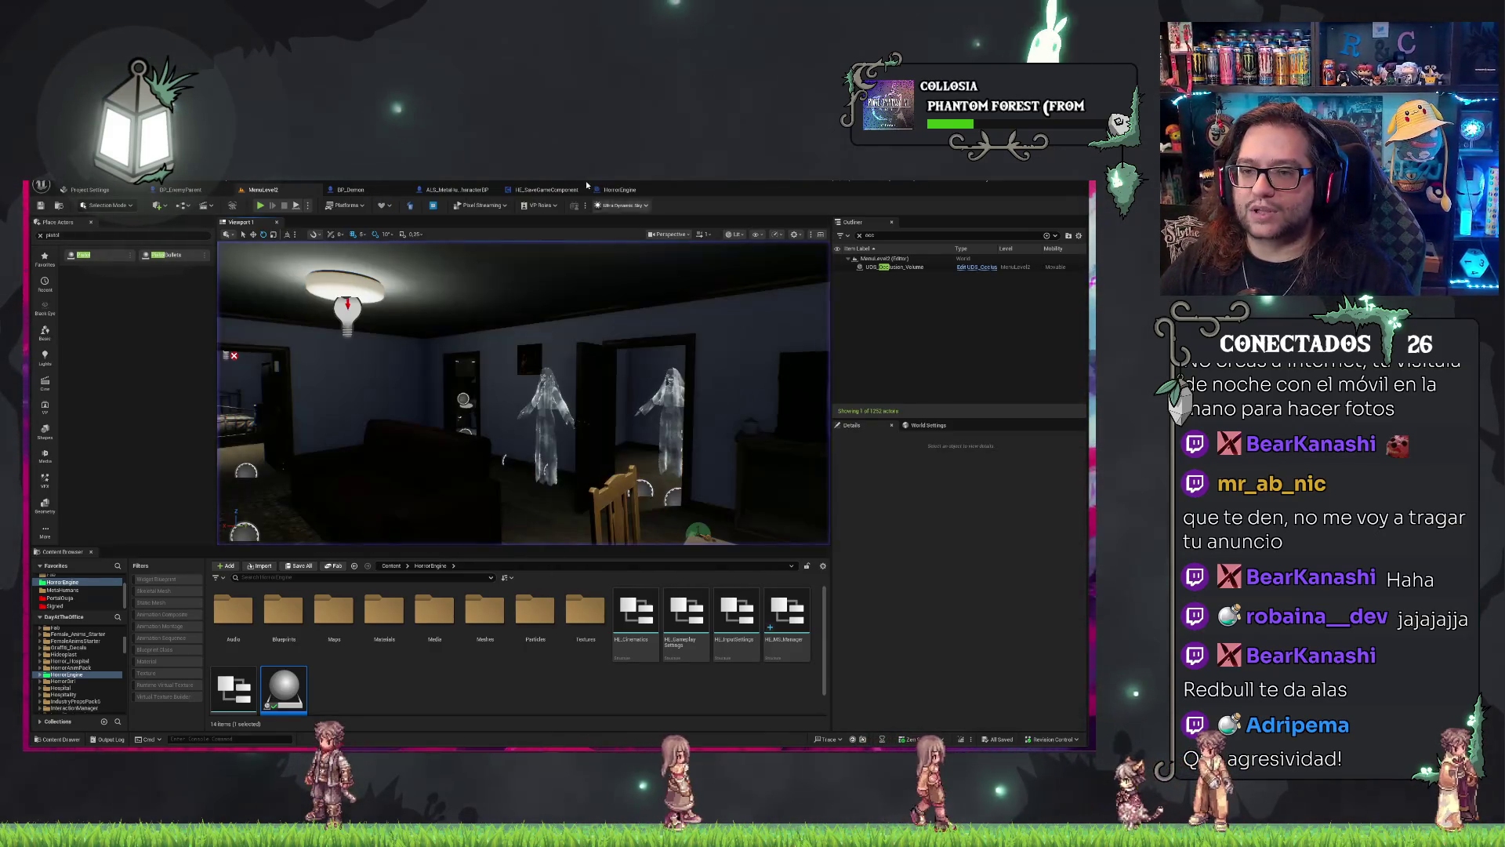
Return to the HorrorEngine graph showing the Break Hit Result, AND and CONTAINS nodes.
left_click(614, 191)
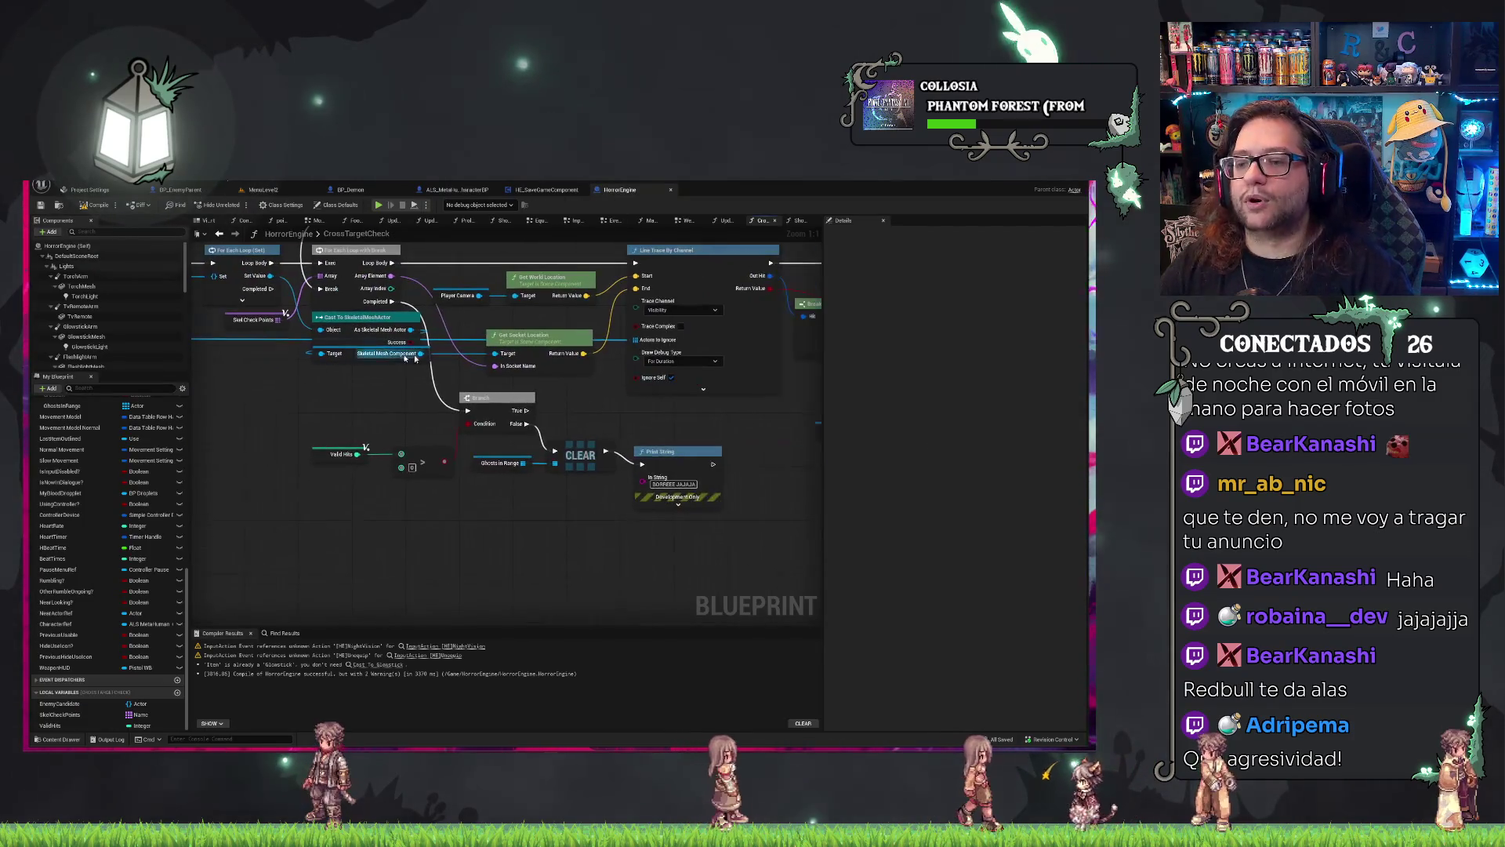
left_click_drag(638, 407, 403, 402)
left_click_drag(767, 406, 551, 481)
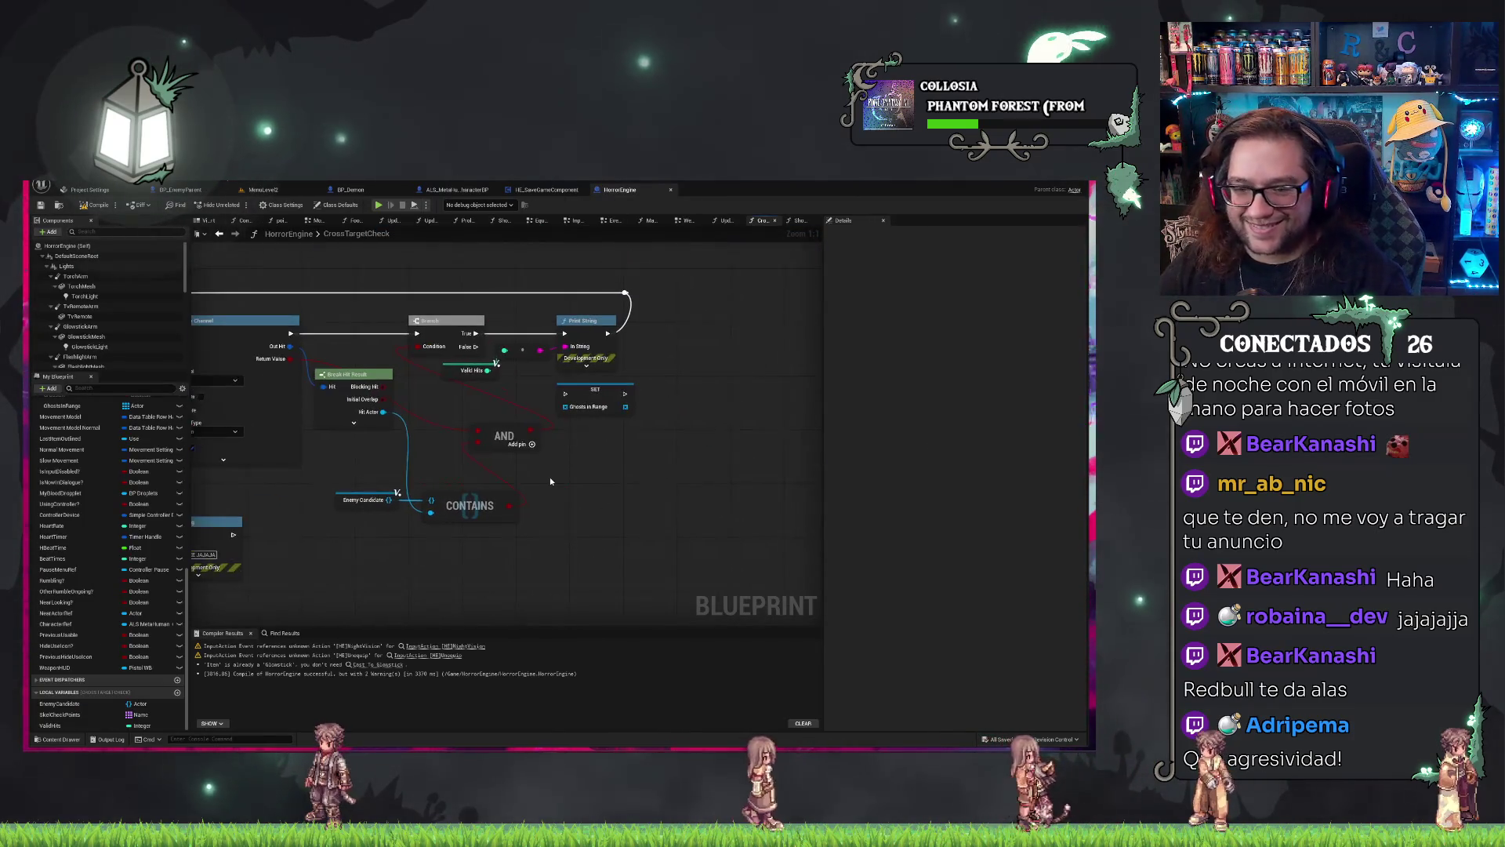
Add an increment (++) node for Valid Hits.
left_click_drag(481, 376, 599, 401)
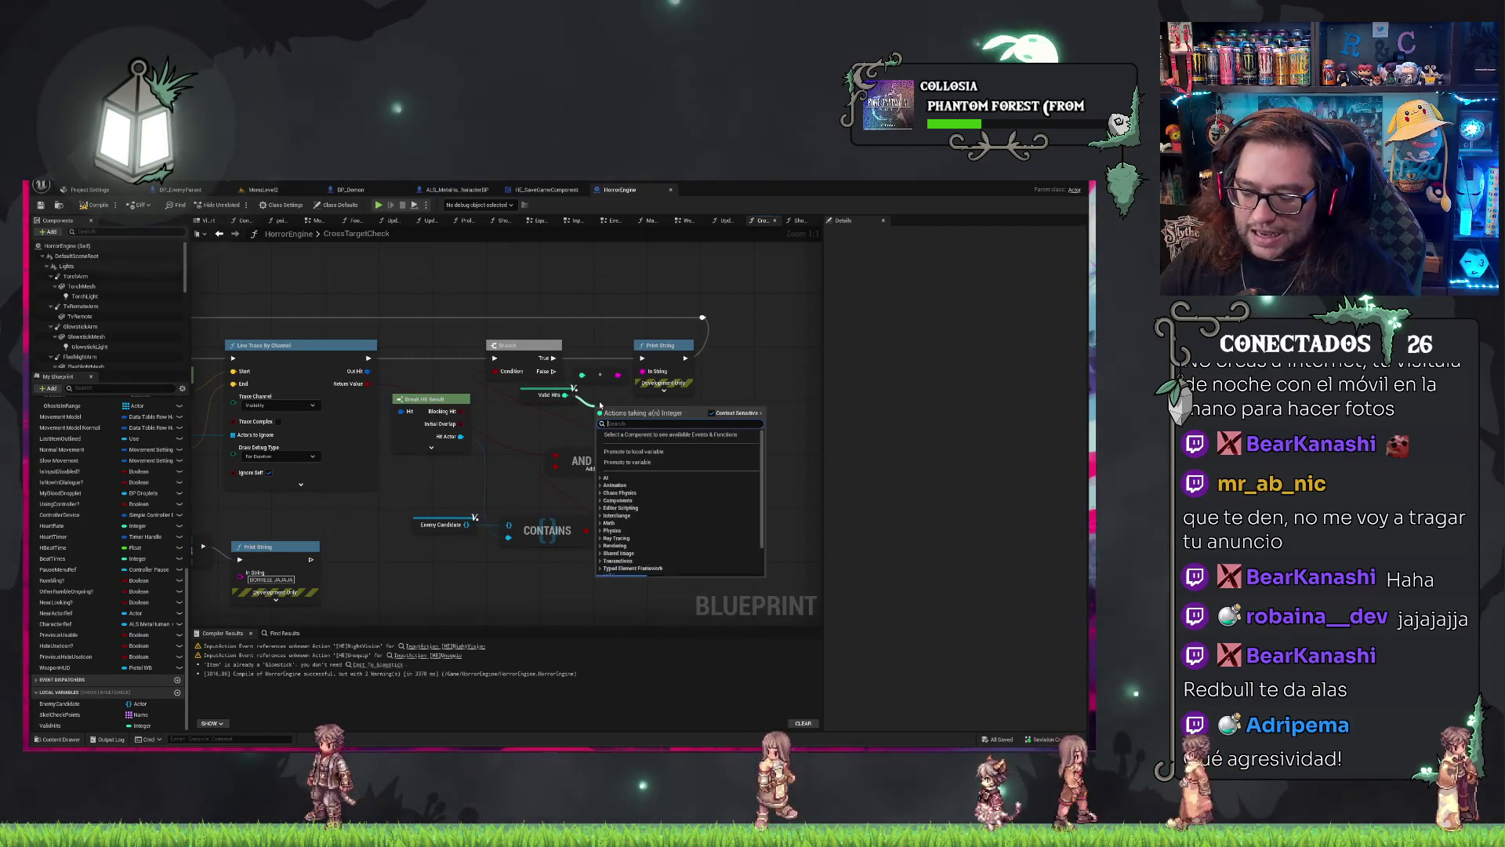
type("++")
key("Return")
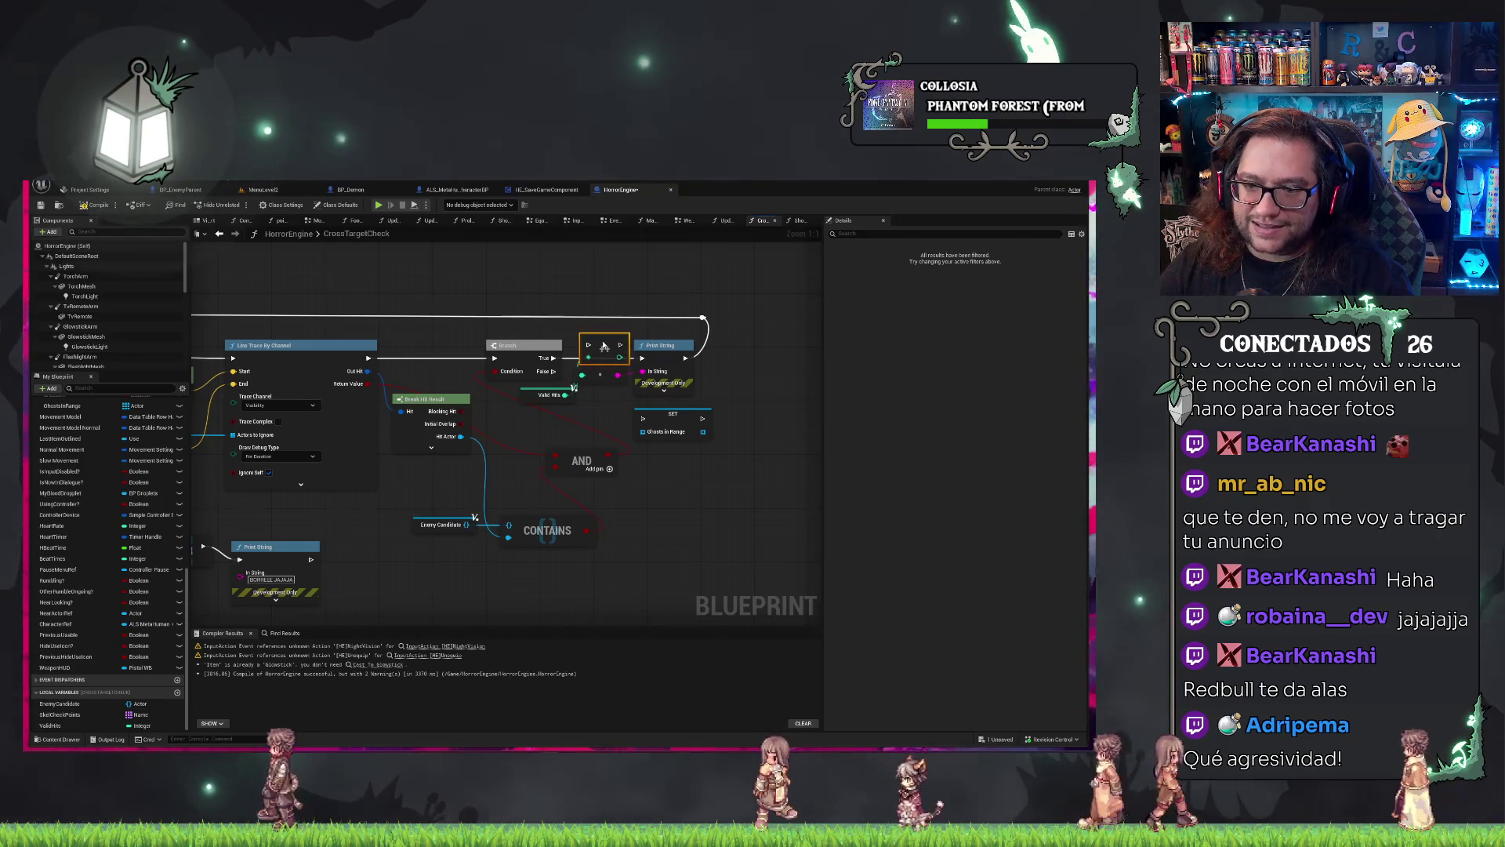
Shift the CONTAINS, AND and increment nodes left toward the Branch and save the blueprint.
left_click_drag(514, 484, 408, 549)
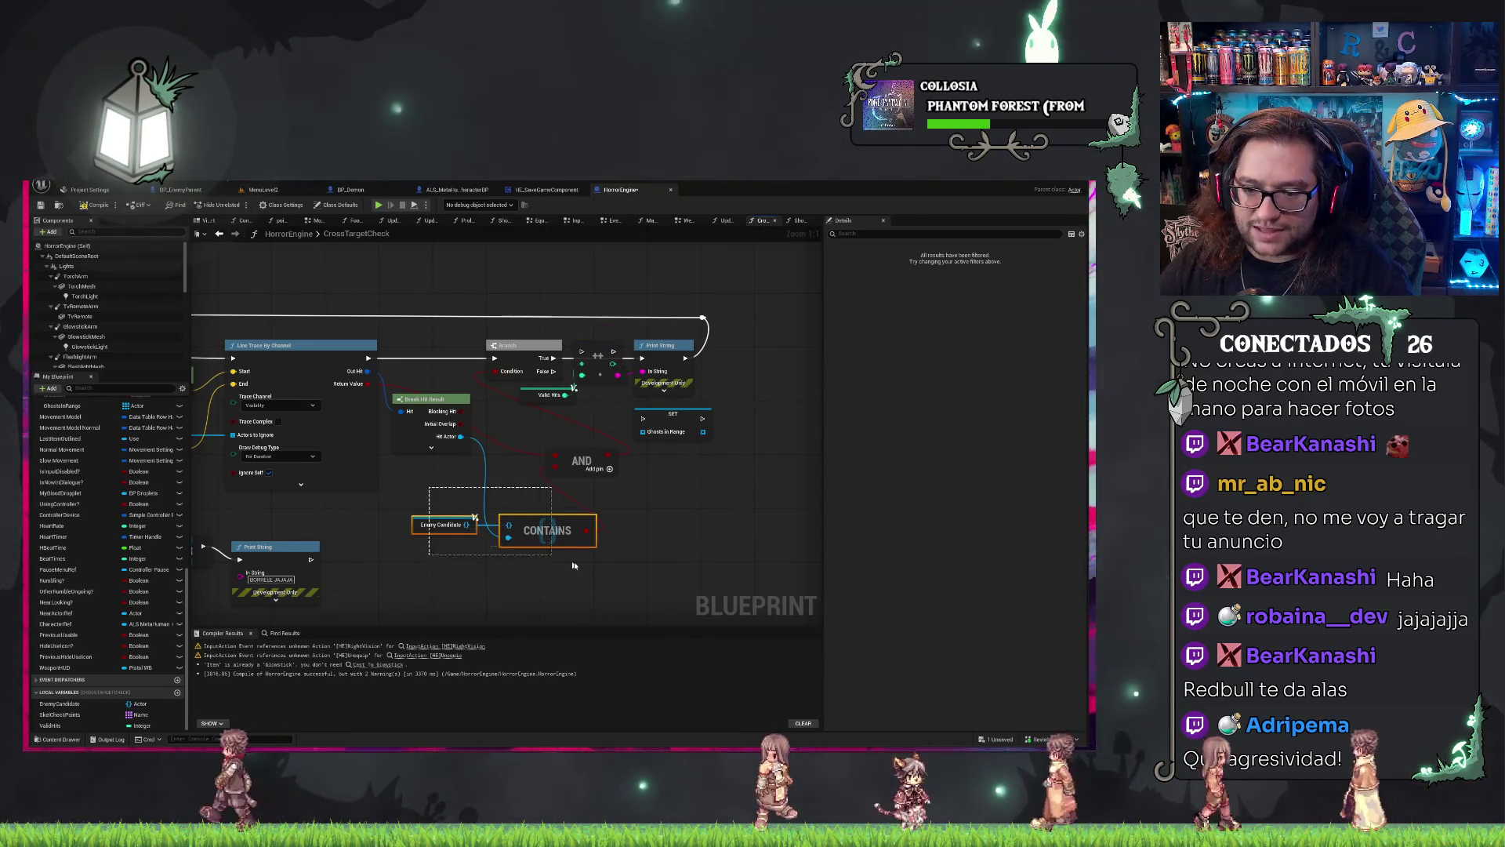
left_click_drag(542, 521, 402, 501)
left_click(558, 464)
left_click_drag(558, 464, 485, 476)
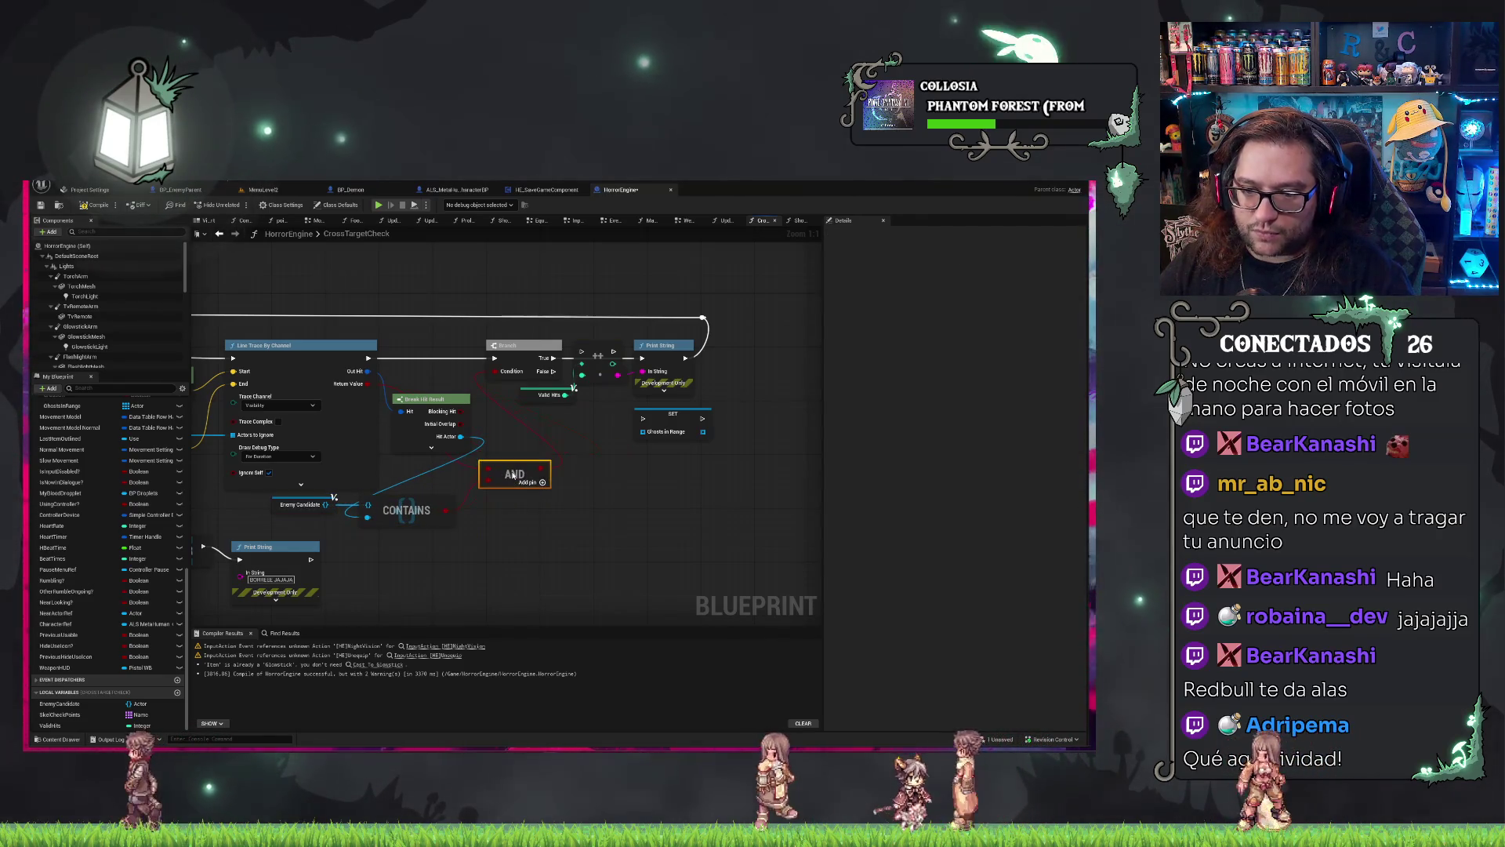
mouse_move(532, 331)
left_mouse_down()
mouse_move(482, 327)
mouse_move(476, 360)
mouse_move(414, 360)
left_mouse_up()
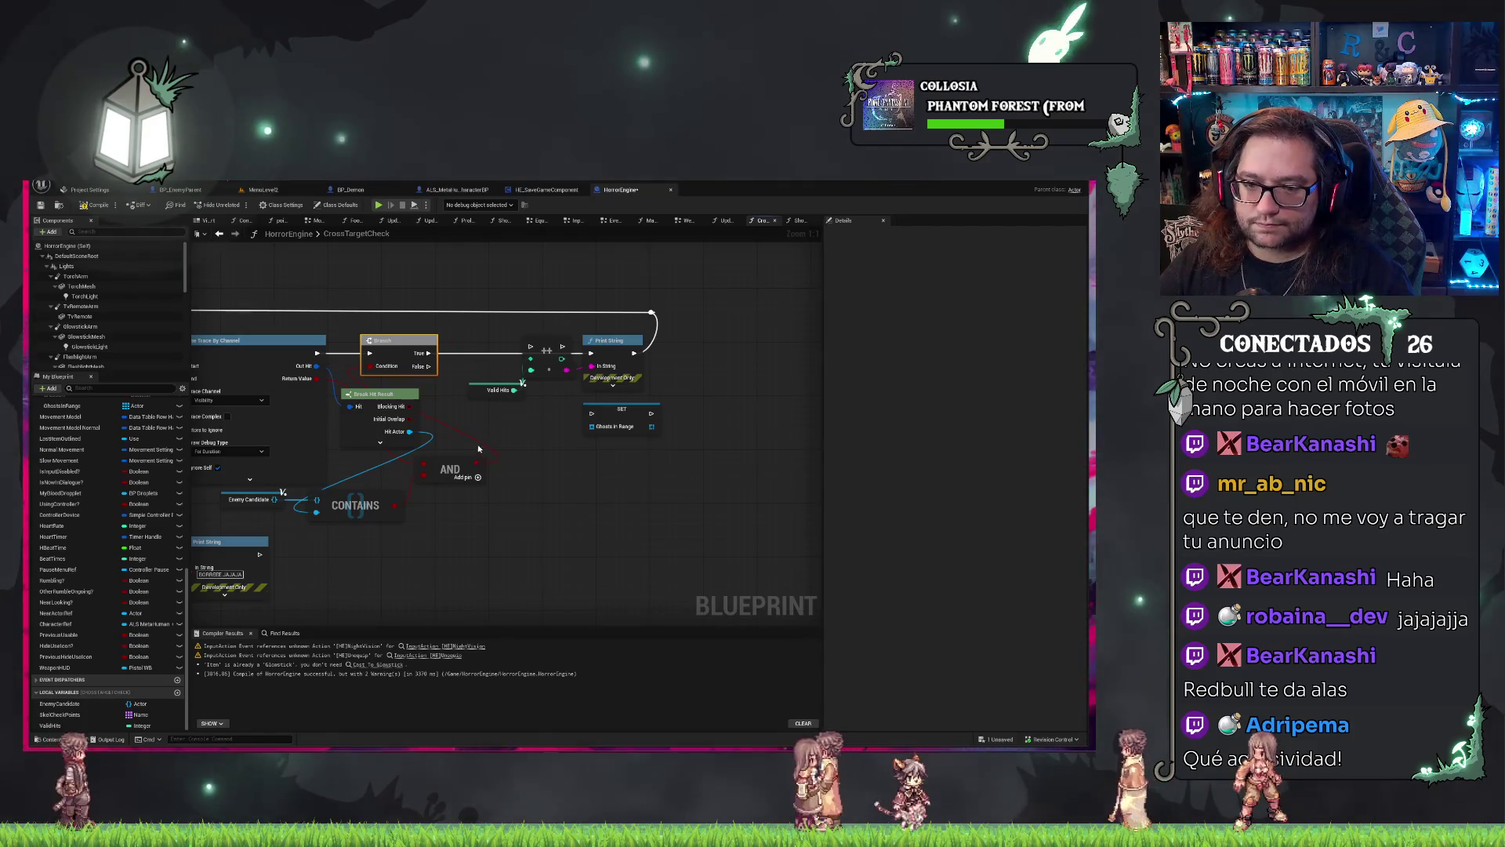
left_click_drag(462, 465, 455, 464)
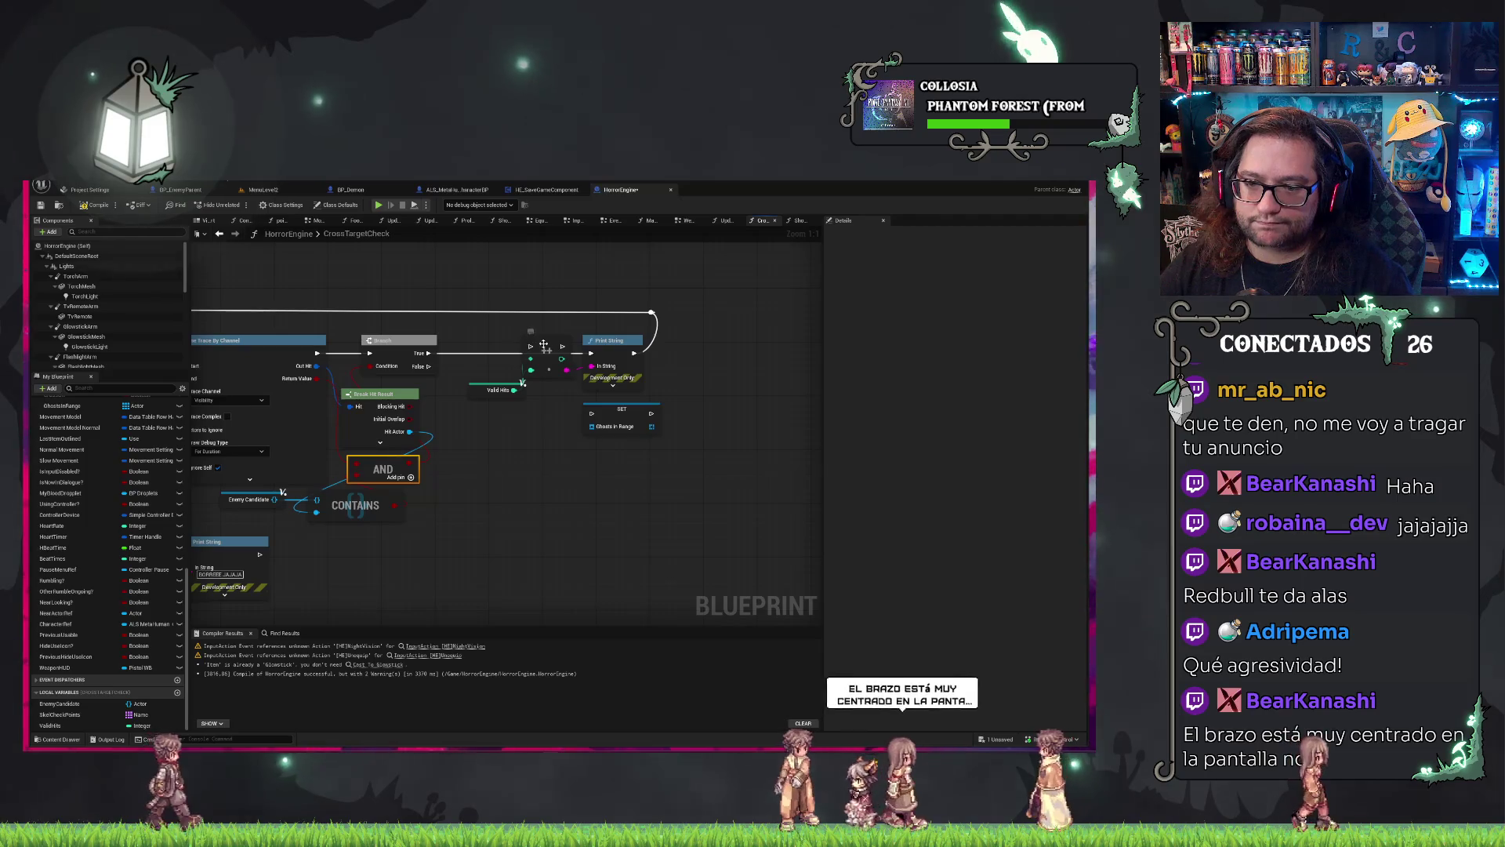
mouse_move(523, 355)
left_mouse_down()
mouse_move(467, 355)
mouse_move(510, 355)
mouse_move(440, 399)
left_mouse_up()
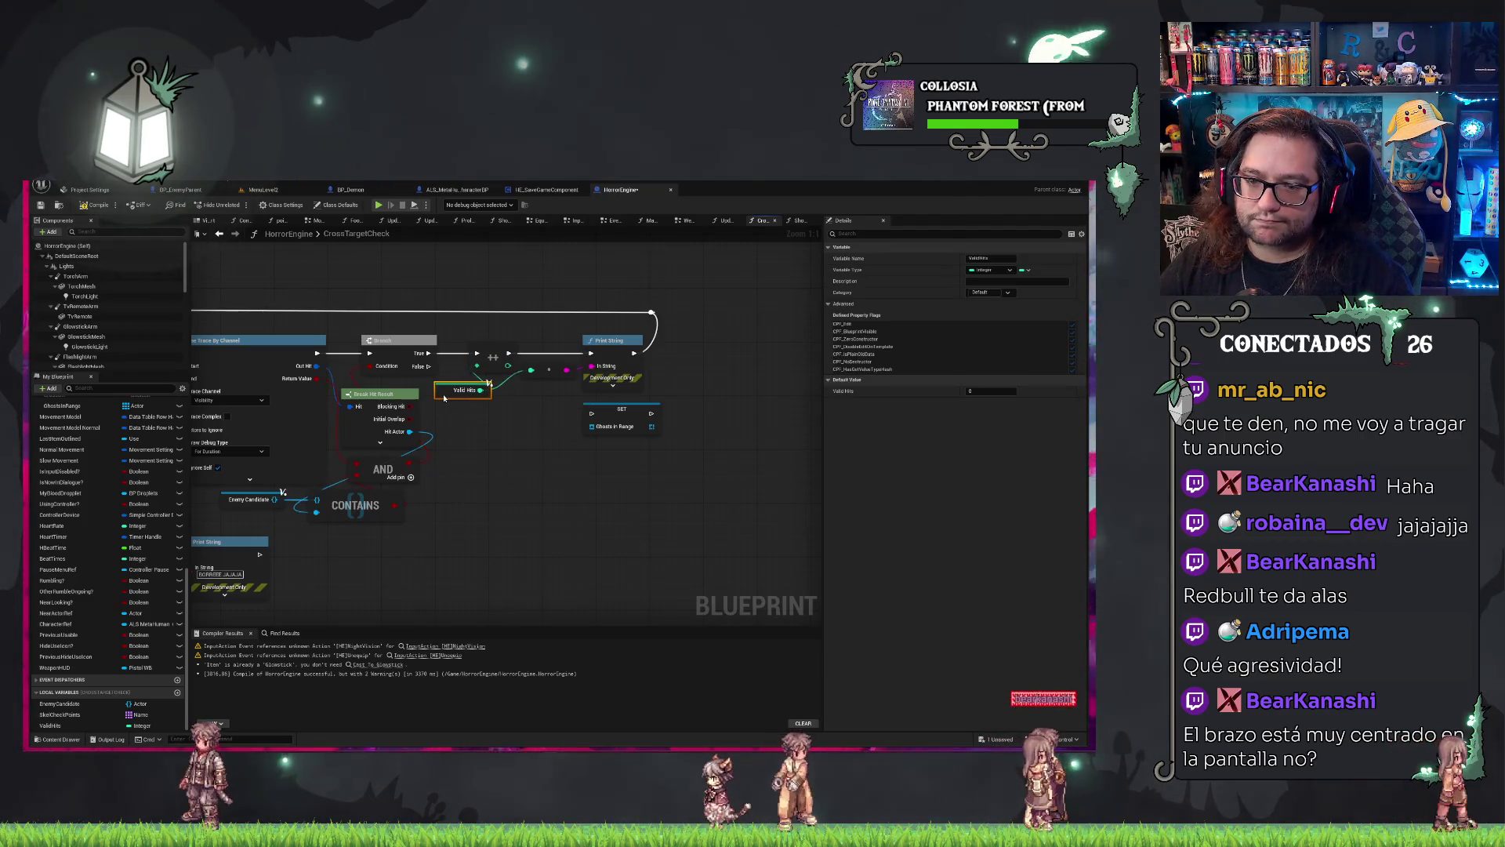
key("ctrl+s")
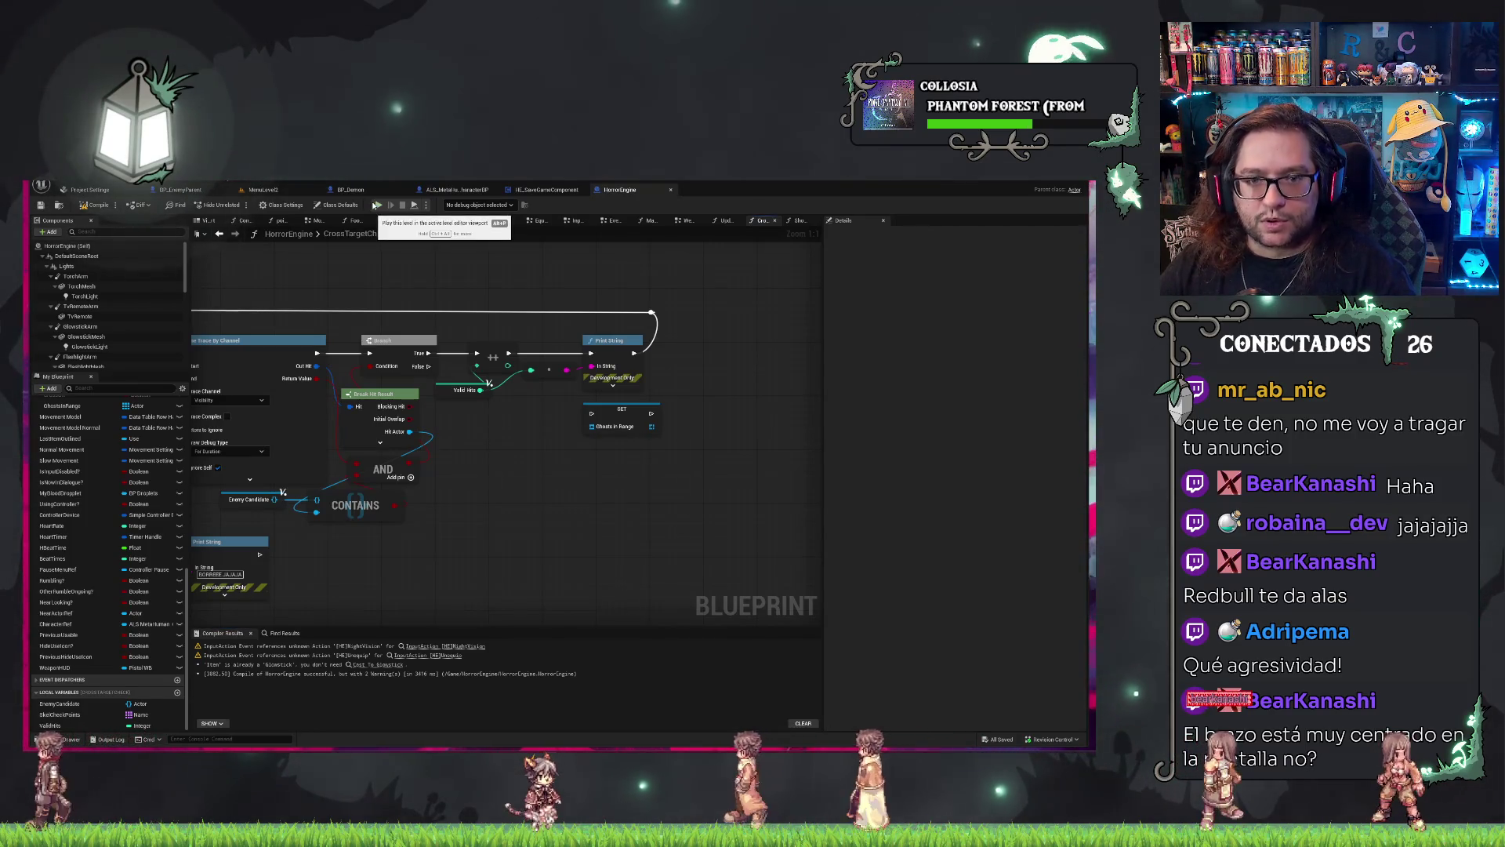
double_click(366, 232)
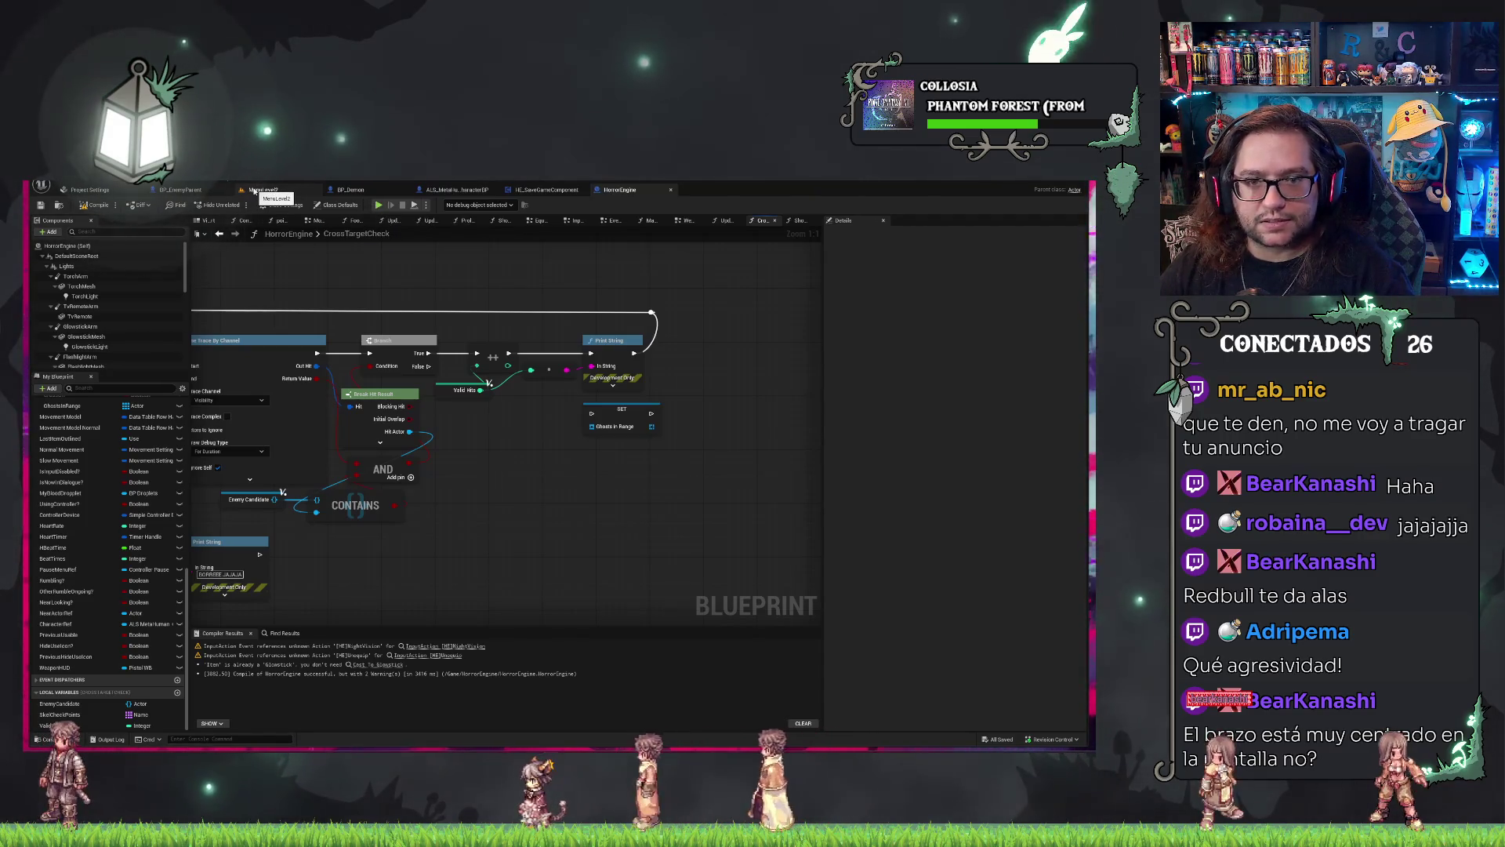
Play-test a new game in MenuLevel2, raising the crucifix toward the ghosts, then stop the session.
left_click(253, 191)
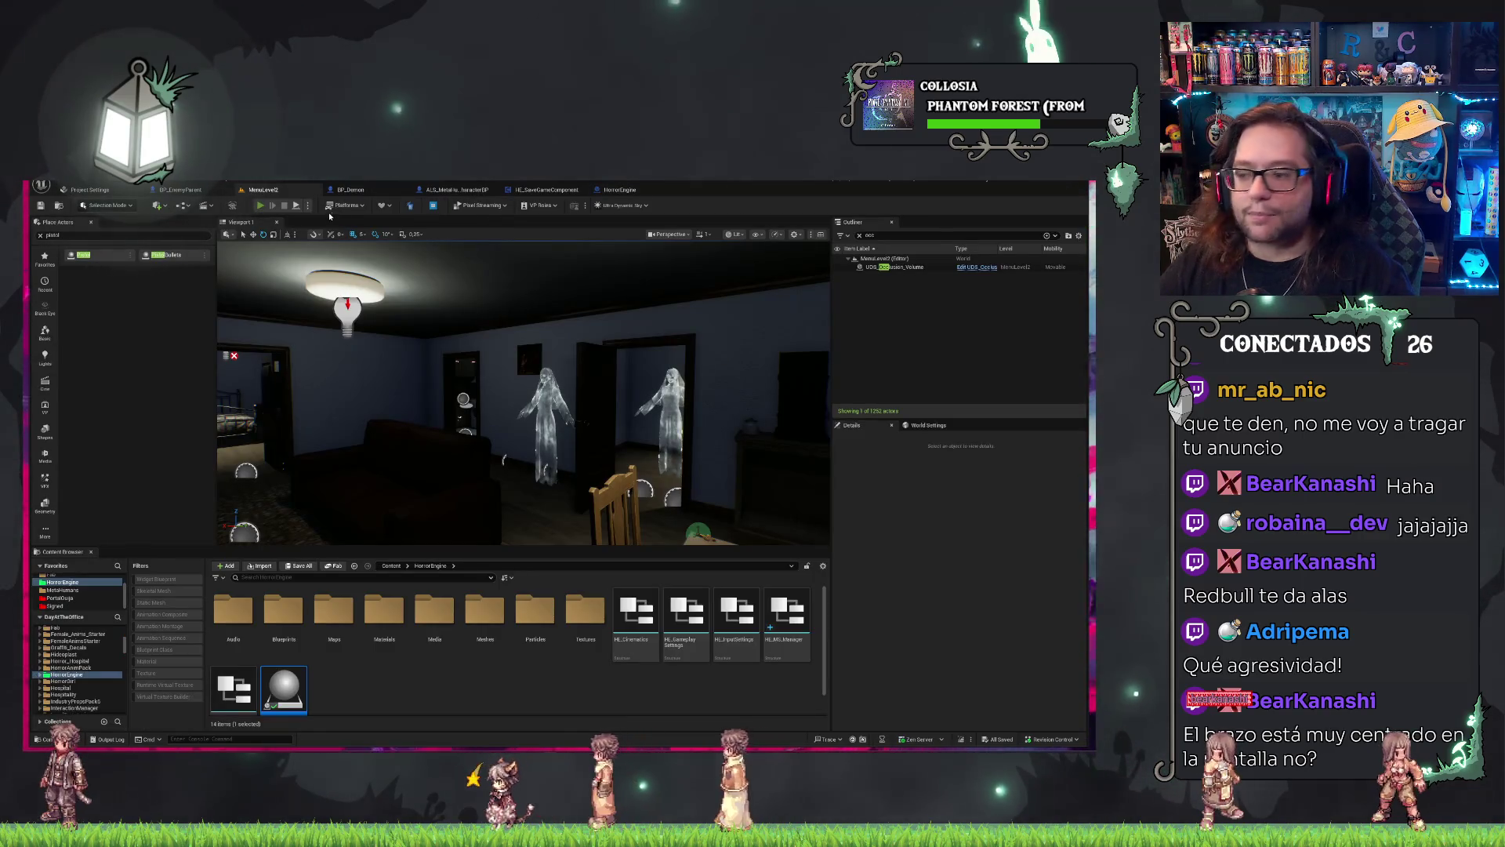
key("alt+p")
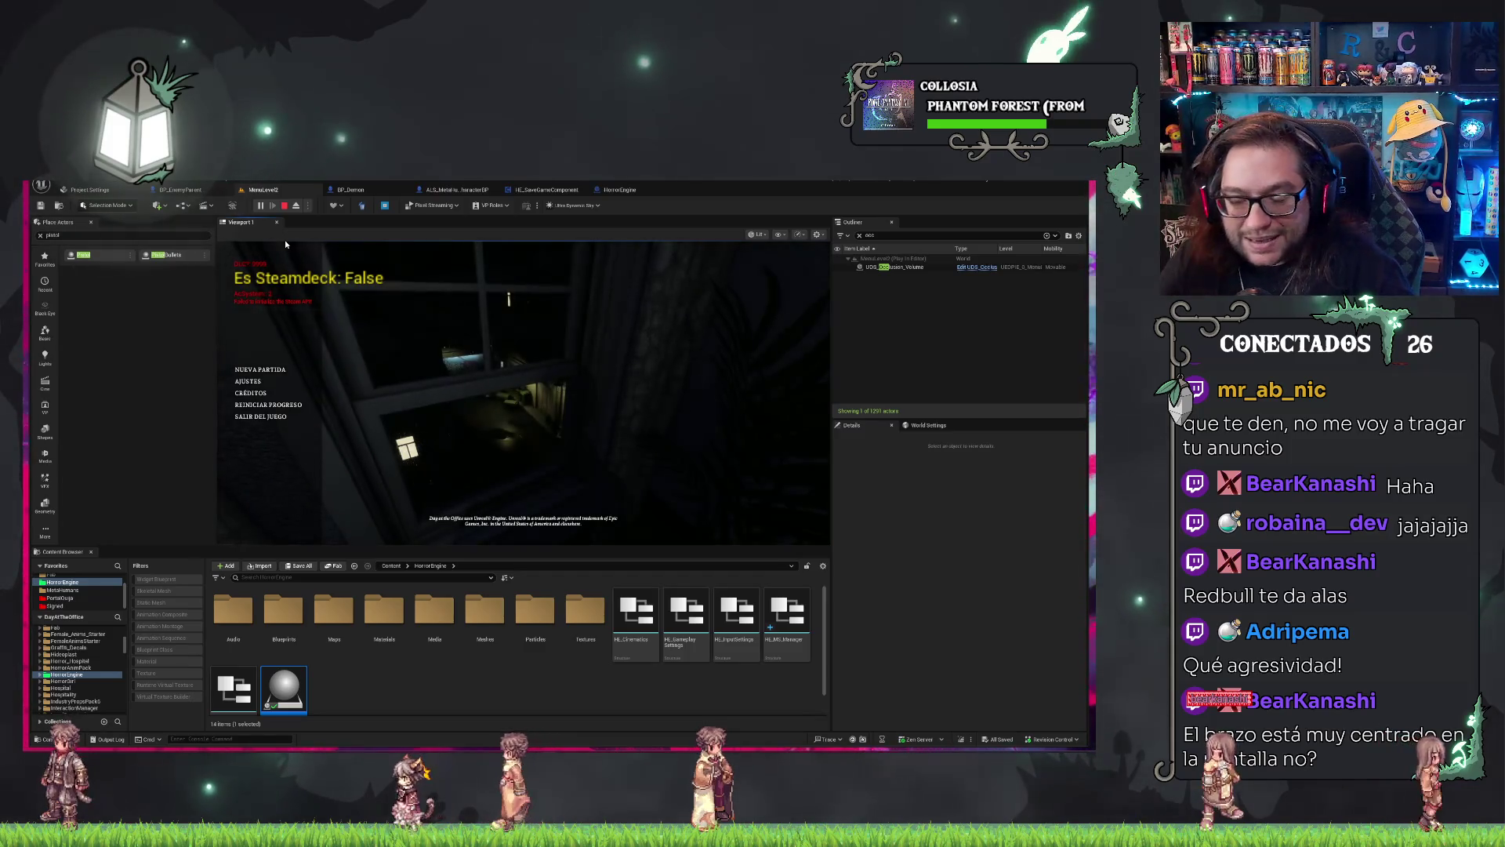
left_click(260, 369)
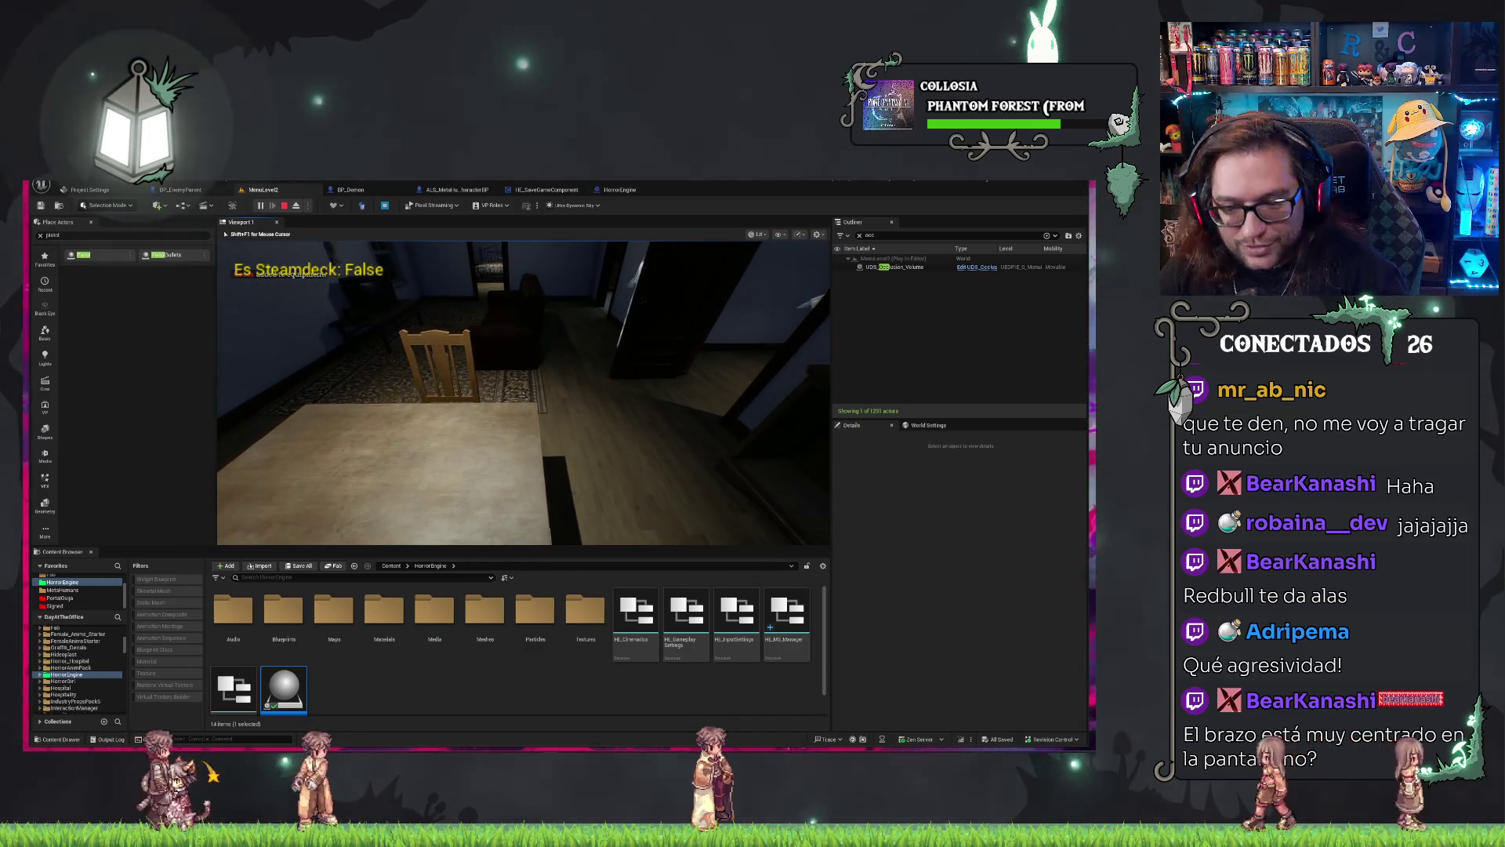
key("1")
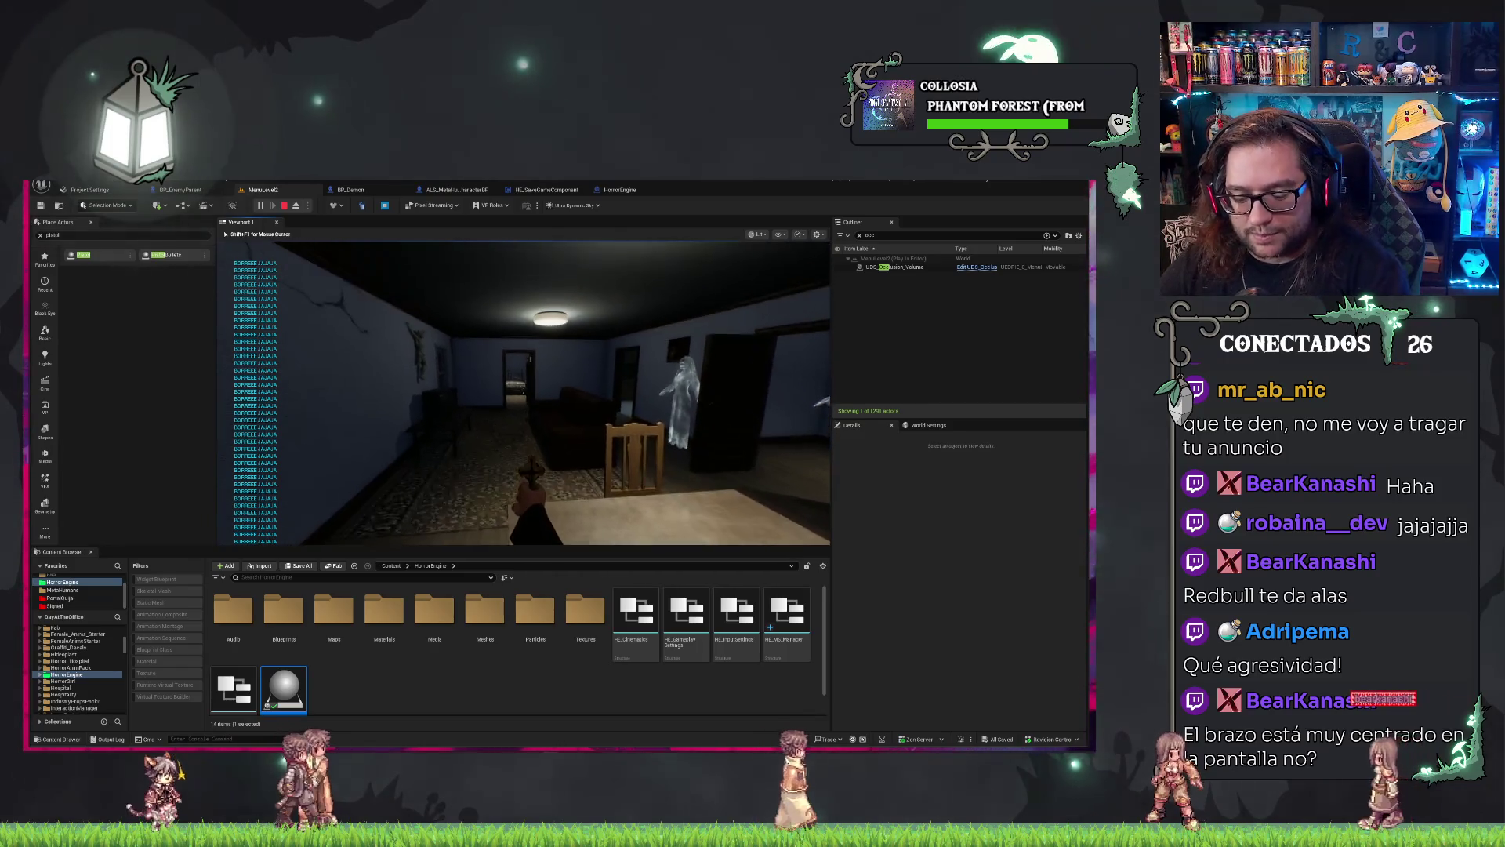
key("shift+F1")
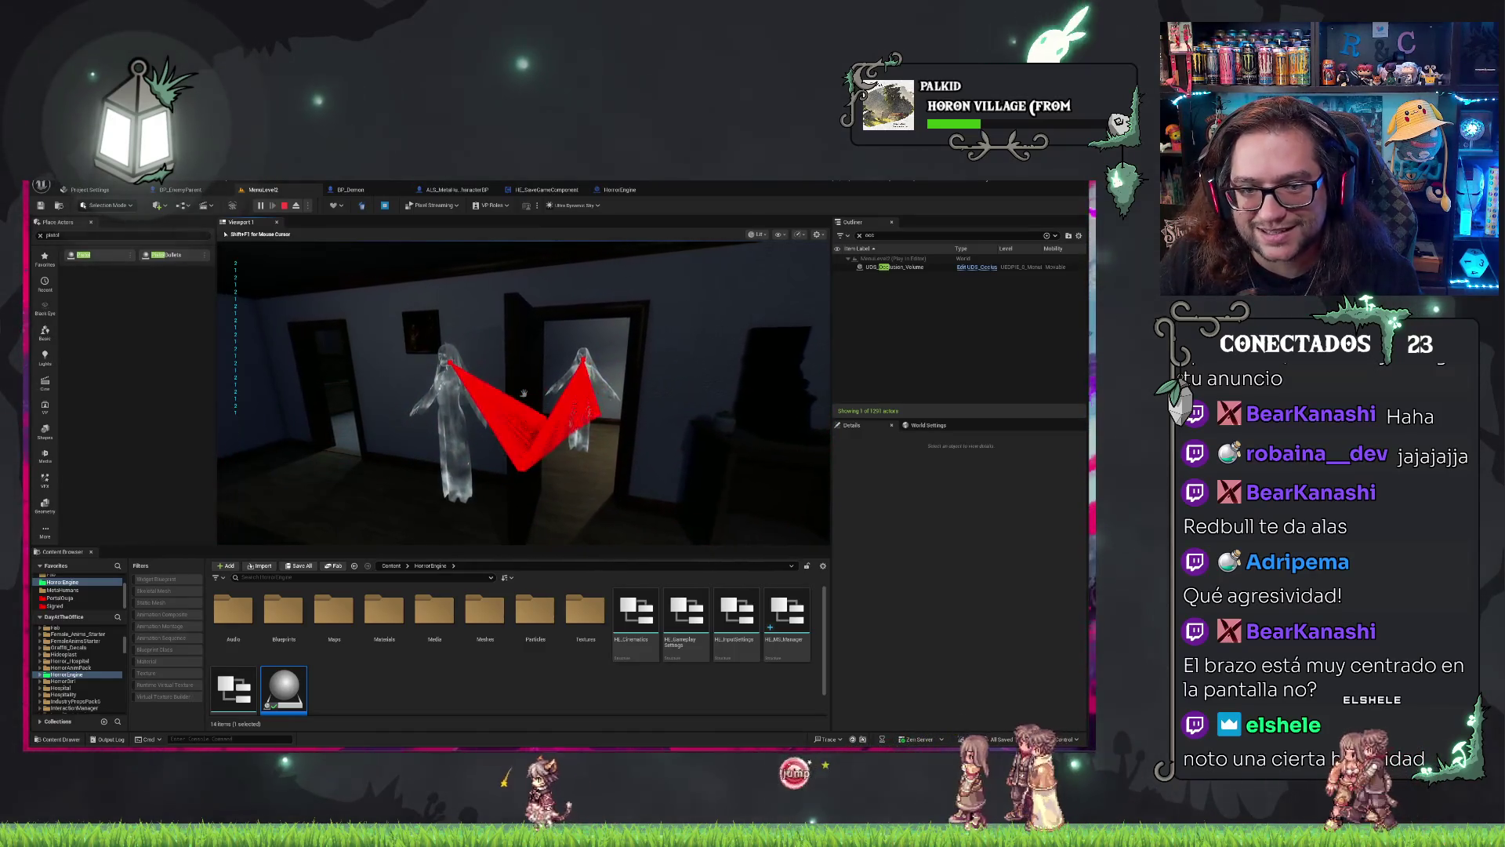
key("Escape")
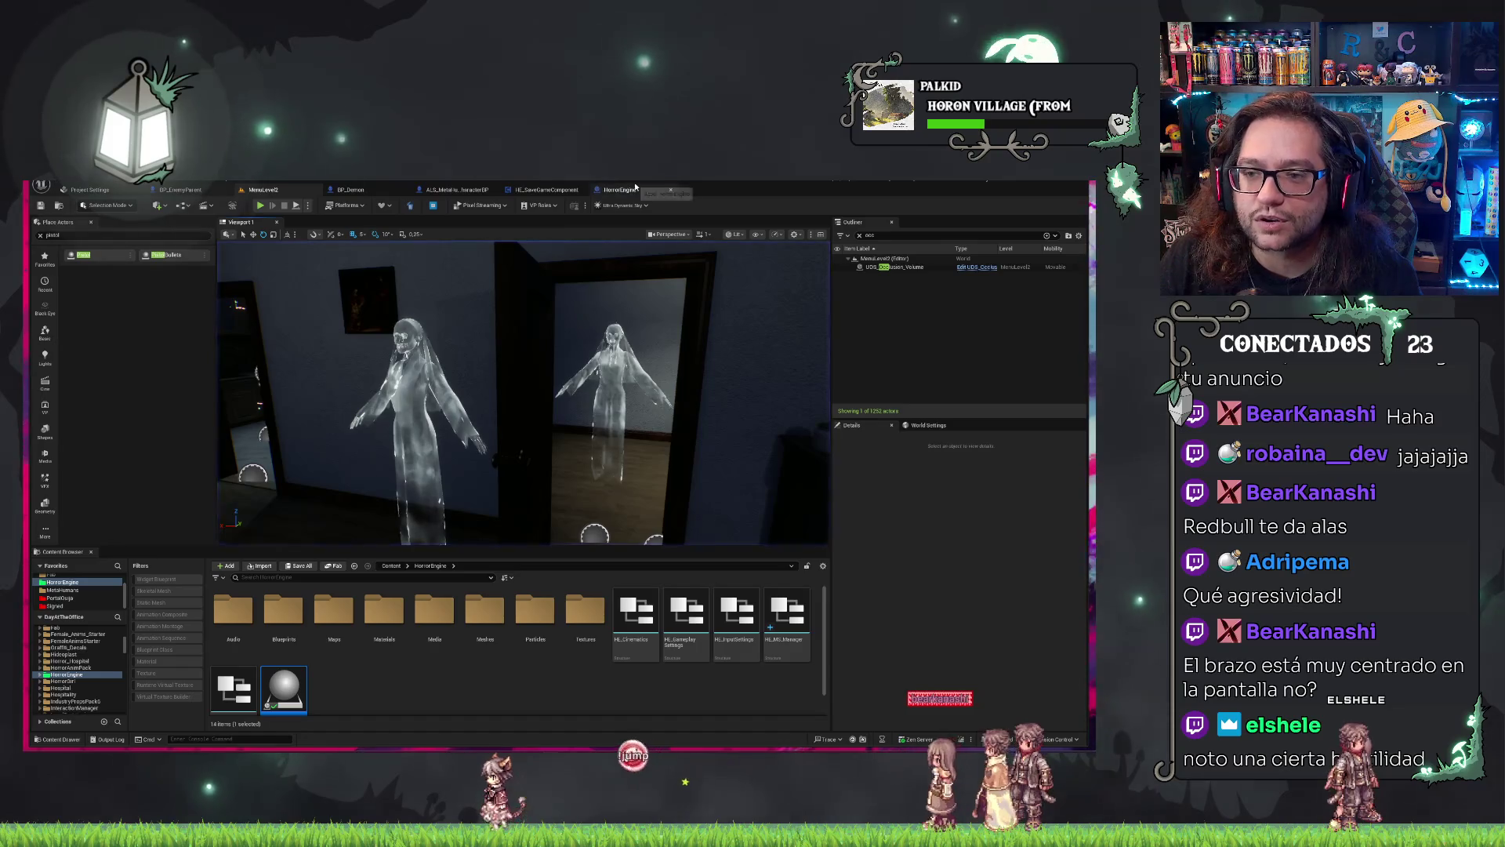
Return to the HorrorEngine blueprint and pan the graph to center the Line Trace By Channel node.
left_click(631, 189)
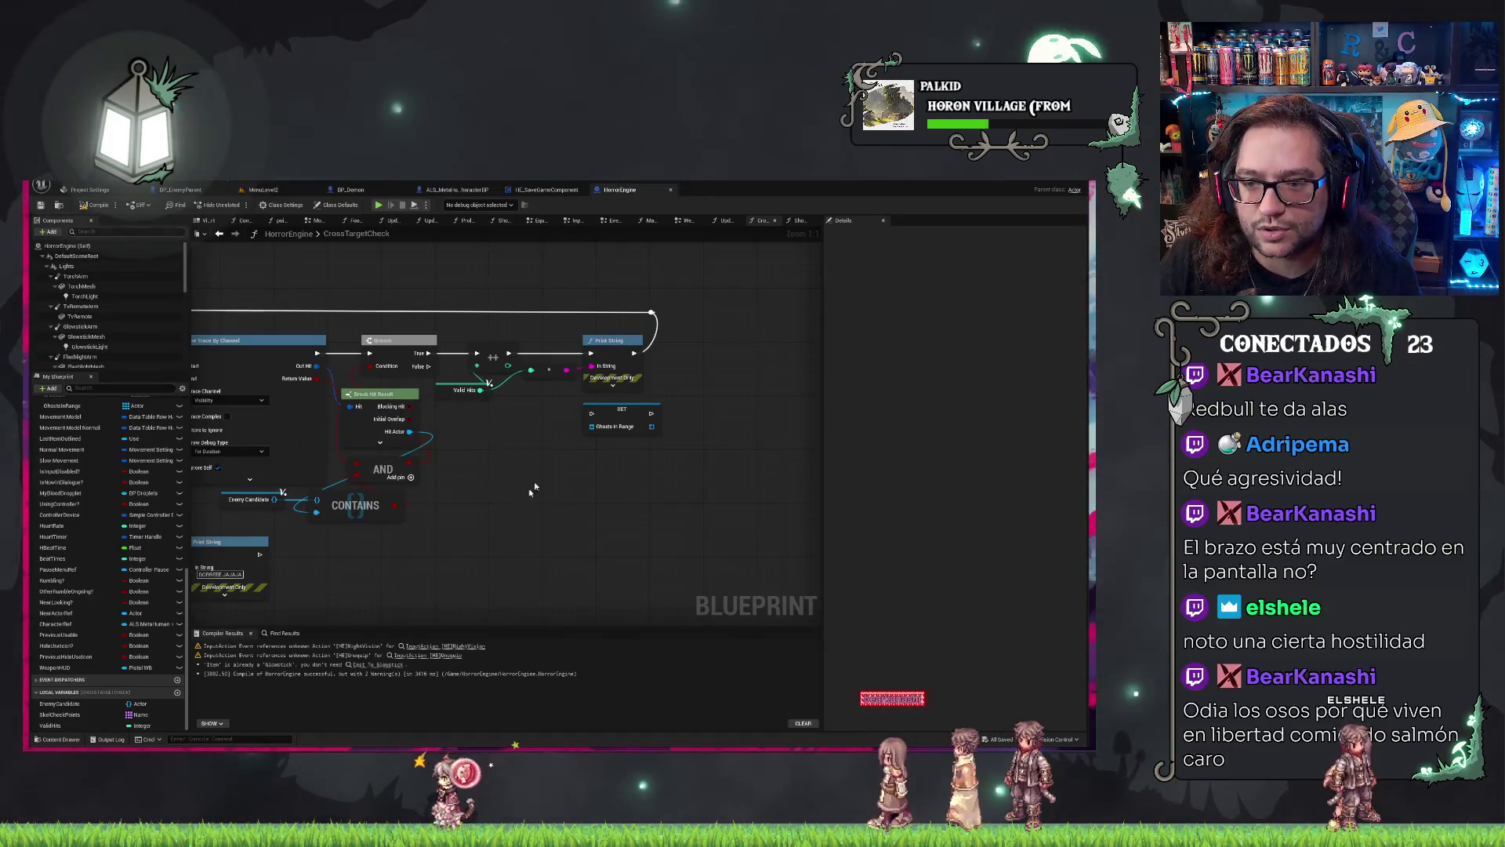
left_click_drag(688, 531, 691, 531)
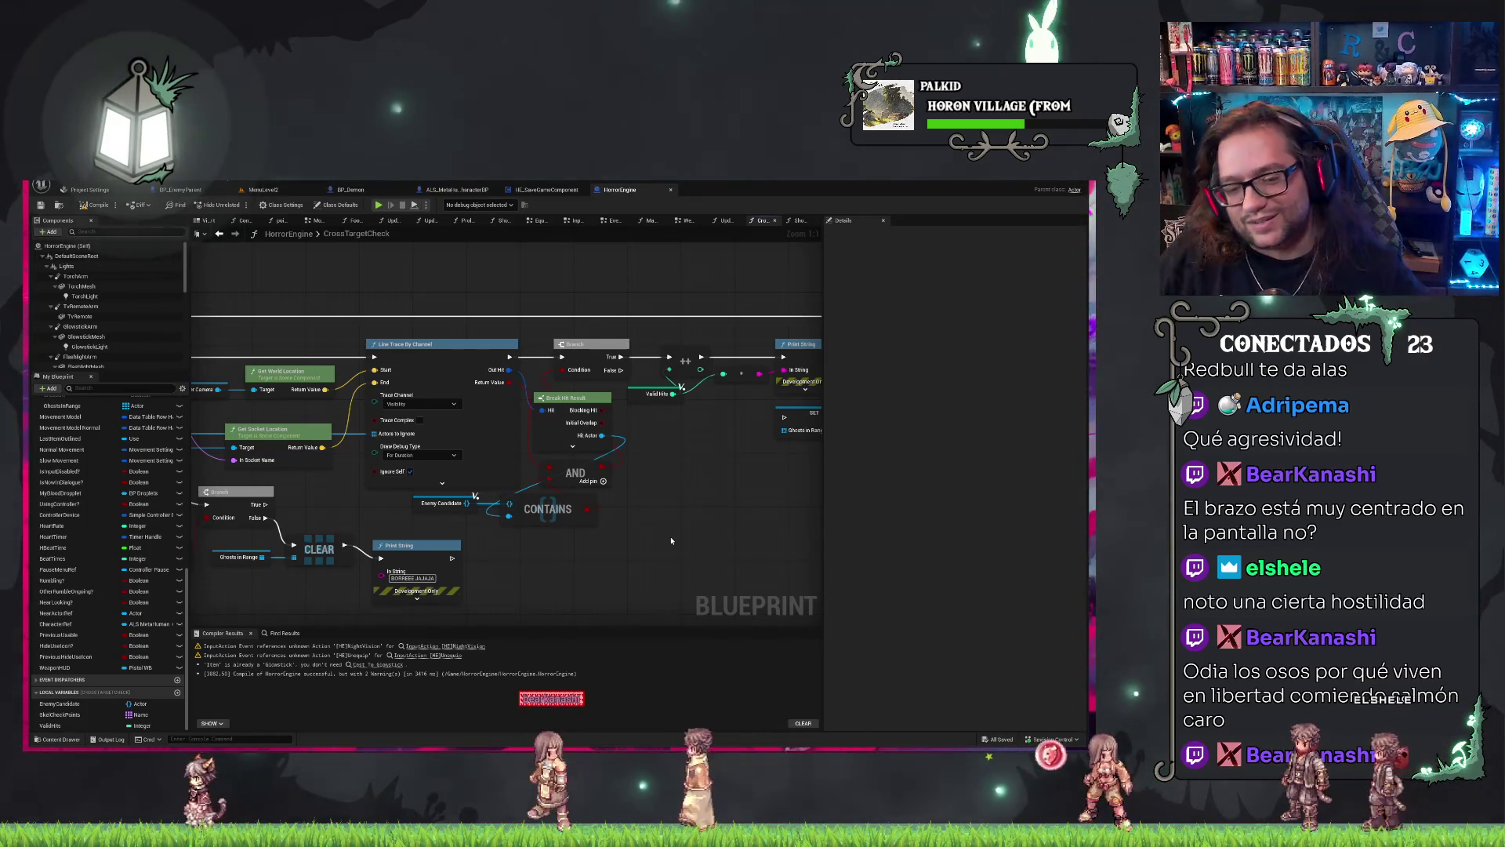
mouse_move(665, 543)
left_mouse_down()
mouse_move(710, 538)
mouse_move(556, 561)
left_mouse_up()
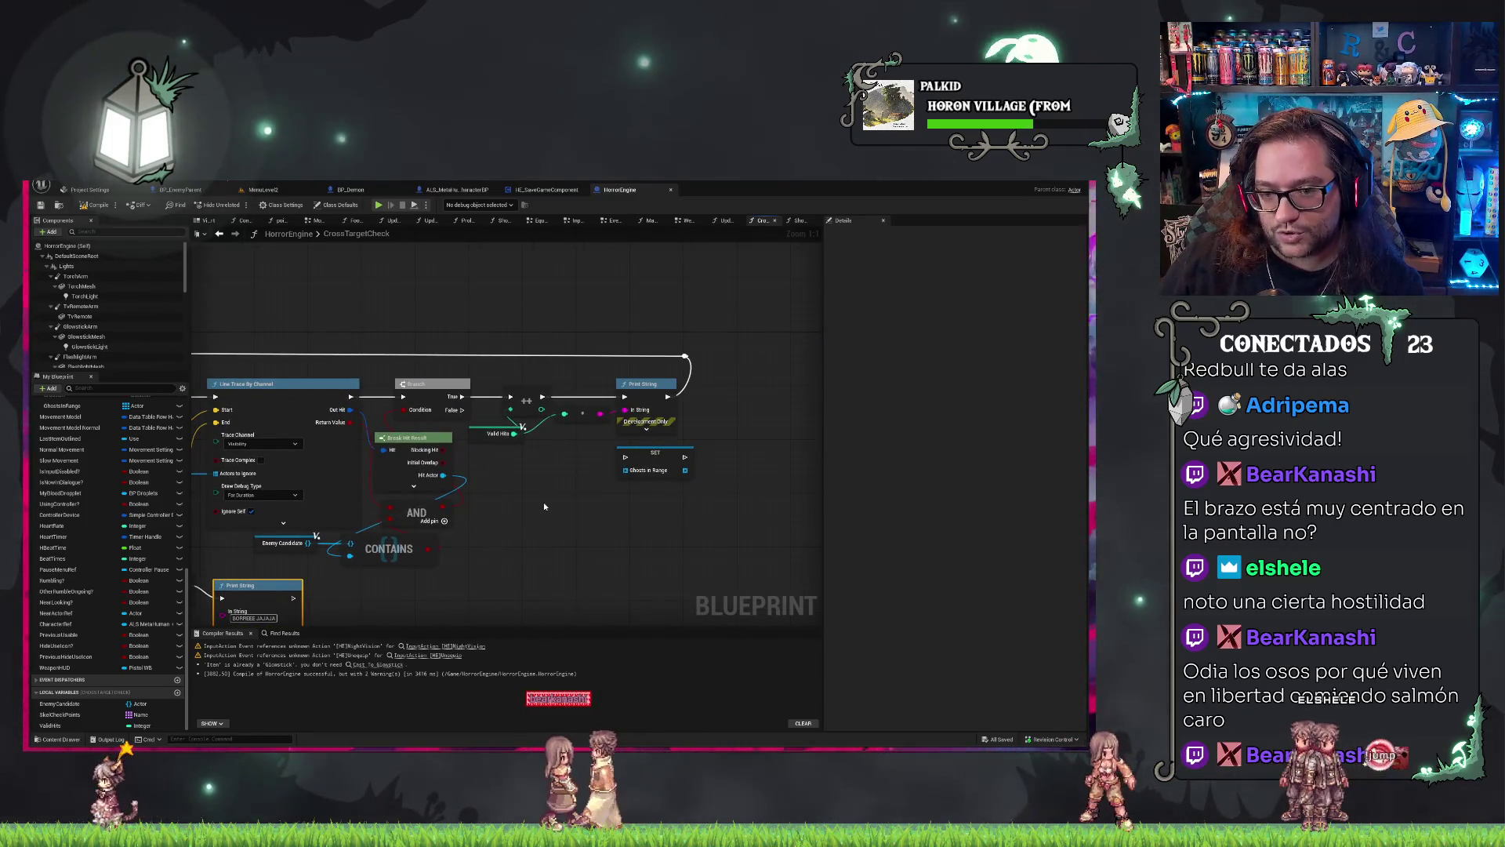
left_click_drag(544, 507, 650, 491)
mouse_move(577, 544)
left_mouse_down()
mouse_move(615, 506)
mouse_move(330, 551)
mouse_move(484, 526)
left_mouse_up()
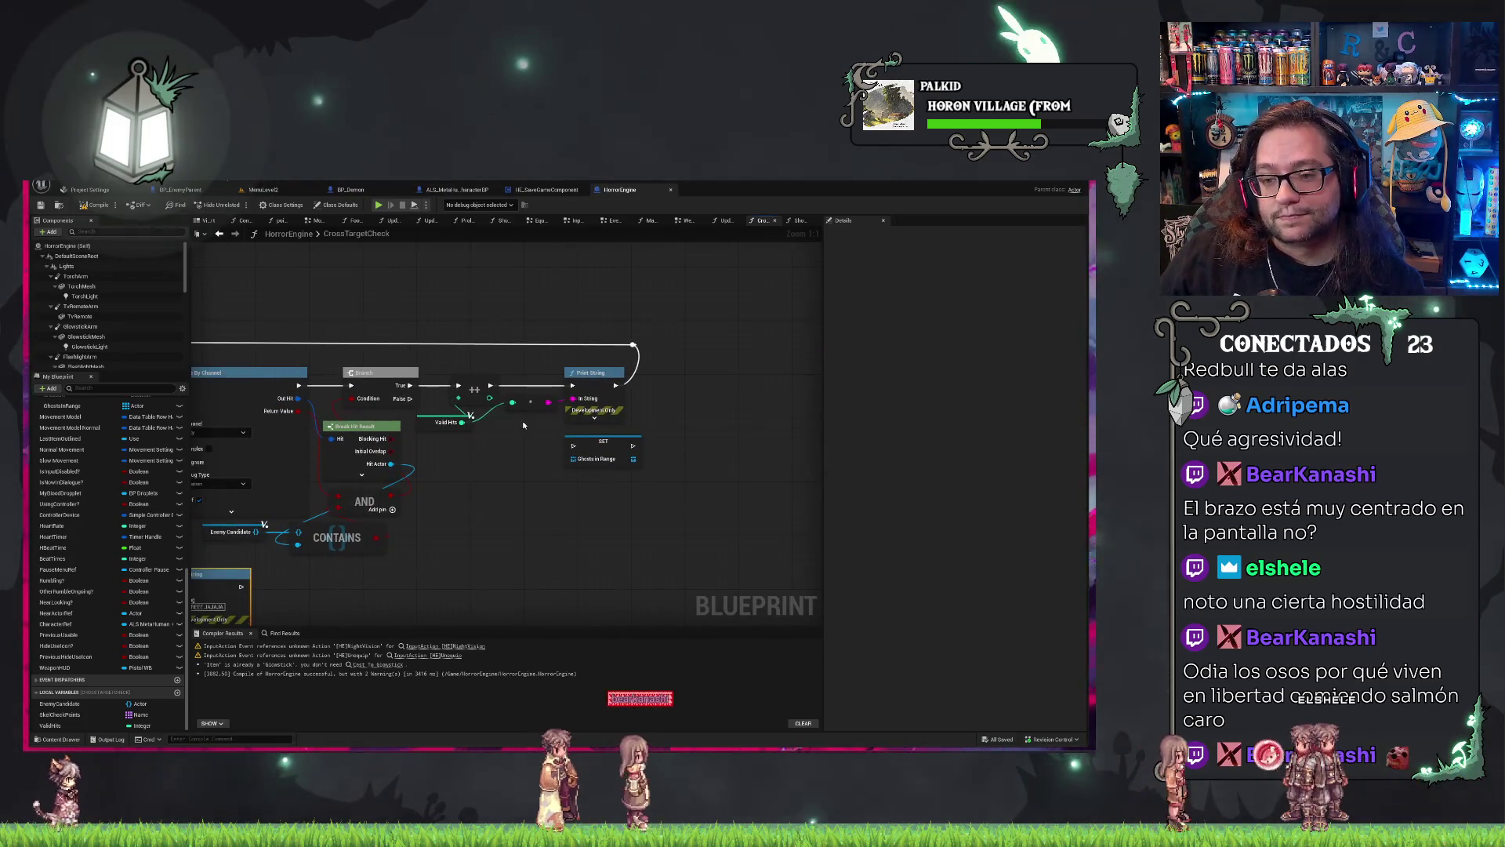
left_click_drag(637, 444, 716, 452)
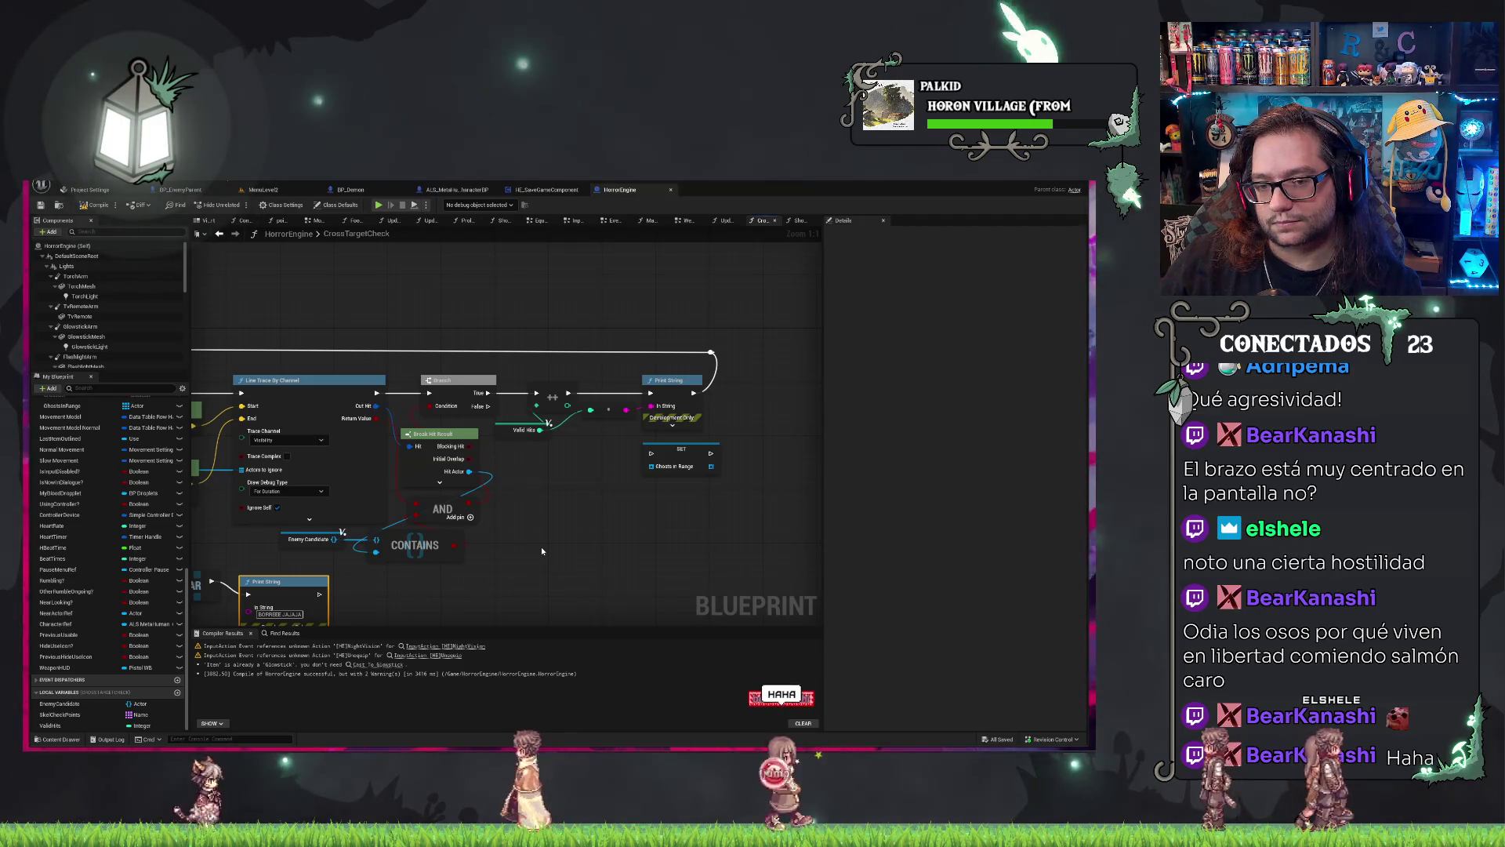
left_click_drag(541, 549, 599, 536)
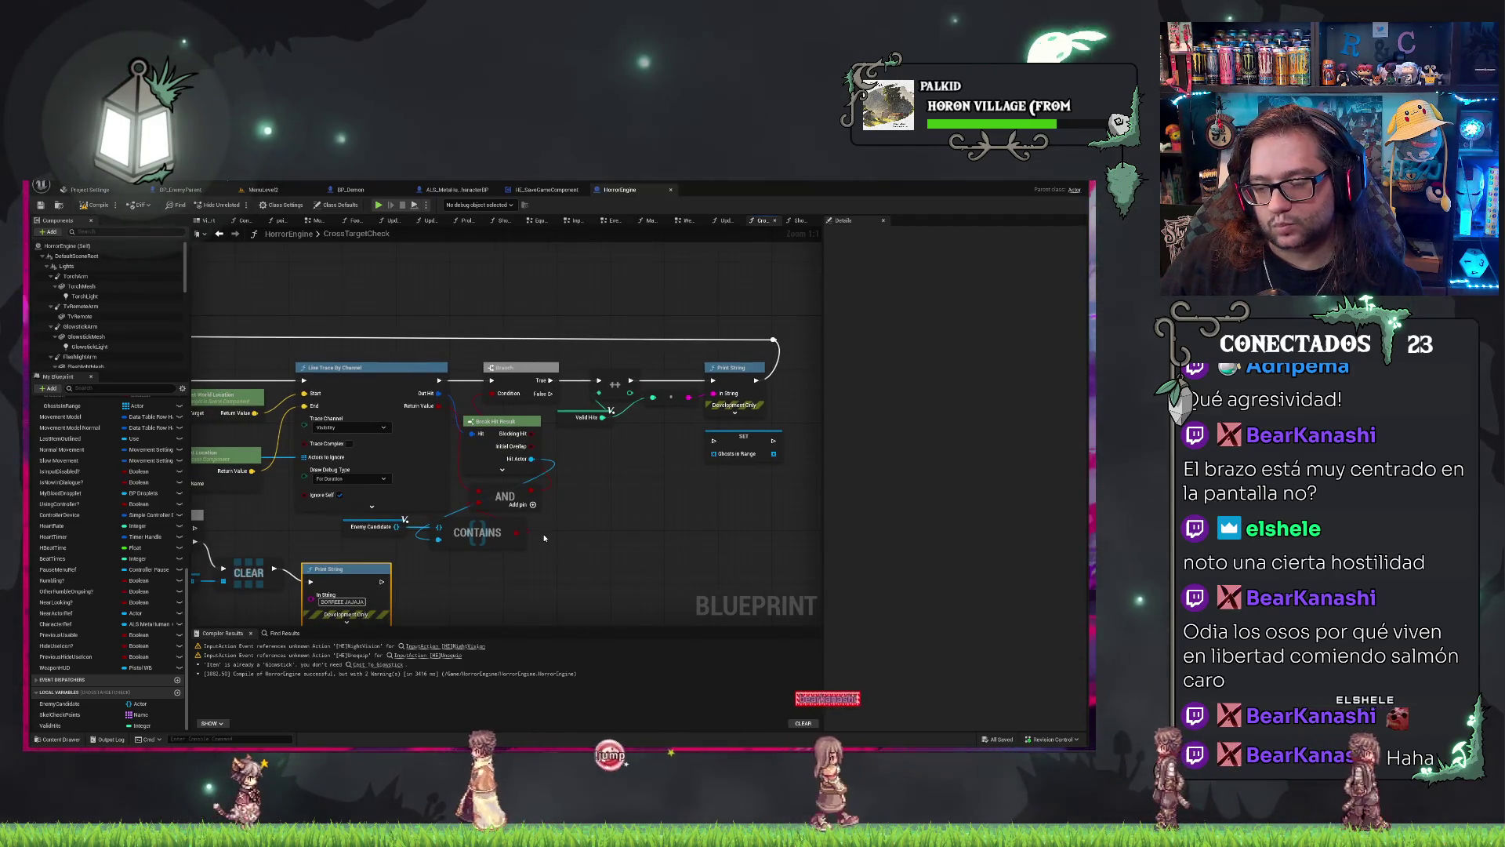
Move SET Ghosts in Range beside the AND node and add a Length node.
mouse_move(740, 443)
left_mouse_down()
mouse_move(633, 497)
mouse_move(694, 513)
left_mouse_up()
type("leng")
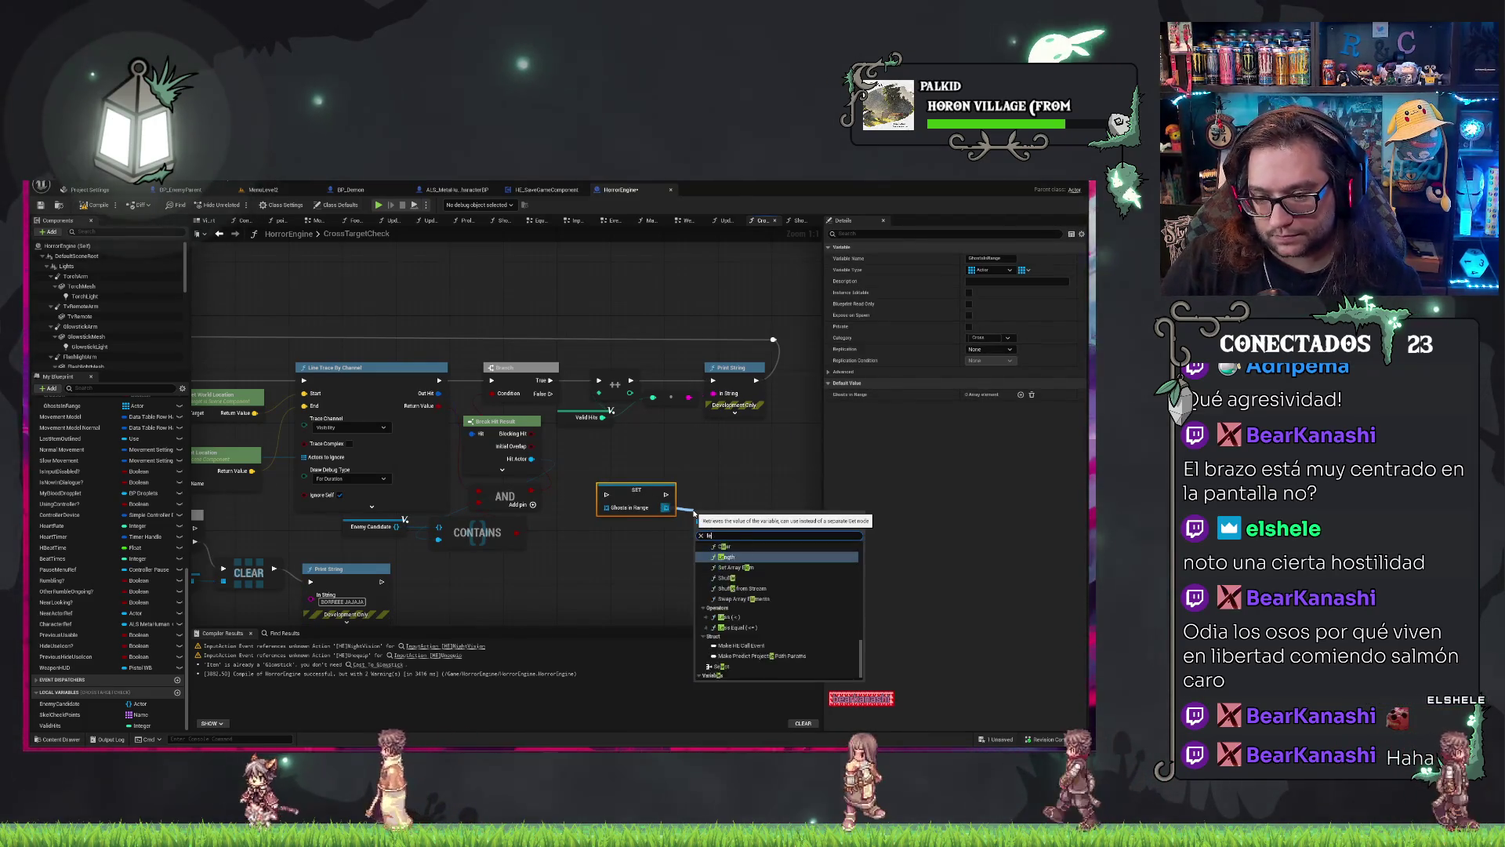
key("Return")
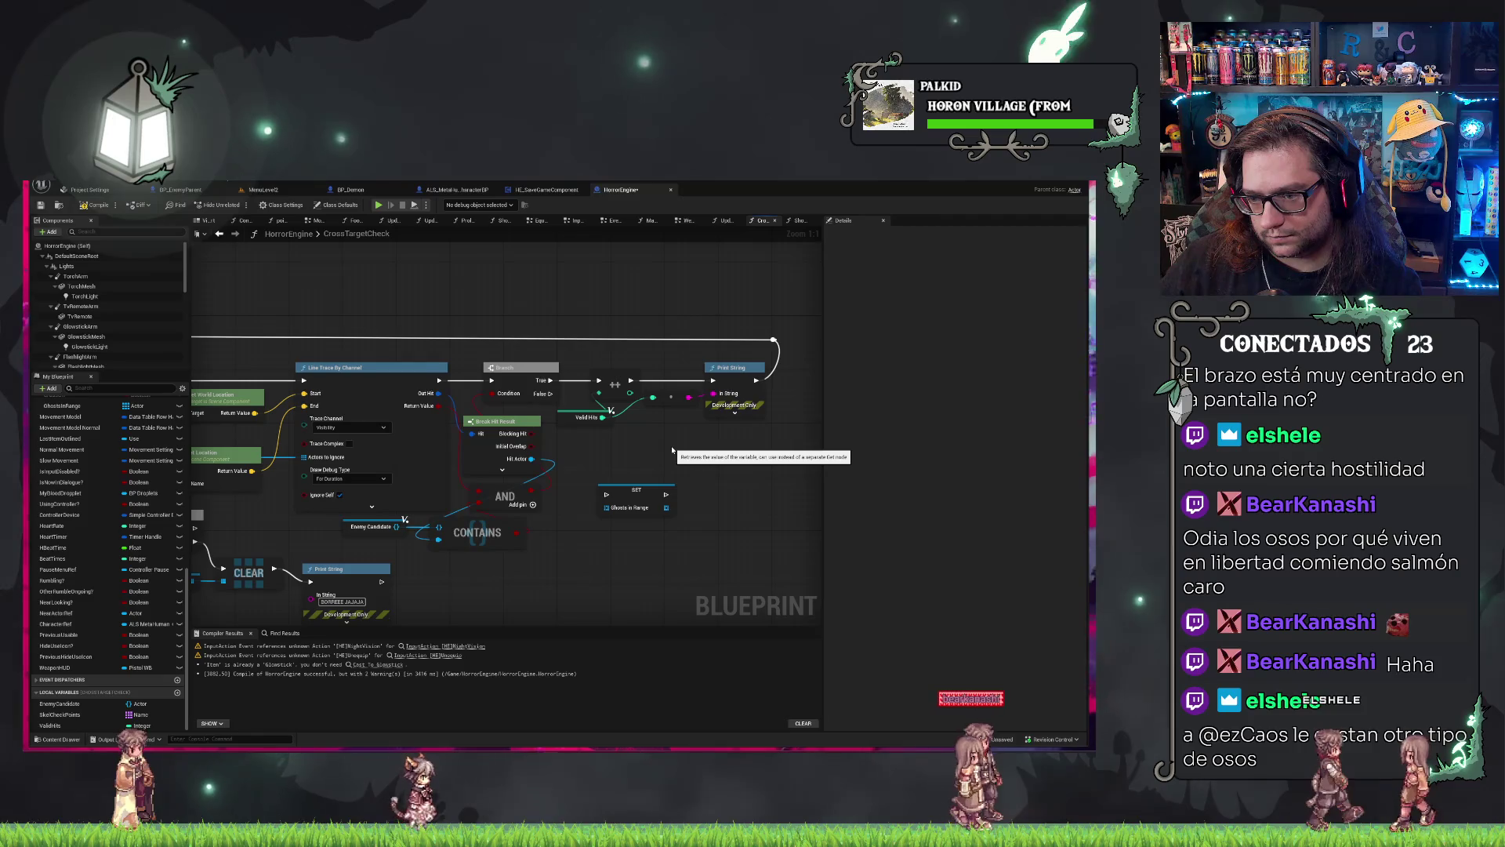
Wire the comparison's execution into SET Ghosts in Range and delete the debug Print String.
left_click_drag(637, 490, 707, 449)
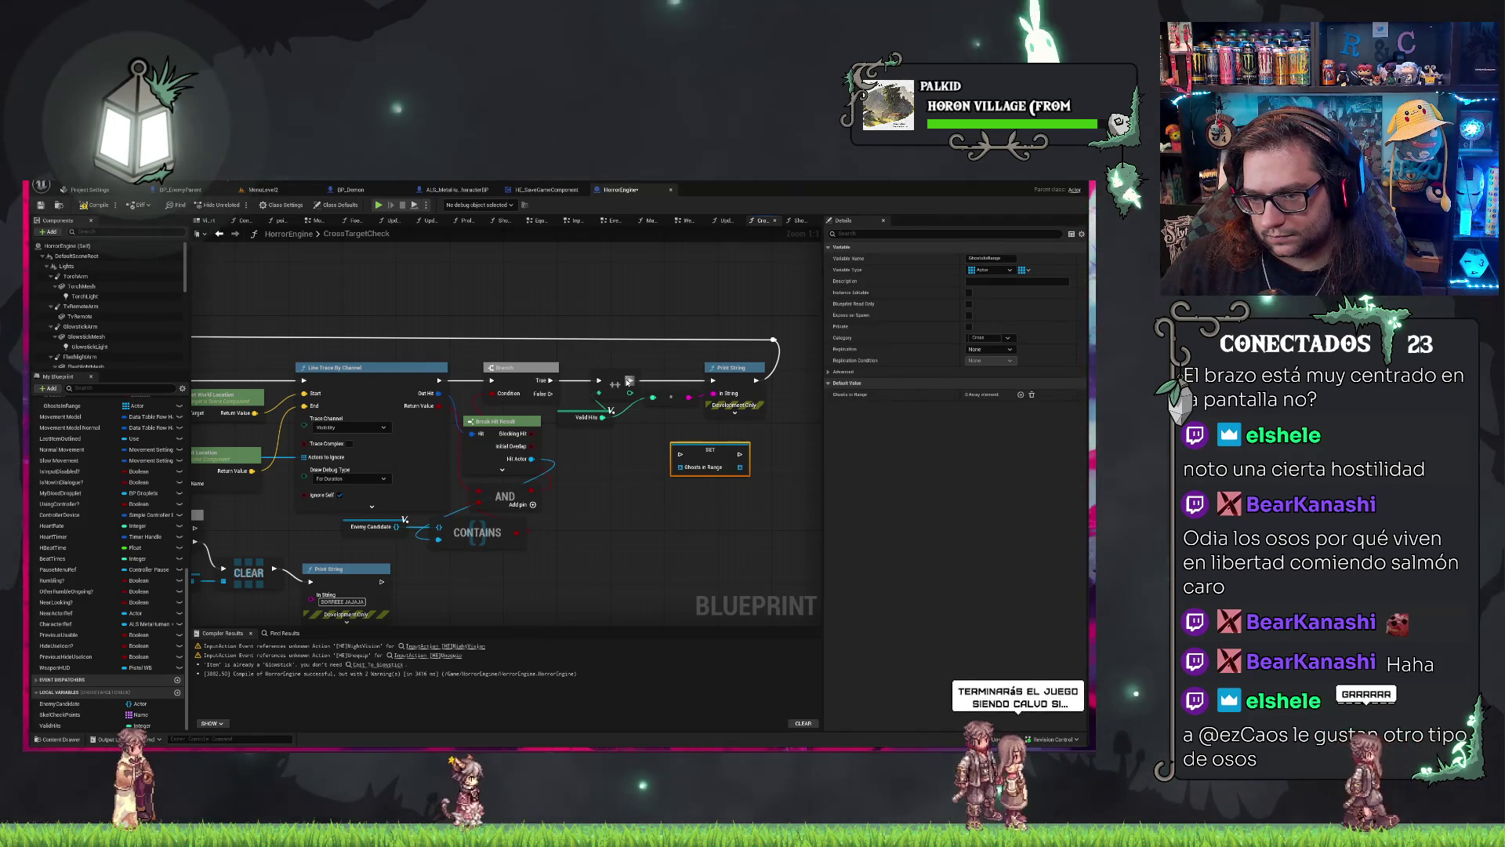
left_click_drag(637, 390, 680, 454)
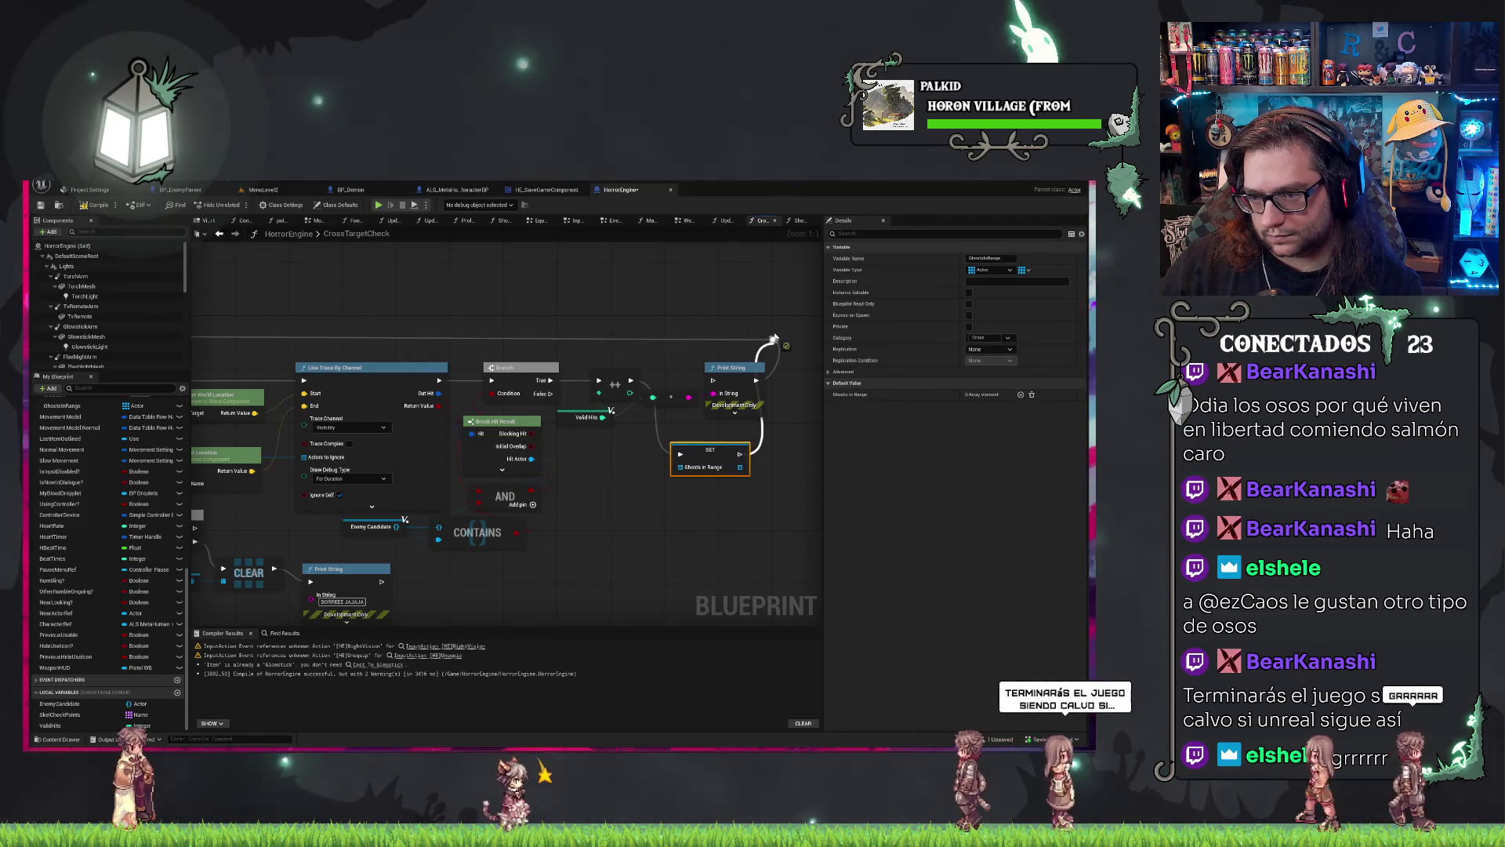
left_click_drag(773, 341, 740, 454)
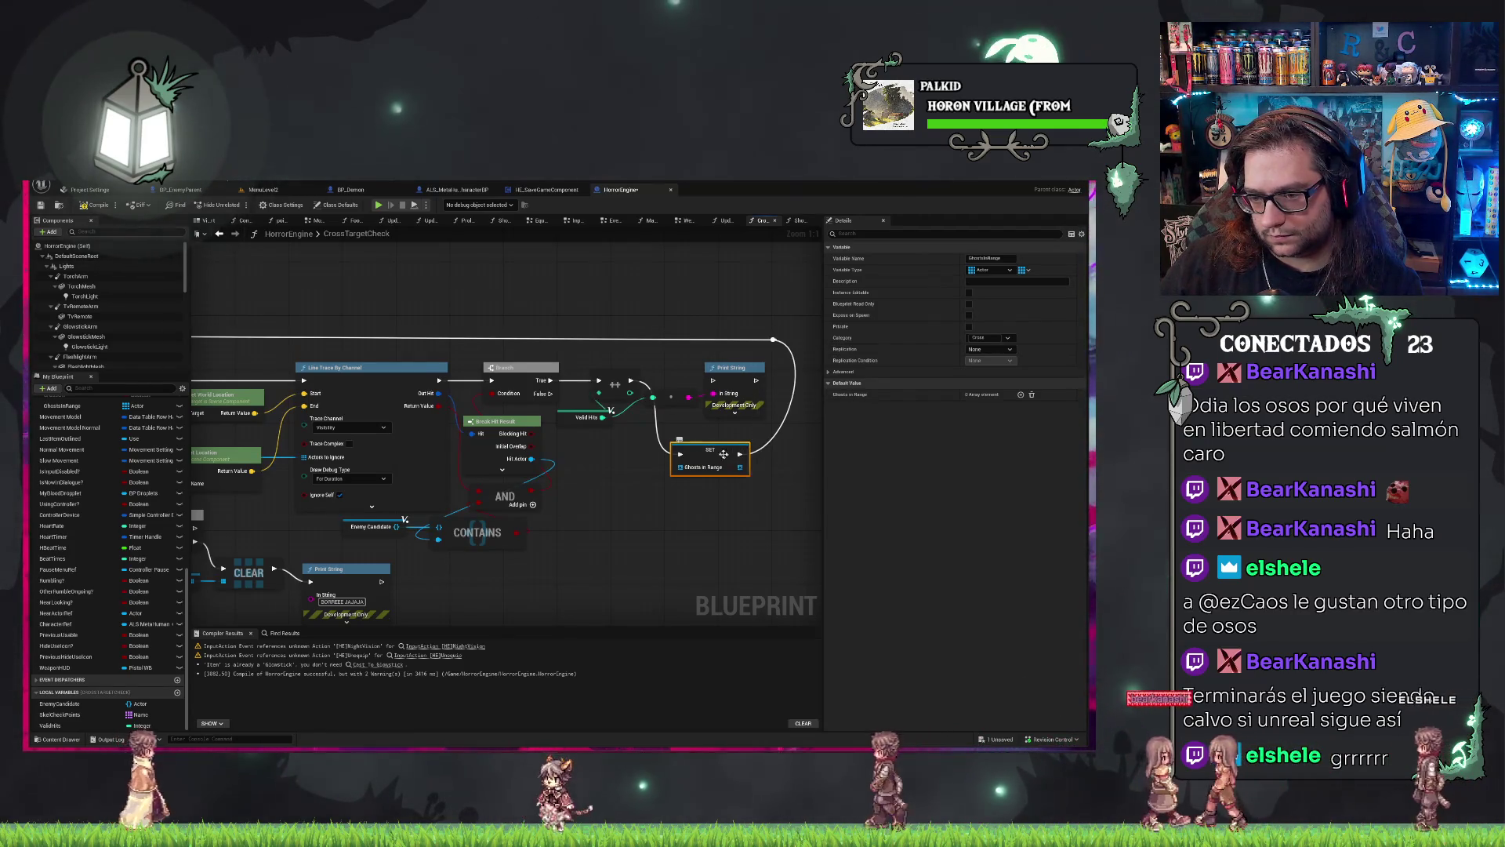
left_click(723, 403)
key("Delete")
Straighten SET Ghosts in Range, nudge the top-wire reroute point left, and save the blueprint.
left_click(710, 455)
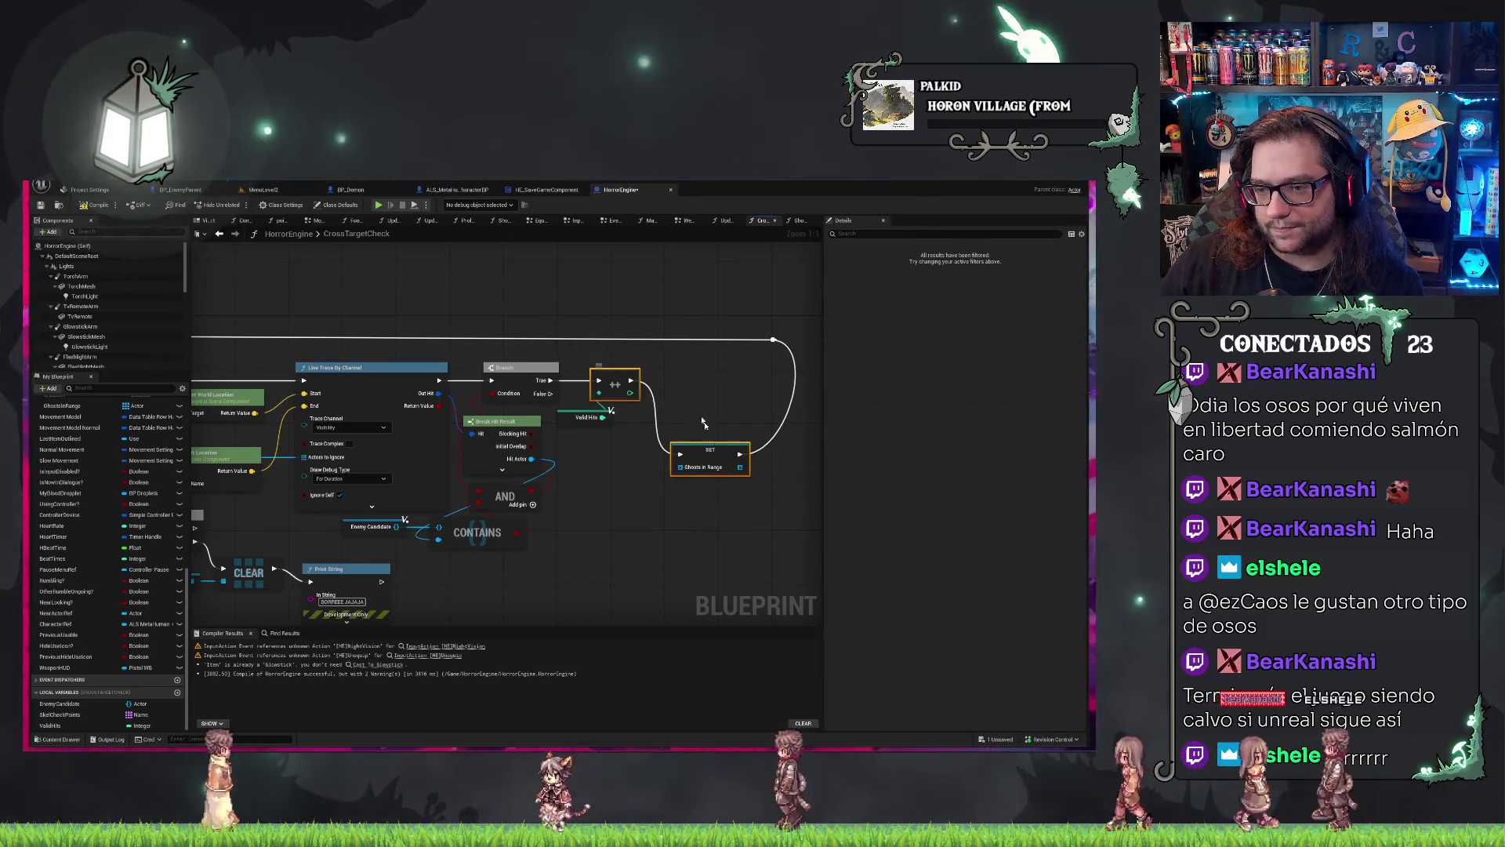
key("q")
left_click(776, 341)
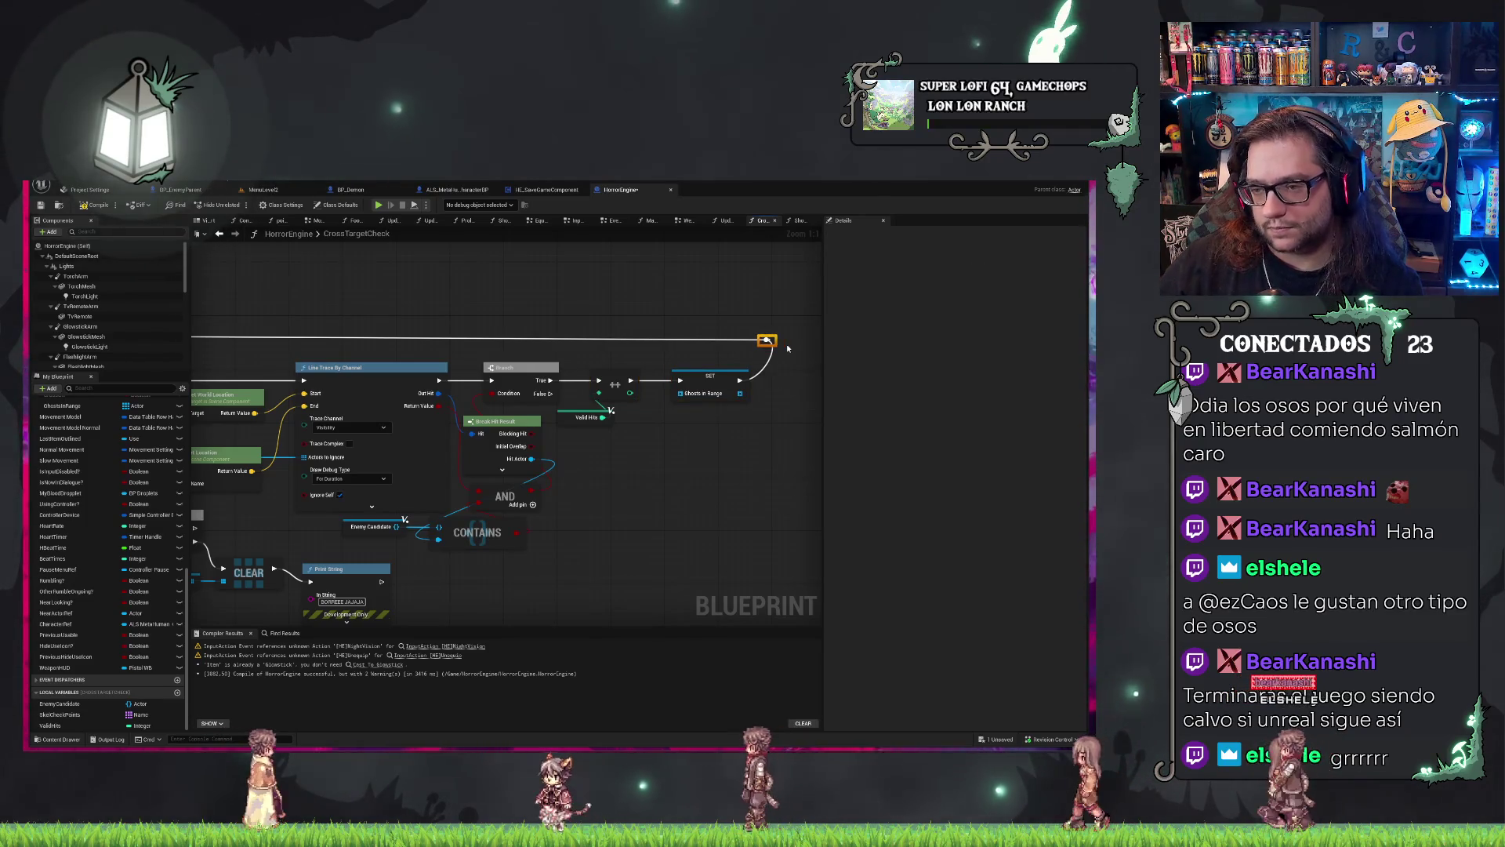
left_click_drag(767, 340, 746, 340)
left_click(731, 496)
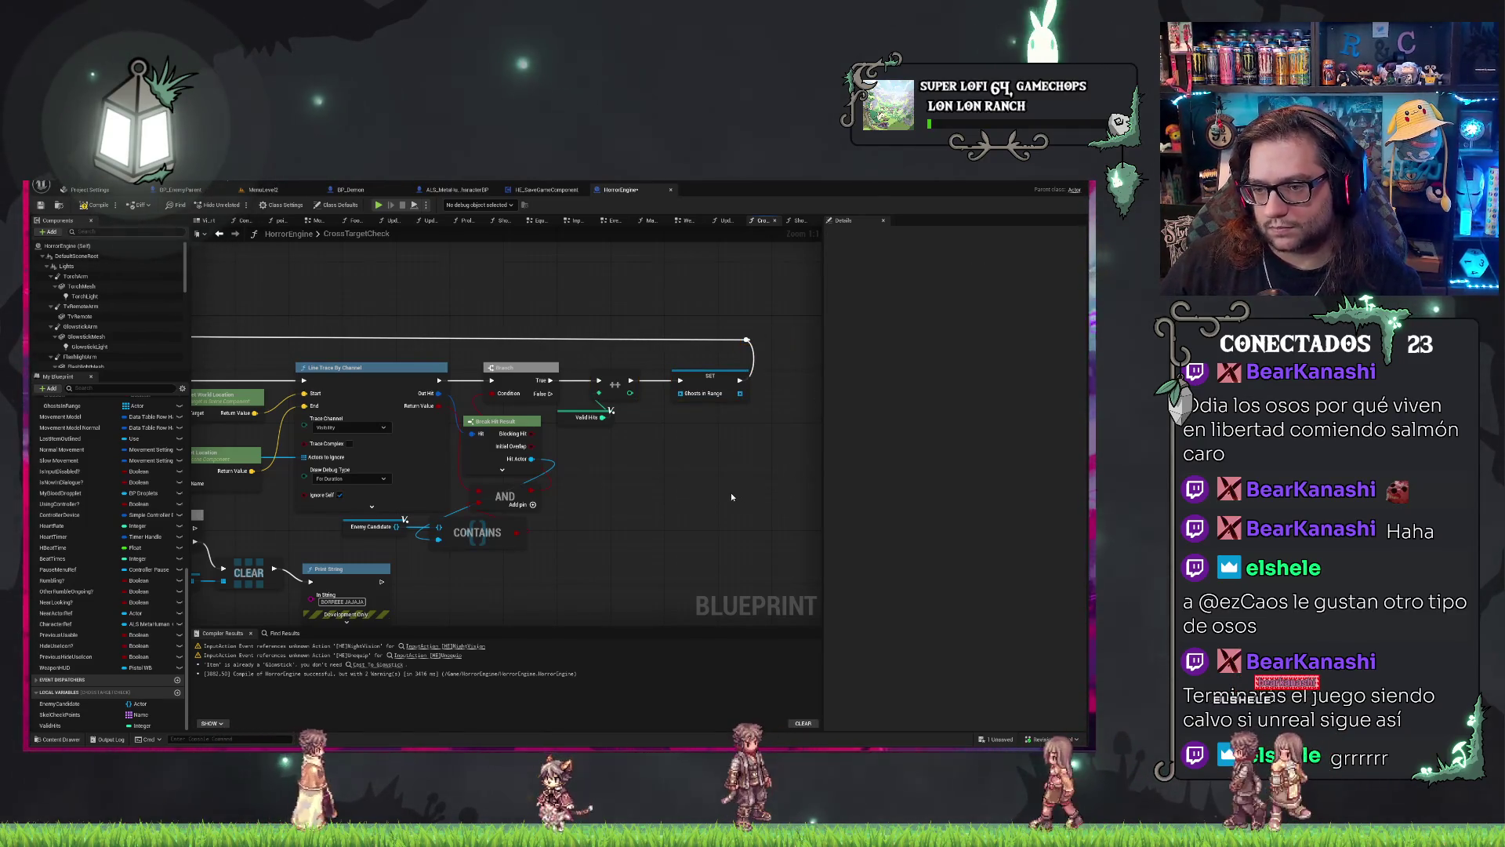
key("ctrl+s")
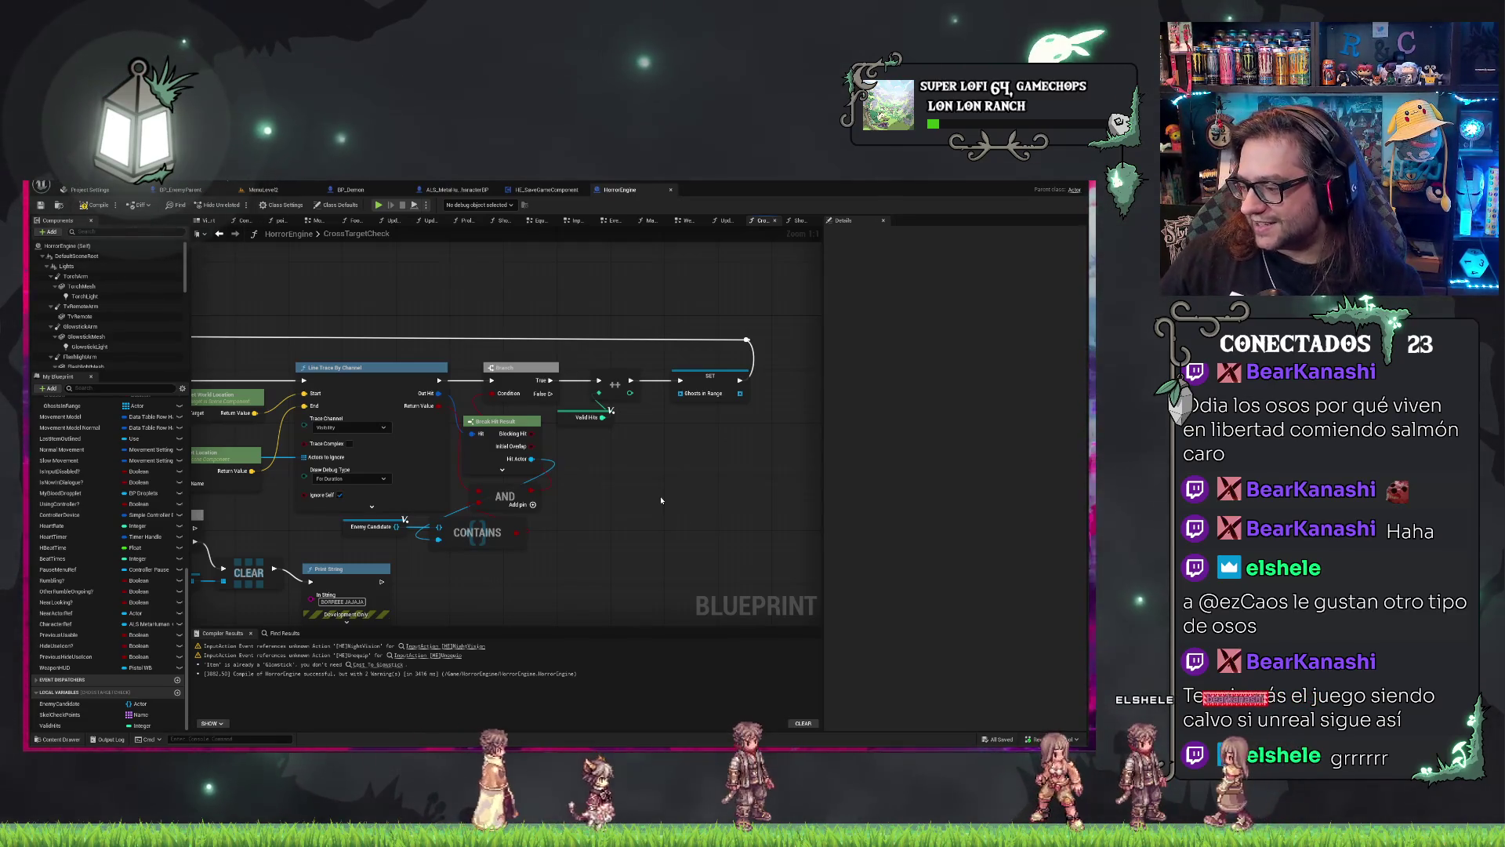
Pan around the CrossTargetCheck graph to review the upper section and the loop nodes.
mouse_move(661, 499)
left_mouse_down()
mouse_move(688, 496)
mouse_move(636, 476)
left_mouse_up()
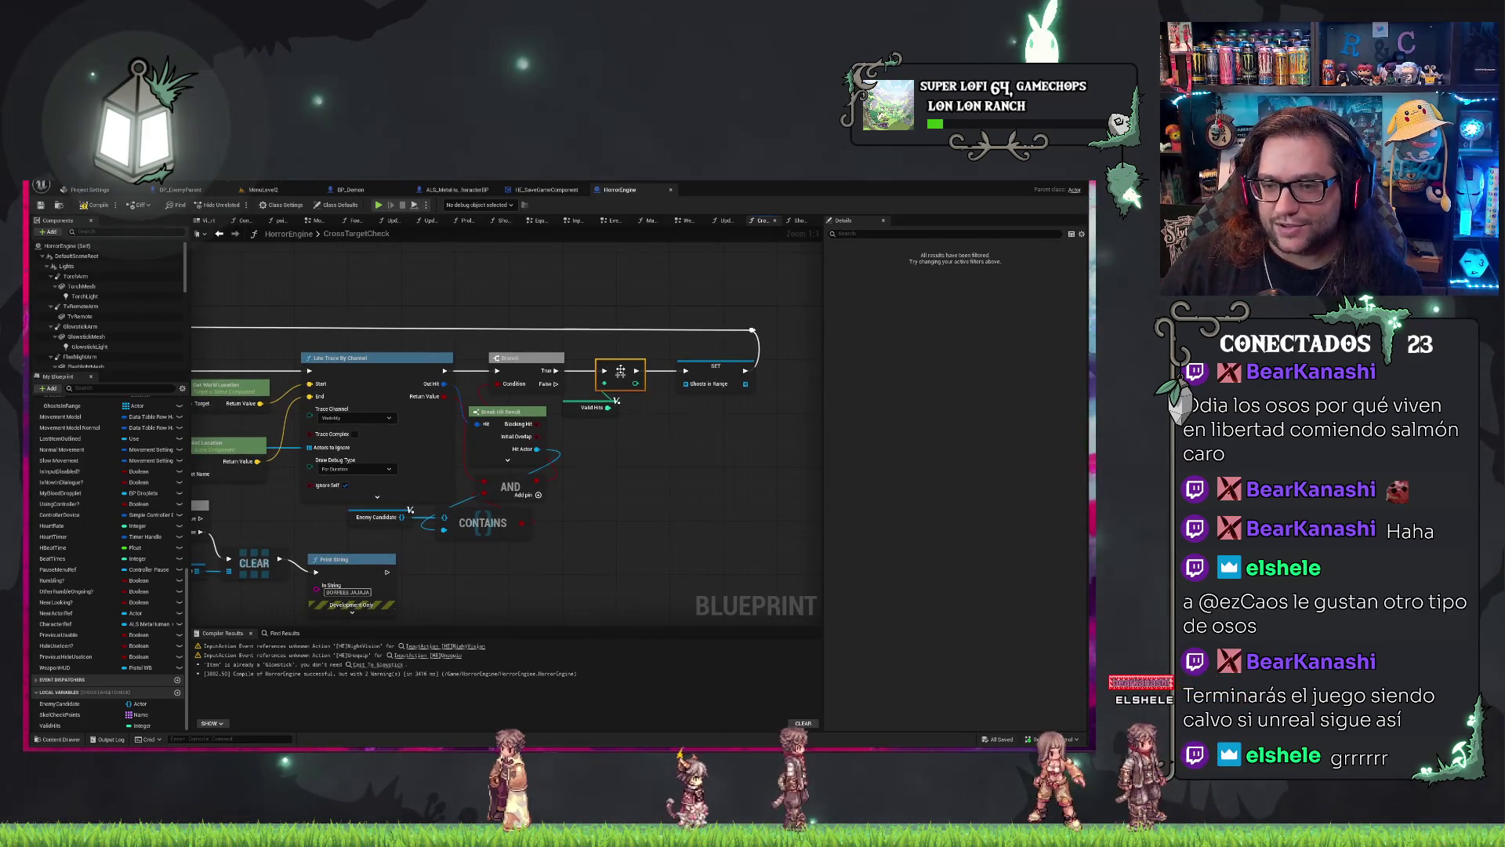
left_click(684, 416)
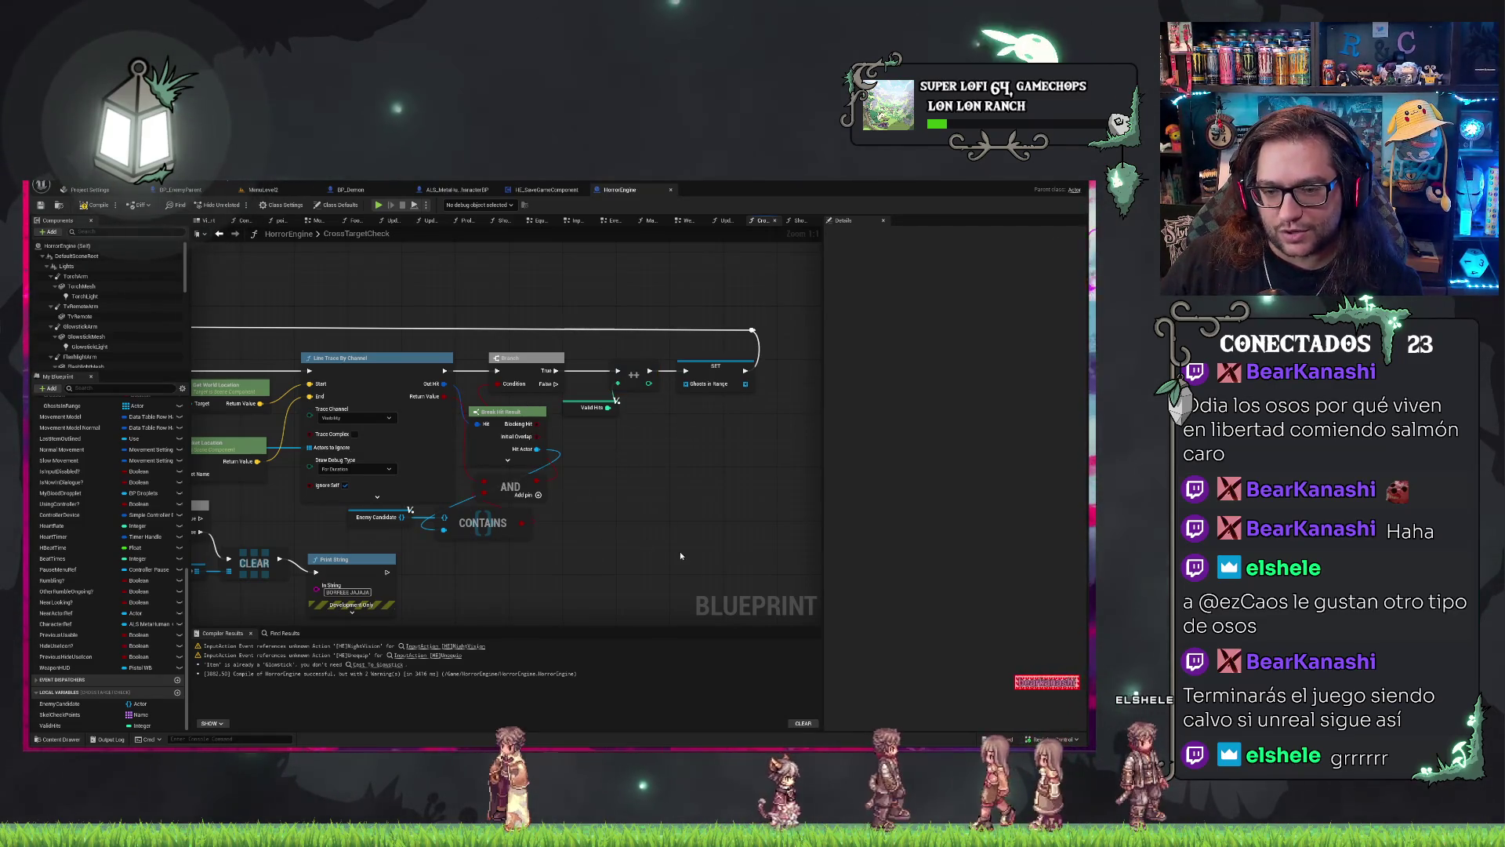
mouse_move(680, 556)
left_mouse_down()
mouse_move(688, 528)
mouse_move(639, 498)
mouse_move(763, 490)
left_mouse_up()
left_click_drag(445, 558, 391, 556)
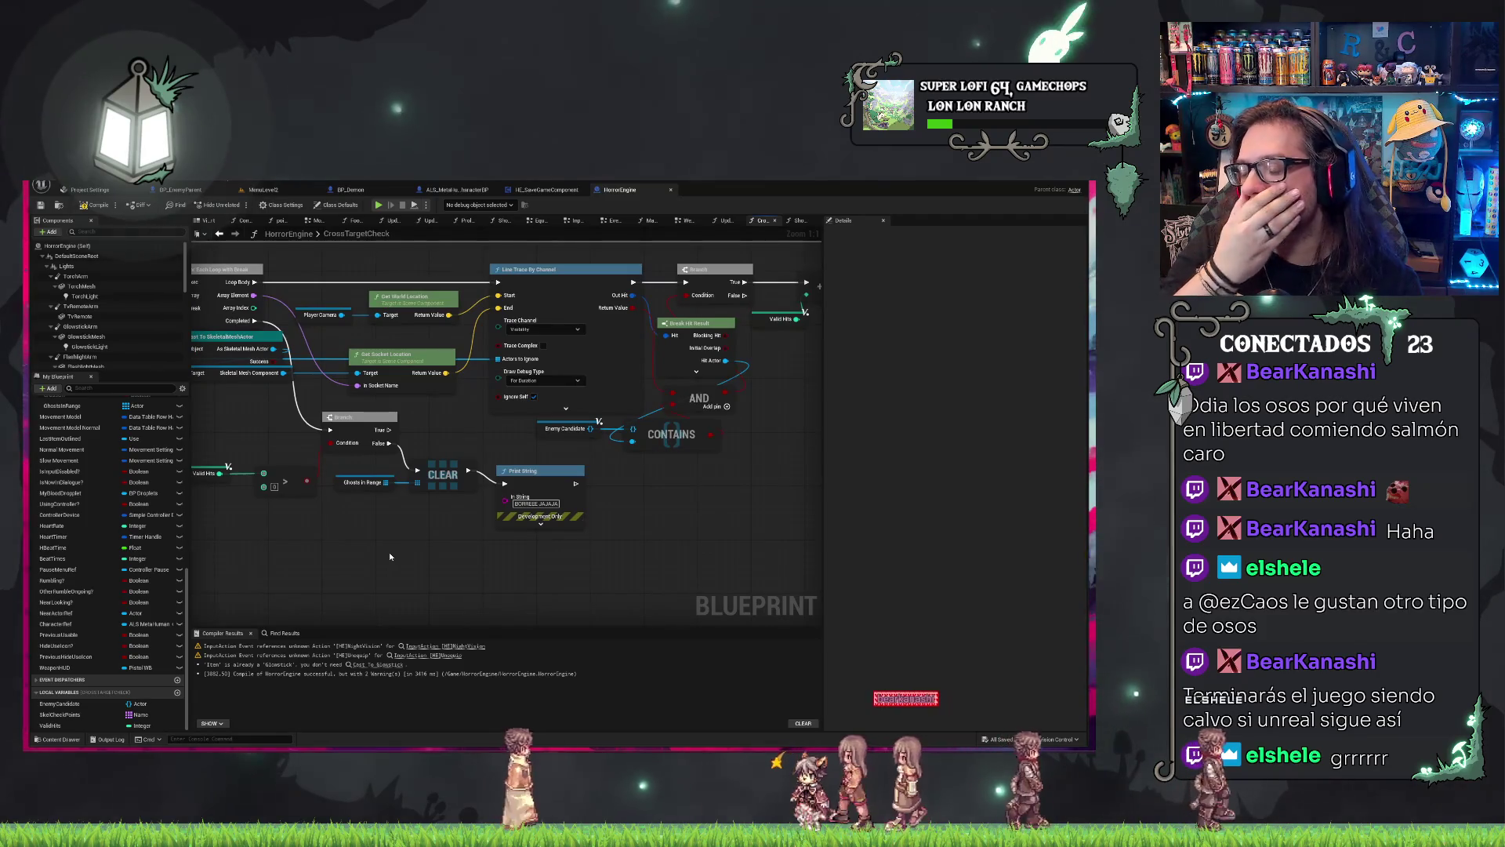
left_click_drag(611, 541, 644, 550)
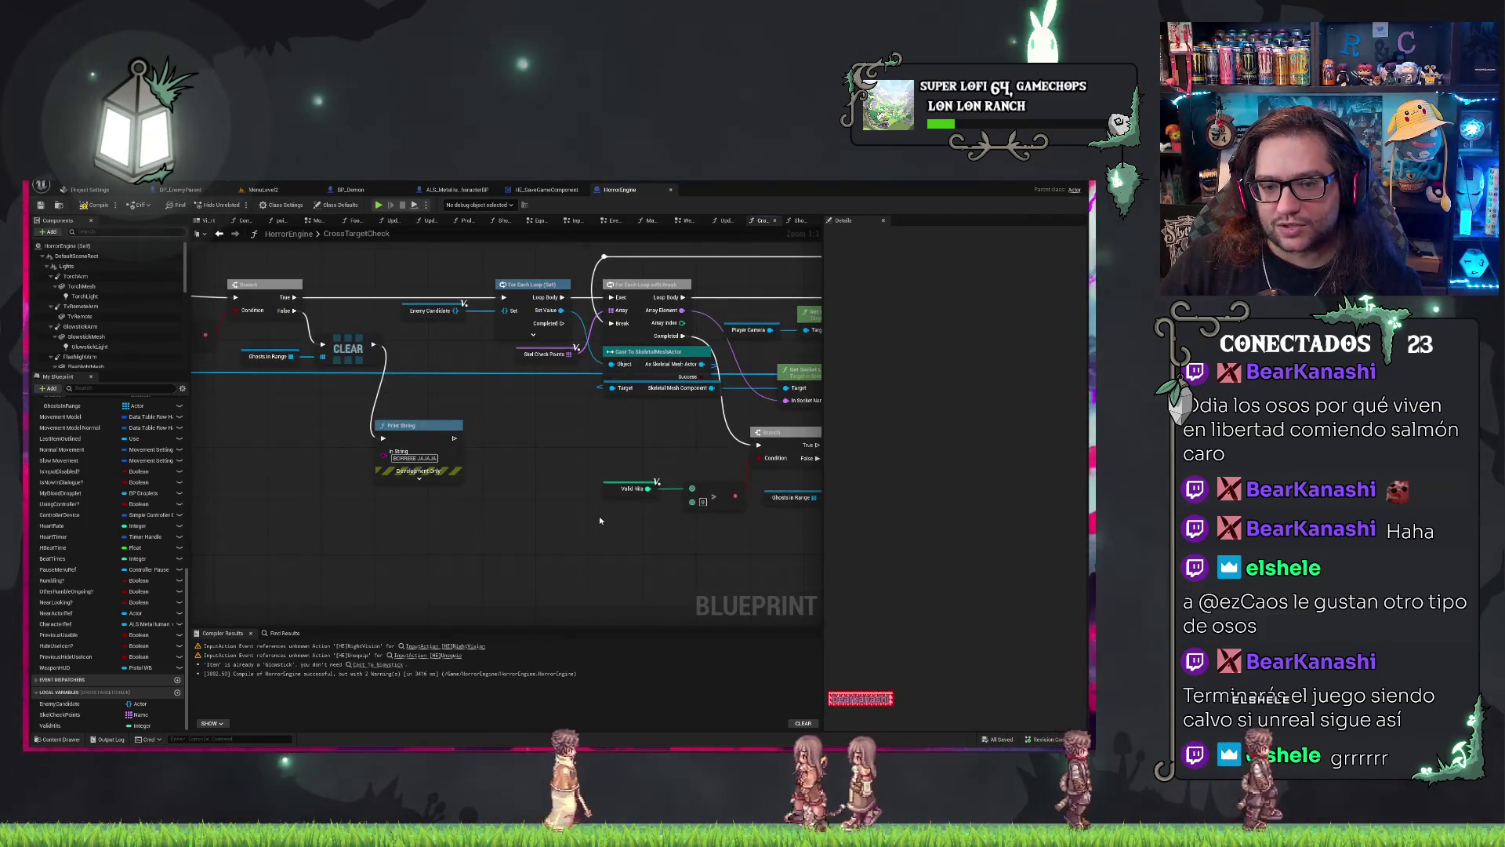
left_click_drag(149, 506, 262, 554)
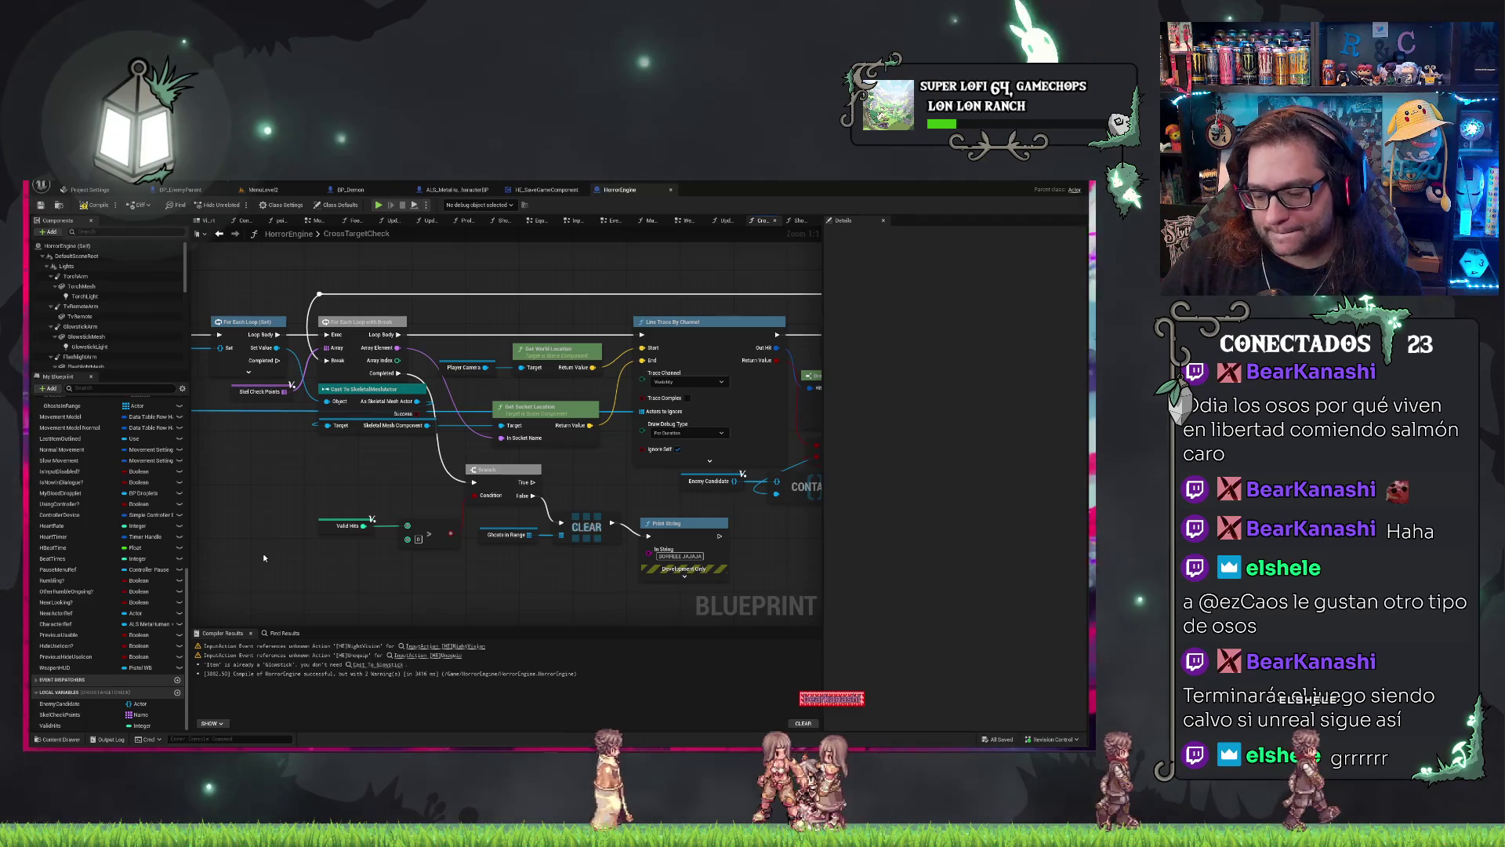